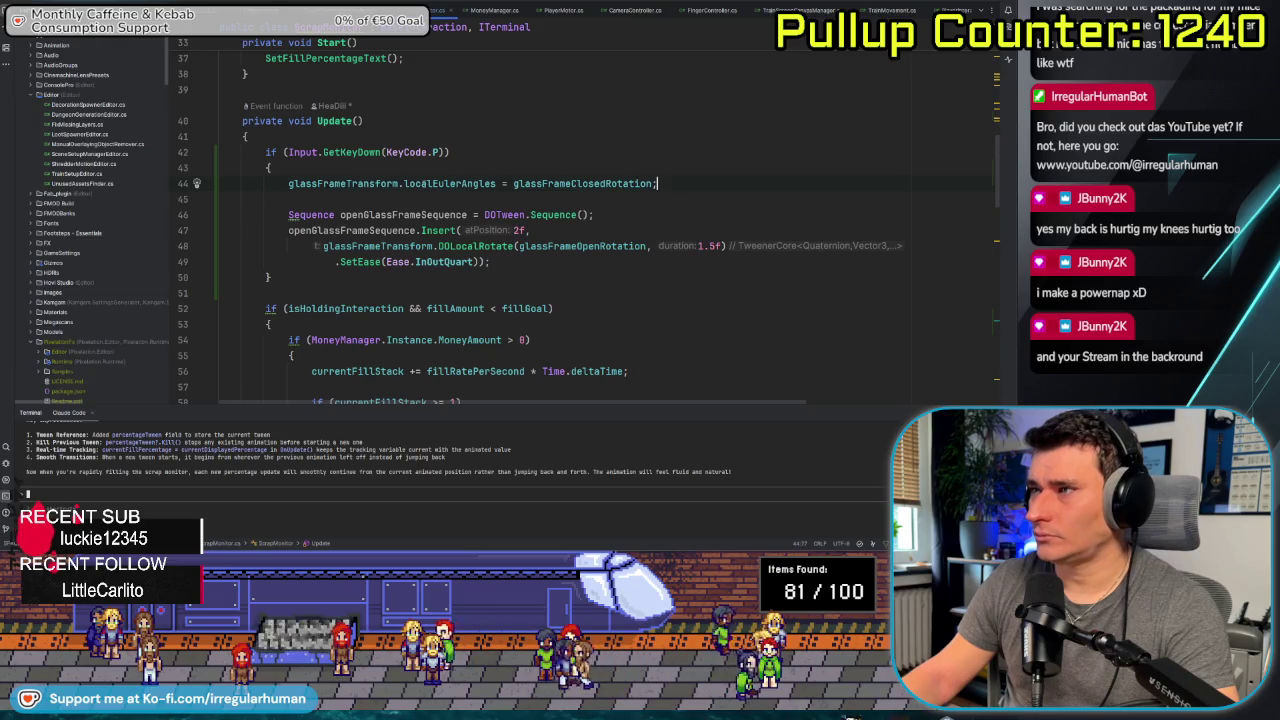
Declare 'public float closingDuration = 1.5f;' near the top of ScrapMonitor.
scroll(698, 272, "up", 1)
scroll(600, 250, "up", 1)
scroll(468, 214, "up", 2)
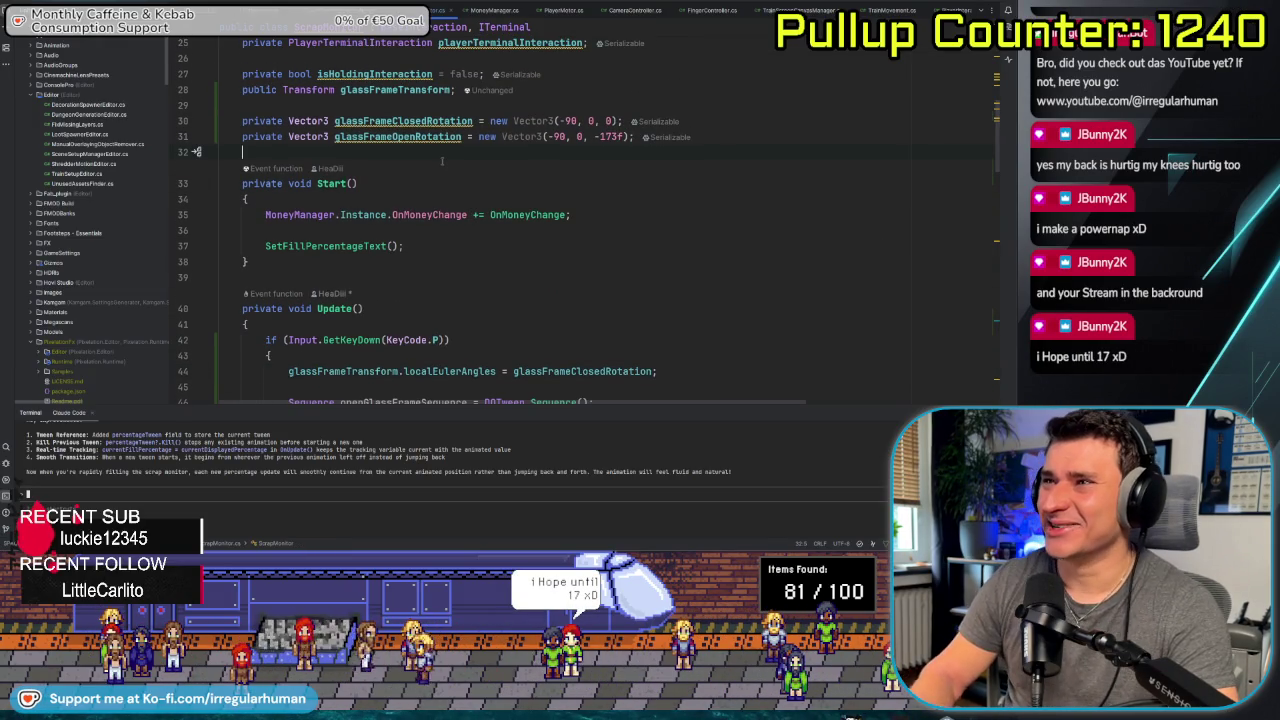
scroll(425, 203, "up", 2)
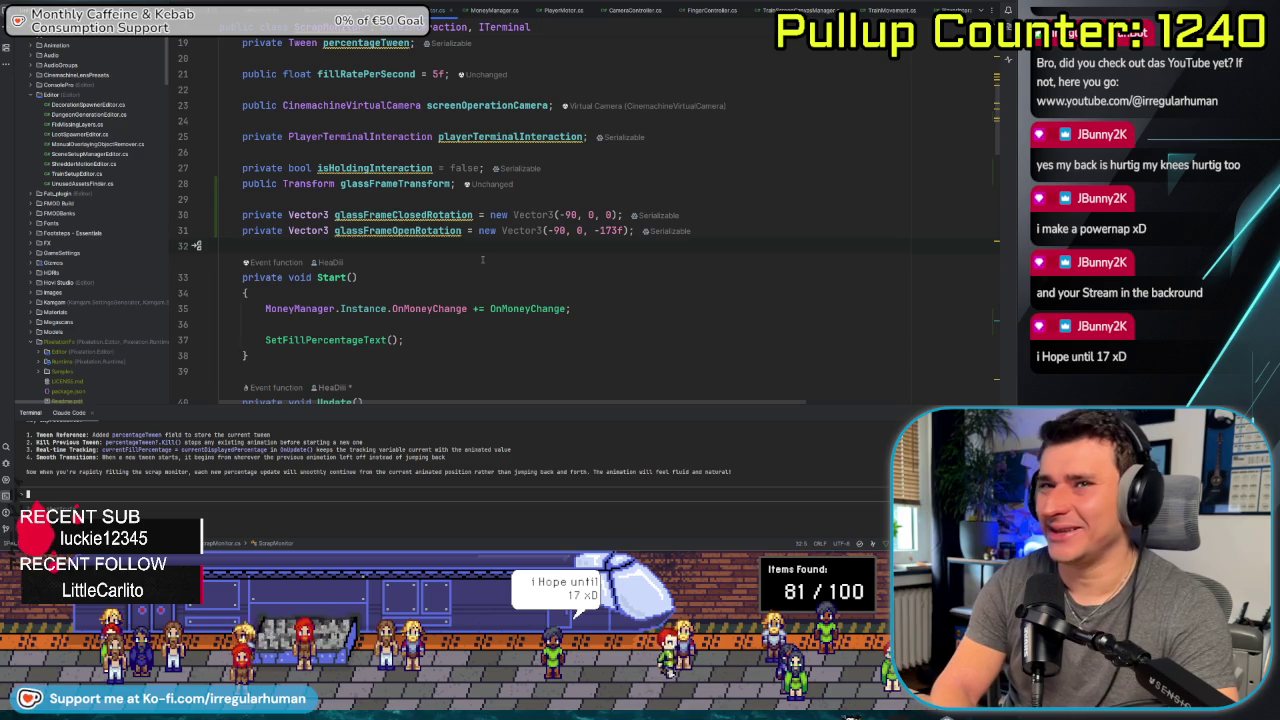
key("Return")
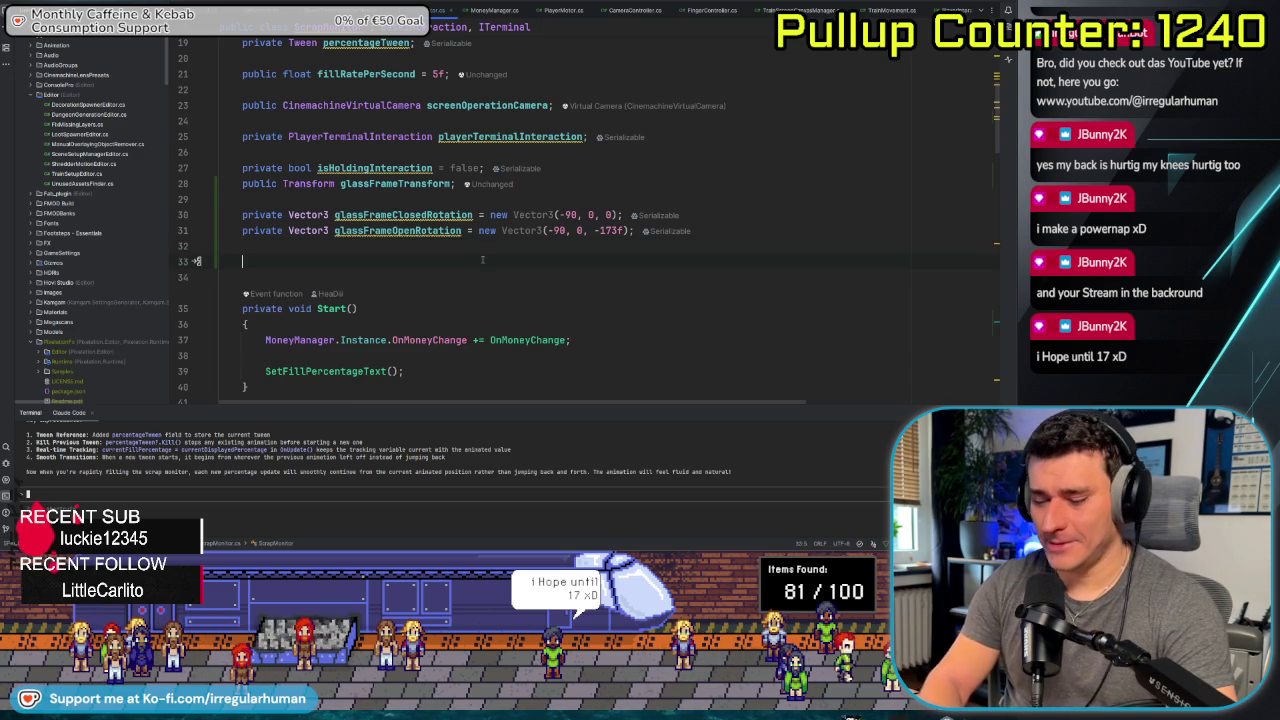
type("public")
key("BackSpace")
key("BackSpace")
key("BackSpace")
type("float closing")
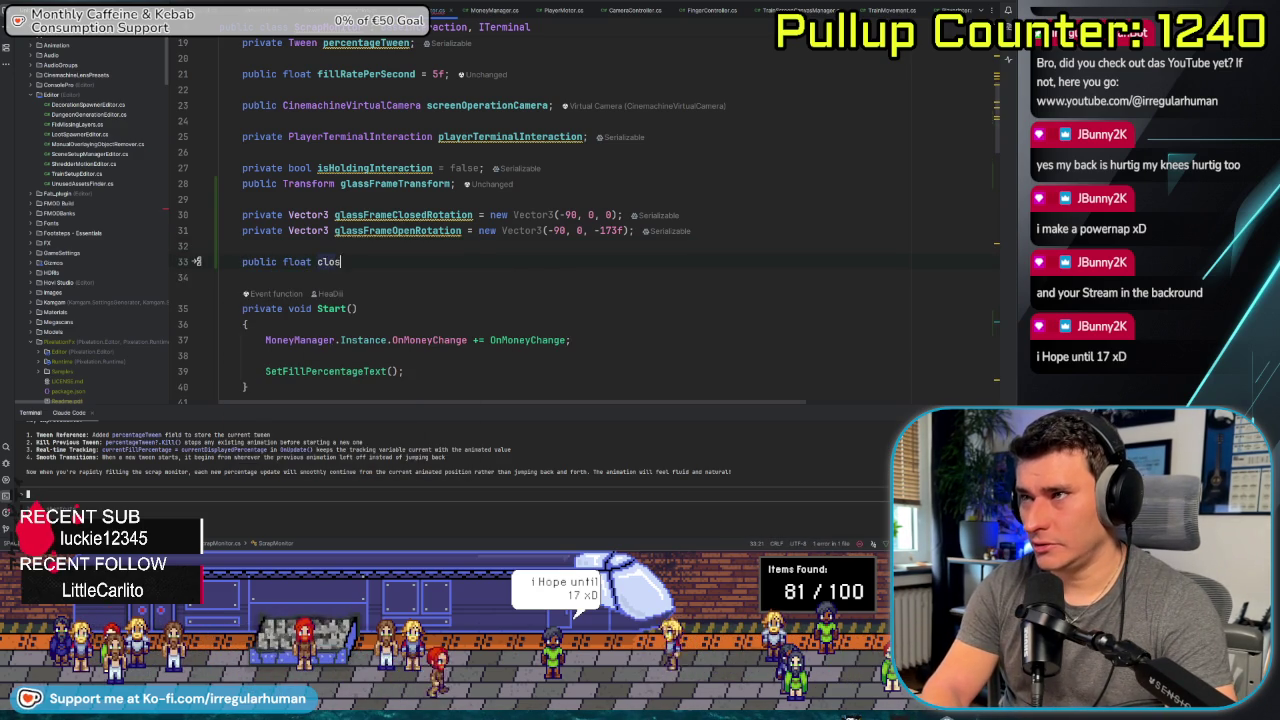
type("Duration")
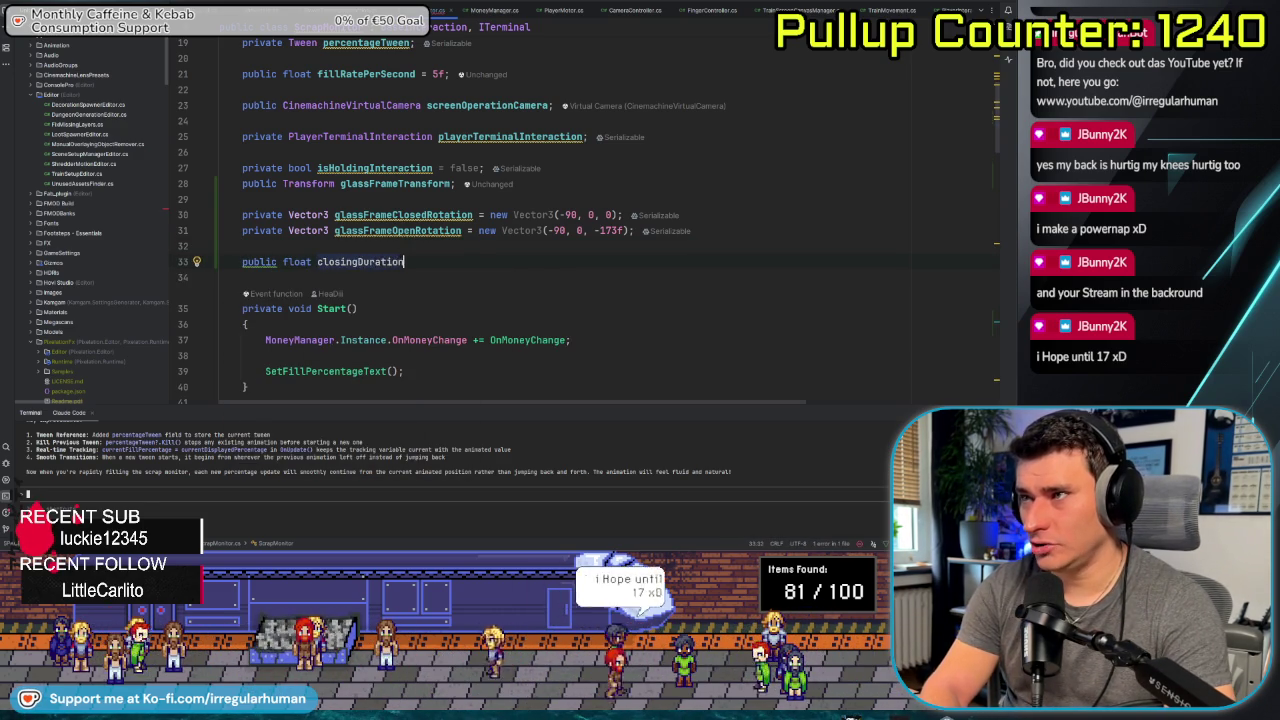
type(";")
key("Left")
type("= 1.5f")
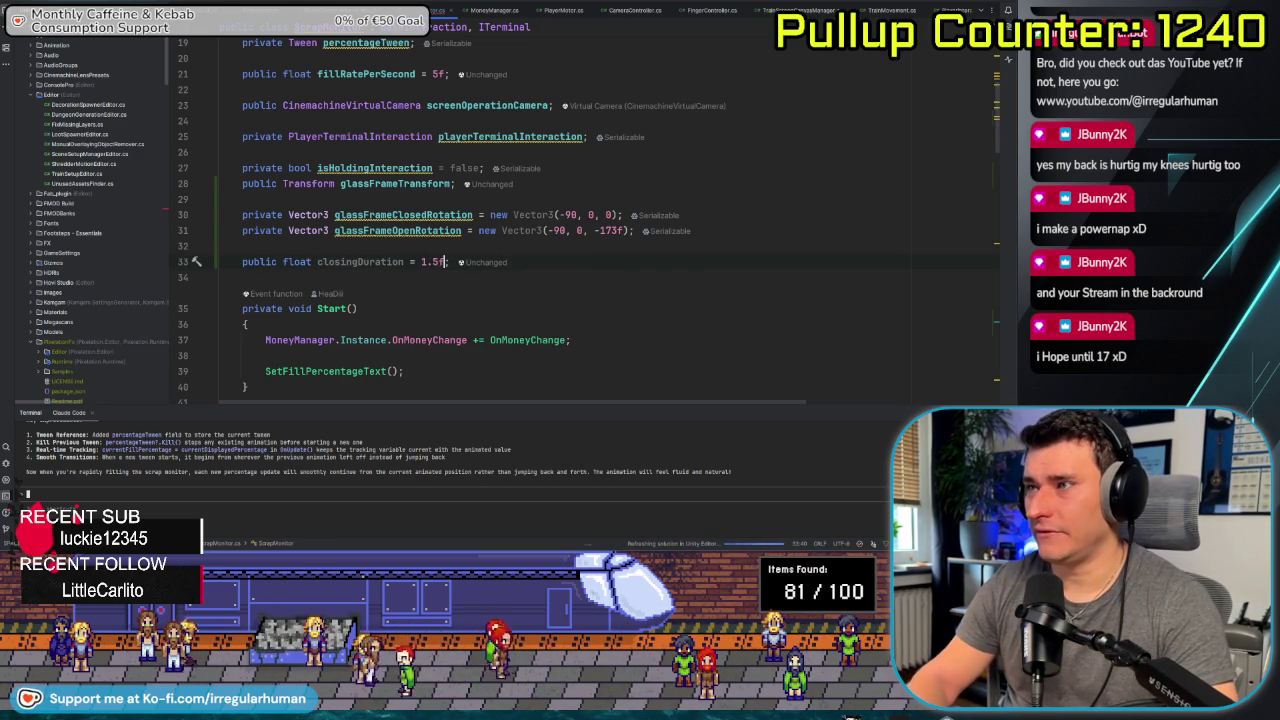
Replace the hard-coded 1.5f duration in DOLocalRotate with closingDuration, then switch back to Unity.
scroll(500, 280, "down", 5)
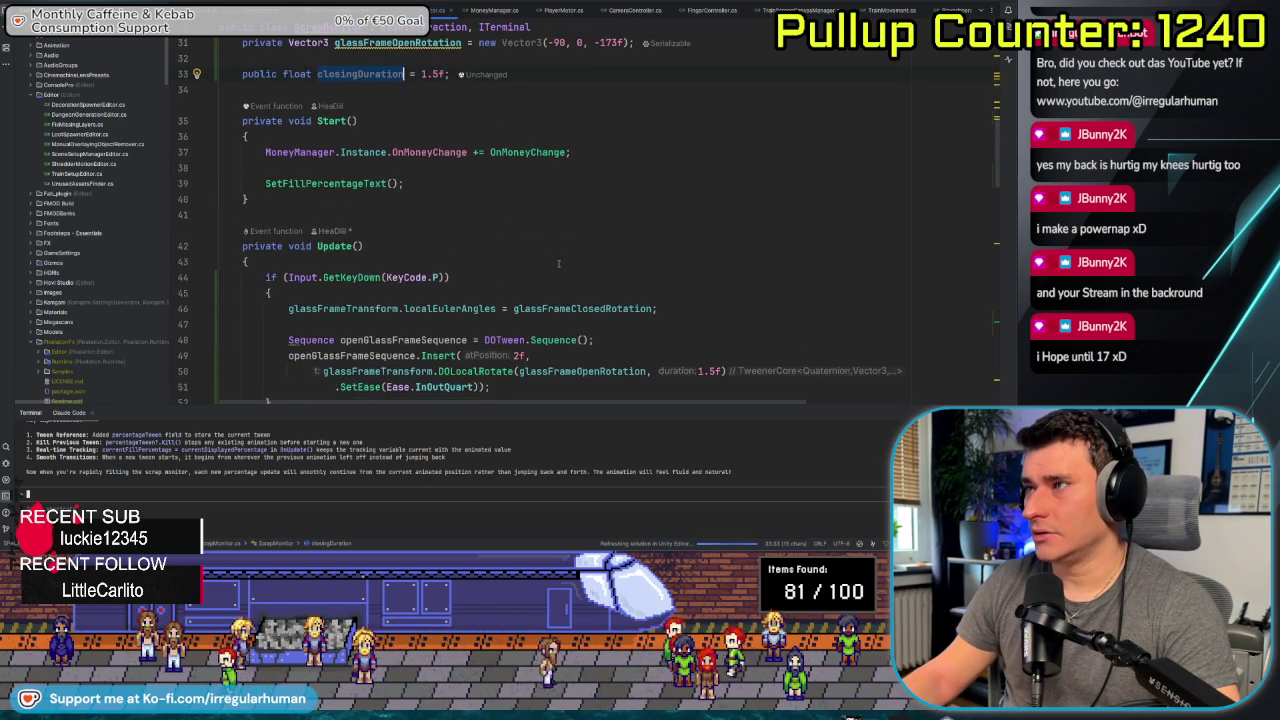
scroll(552, 253, "down", 2)
type("closingDuration")
key("Up")
key("Up")
key("Up")
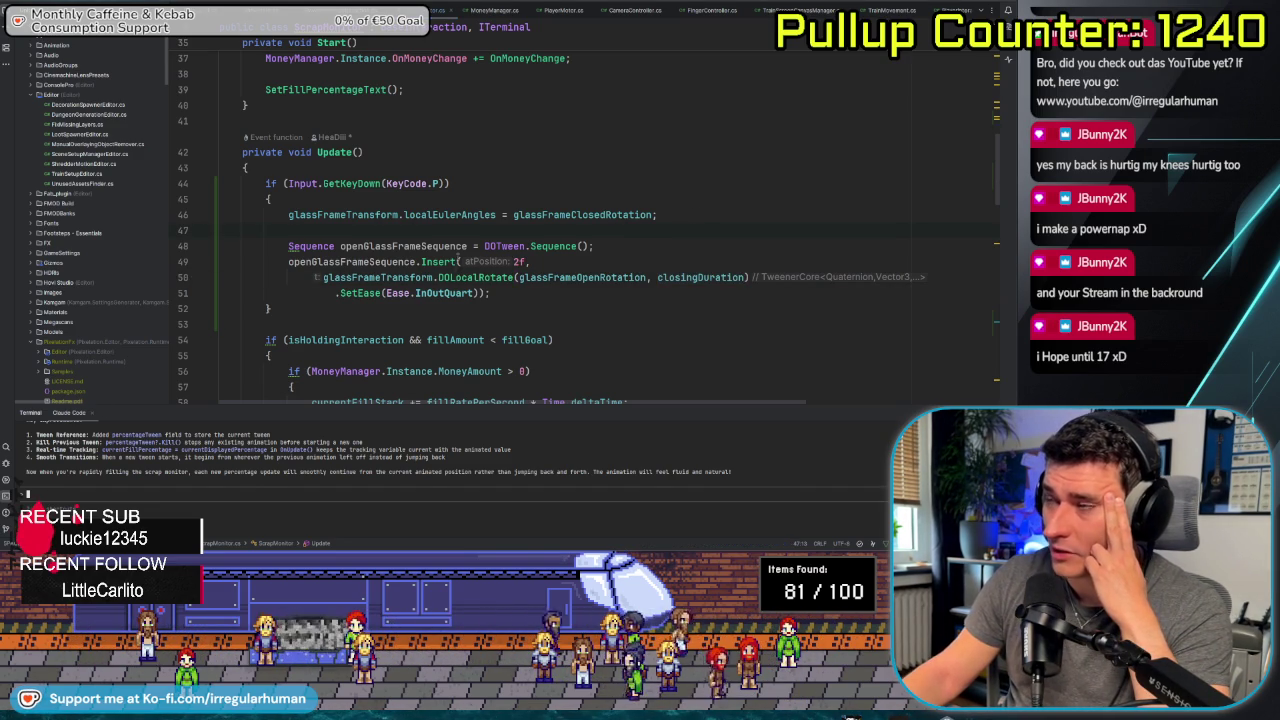
key("alt+Tab")
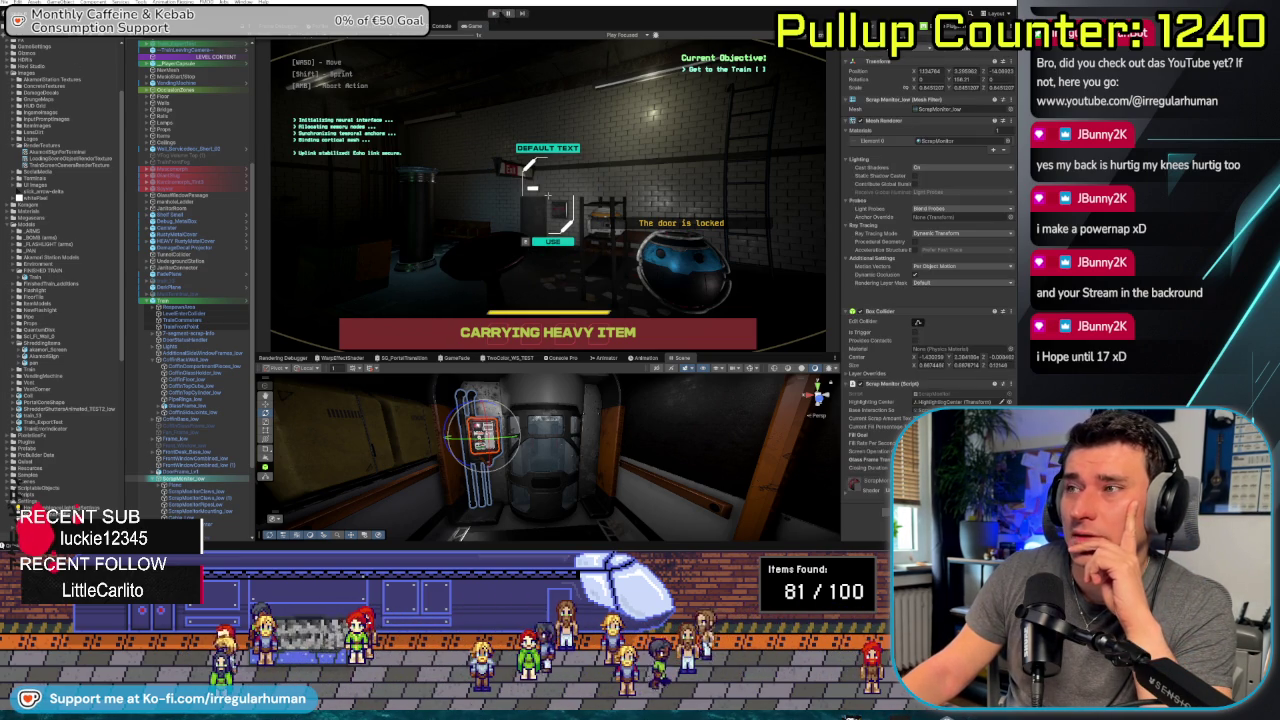
left_click(547, 195)
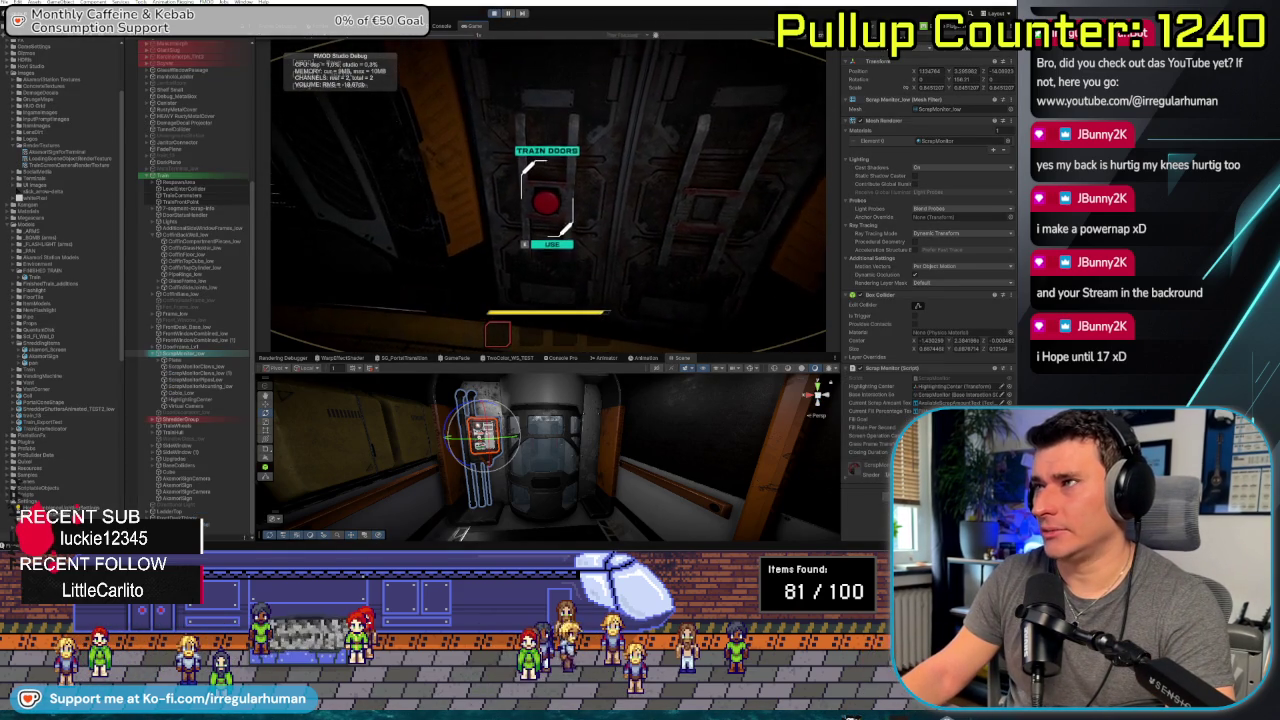
left_click(547, 195)
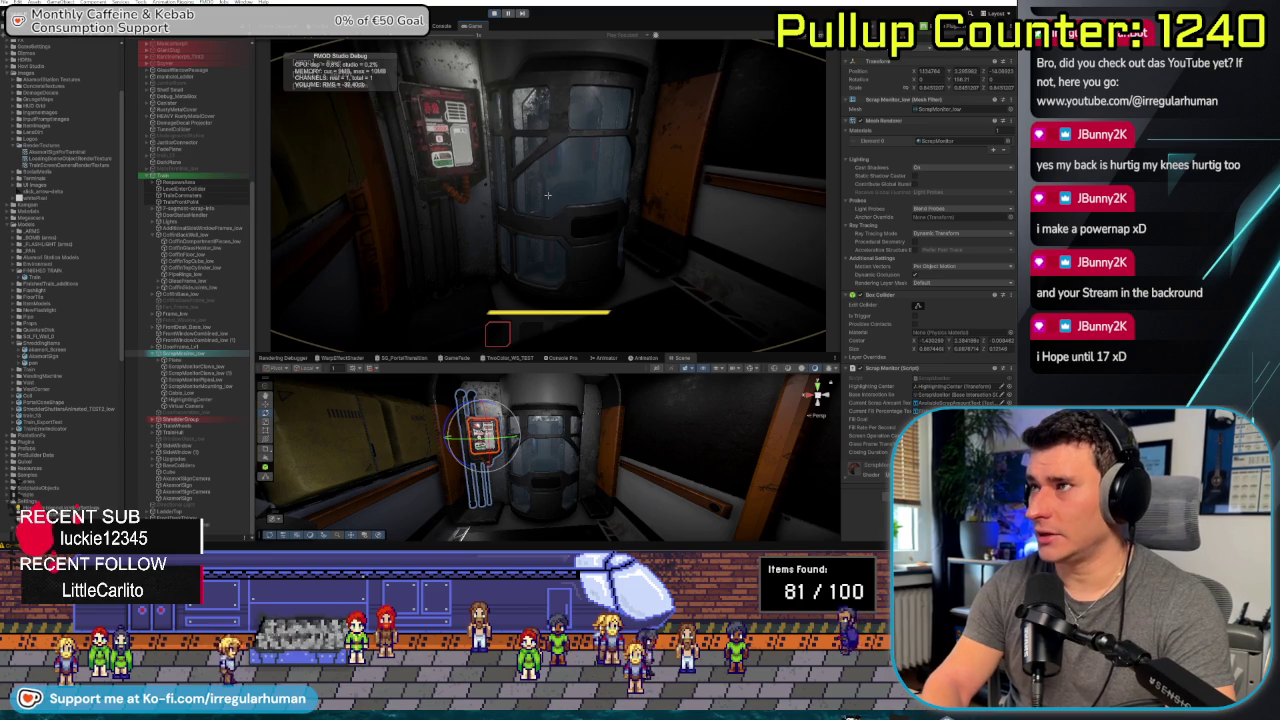
left_click(547, 195)
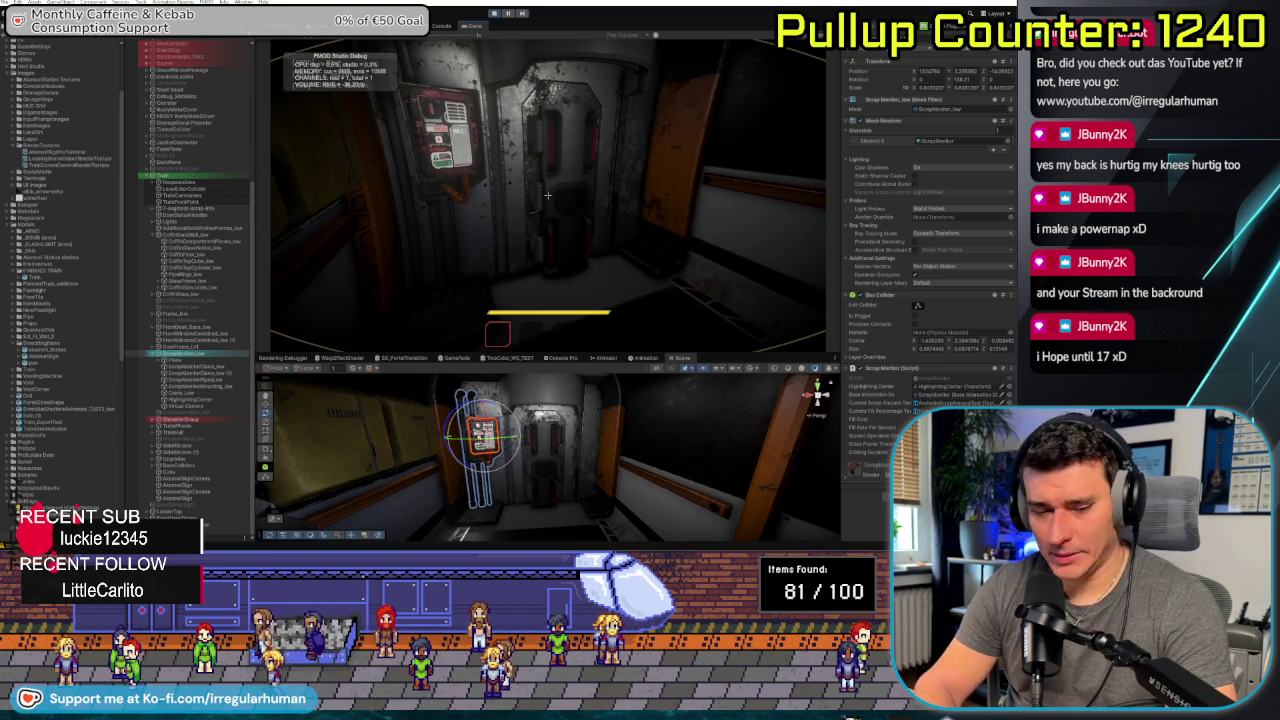
left_click(547, 195)
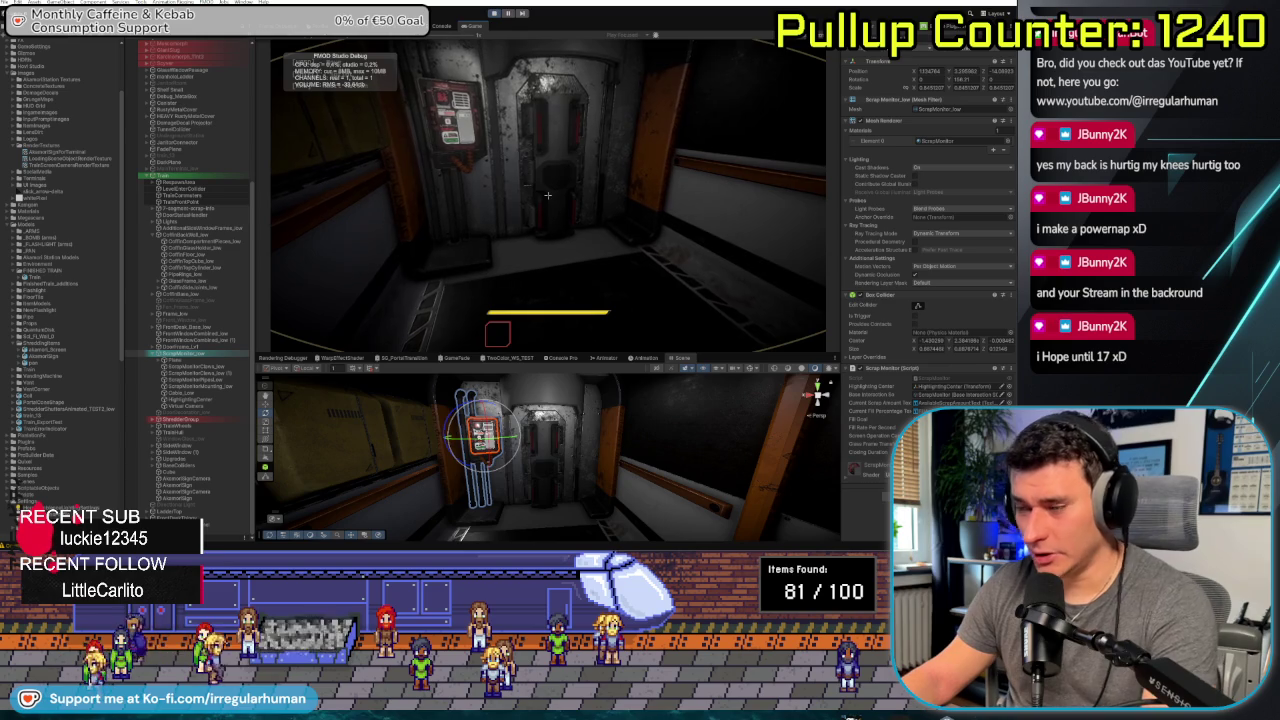
key("Escape")
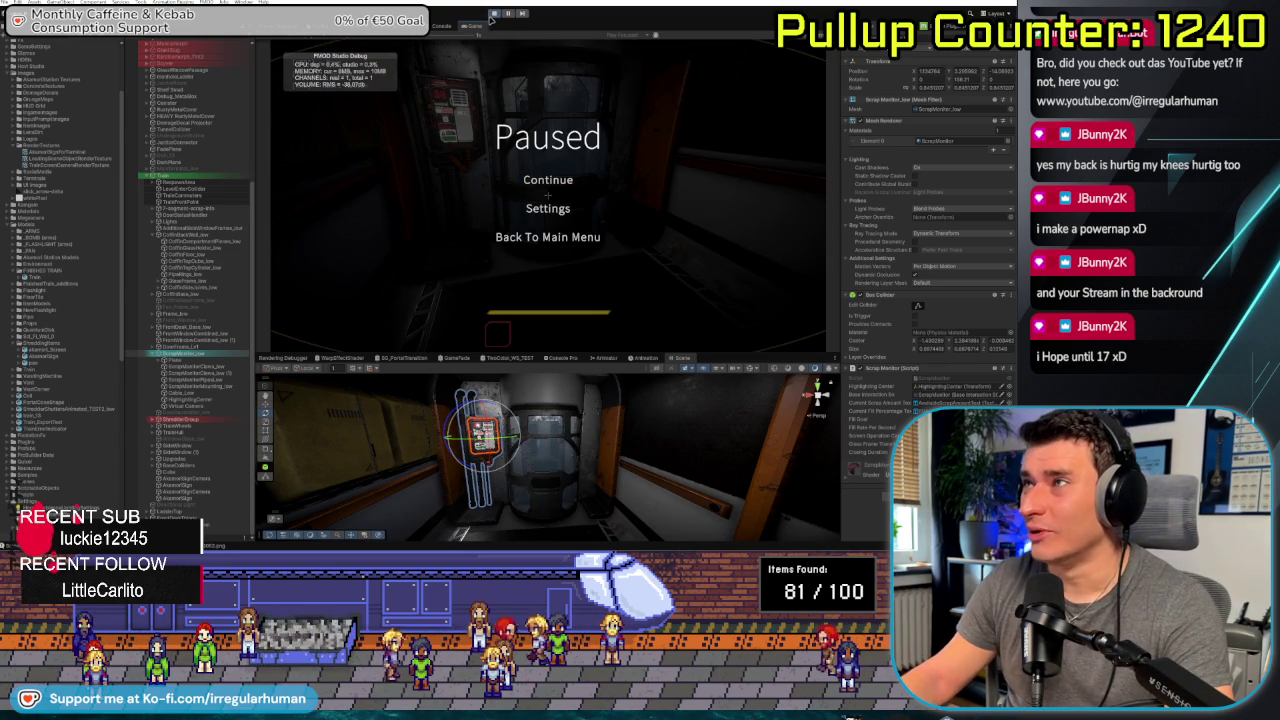
key("Escape")
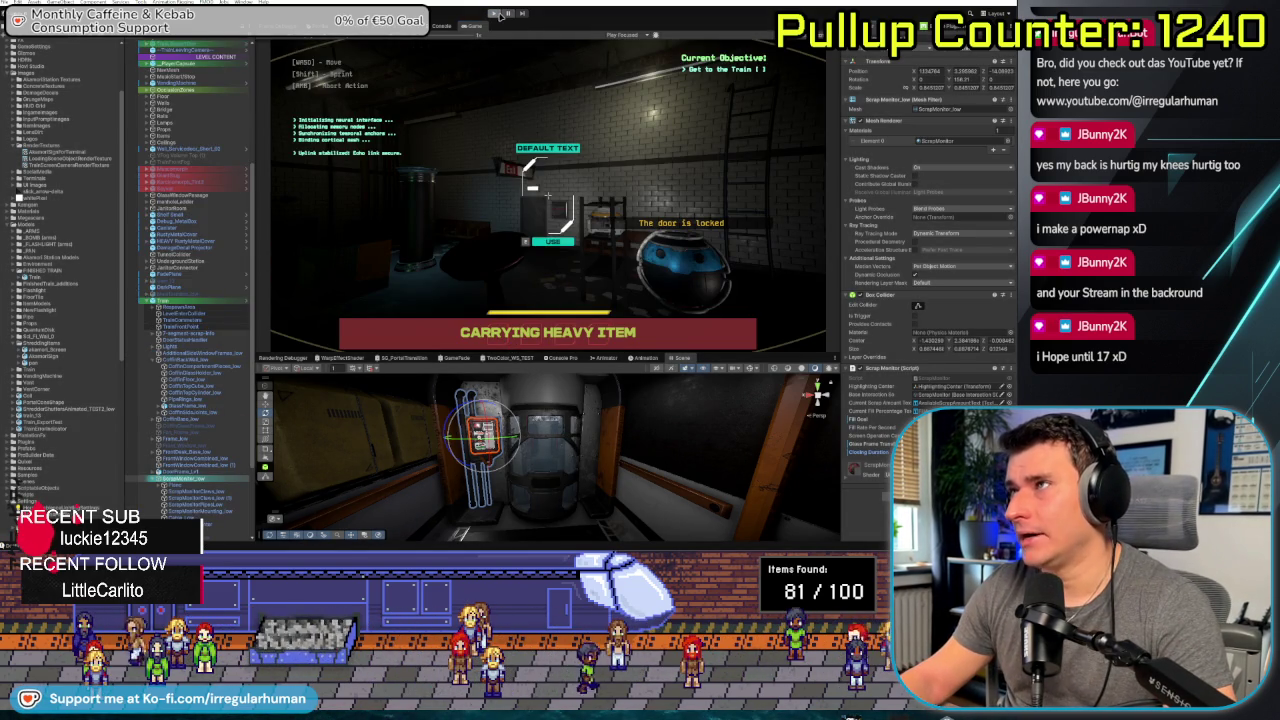
Drop the heavy item, walk into the train and close the glass capsule door with E.
left_click(547, 196)
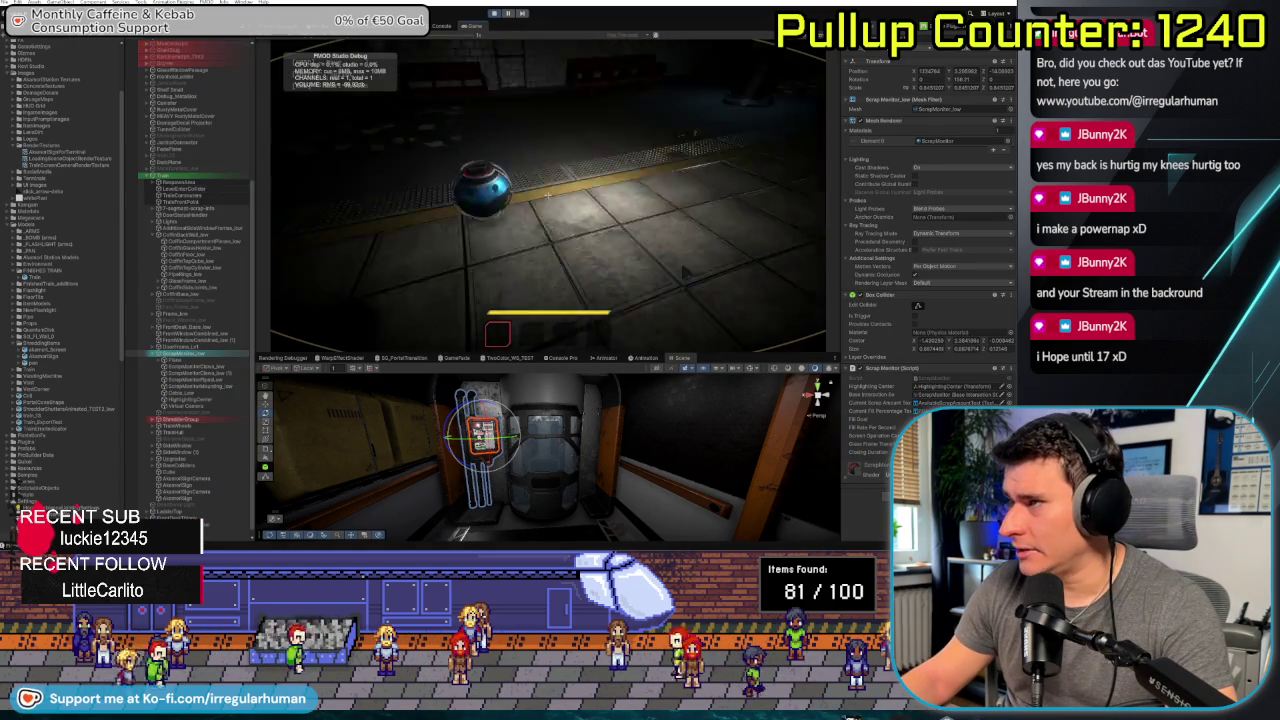
key("w")
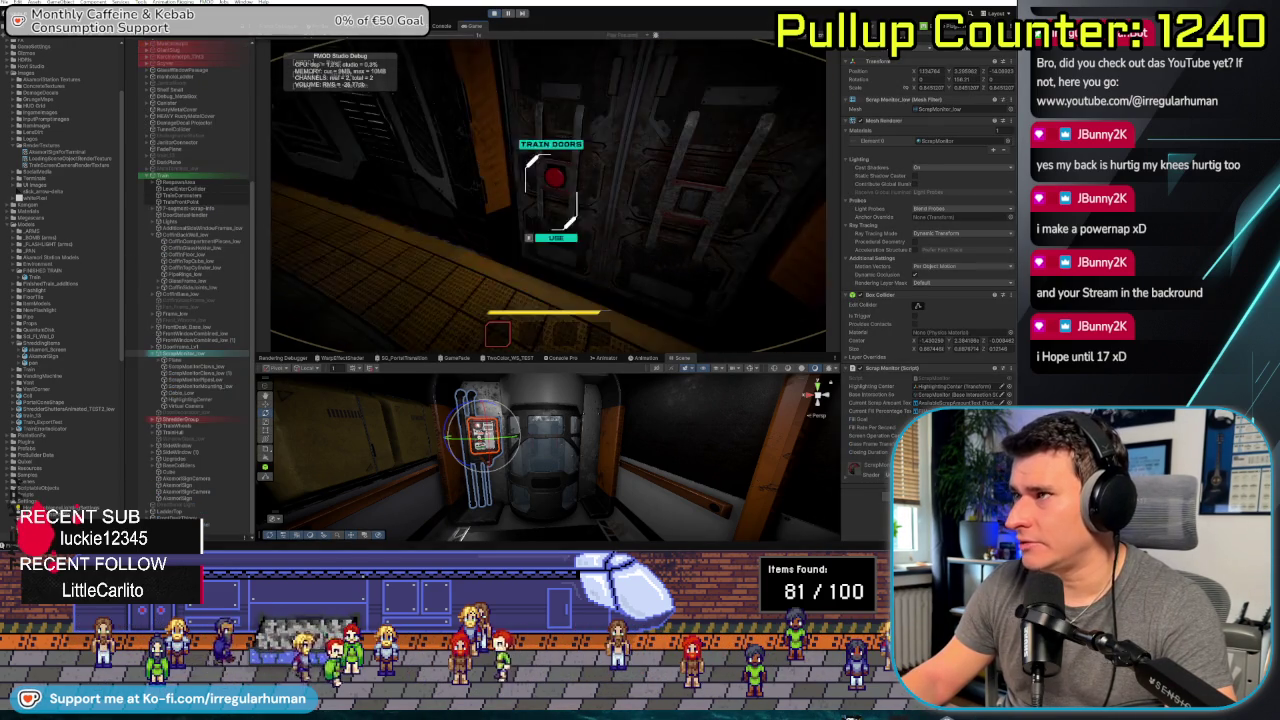
key("w")
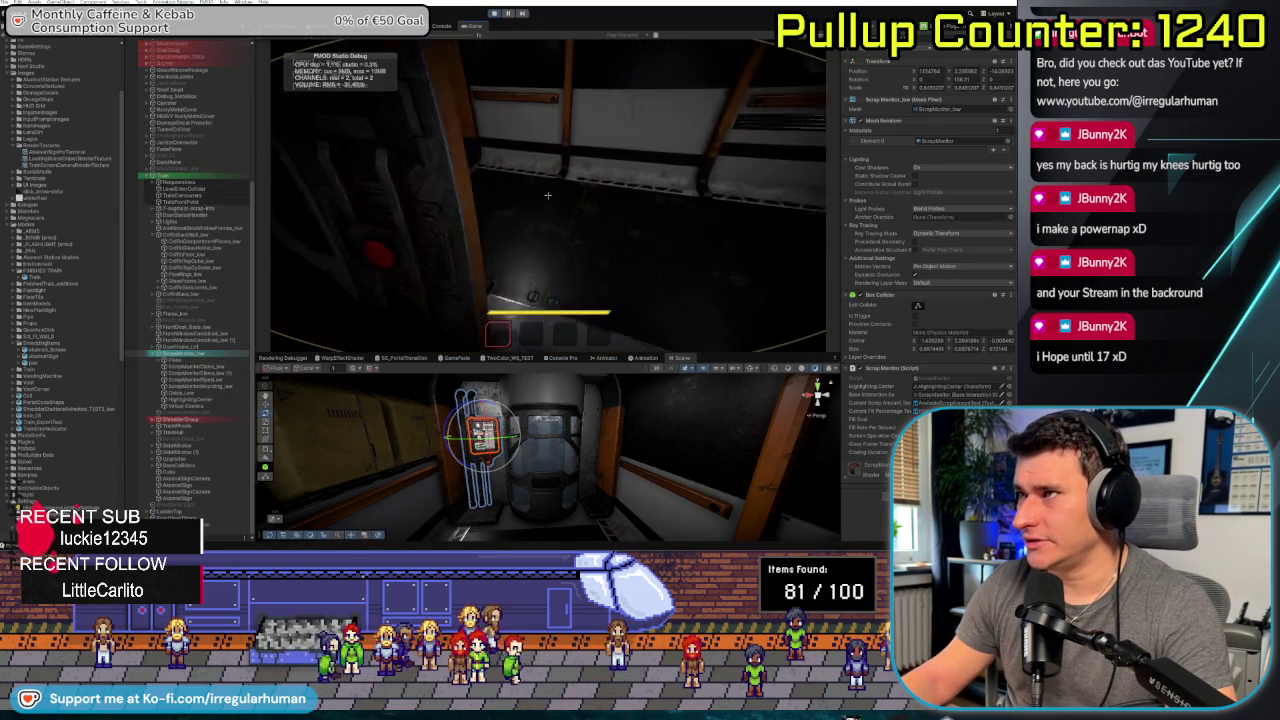
key("w")
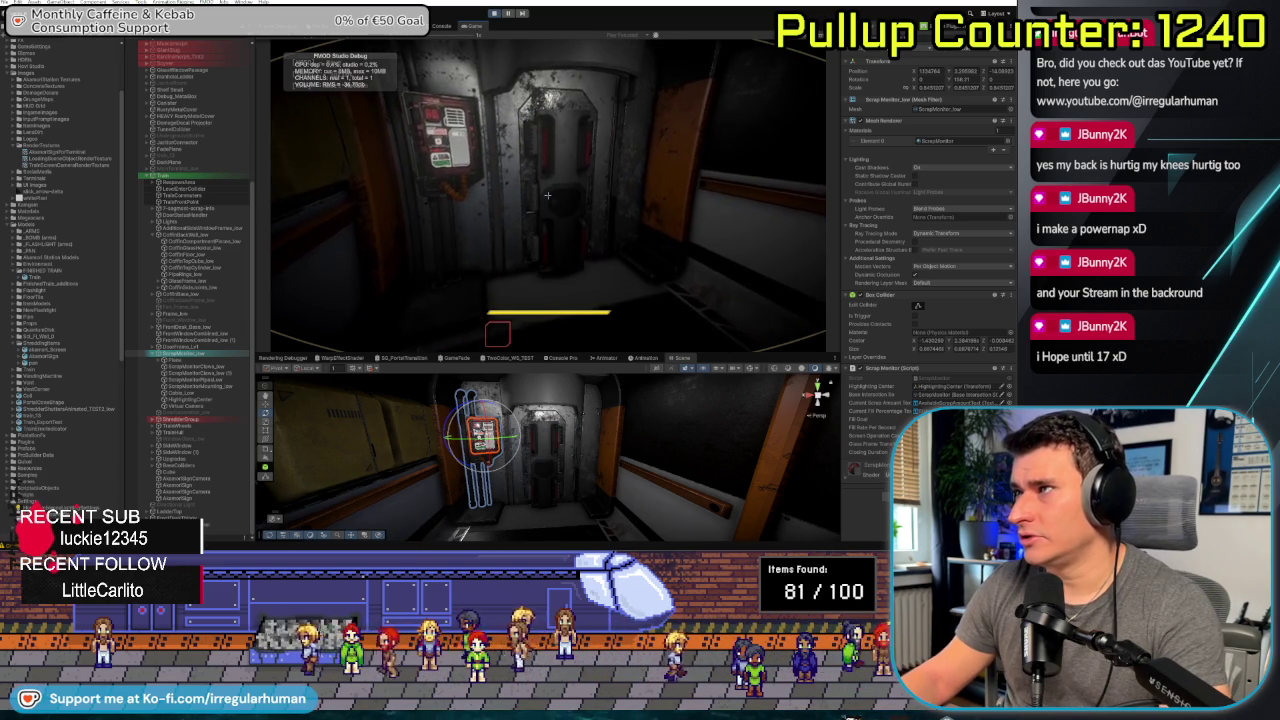
key("Escape")
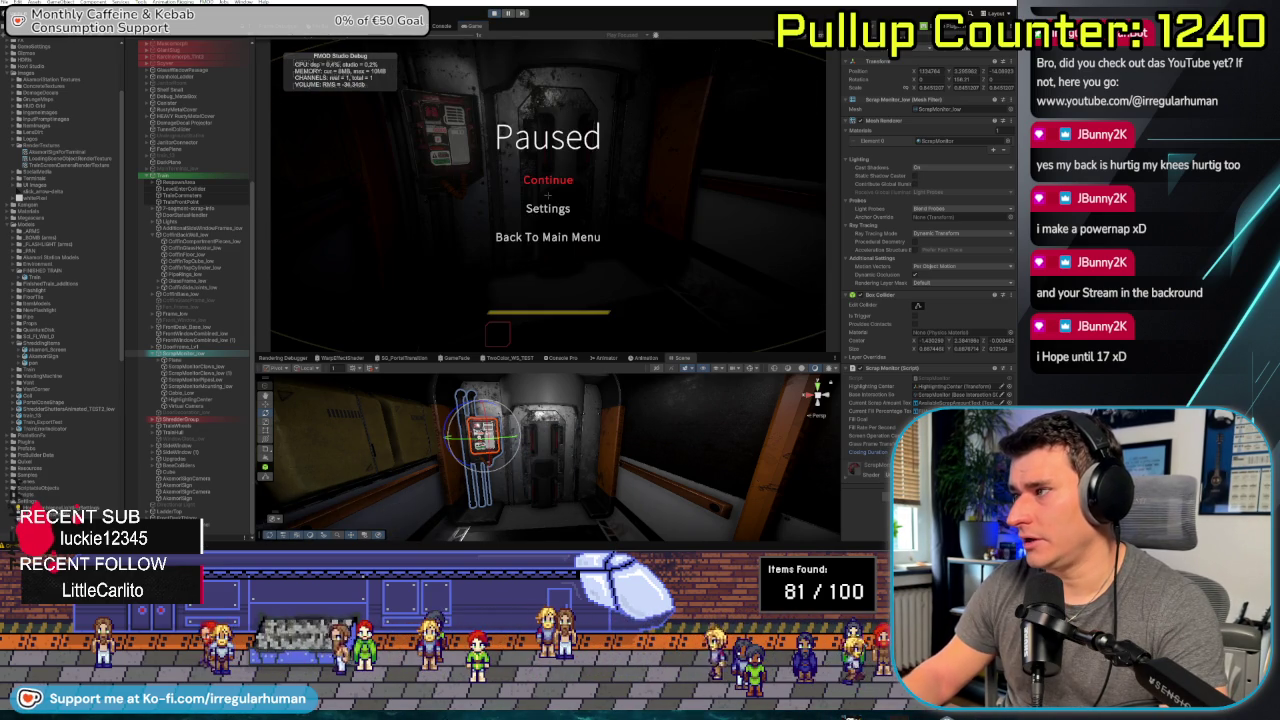
key("Escape")
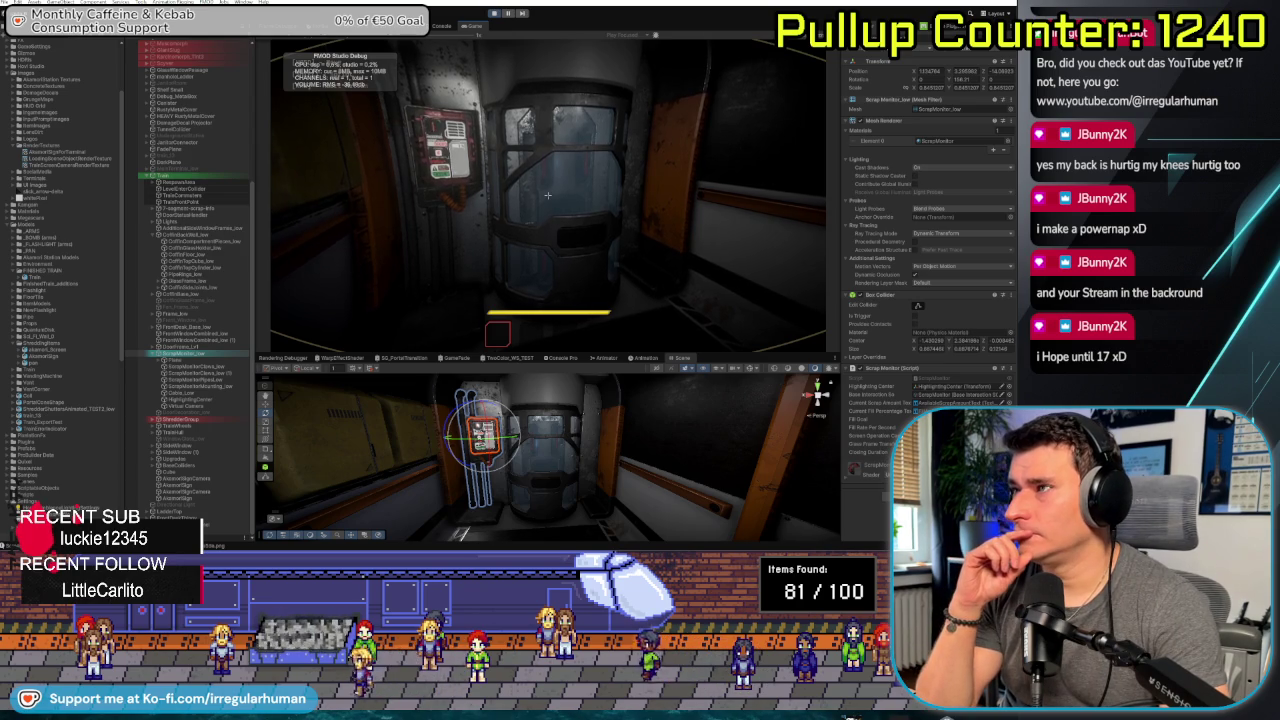
key("e")
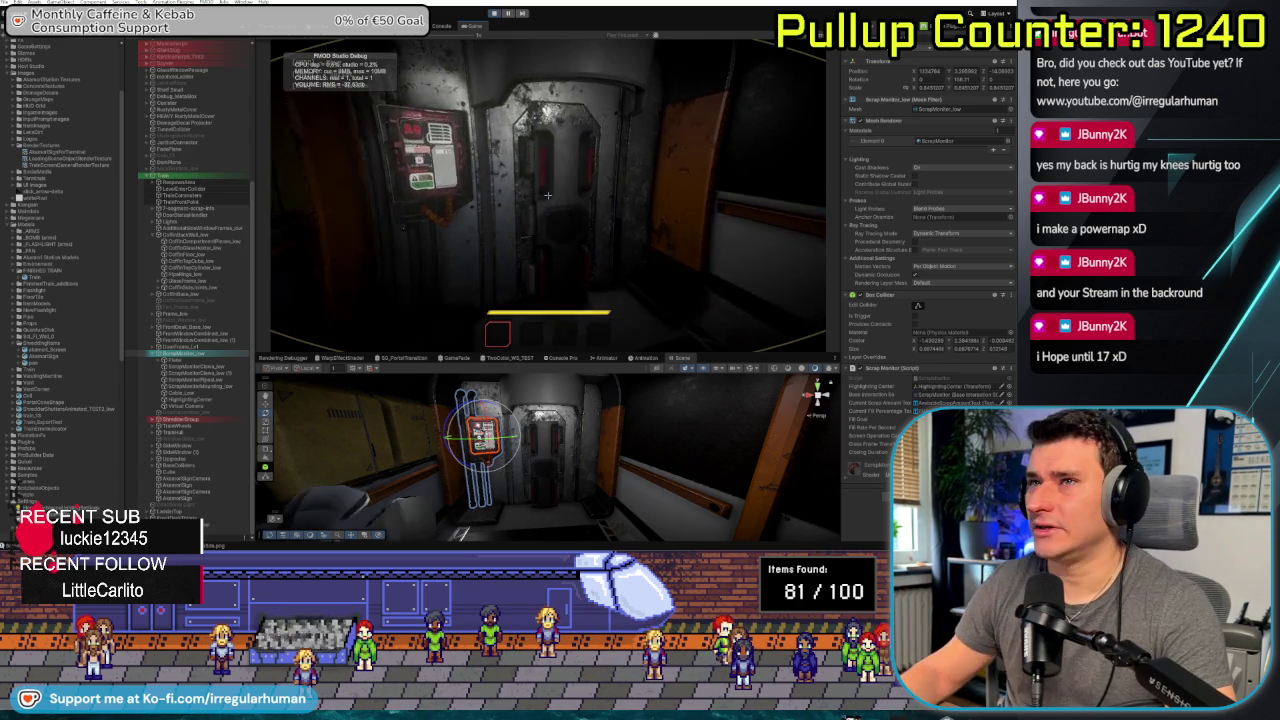
Turn toward the corridor door, pause and resume the game, then switch to Rider.
key("w")
key("s")
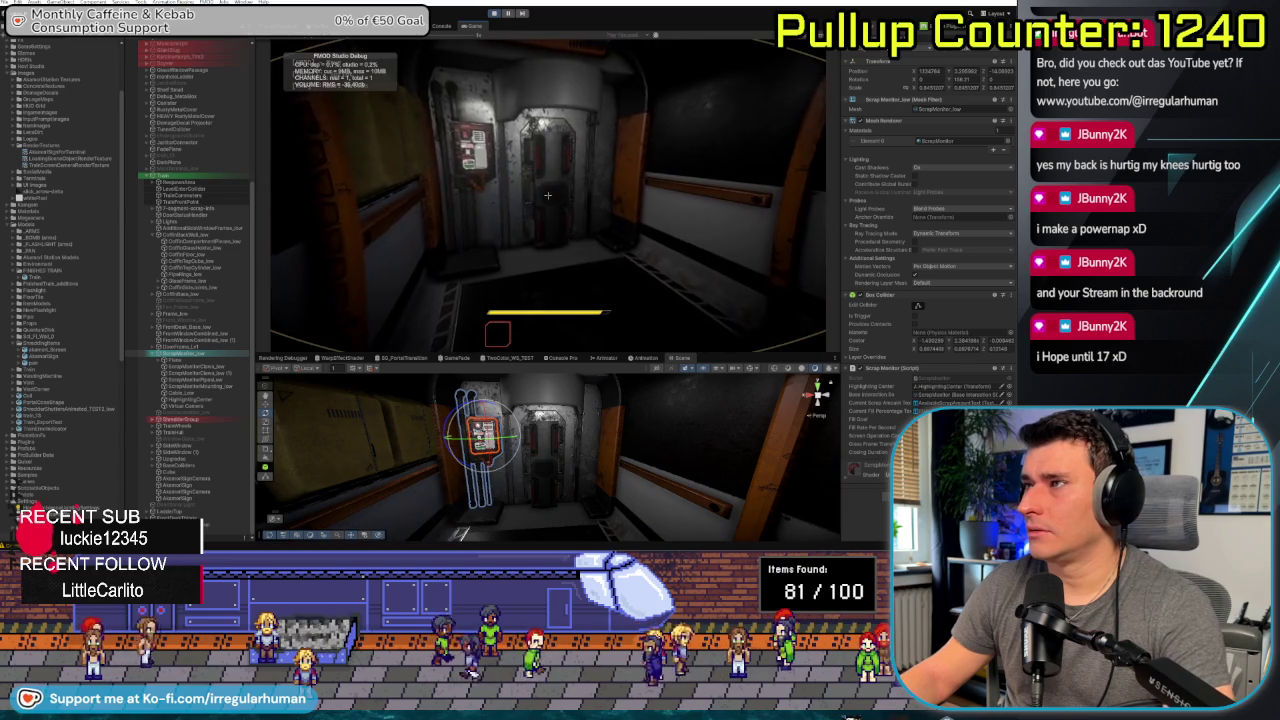
key("Escape")
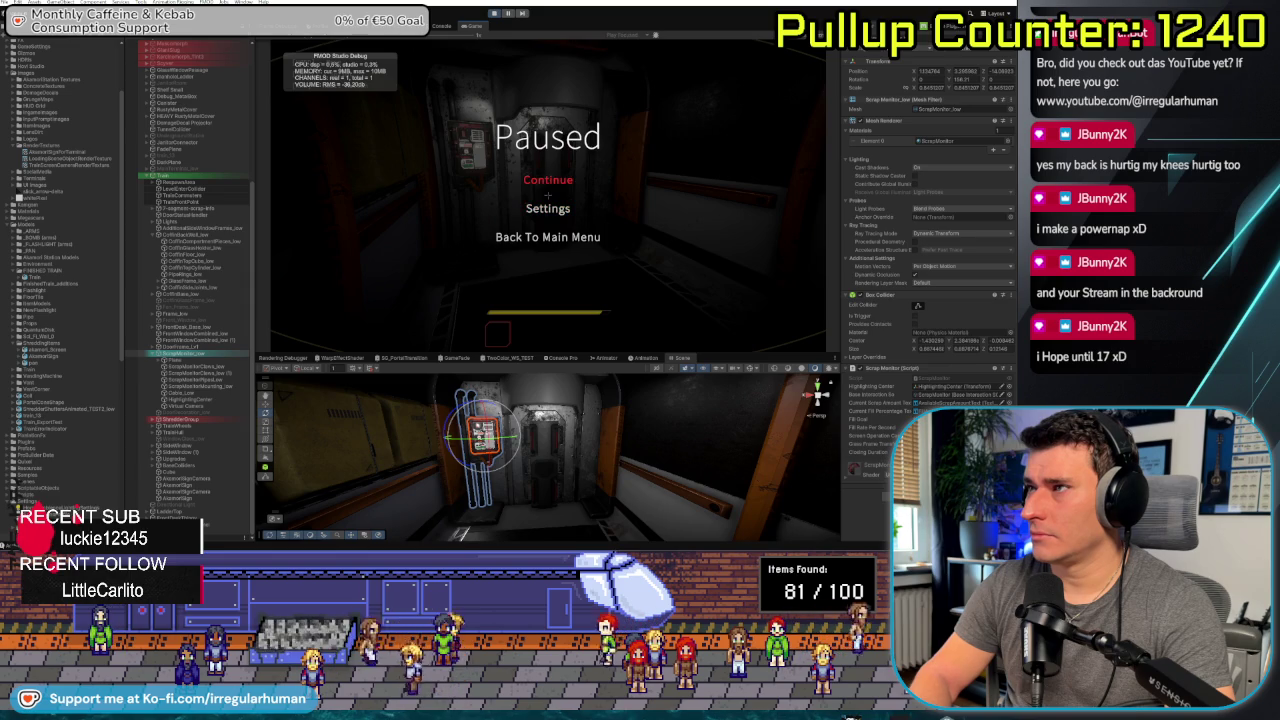
left_click(548, 180)
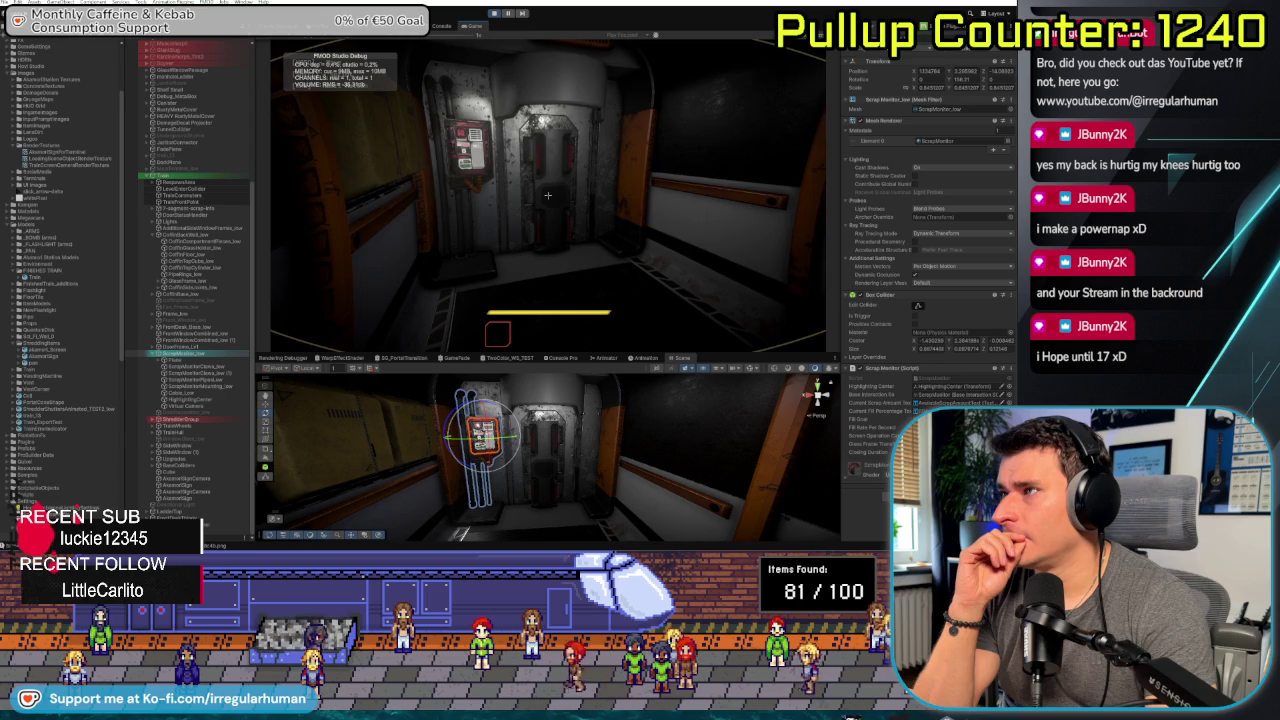
key("Escape")
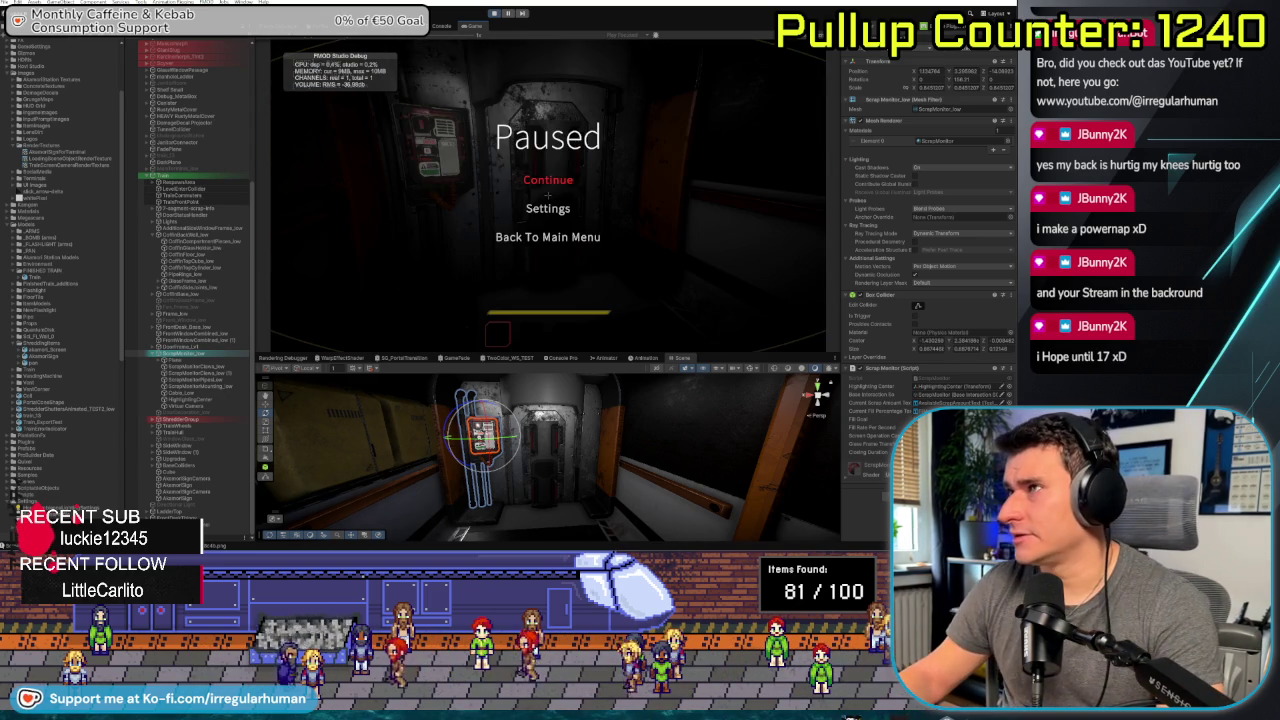
key("Return")
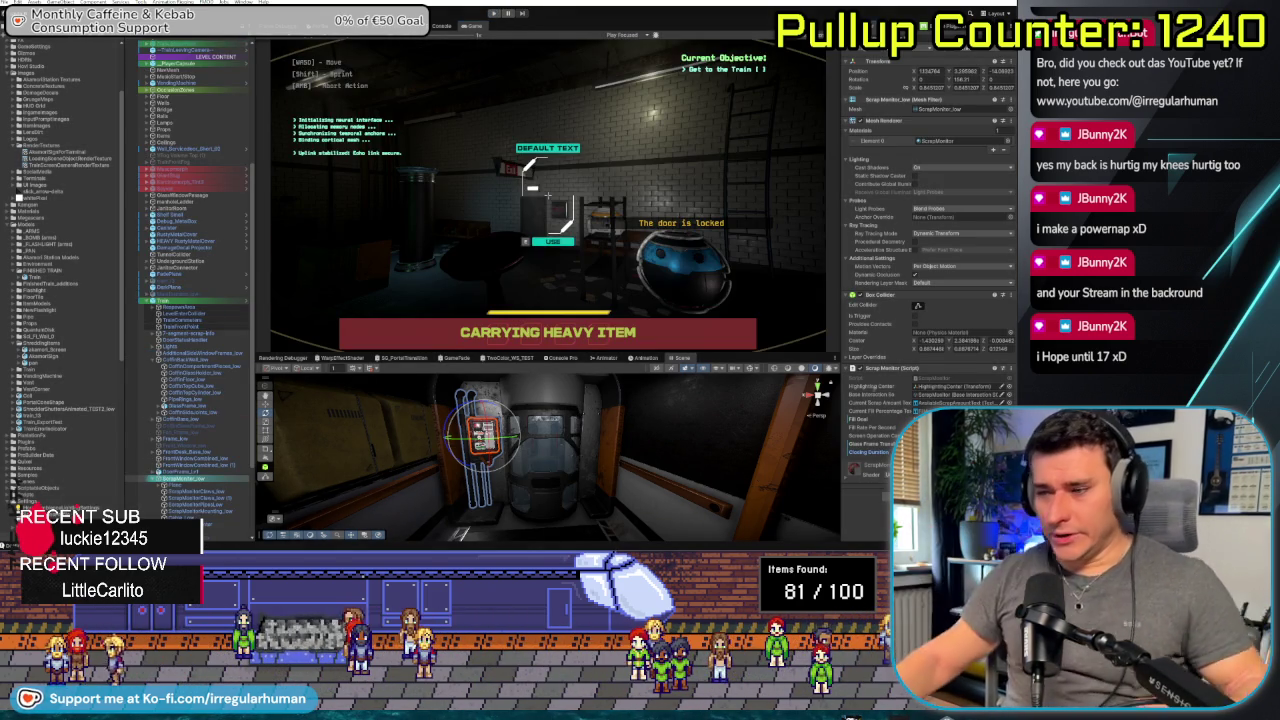
key("alt+Tab")
key("alt+Tab")
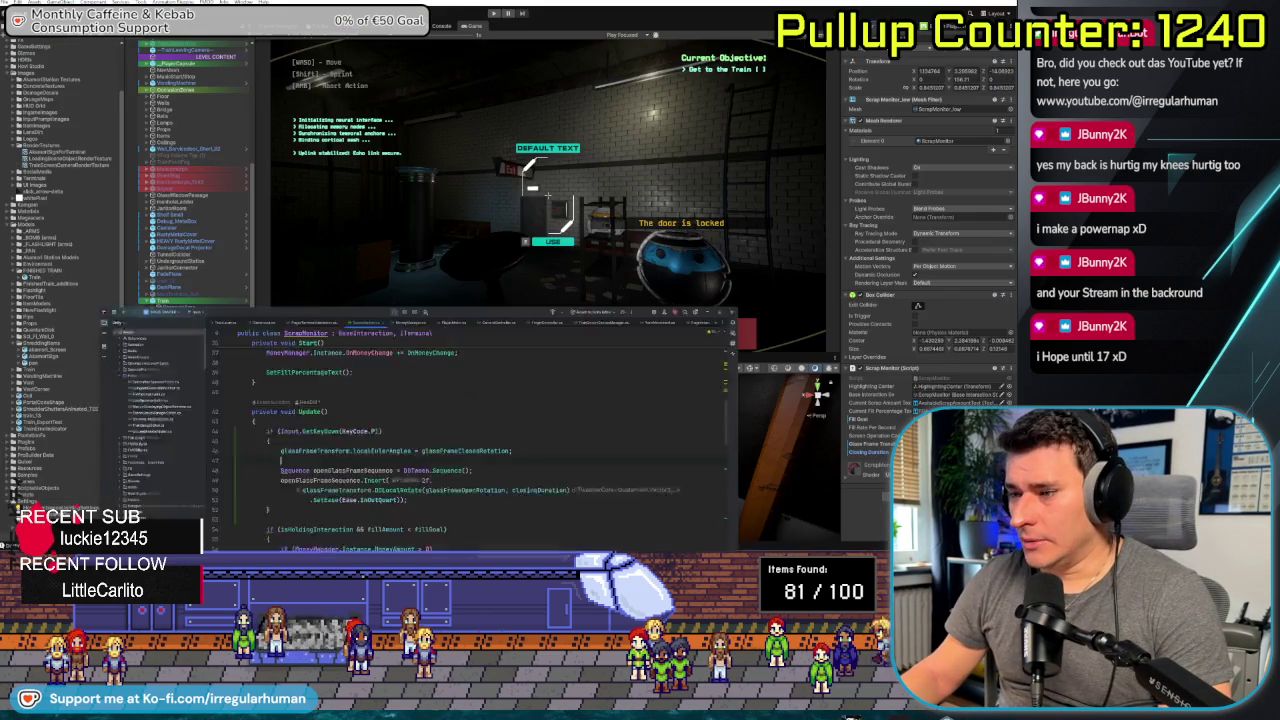
key("alt+Tab")
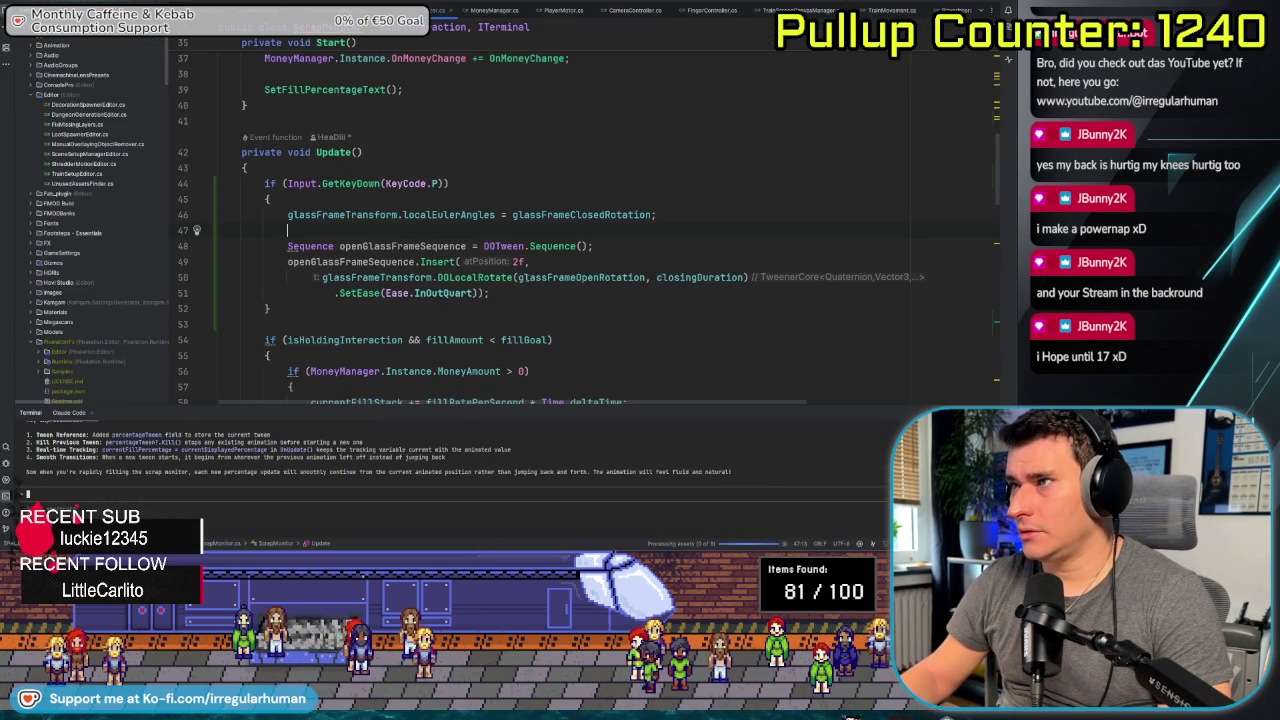
Replace the 1.5f duration on line 100 in SetFillPercentageText with closingDuration.
scroll(708, 283, "down", 3)
scroll(700, 290, "down", 5)
scroll(690, 300, "down", 5)
scroll(663, 325, "down", 5)
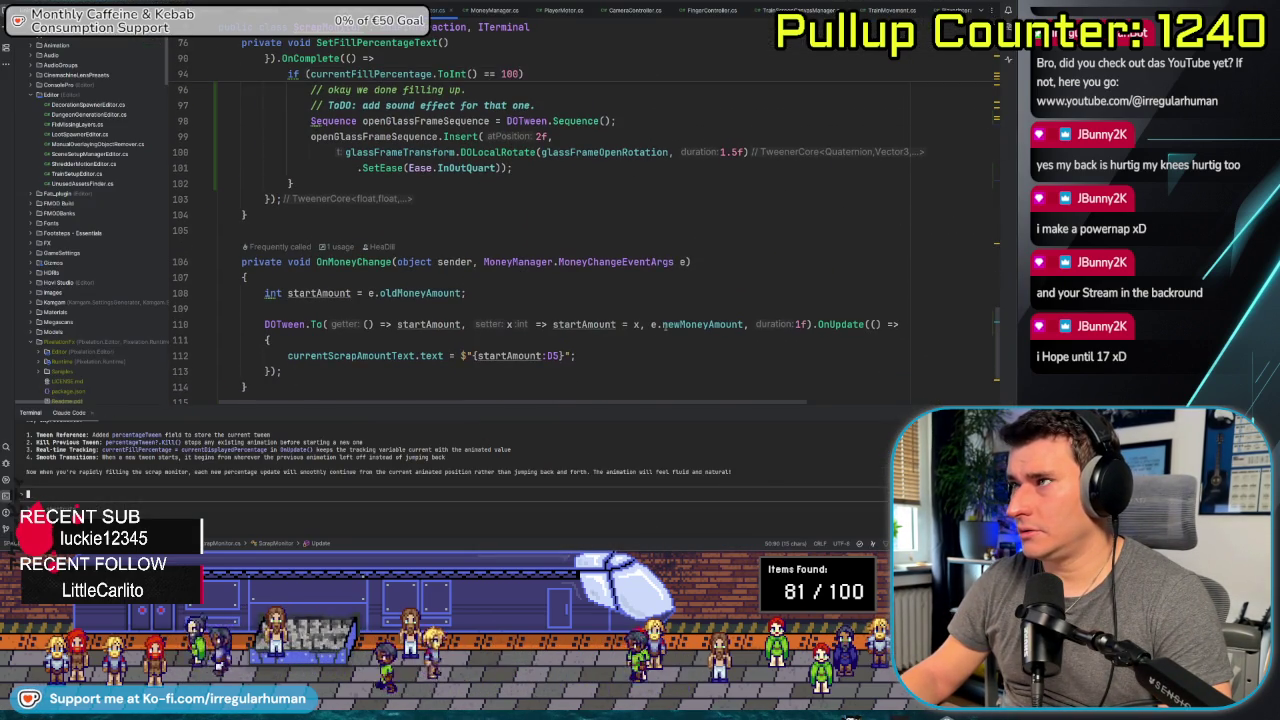
double_click(735, 152)
type("closingDuration")
left_click(704, 185)
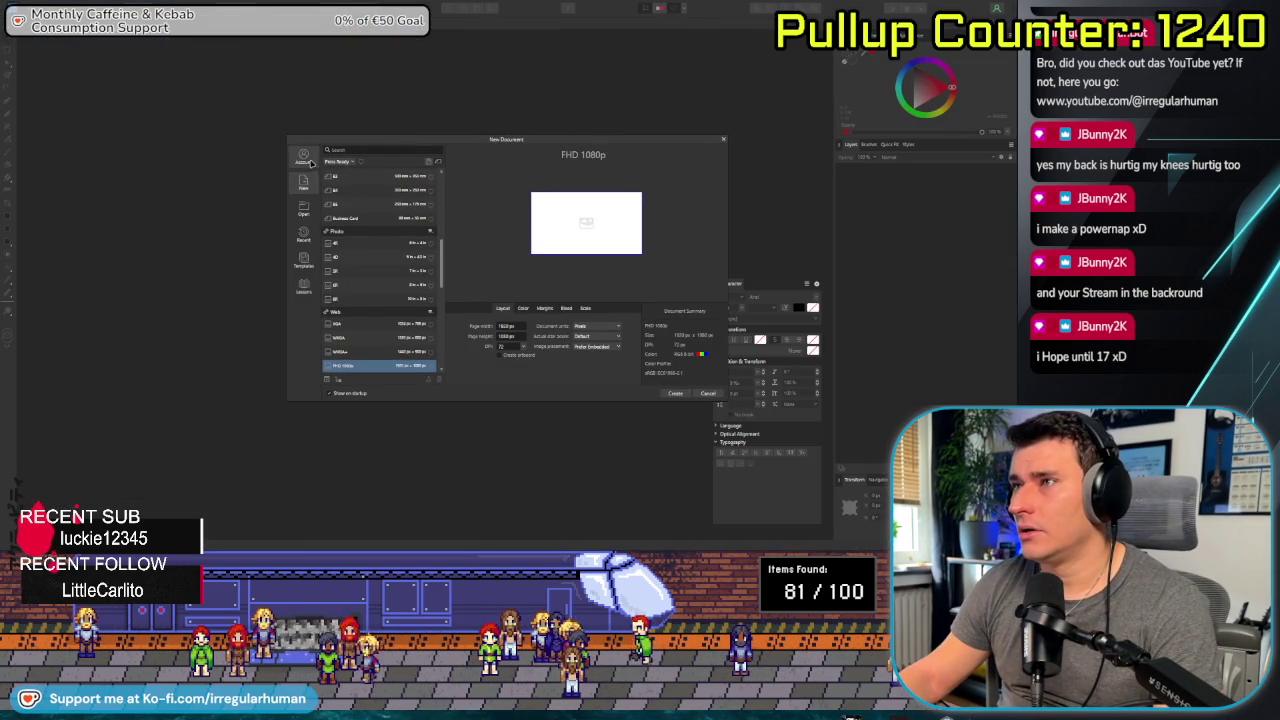
Open ScrapMonitorBaseImage from the Recent list and dismiss the floating Character panel.
left_click(297, 214)
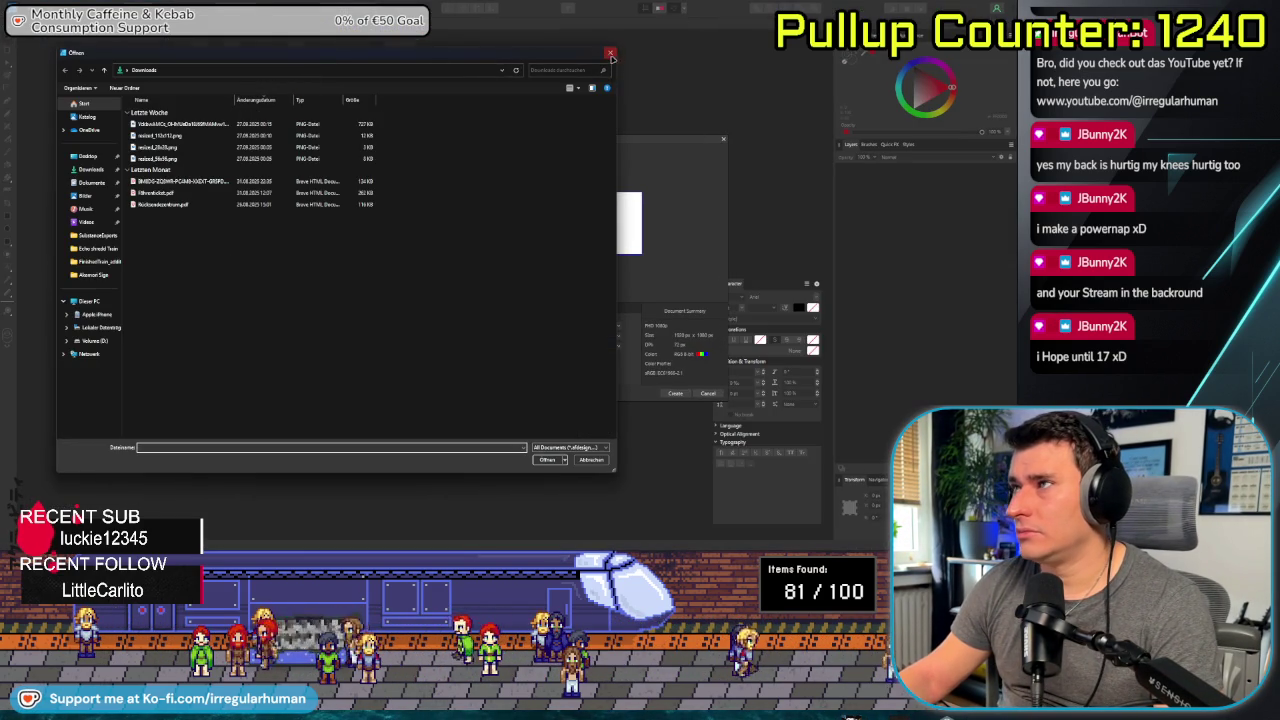
left_click(611, 54)
left_click(301, 238)
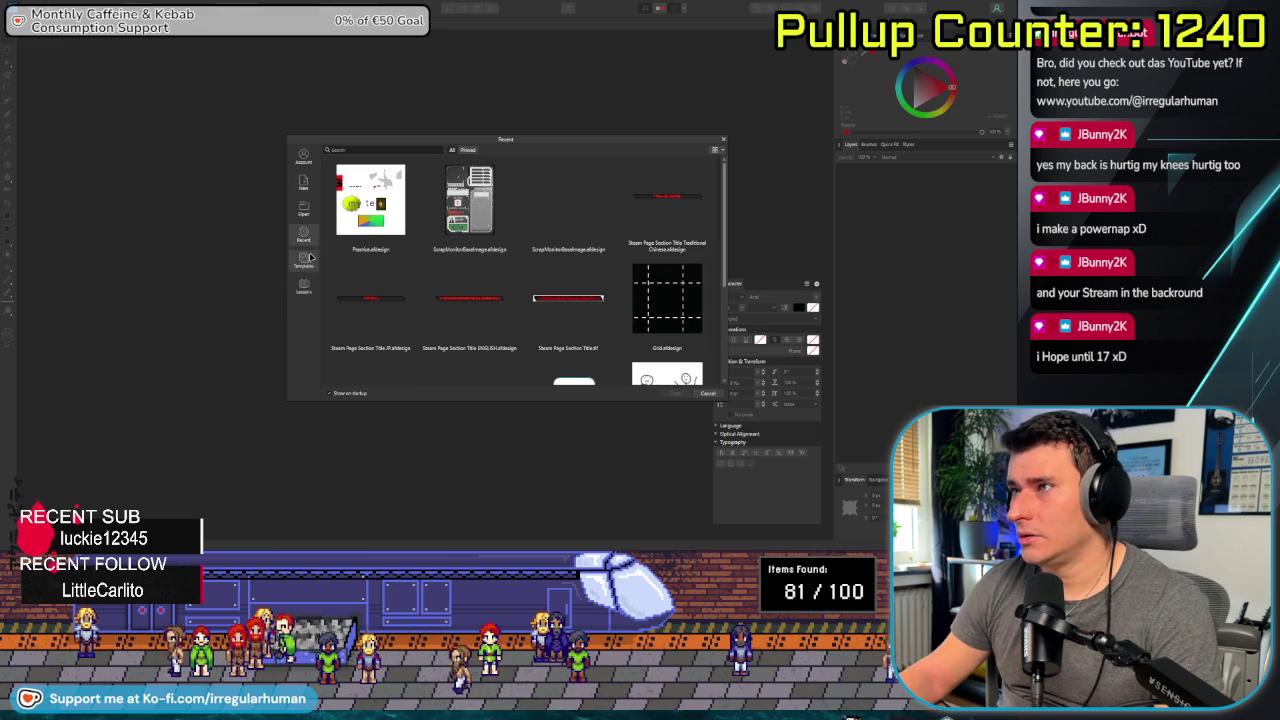
double_click(468, 207)
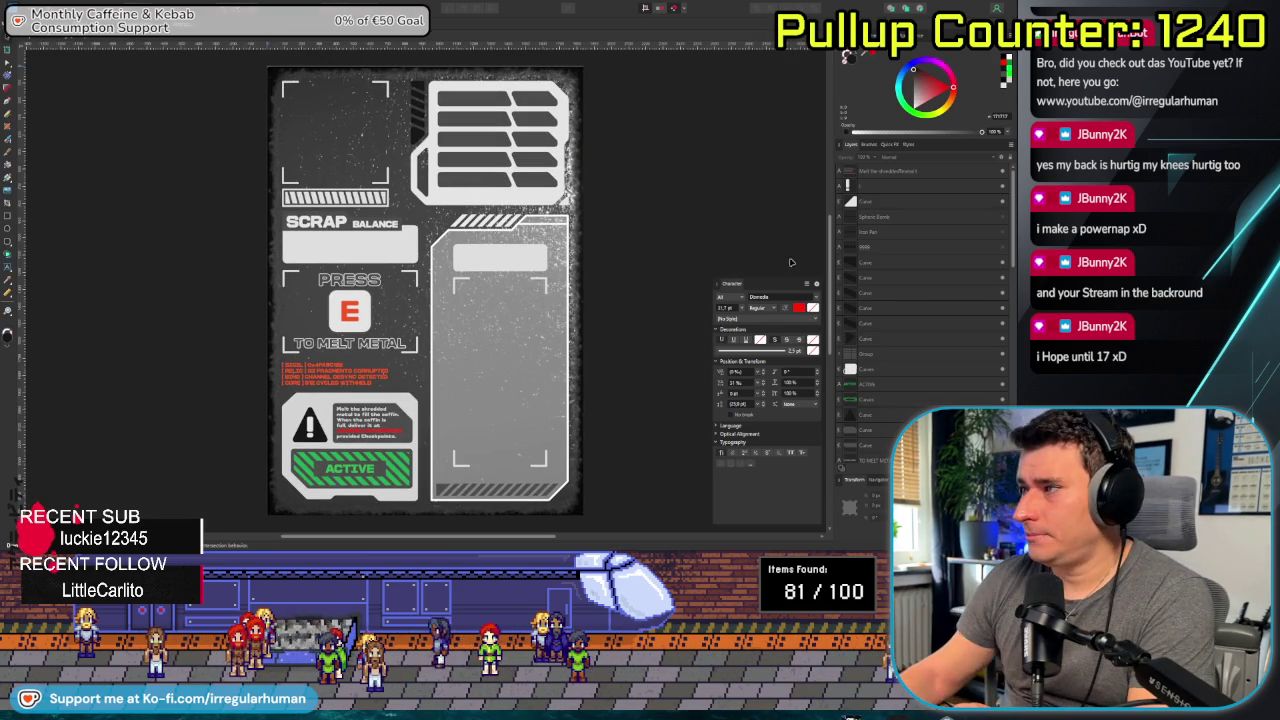
left_click(816, 285)
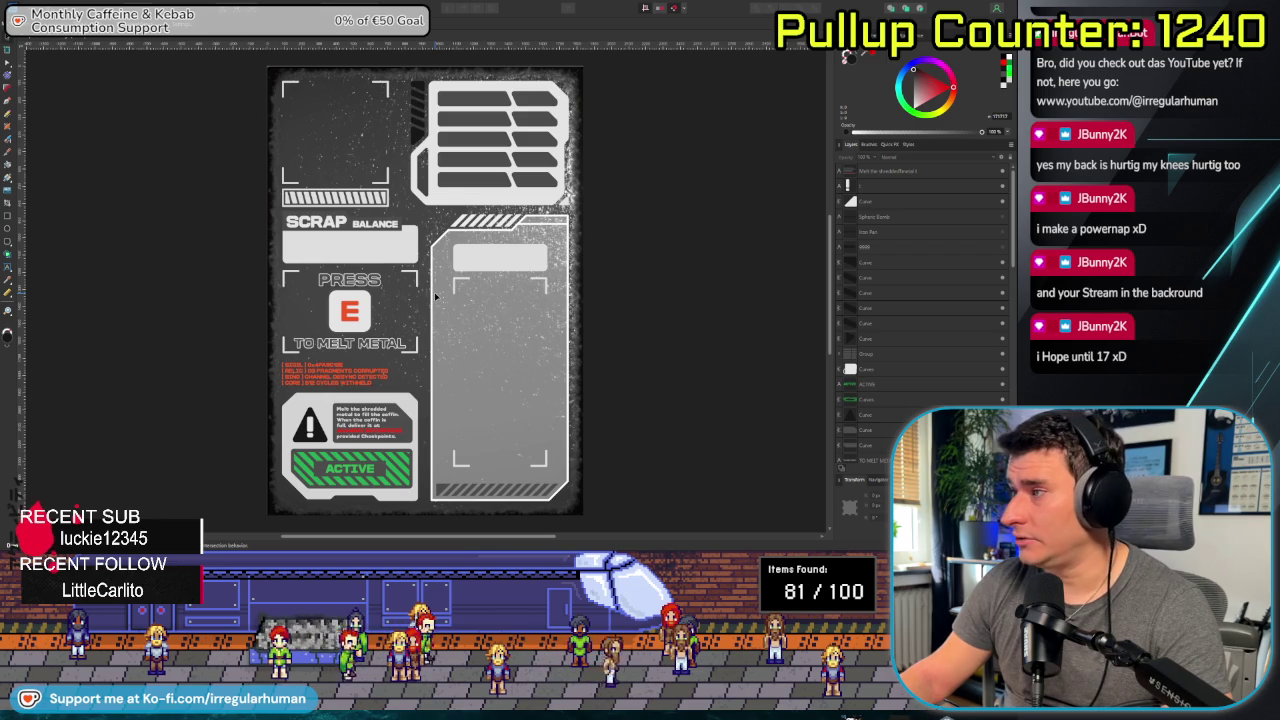
Scroll through the Layers panel and bring up the File menu.
scroll(841, 467, "down", 5)
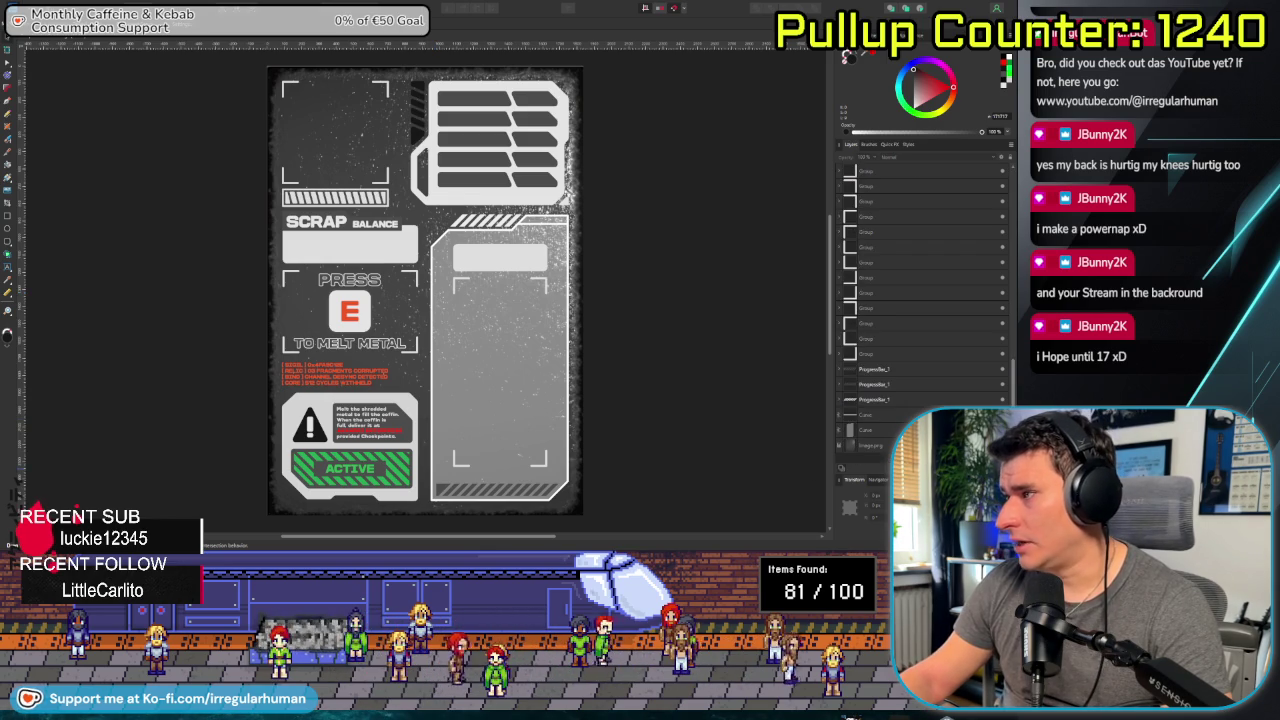
scroll(920, 300, "up", 5)
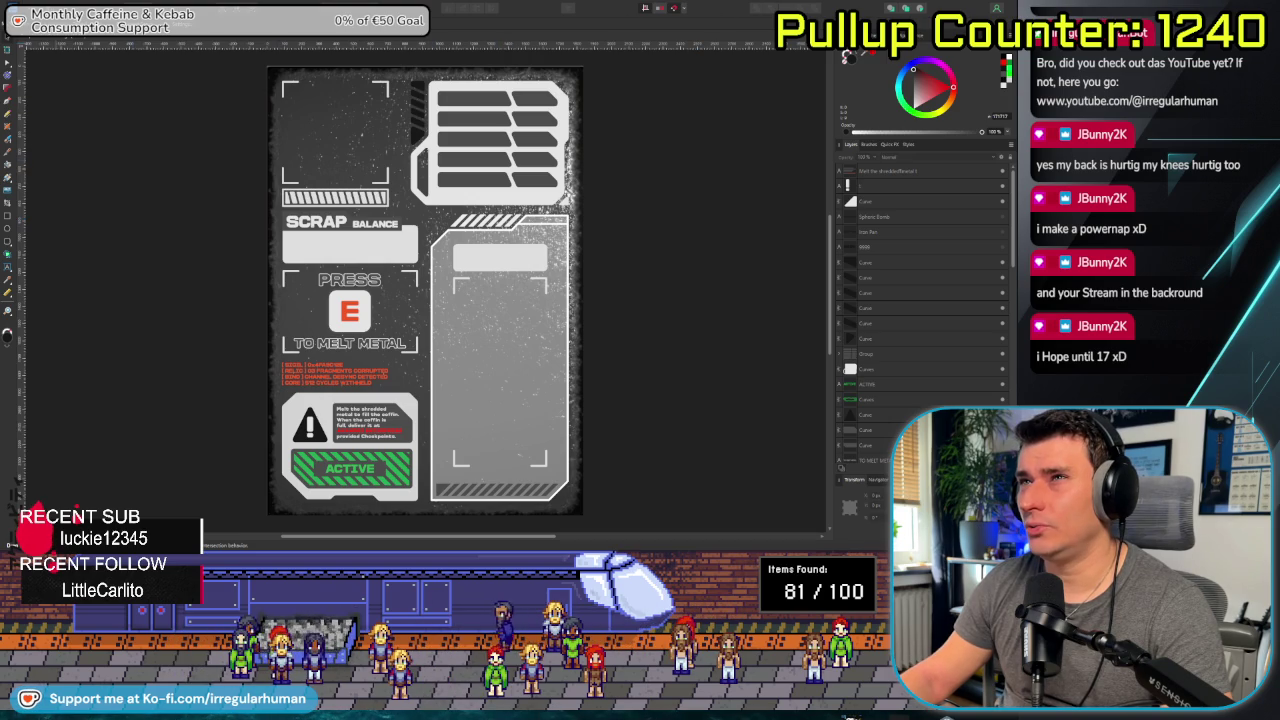
left_click(15, 6)
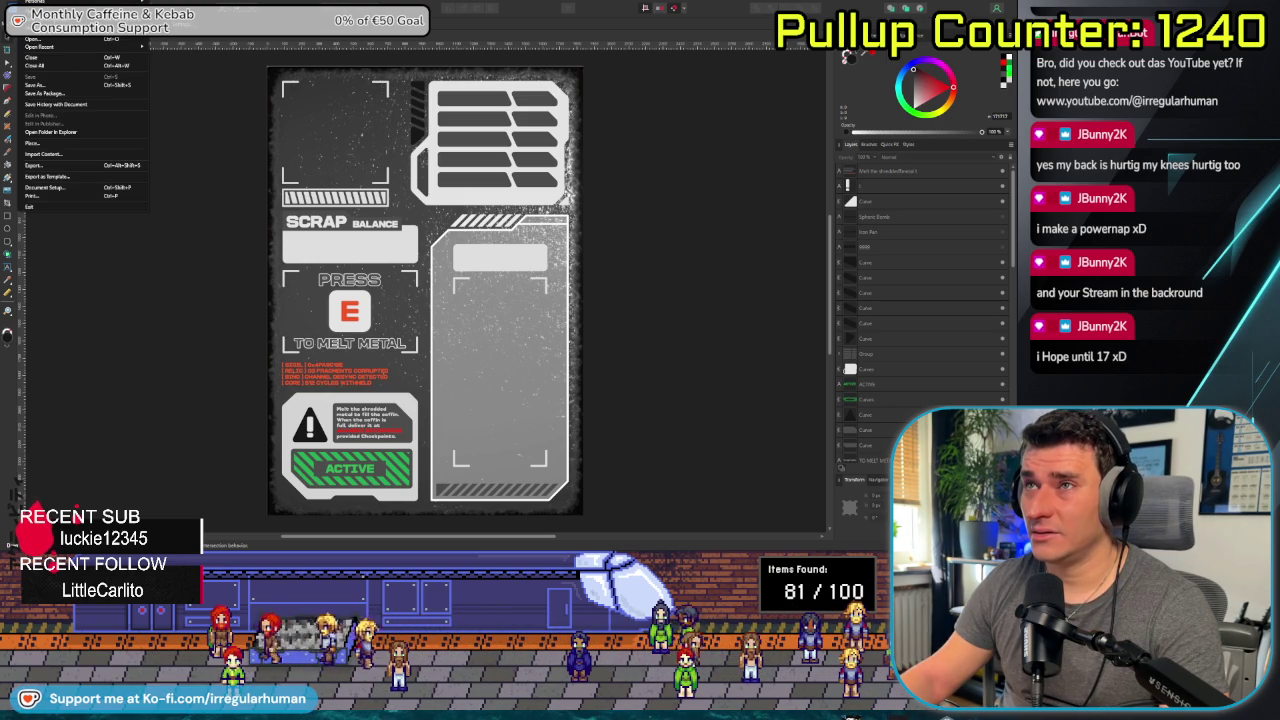
Create a new FHD 1080p document with its page height changed to 800 px.
left_click(35, 38)
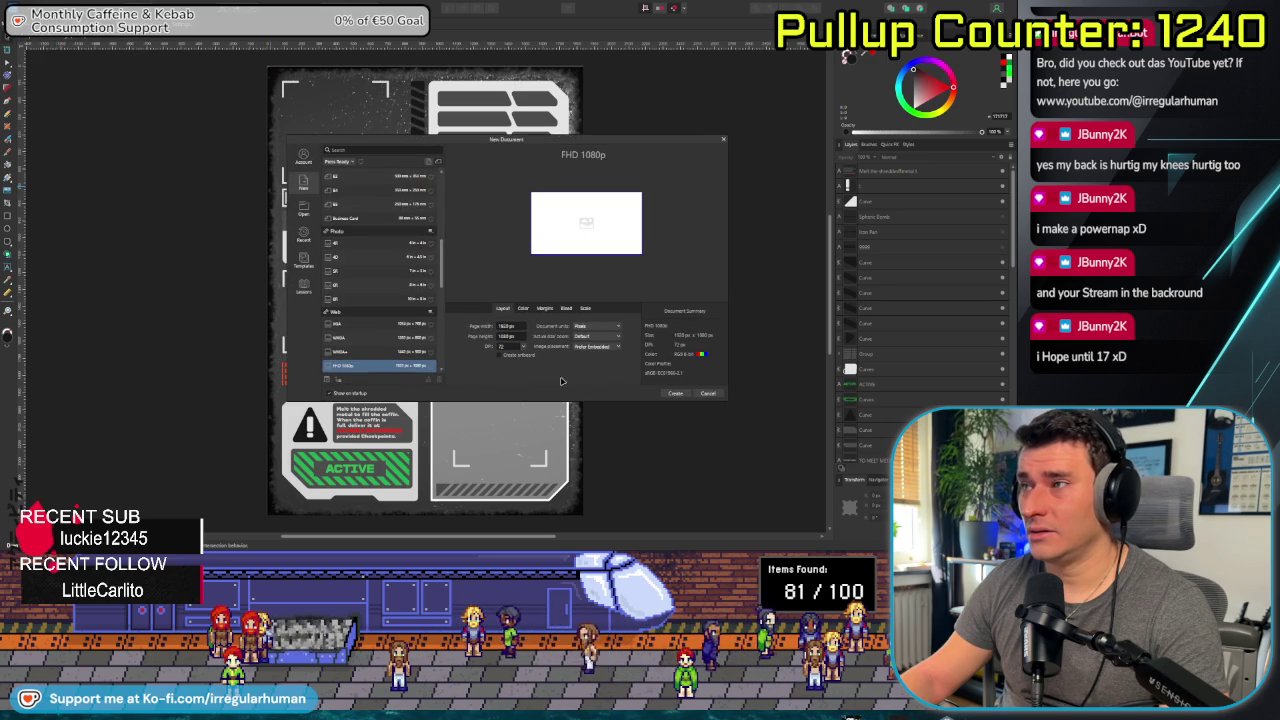
left_click(508, 326)
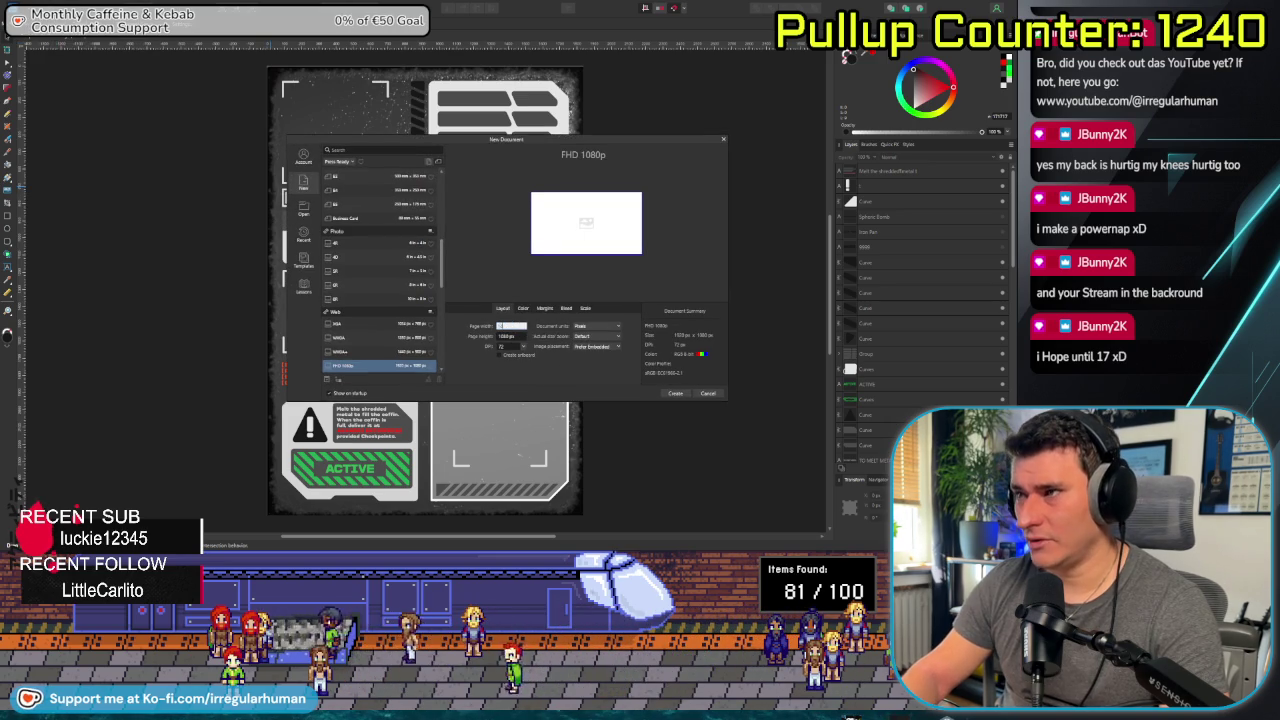
mouse_move(510, 346)
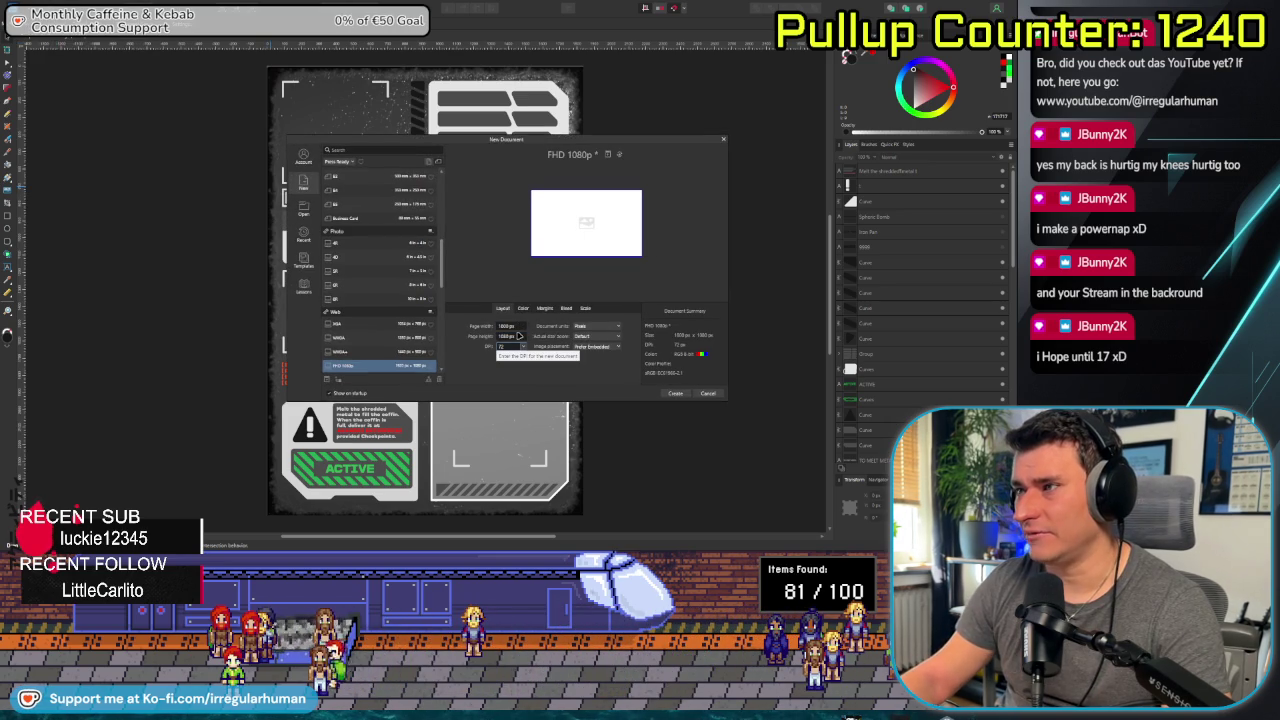
type("800")
key("Tab")
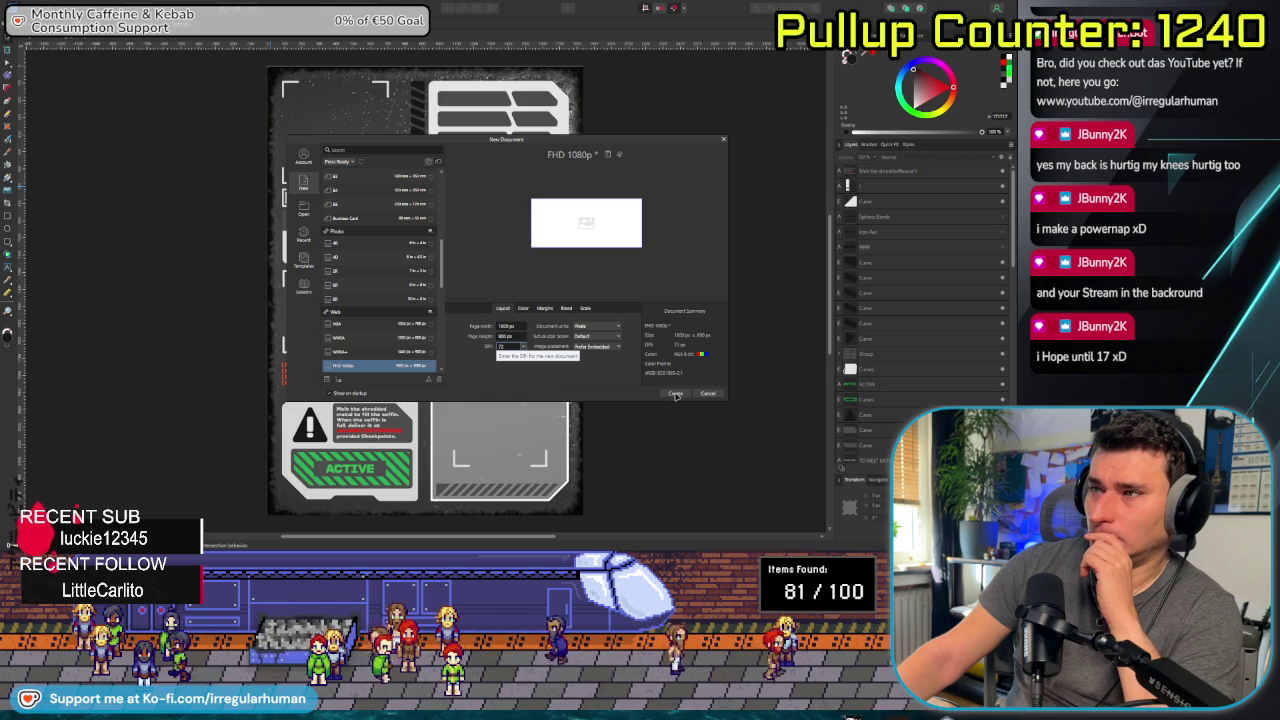
left_click(503, 337)
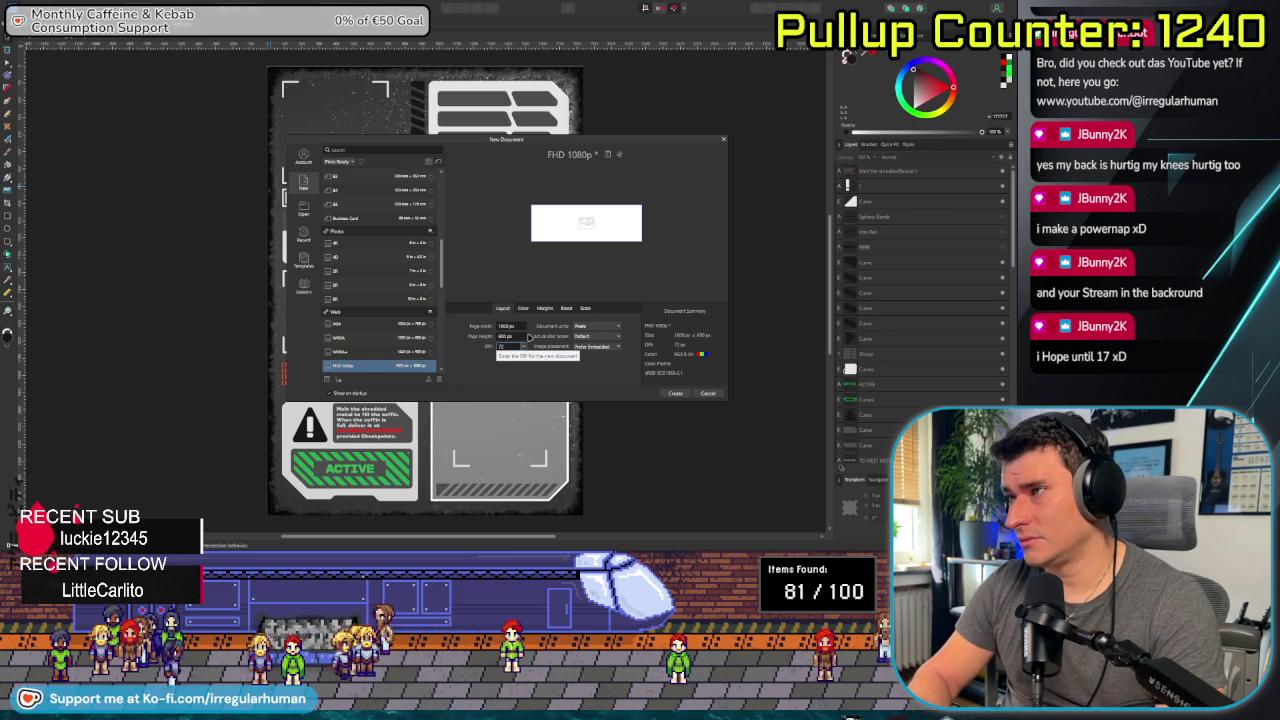
left_click(677, 395)
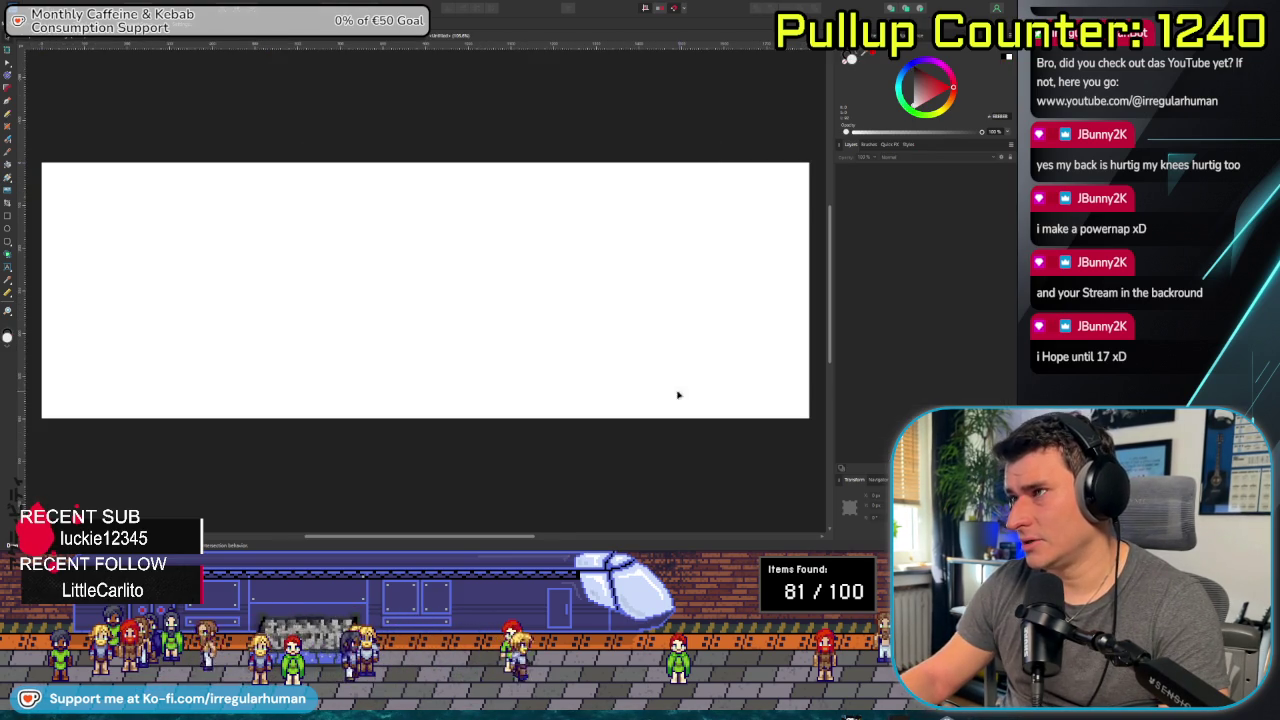
Zoom out on the blank canvas, then open the UI References note in Obsidian.
scroll(491, 317, "down", 2)
scroll(489, 311, "down", 1)
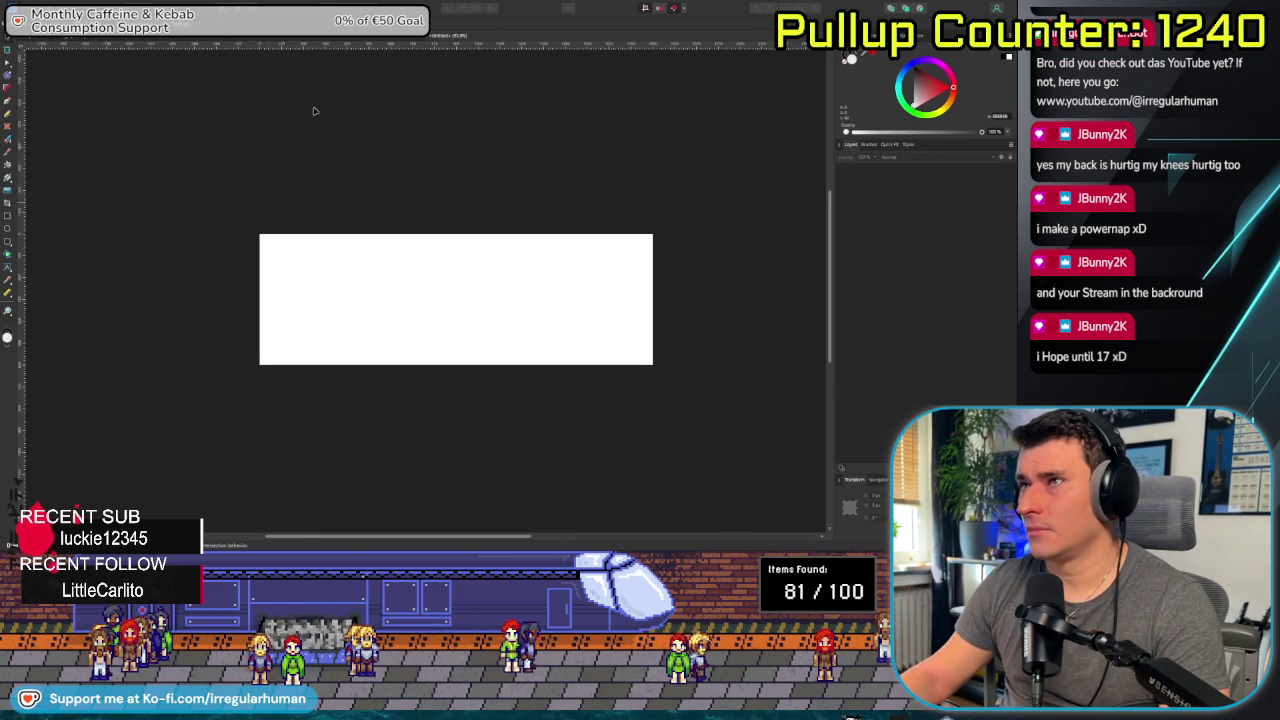
left_click(499, 42)
left_click(499, 42)
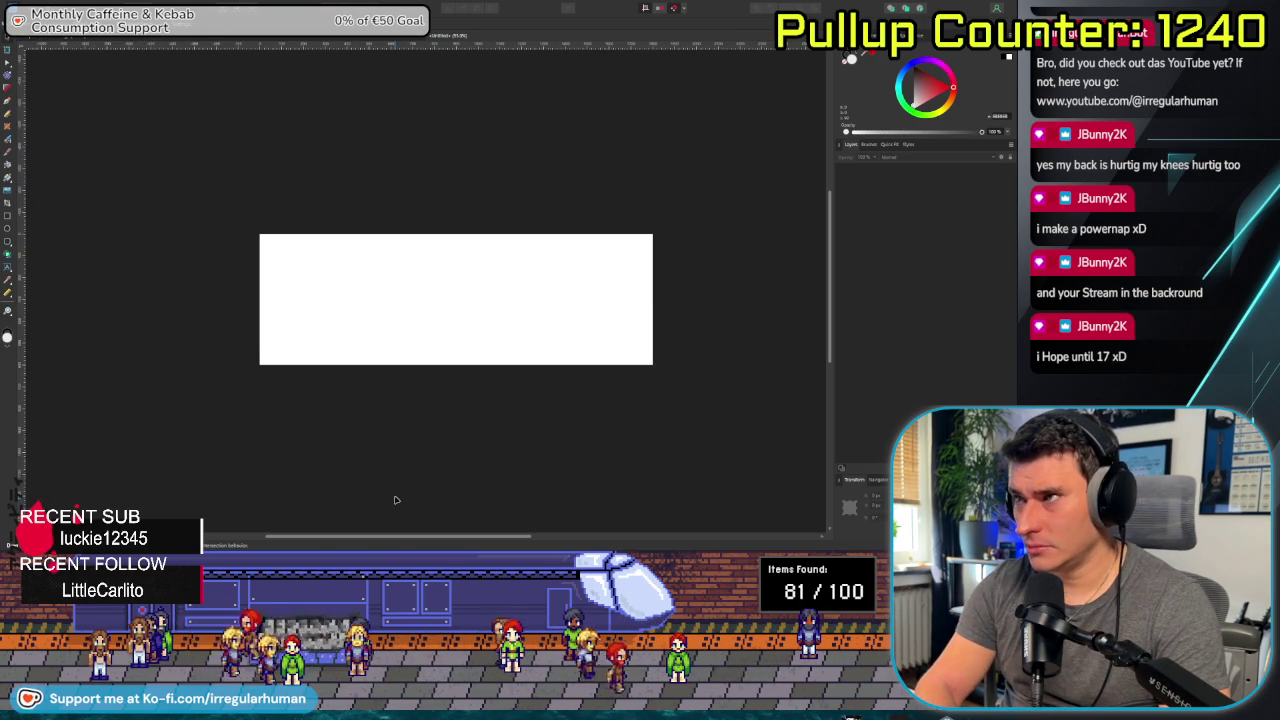
key("super")
key("Escape")
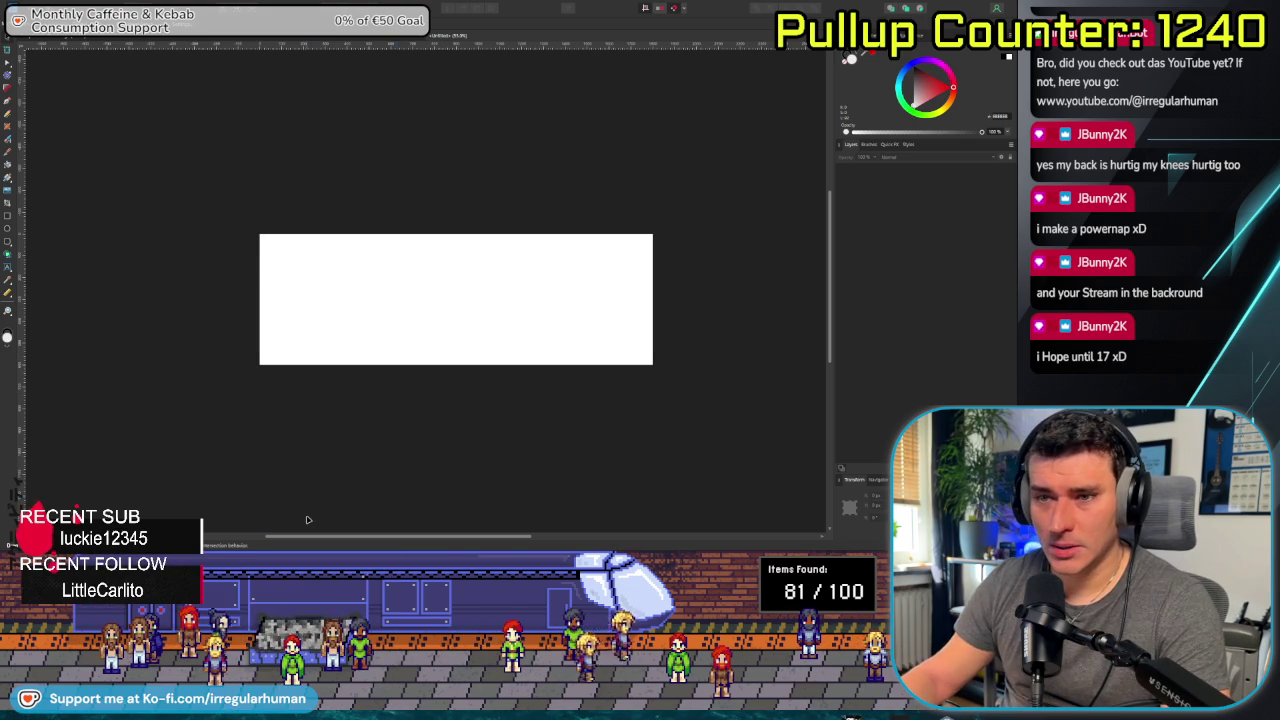
key("alt+Tab")
left_click(44, 170)
Inspect the palette images, select the ACTIVE button, then view the 'affinity designer mirror' results.
scroll(545, 368, "up", 2)
scroll(545, 368, "up", 2)
scroll(545, 368, "up", 3)
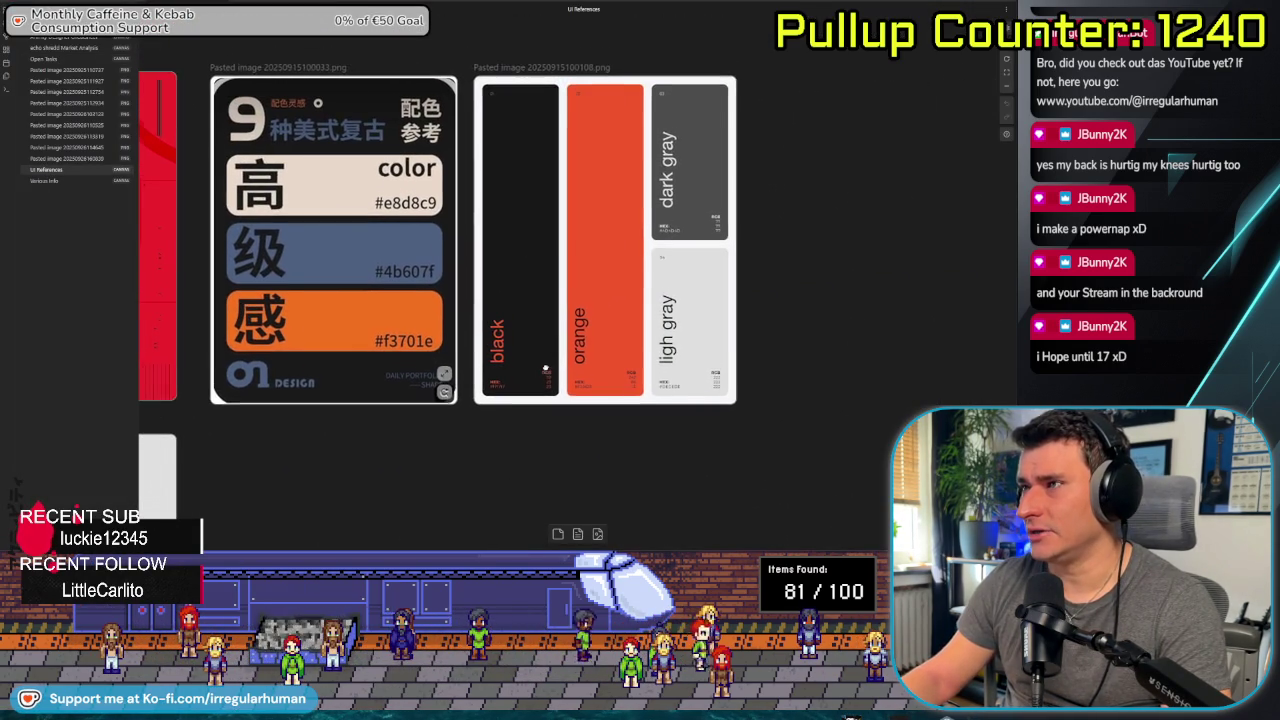
scroll(549, 258, "down", 3)
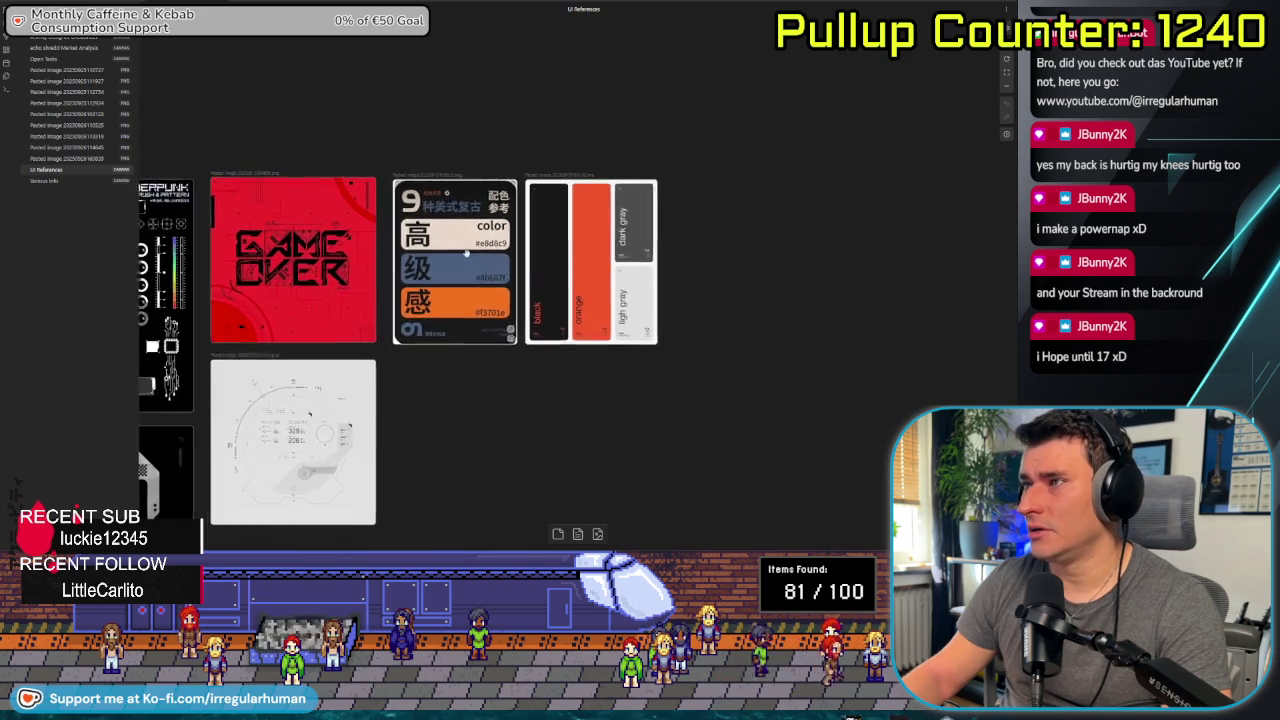
scroll(466, 253, "up", 2)
key("alt+Tab")
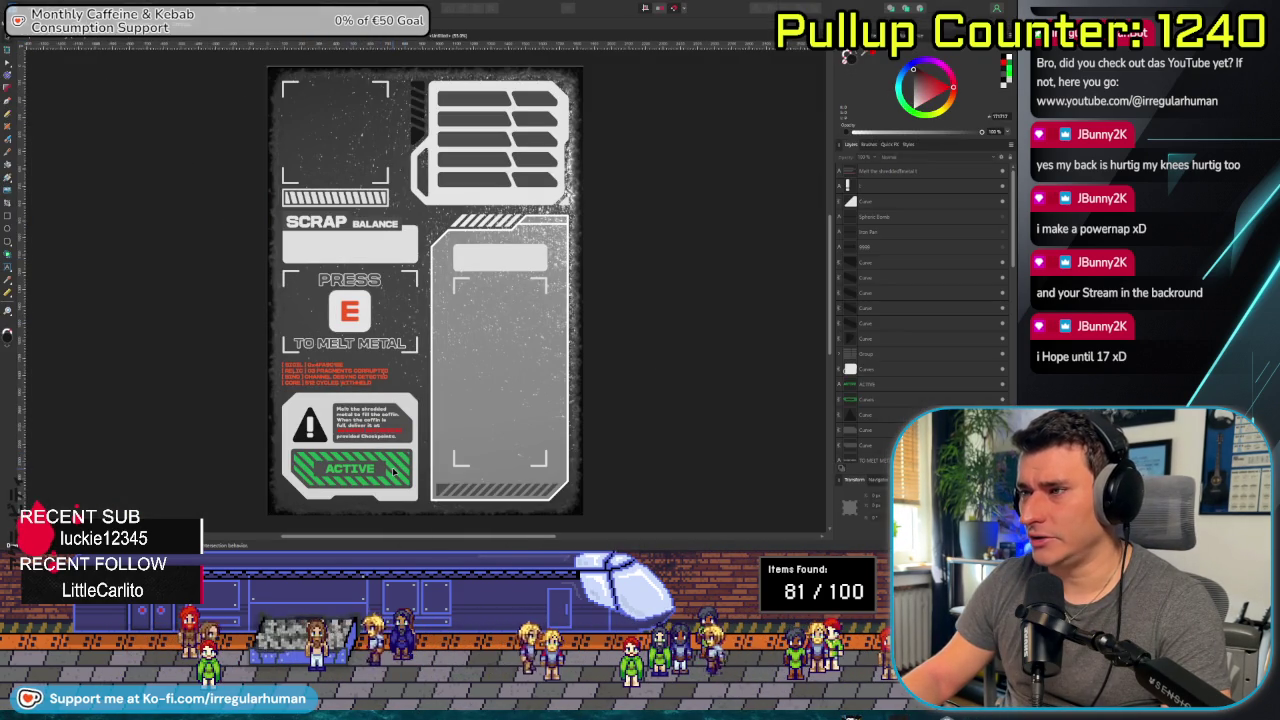
left_click(393, 471)
key("alt+Tab")
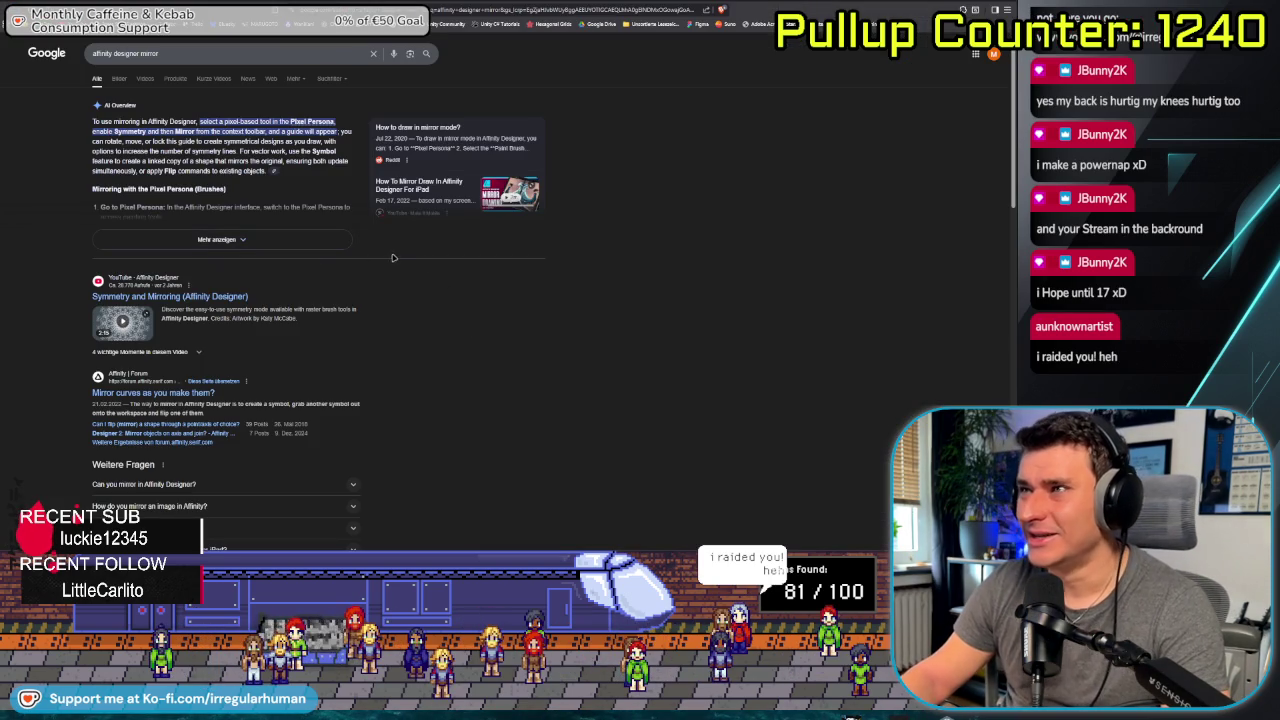
Scroll through the mirroring forum thread and follow its link to the Symbols help page.
scroll(439, 309, "down", 2)
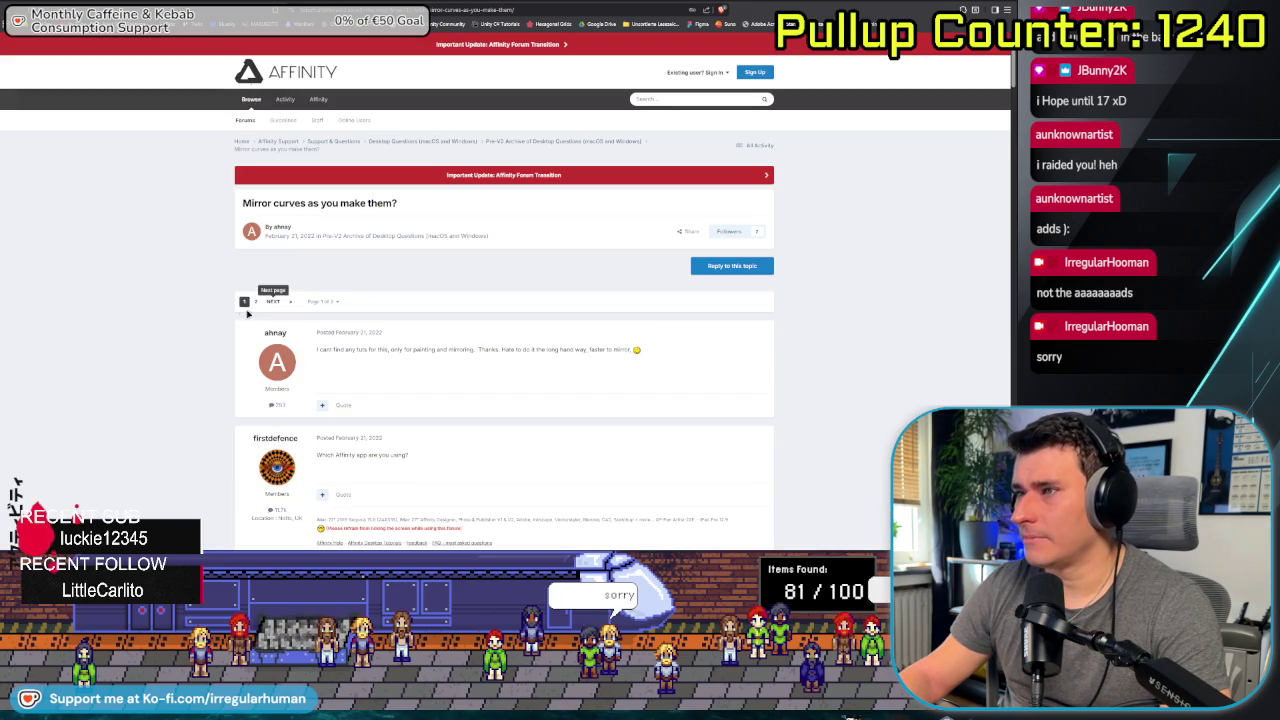
scroll(143, 314, "down", 3)
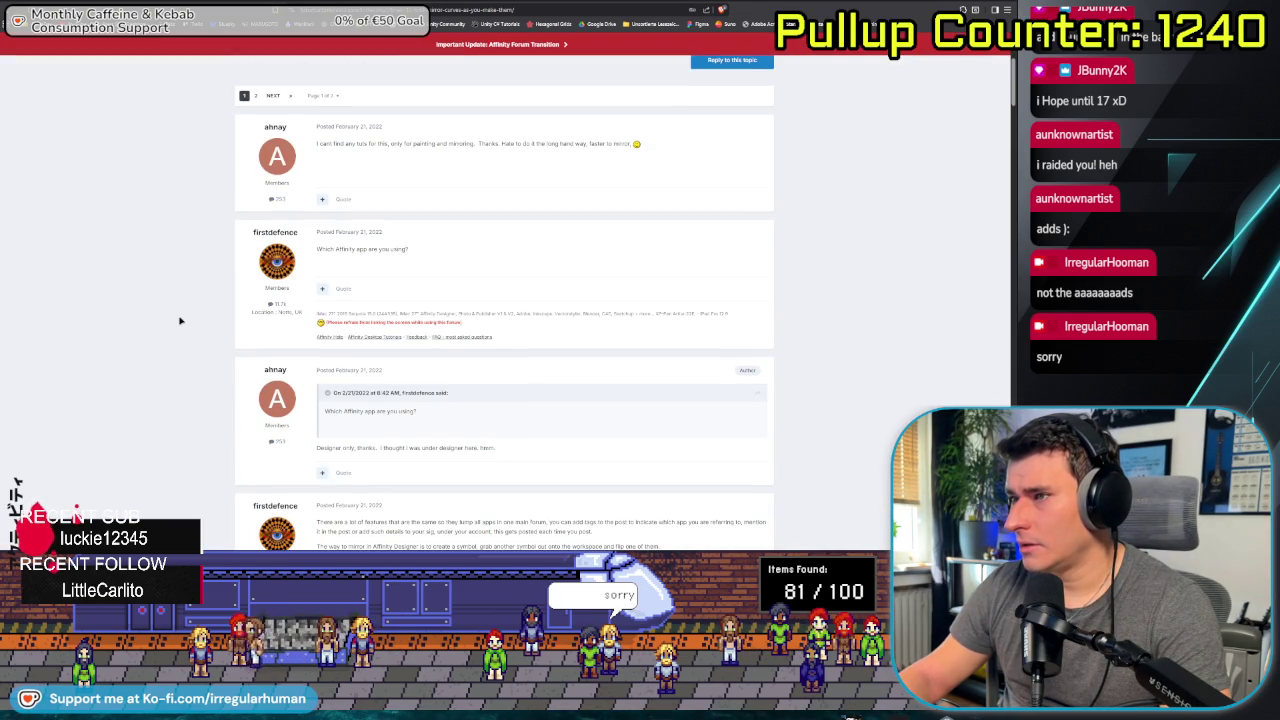
scroll(200, 327, "down", 3)
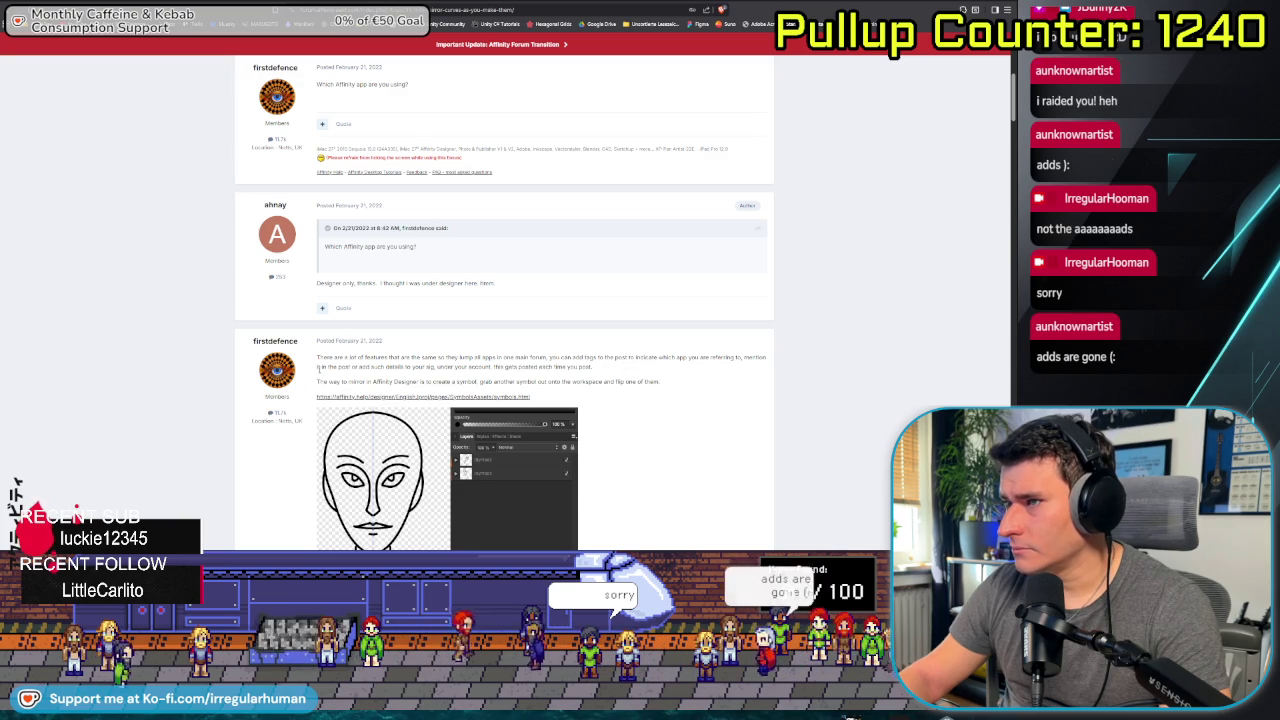
scroll(606, 348, "down", 1)
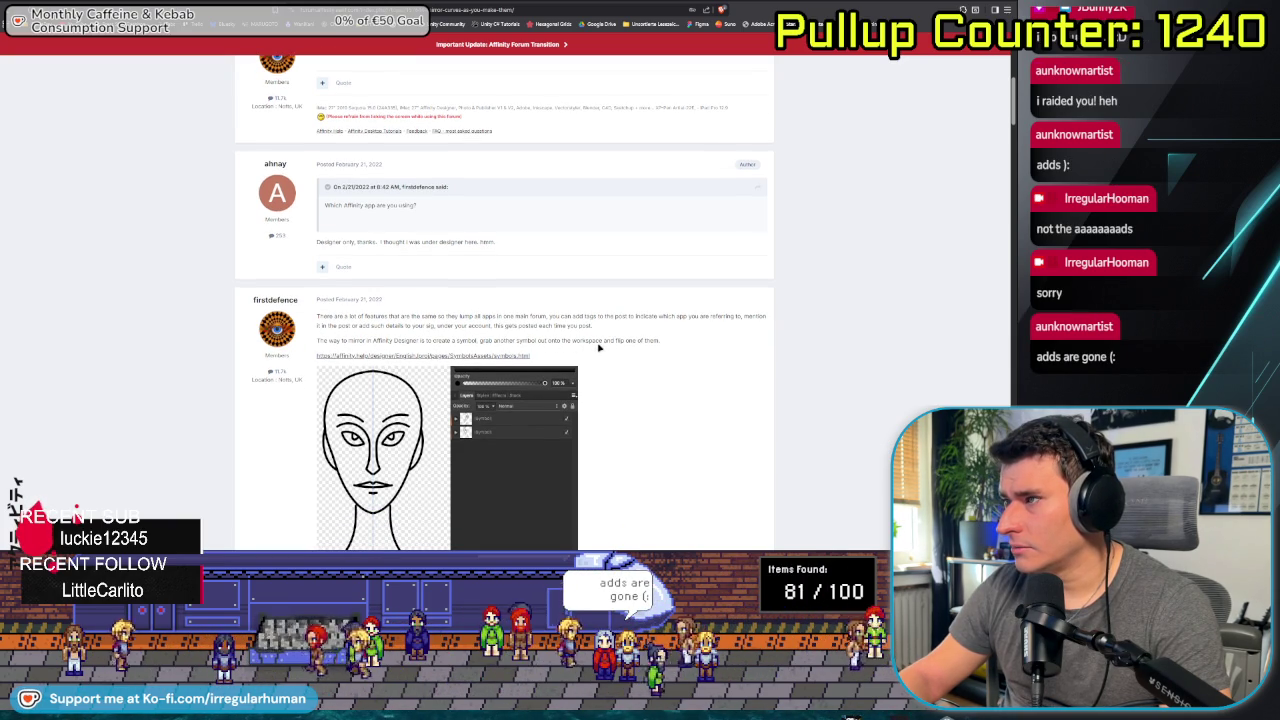
scroll(571, 347, "down", 1)
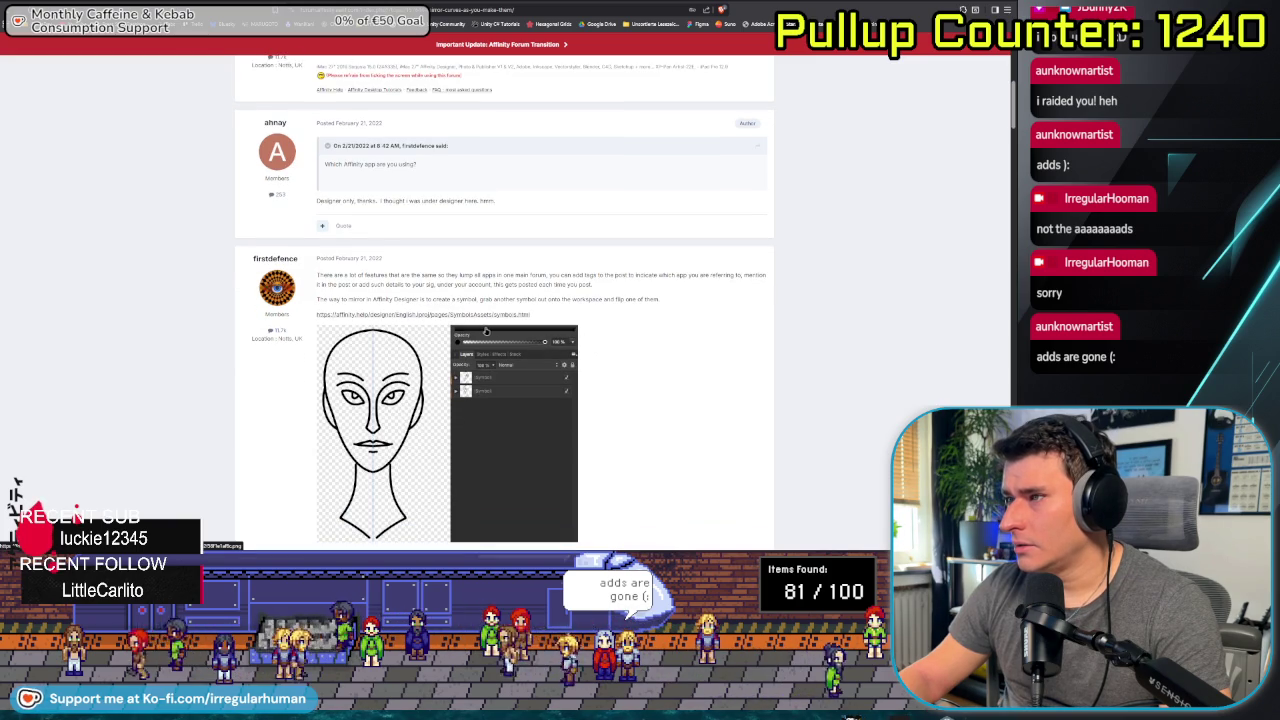
left_click(480, 315)
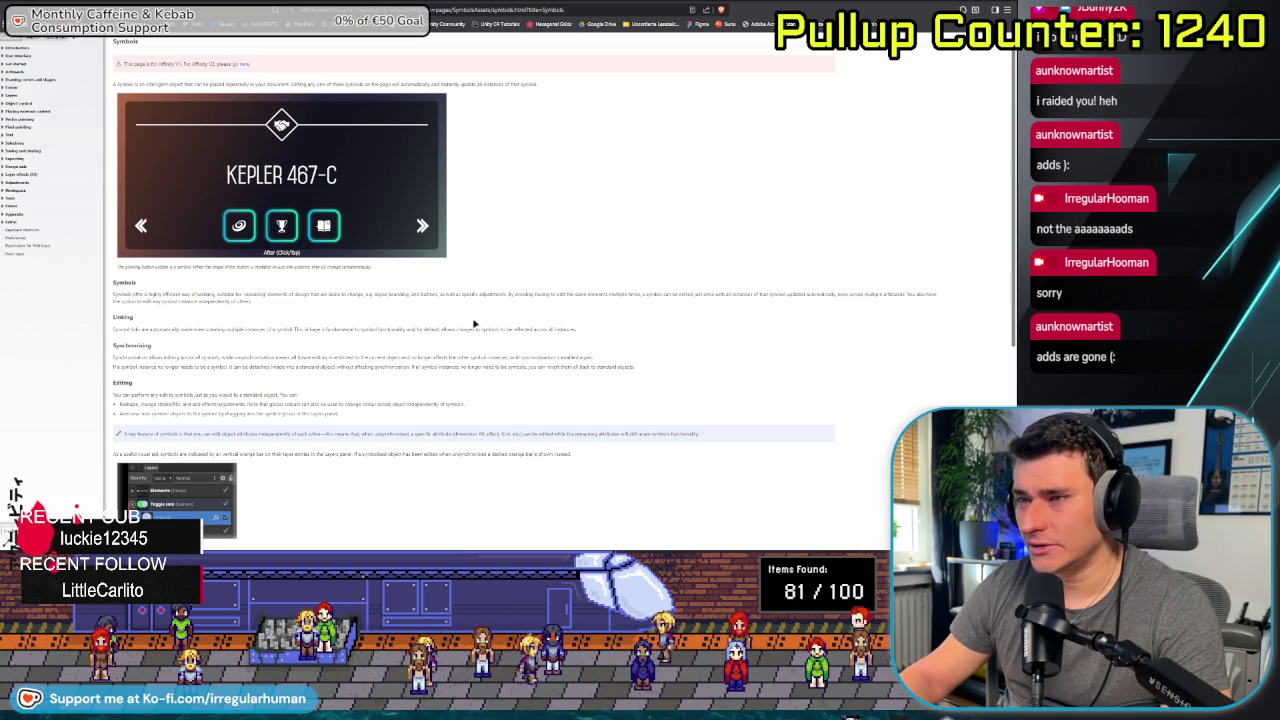
Read the create-a-symbol steps, highlighting 'an object or group', then return to Affinity Designer.
scroll(476, 323, "down", 1)
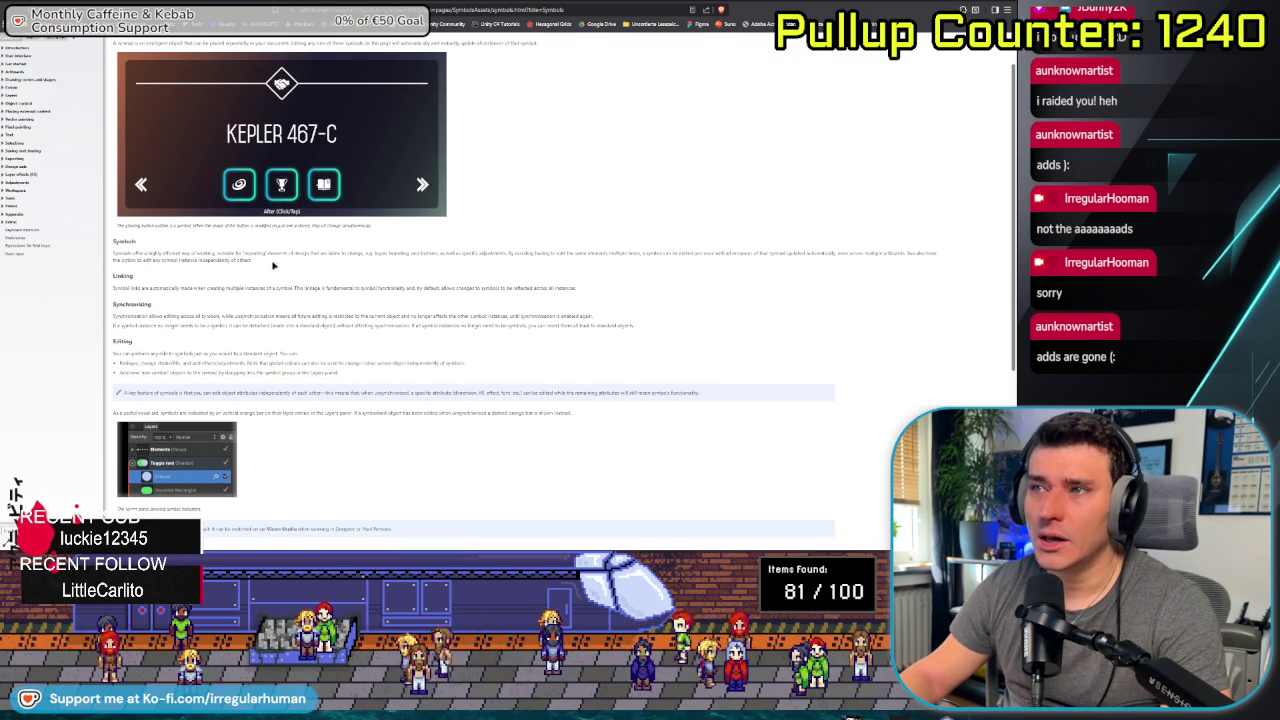
scroll(214, 195, "up", 1)
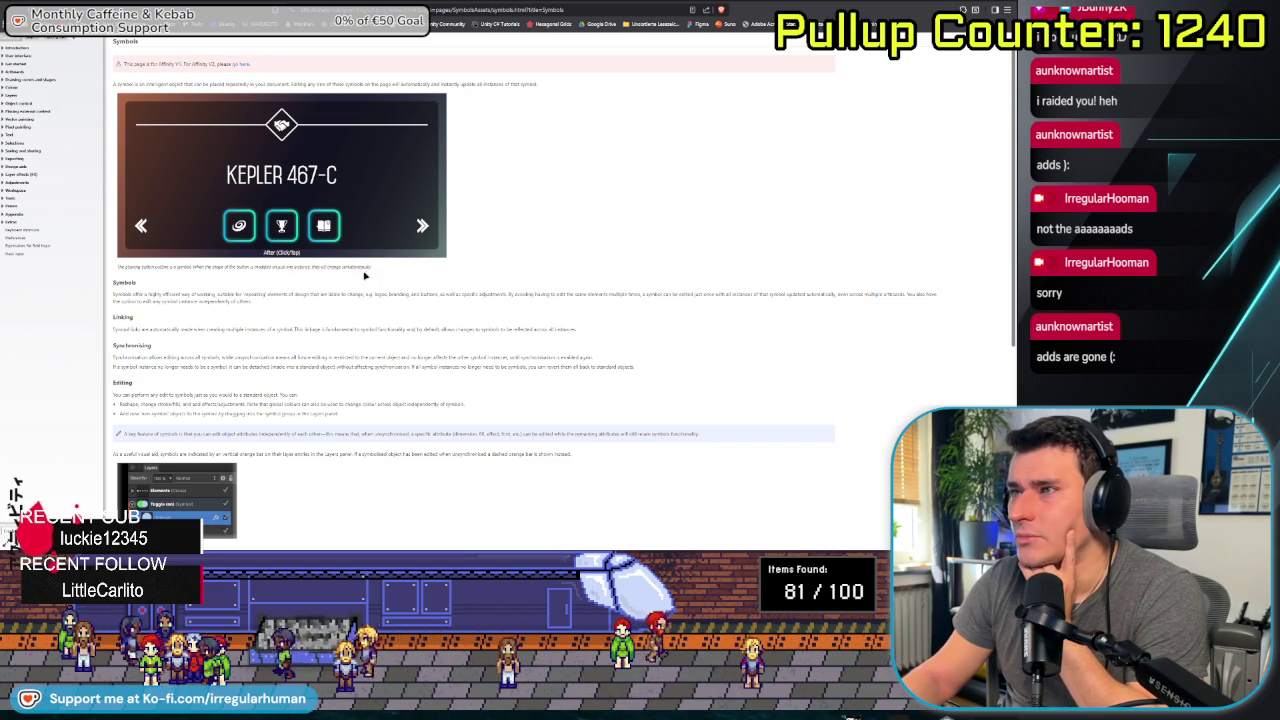
left_click(271, 311)
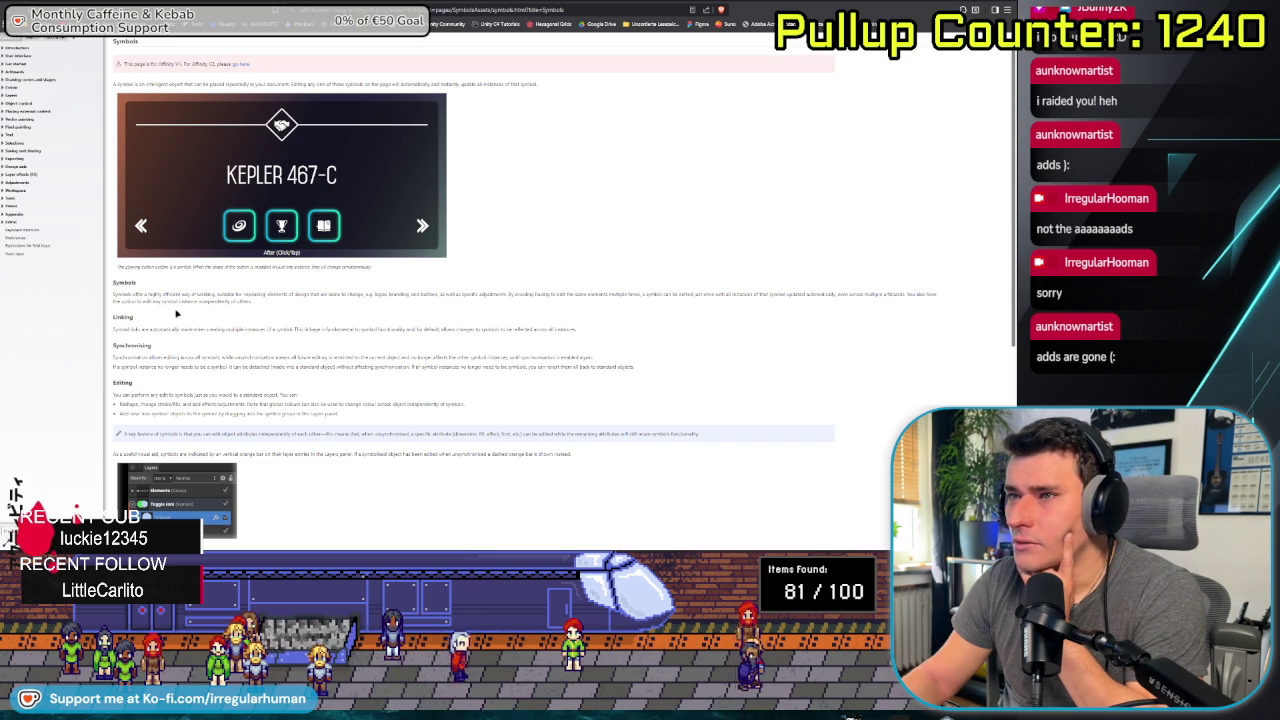
scroll(187, 328, "down", 2)
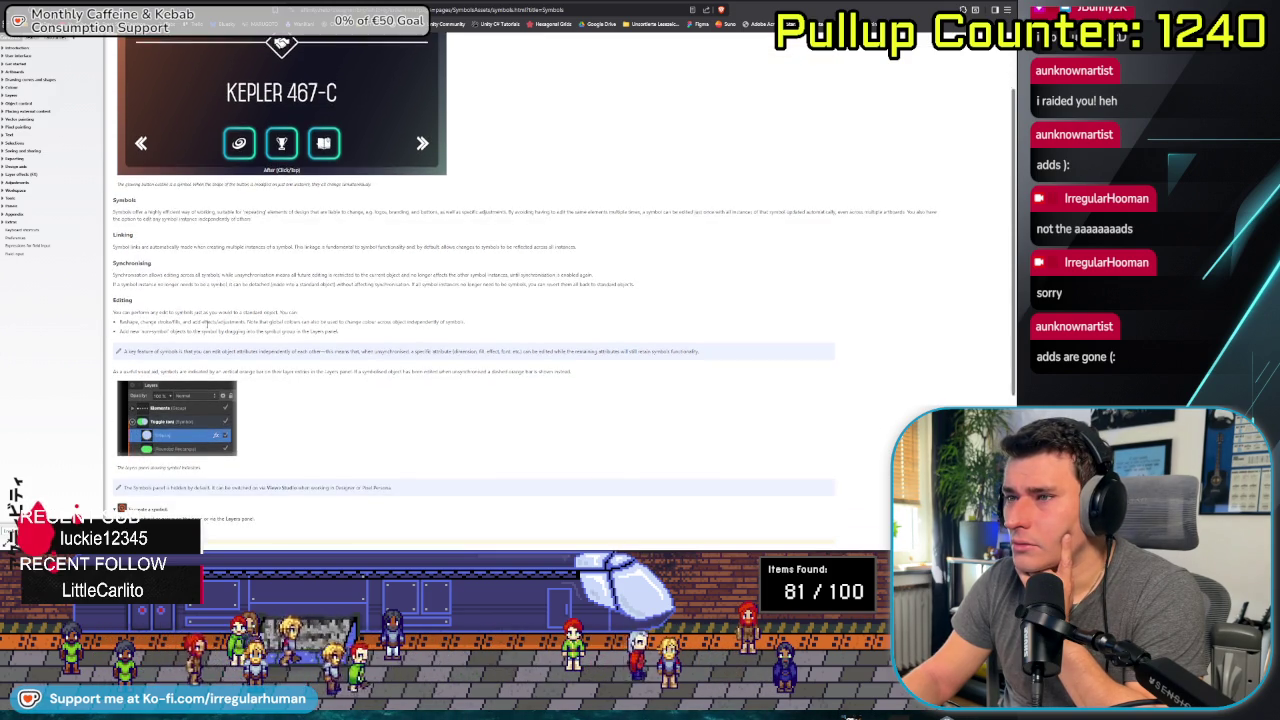
scroll(242, 347, "down", 1)
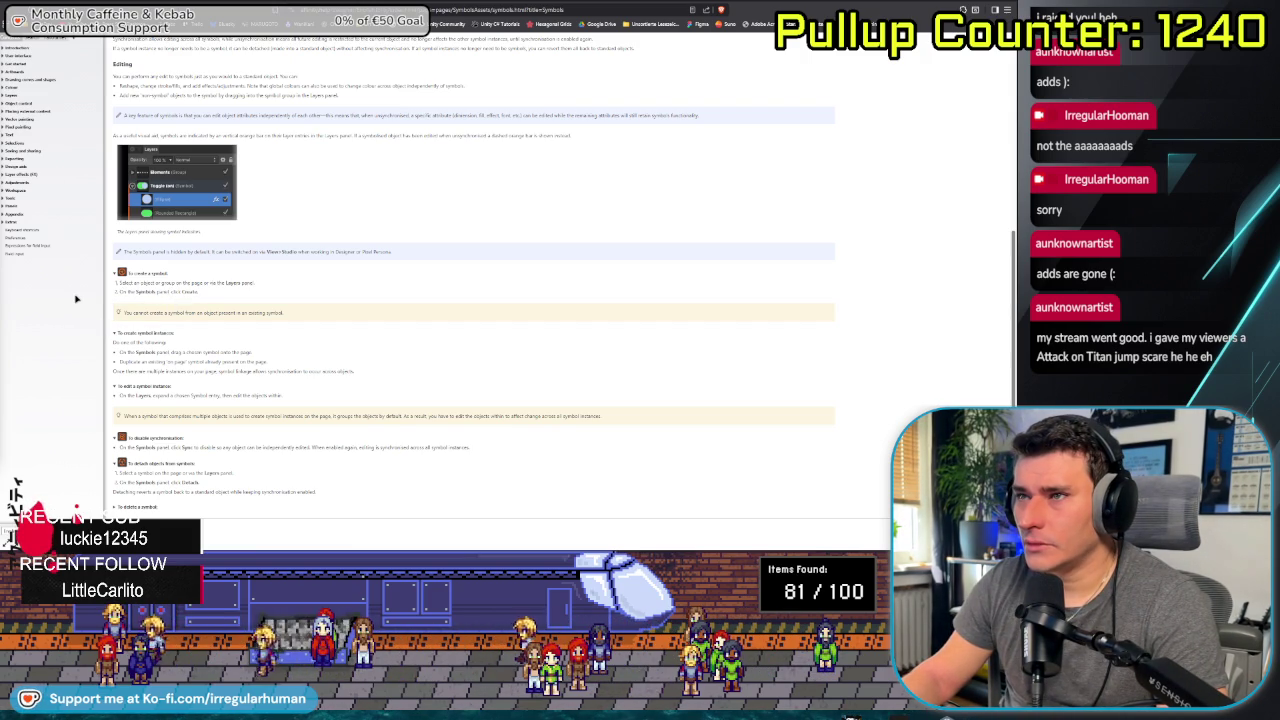
left_click_drag(134, 283, 173, 283)
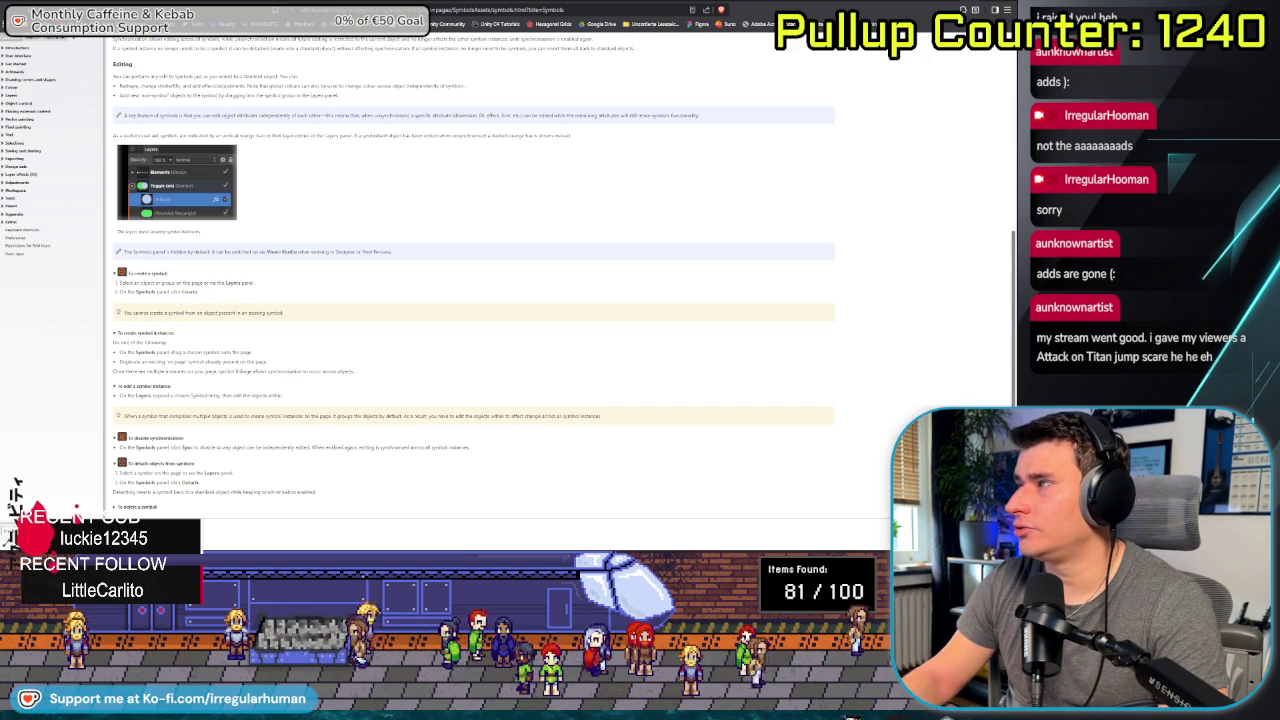
key("alt+Tab")
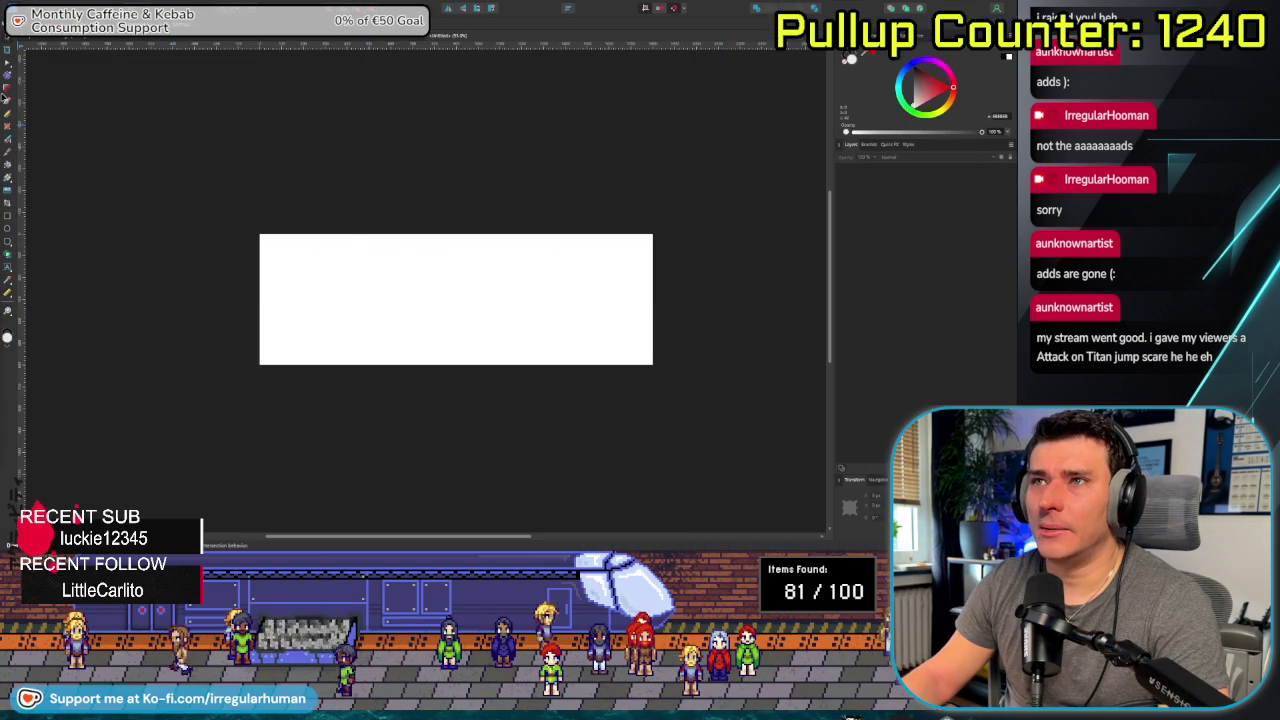
Draw a closed light grey panel outline with chamfered corners across the page's left half using the Pen tool.
key("p")
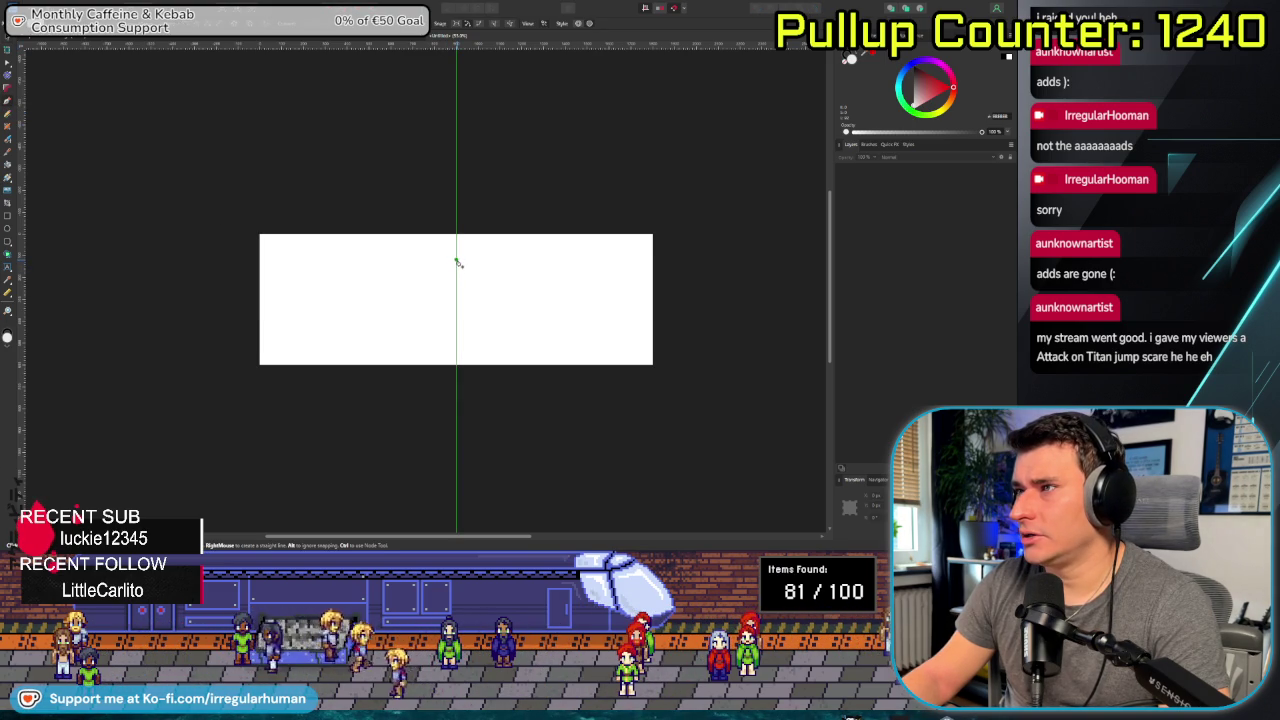
left_click(380, 261)
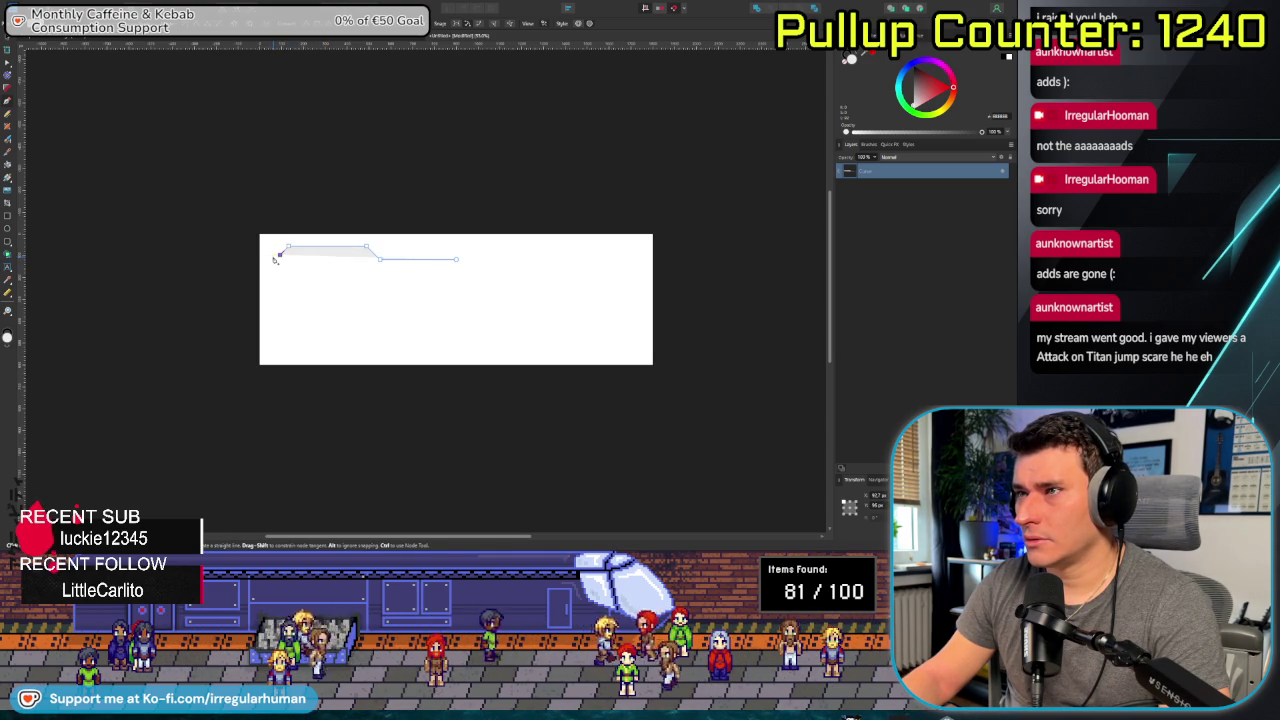
left_click(263, 264)
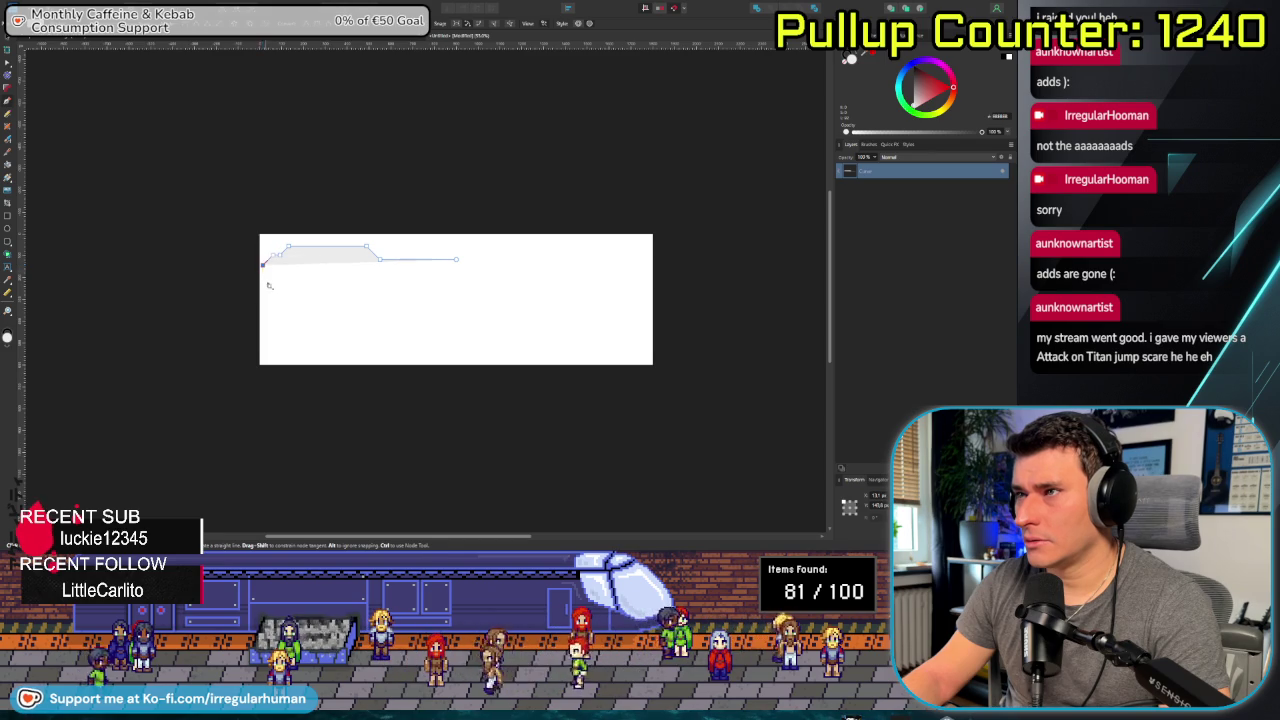
left_click(264, 344)
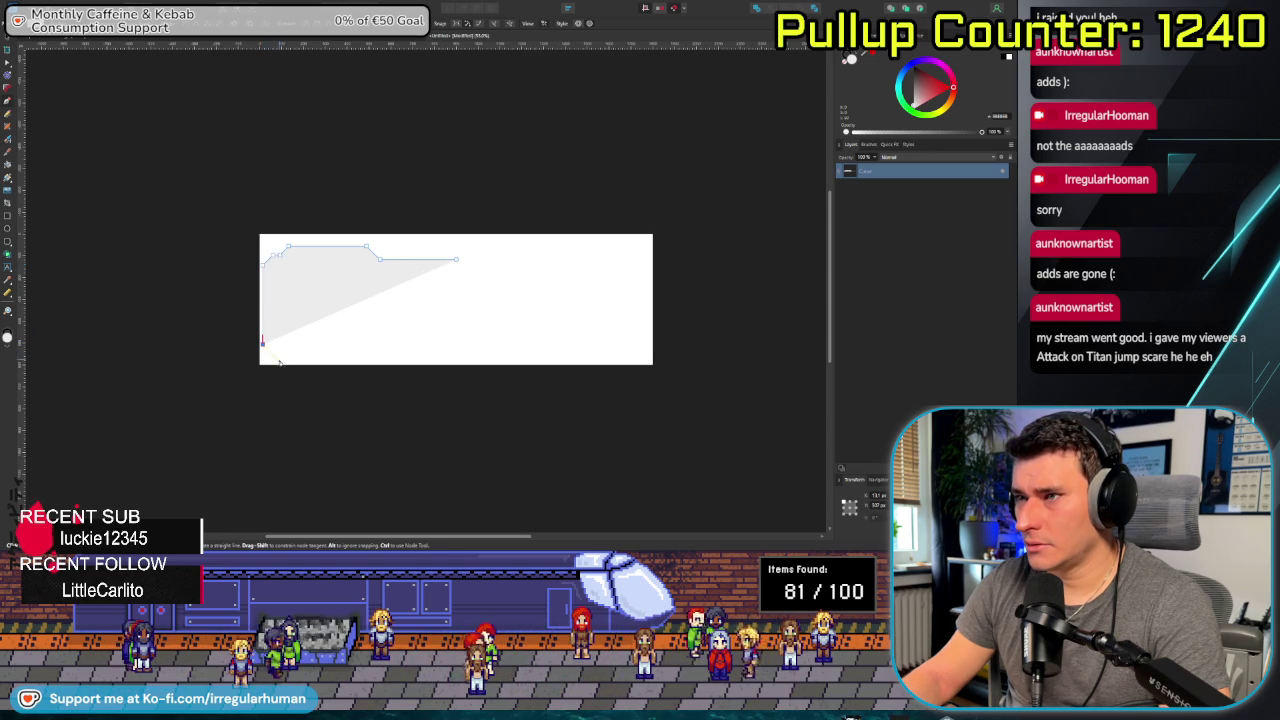
left_click(281, 361)
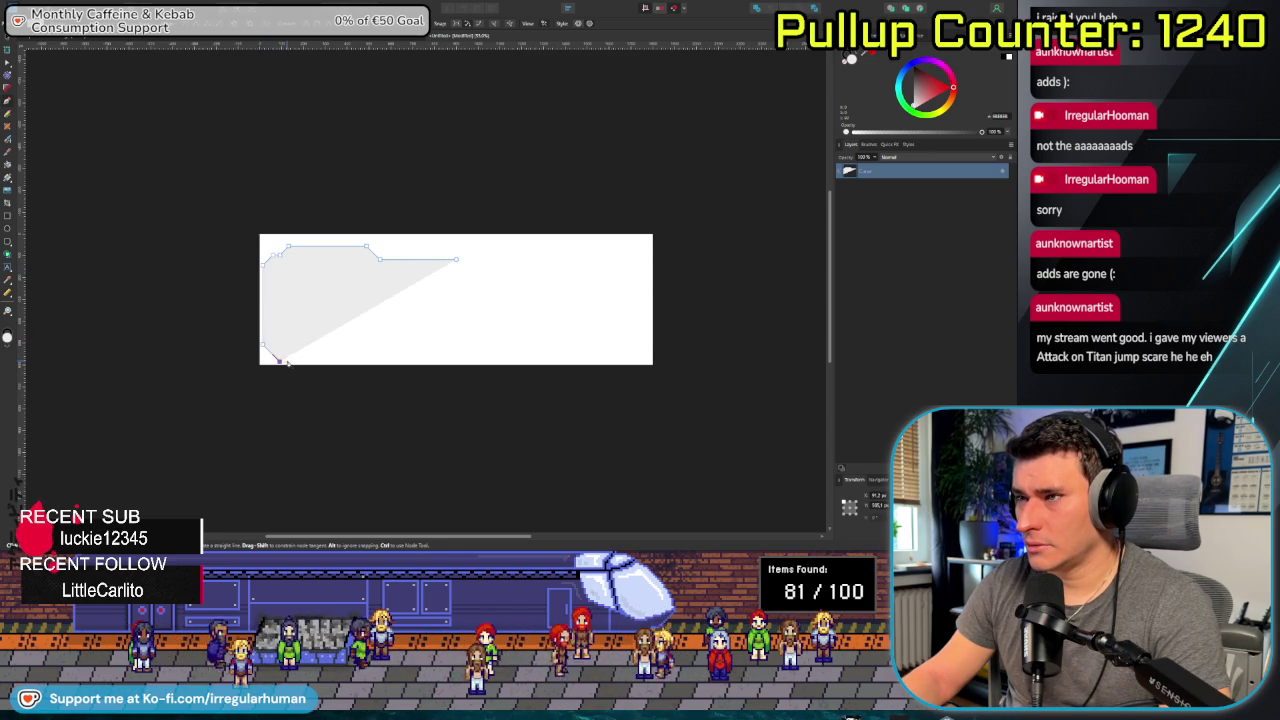
left_click(338, 357)
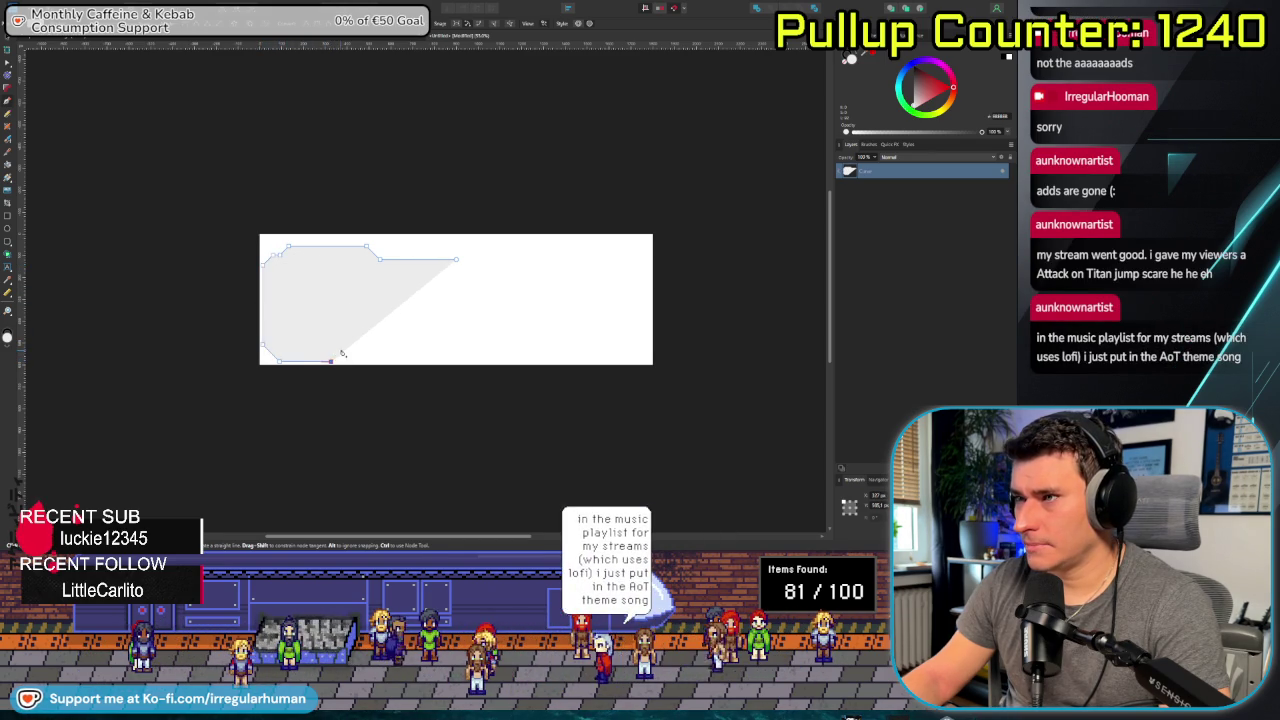
left_click(456, 350)
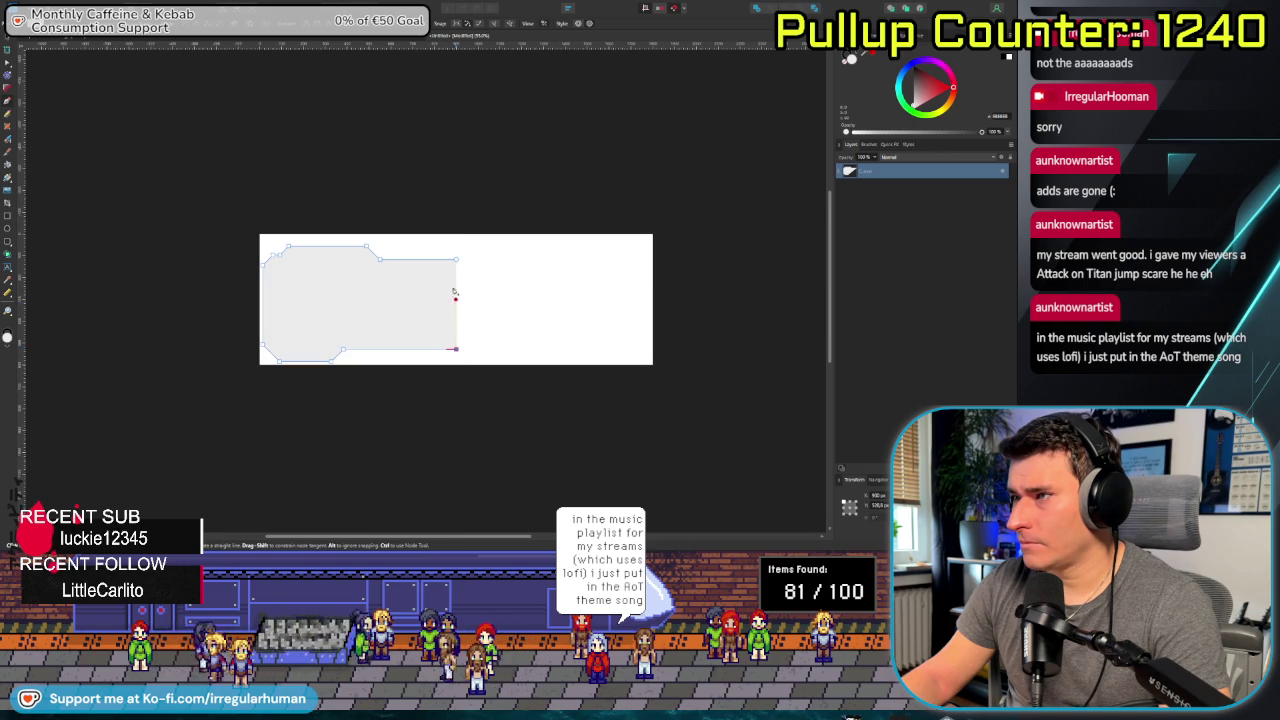
left_click(457, 261)
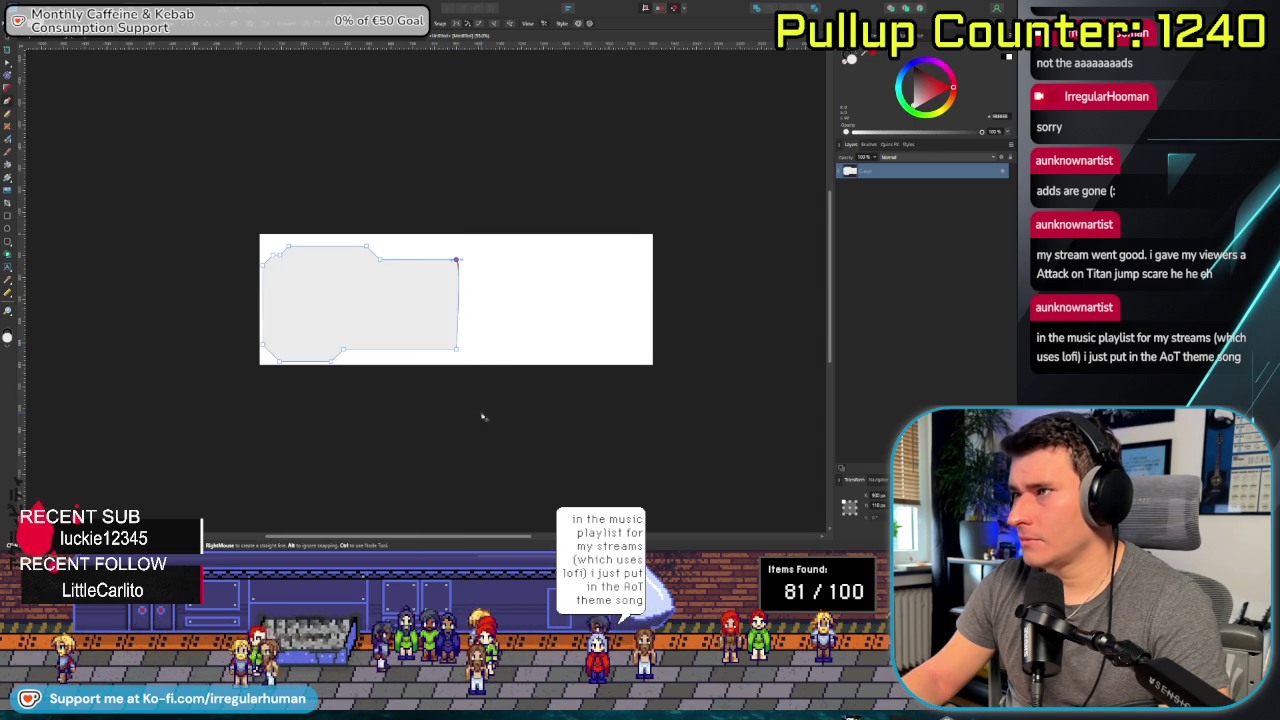
scroll(484, 380, "up", 2)
scroll(486, 329, "down", 1)
Switch to the Node tool and select the panel shape for node editing.
key("v")
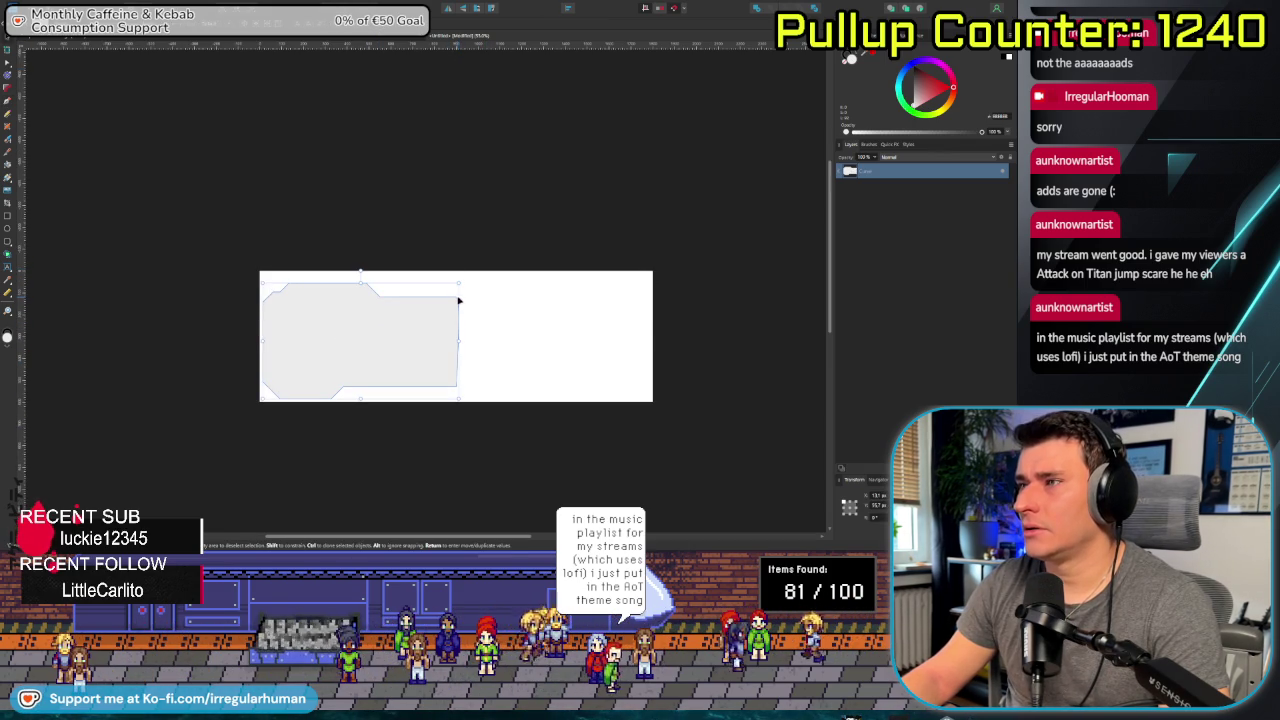
key("a")
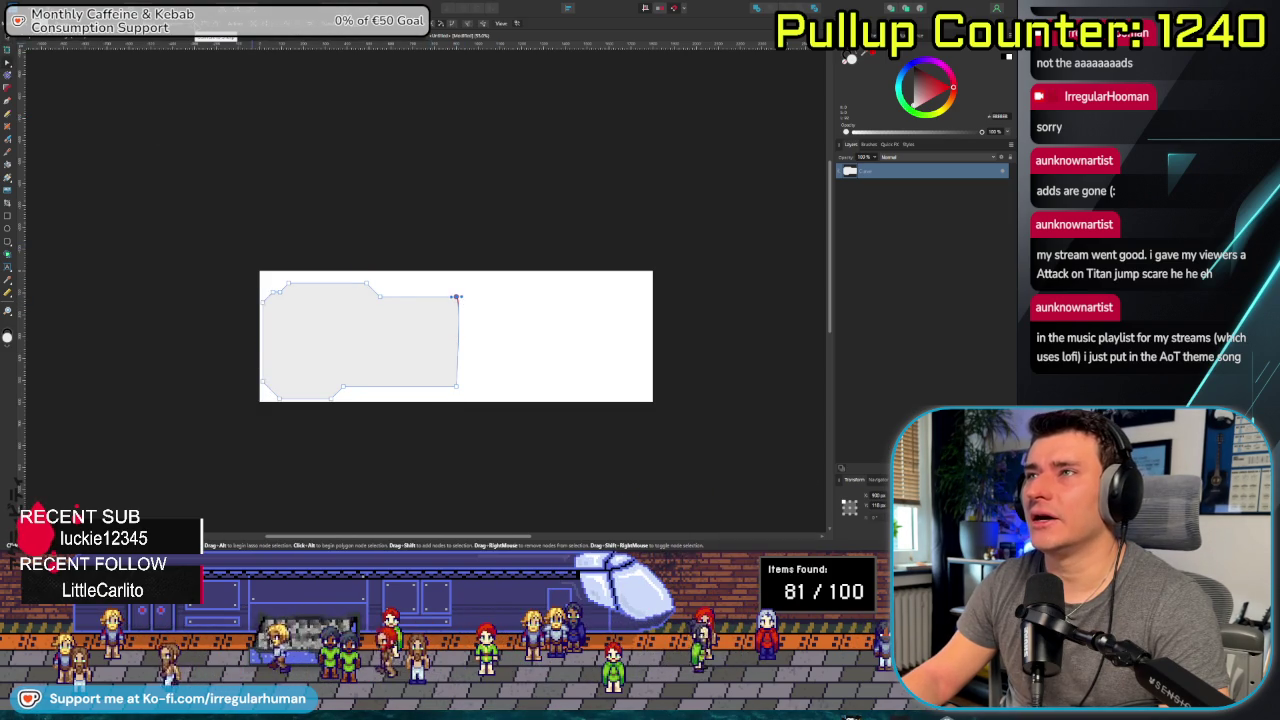
left_click(532, 359)
scroll(530, 359, "up", 1)
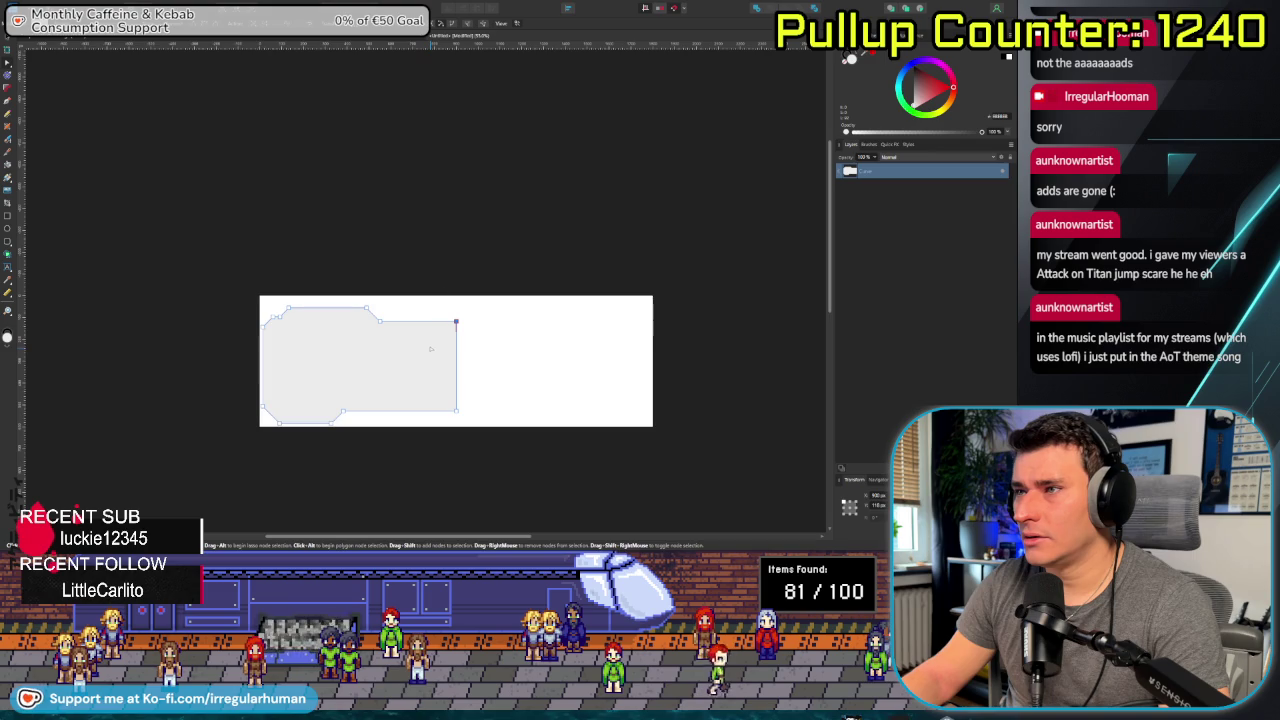
left_click(447, 254)
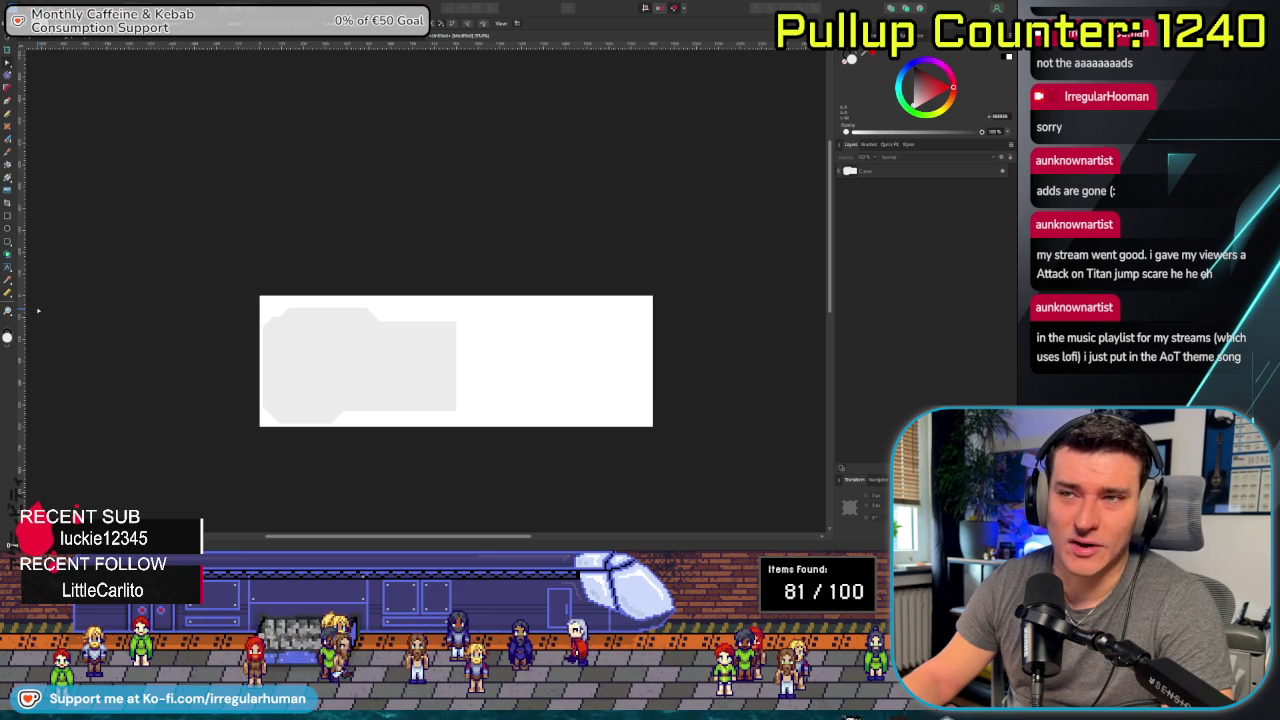
scroll(390, 375, "up", 1)
scroll(400, 400, "down", 1)
scroll(404, 392, "up", 1)
left_click(404, 392)
scroll(333, 404, "up", 2)
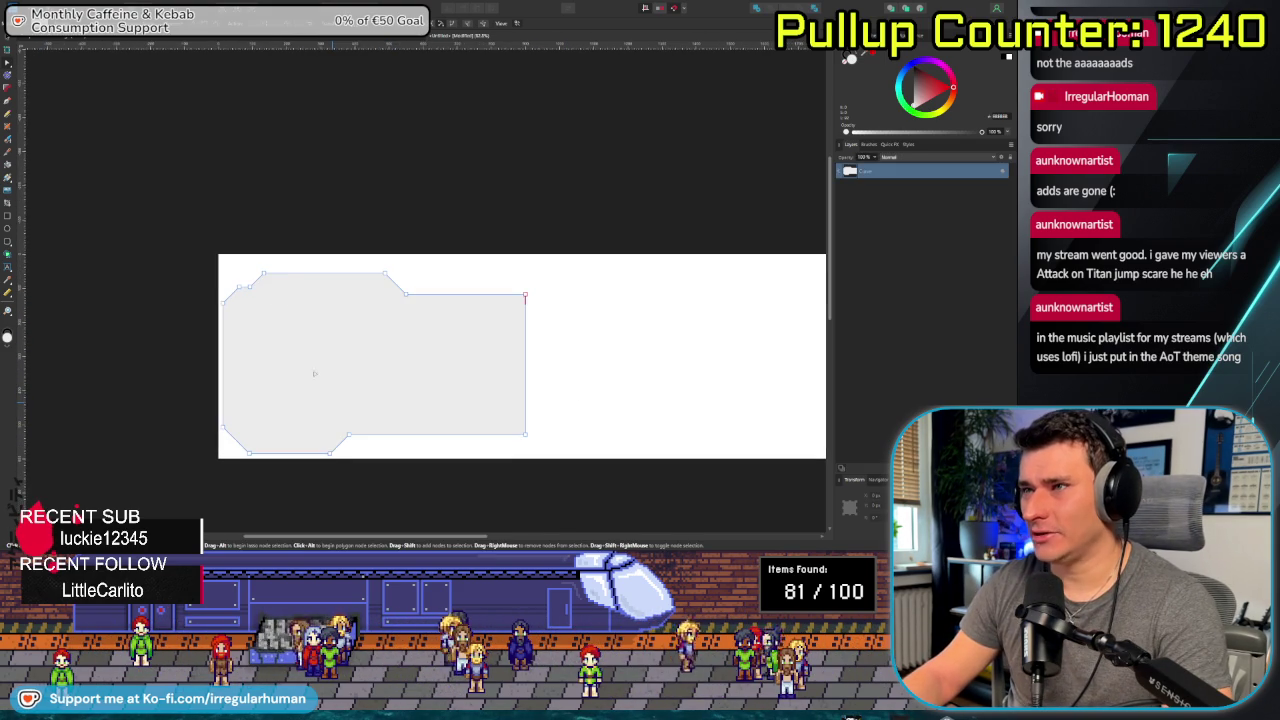
Nudge the raised top section's nodes right and the top-edge nodes up.
left_click_drag(245, 265, 444, 318)
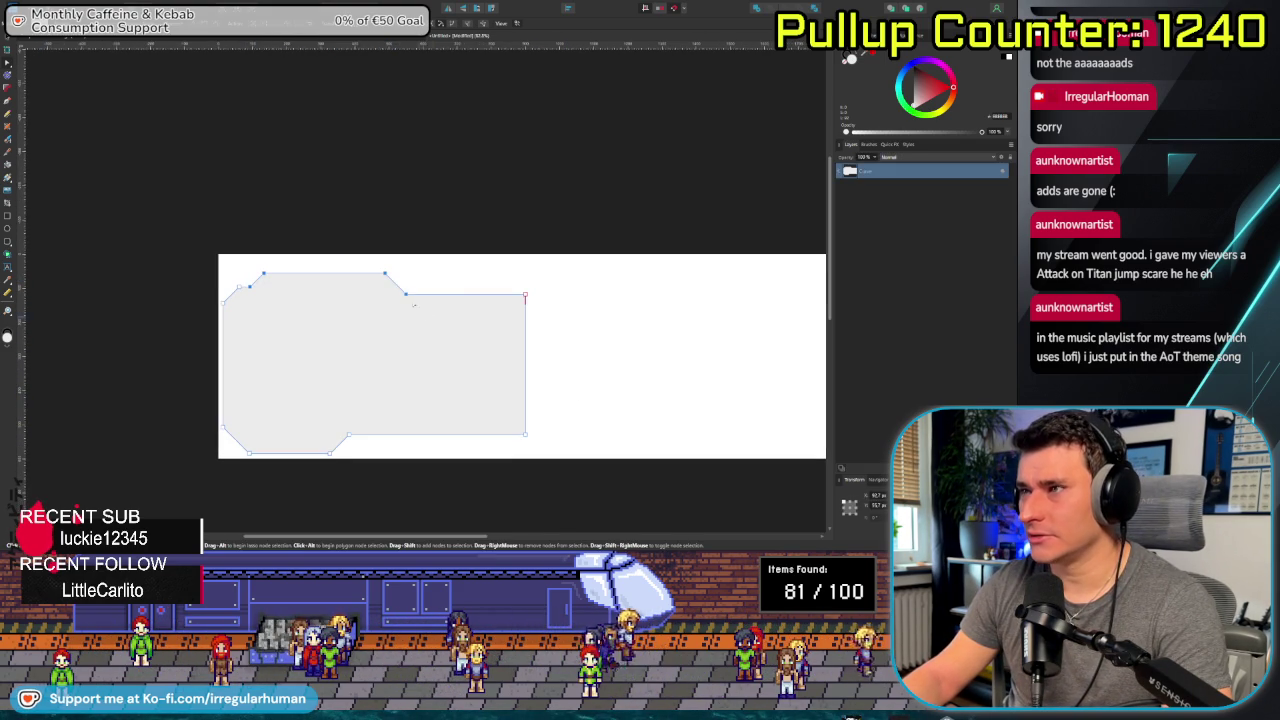
key("shift+Right")
key("shift+Right")
key("shift+Right")
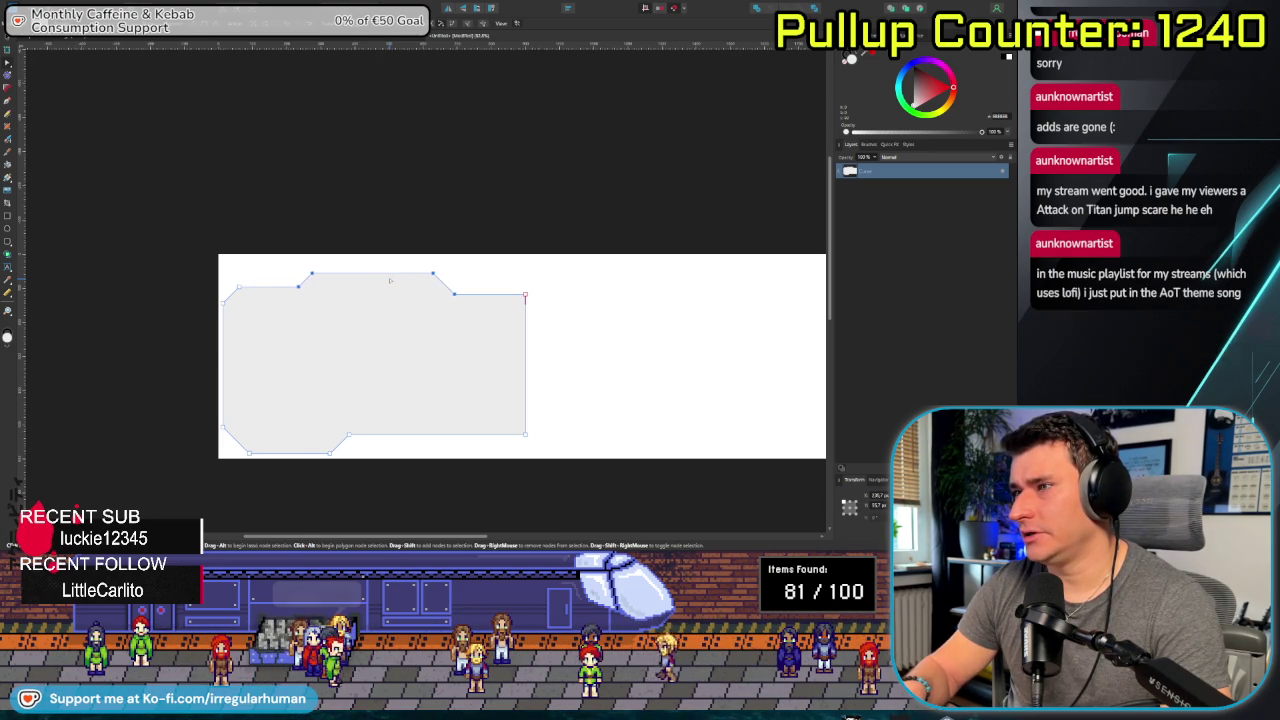
left_click_drag(153, 204, 558, 340)
key("shift+Up")
key("shift+Up")
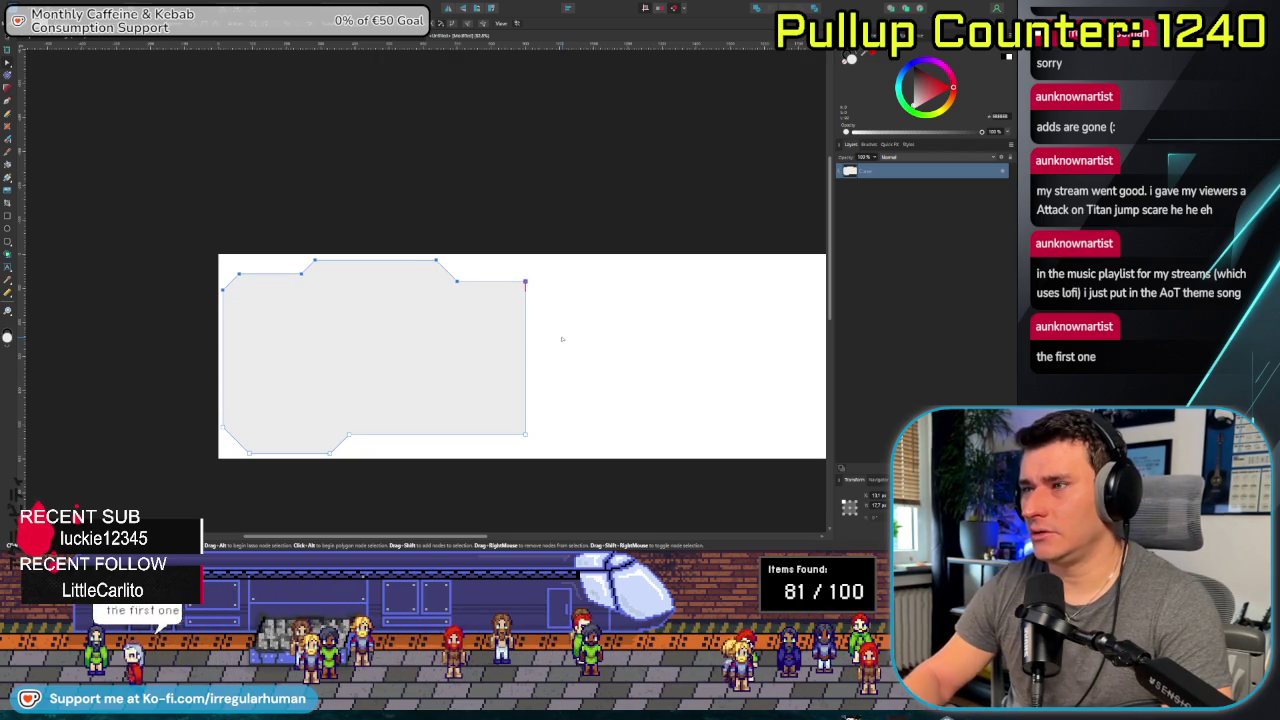
left_click(104, 440)
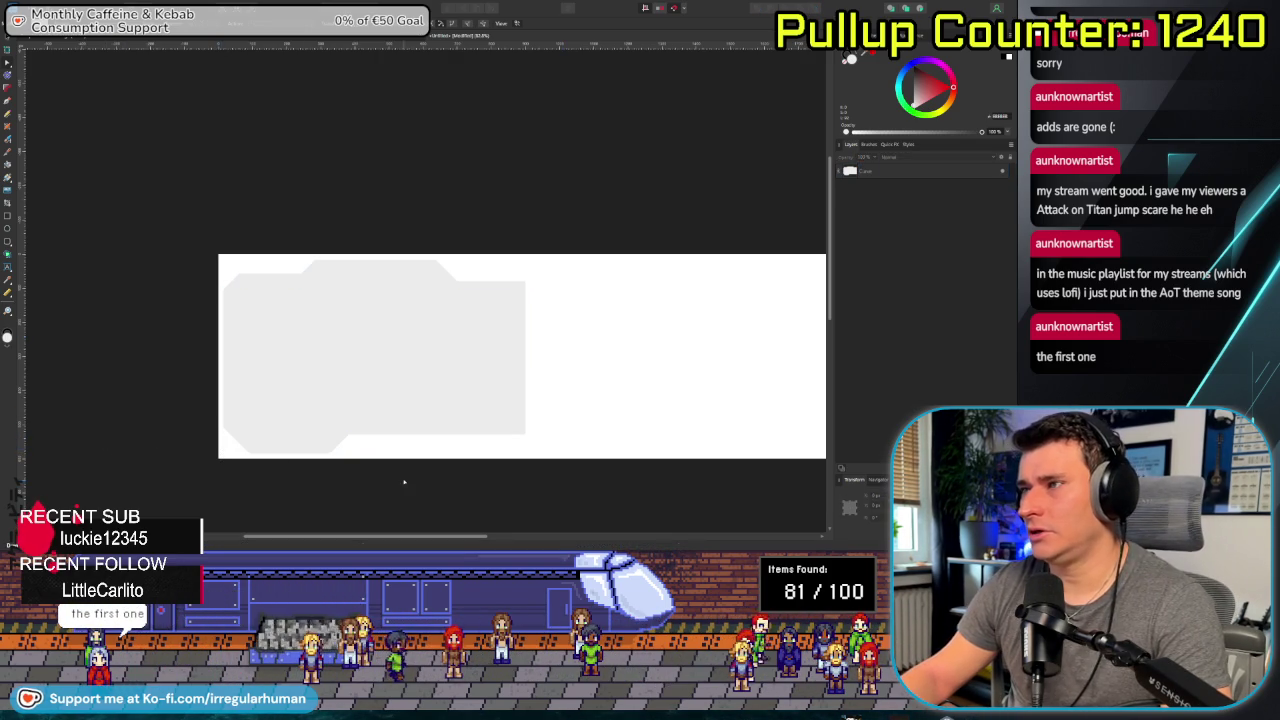
scroll(604, 451, "down", 2)
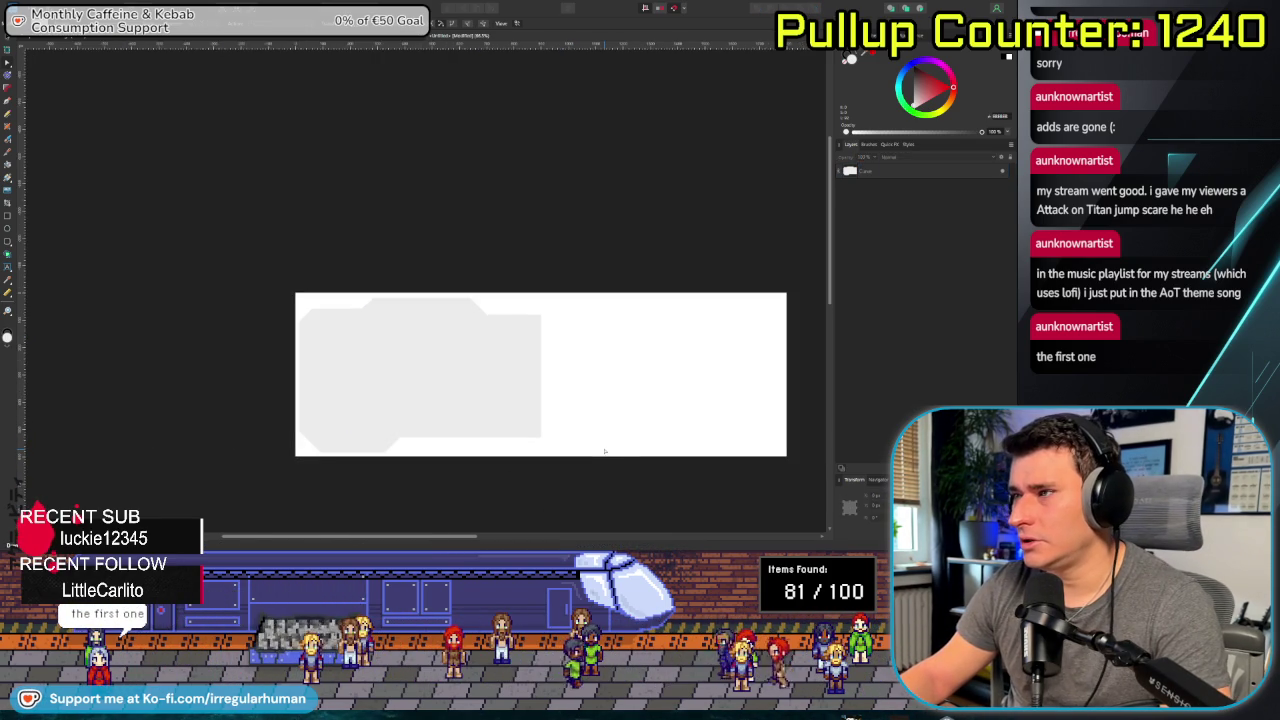
left_click_drag(626, 446, 454, 457)
left_click(271, 357)
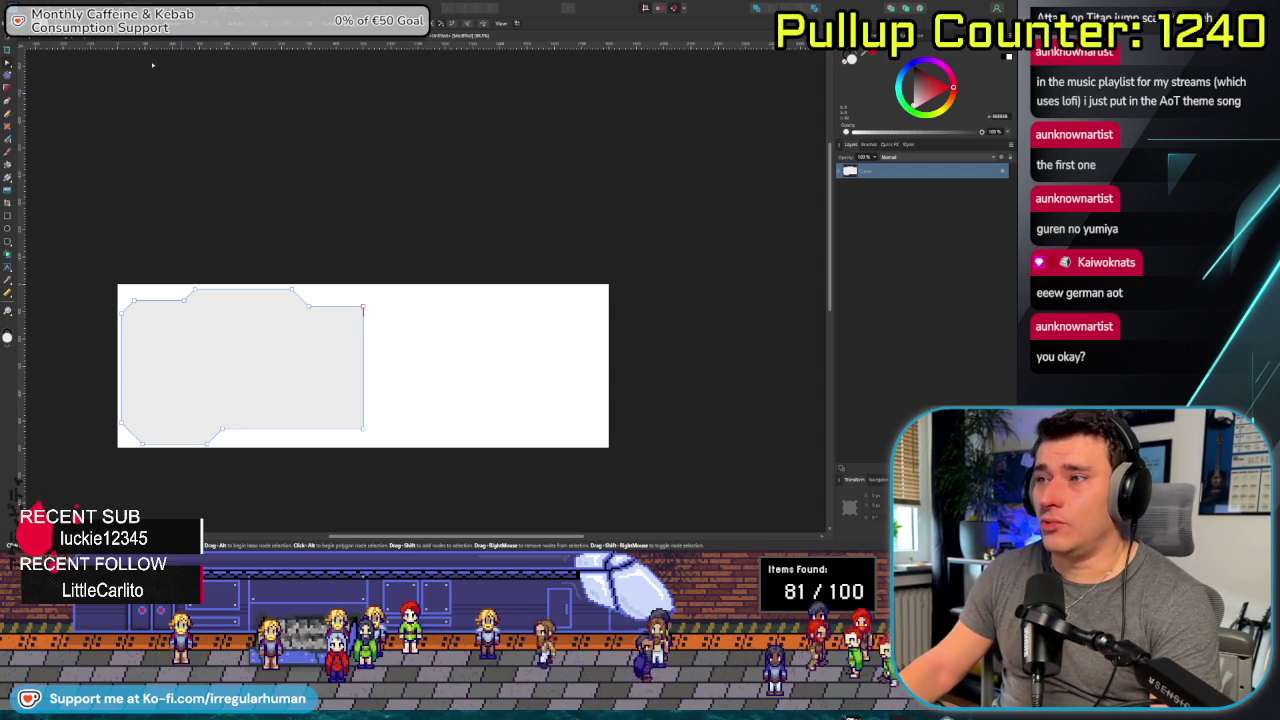
Create a Symbol from the chamfered panel shape via Layer > Create Symbol.
key("v")
left_click(128, 5)
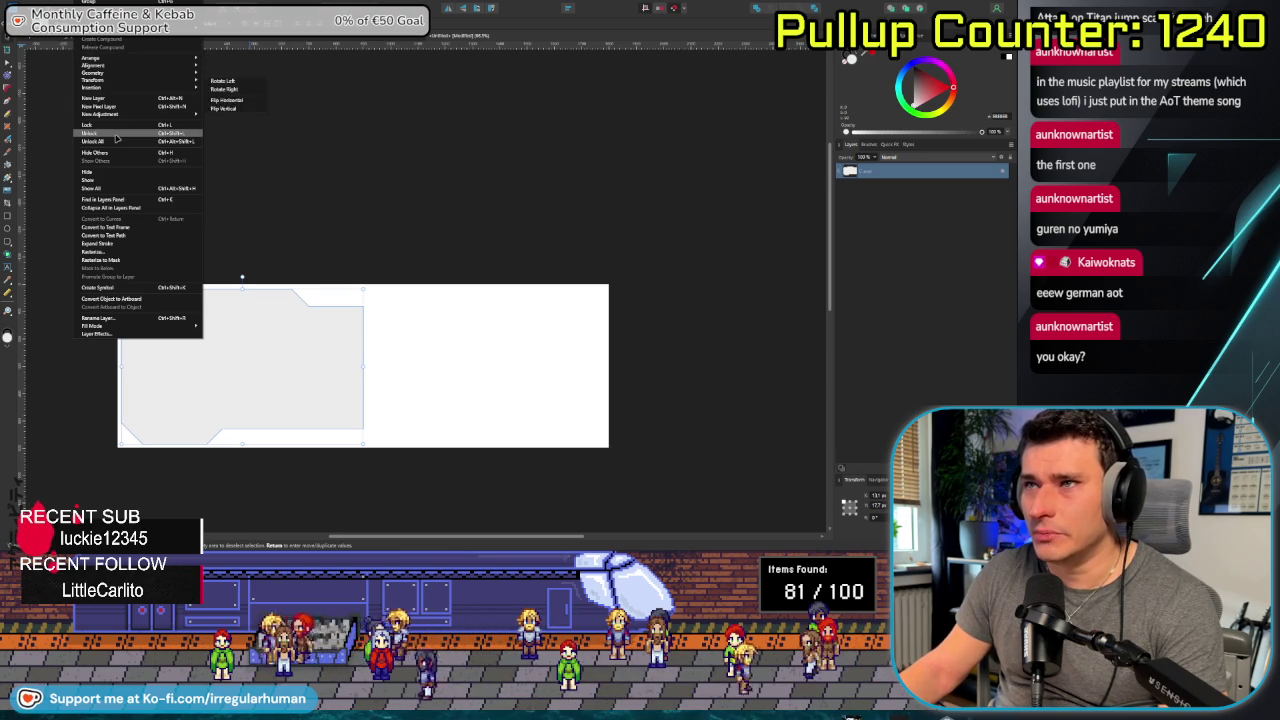
left_click(118, 290)
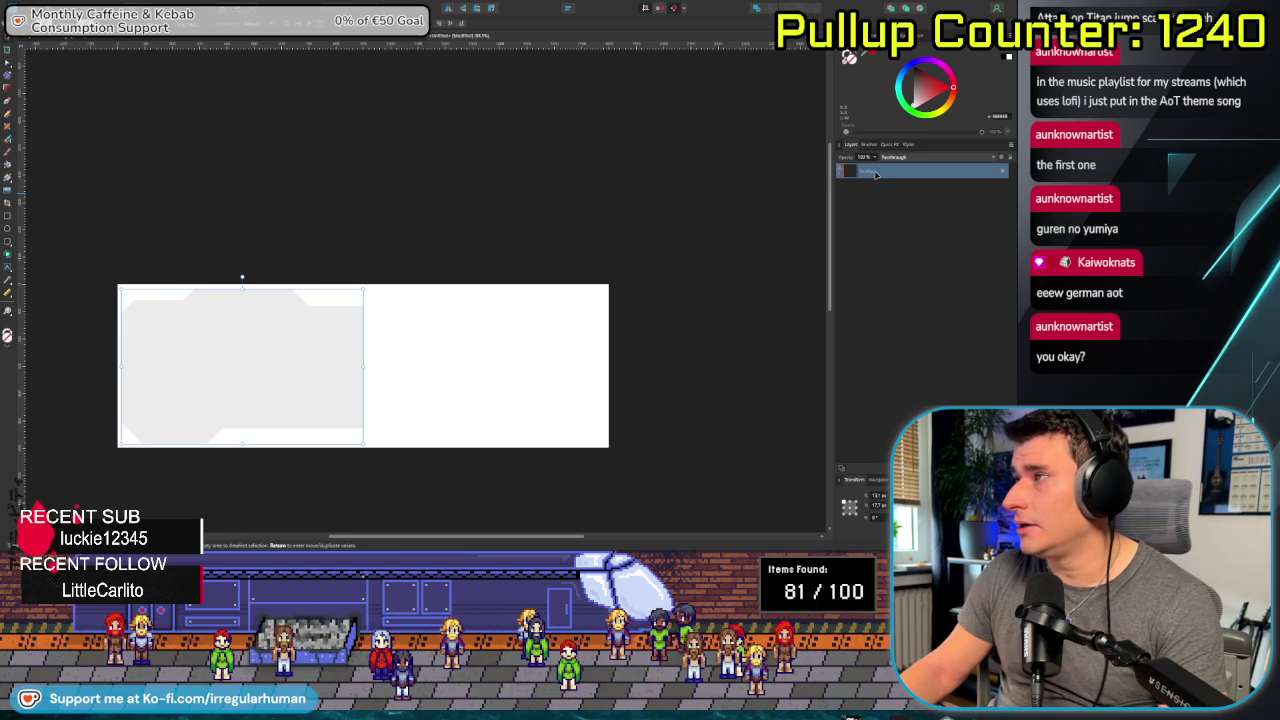
left_click(870, 223)
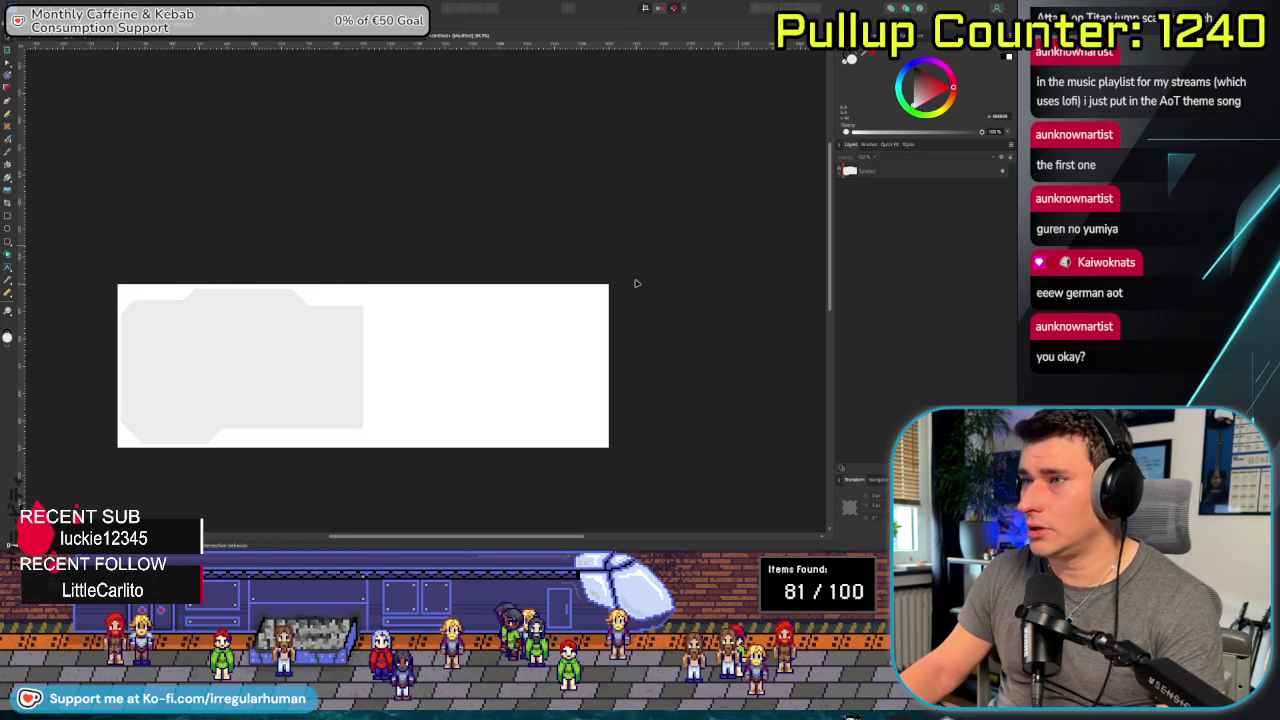
key("alt+Tab")
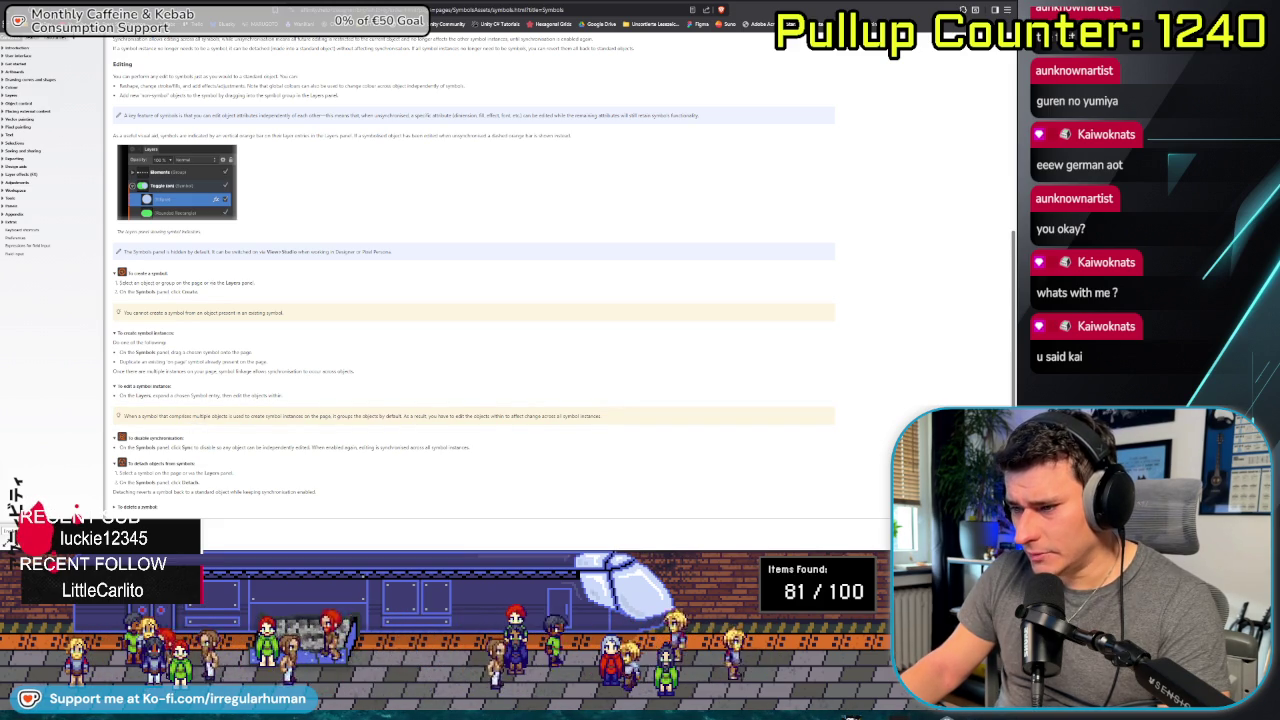
key("alt+Tab")
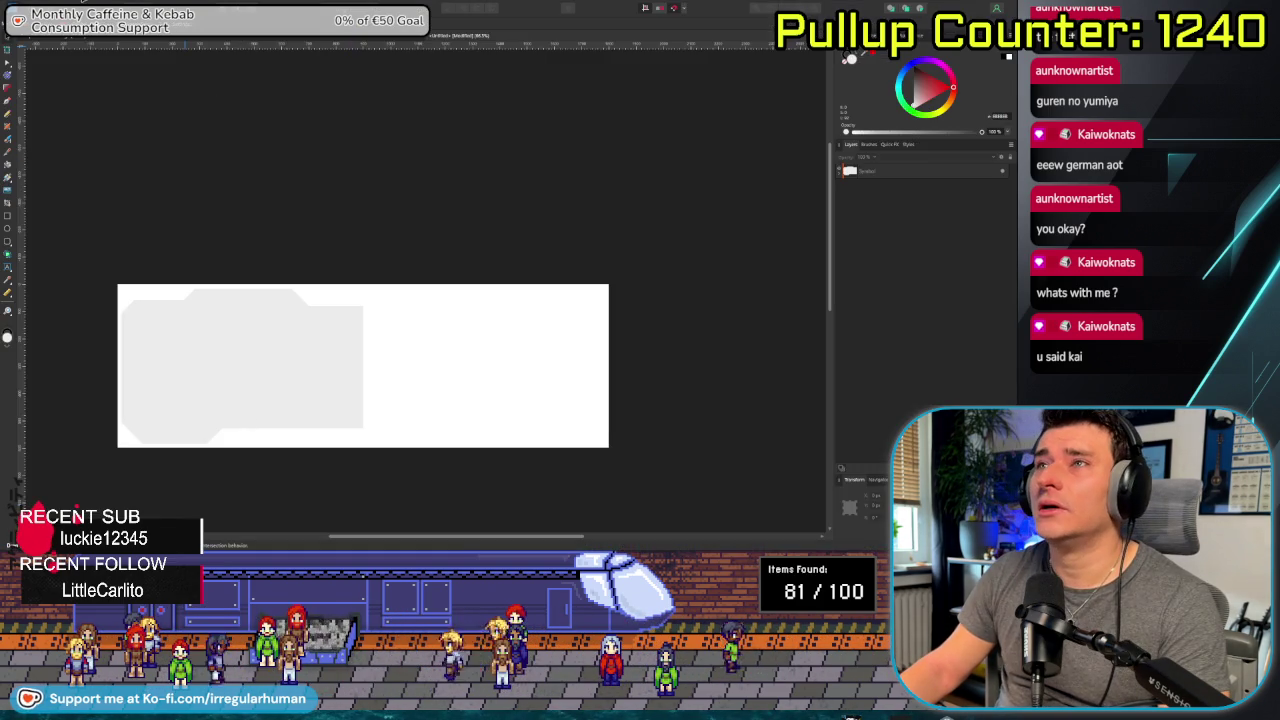
Drag a copy of the panel symbol onto the right half and flip it horizontally.
left_click(130, 4)
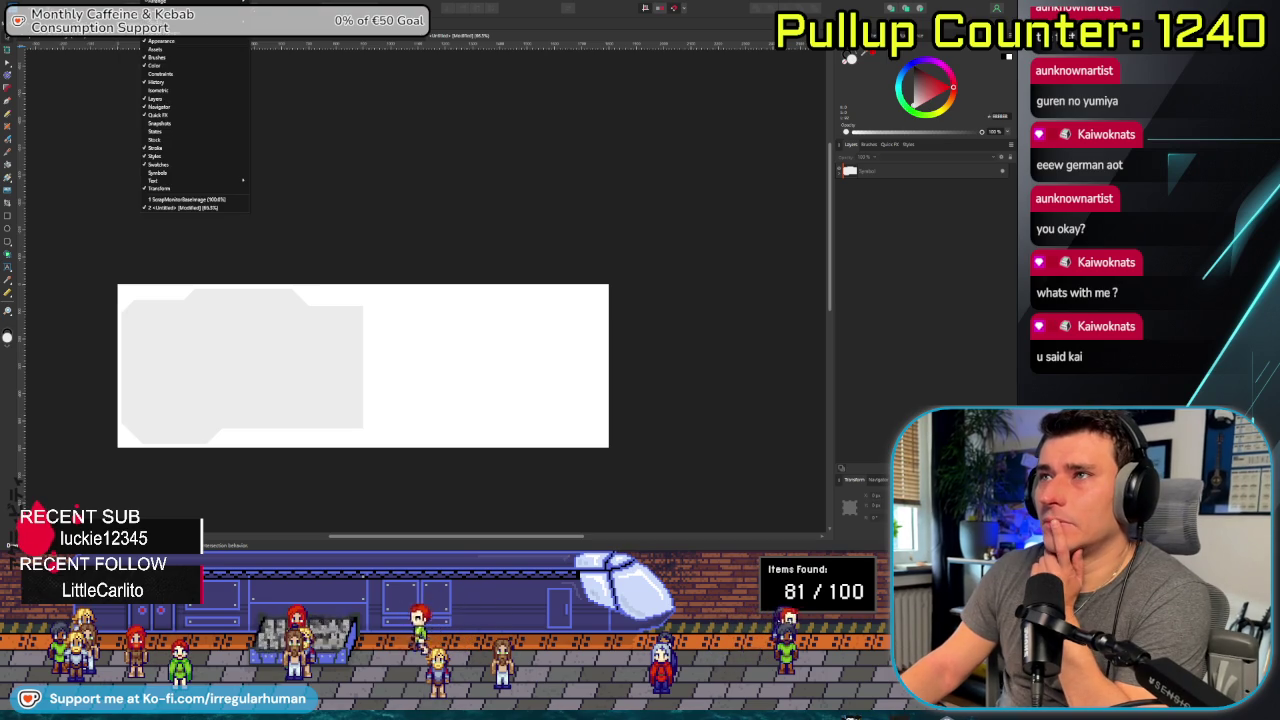
left_click(170, 175)
mouse_move(727, 322)
left_mouse_down()
mouse_move(460, 357)
mouse_move(486, 364)
left_mouse_up()
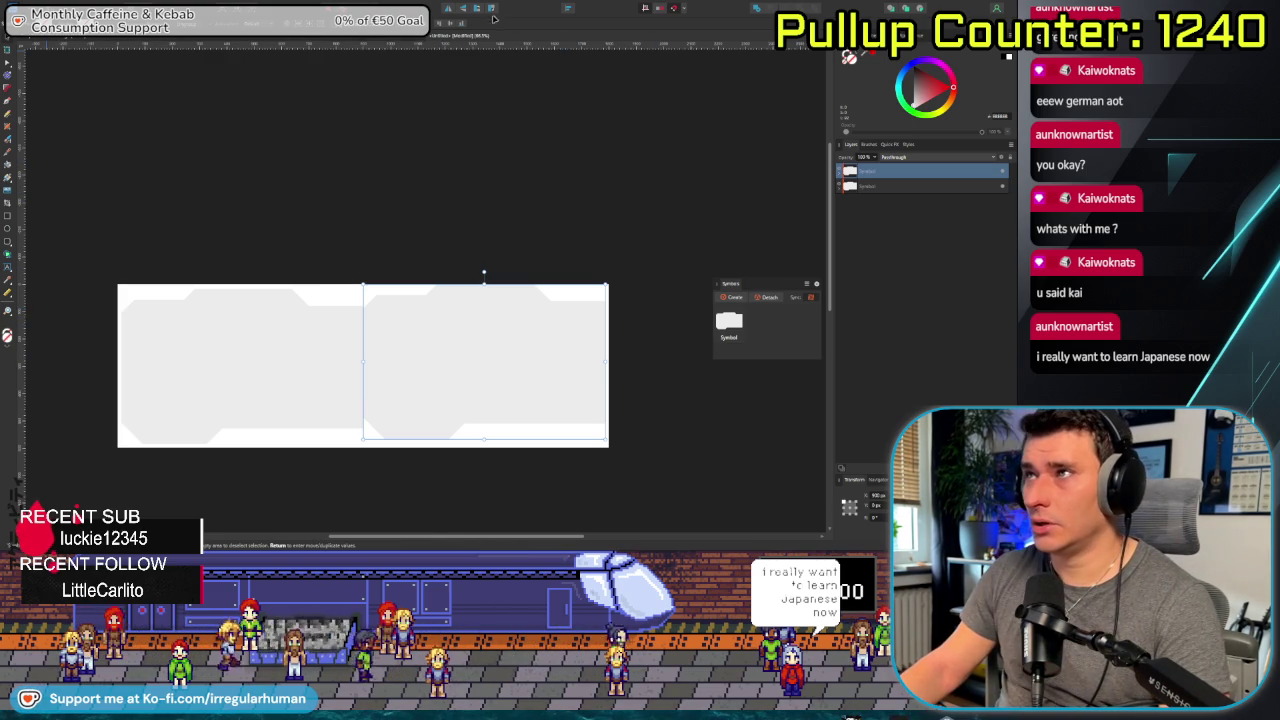
left_click(449, 10)
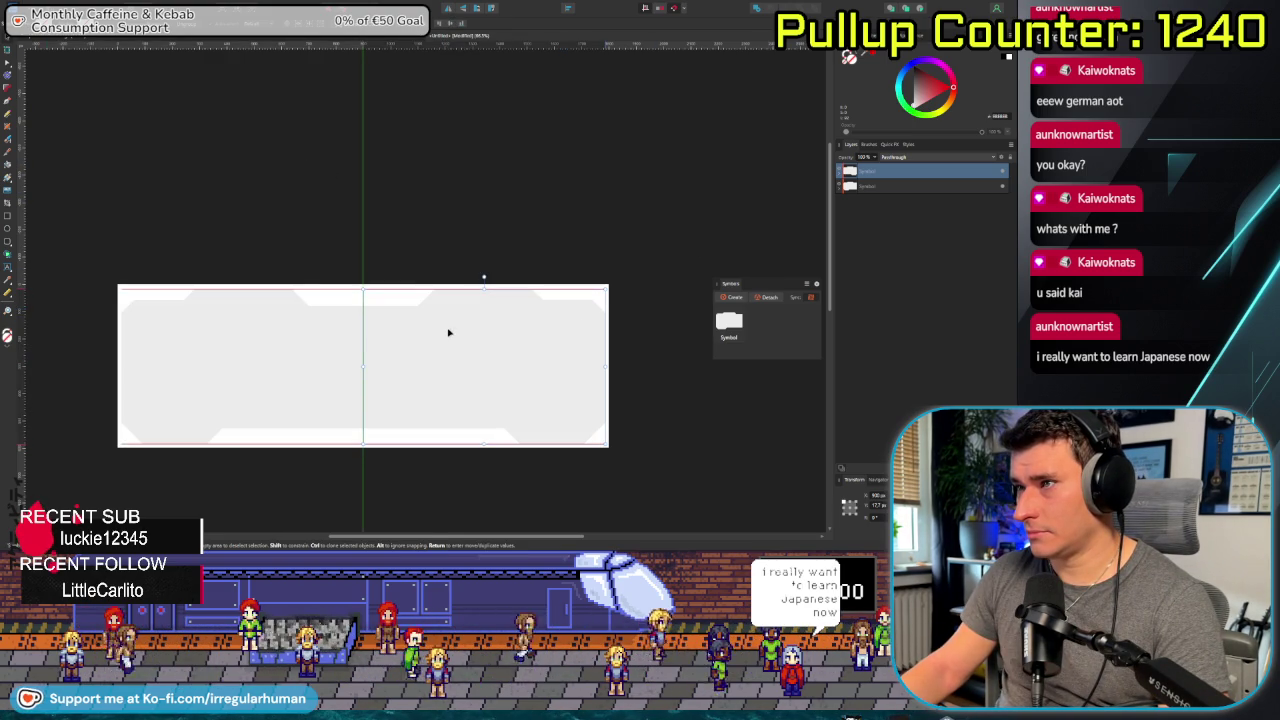
left_click(502, 242)
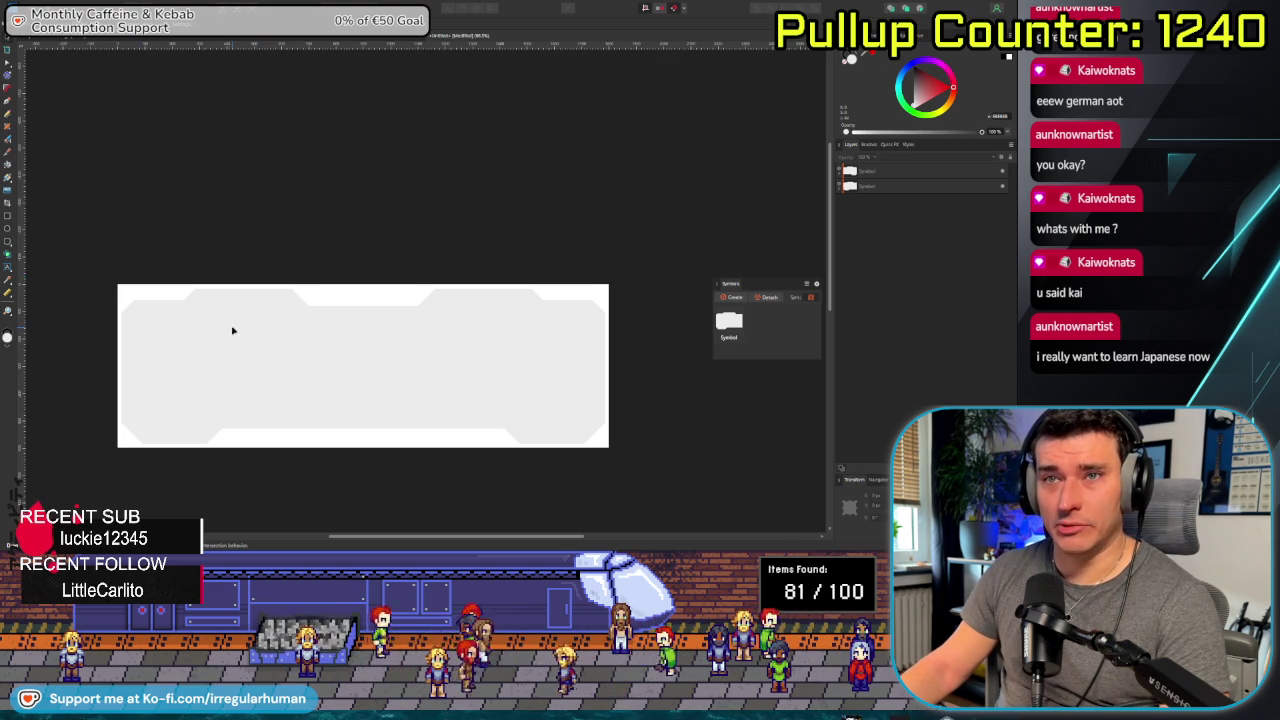
left_click_drag(784, 289, 782, 67)
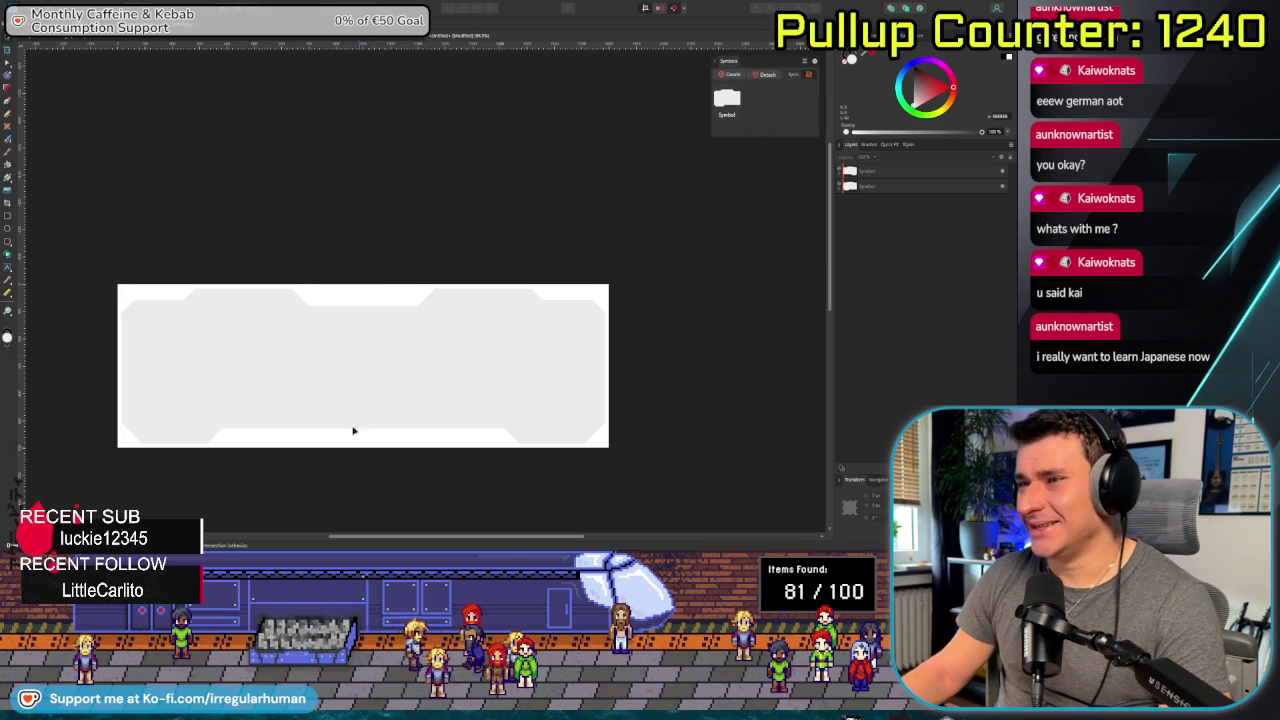
left_click(329, 391)
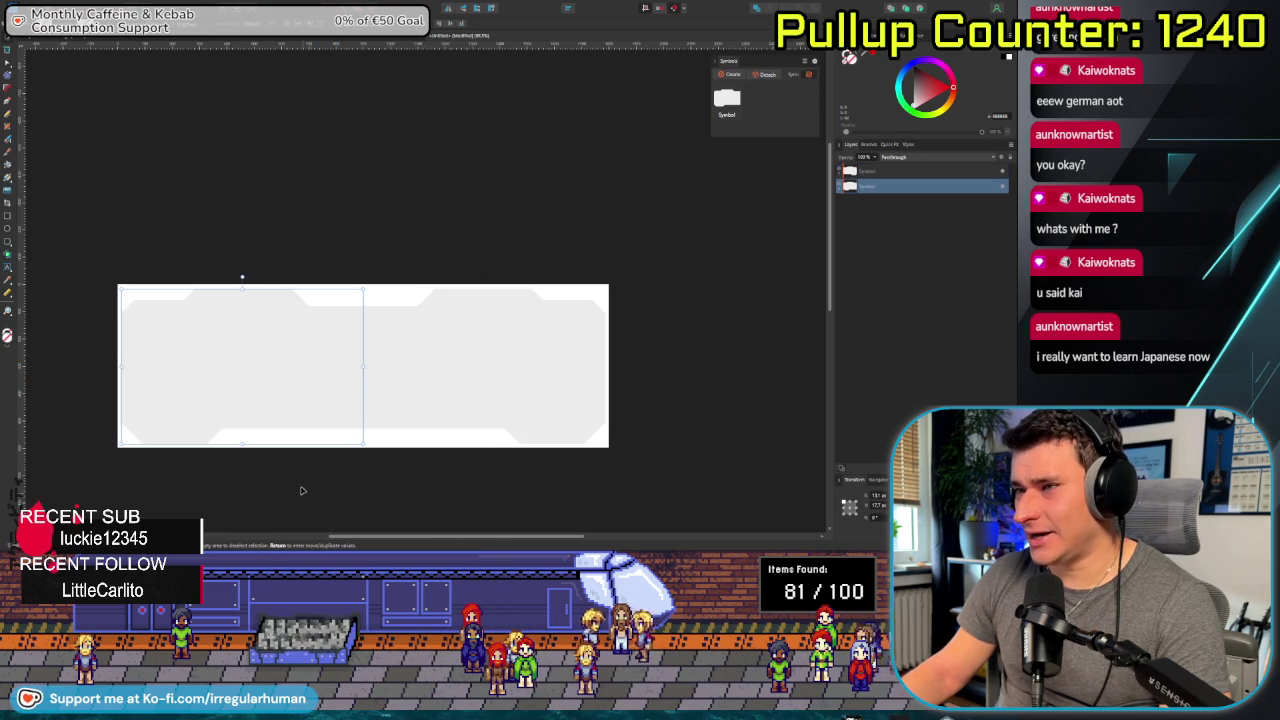
Convert the banner's left half-shape to curves and select its nodes with the Node tool.
left_click_drag(311, 480, 417, 449)
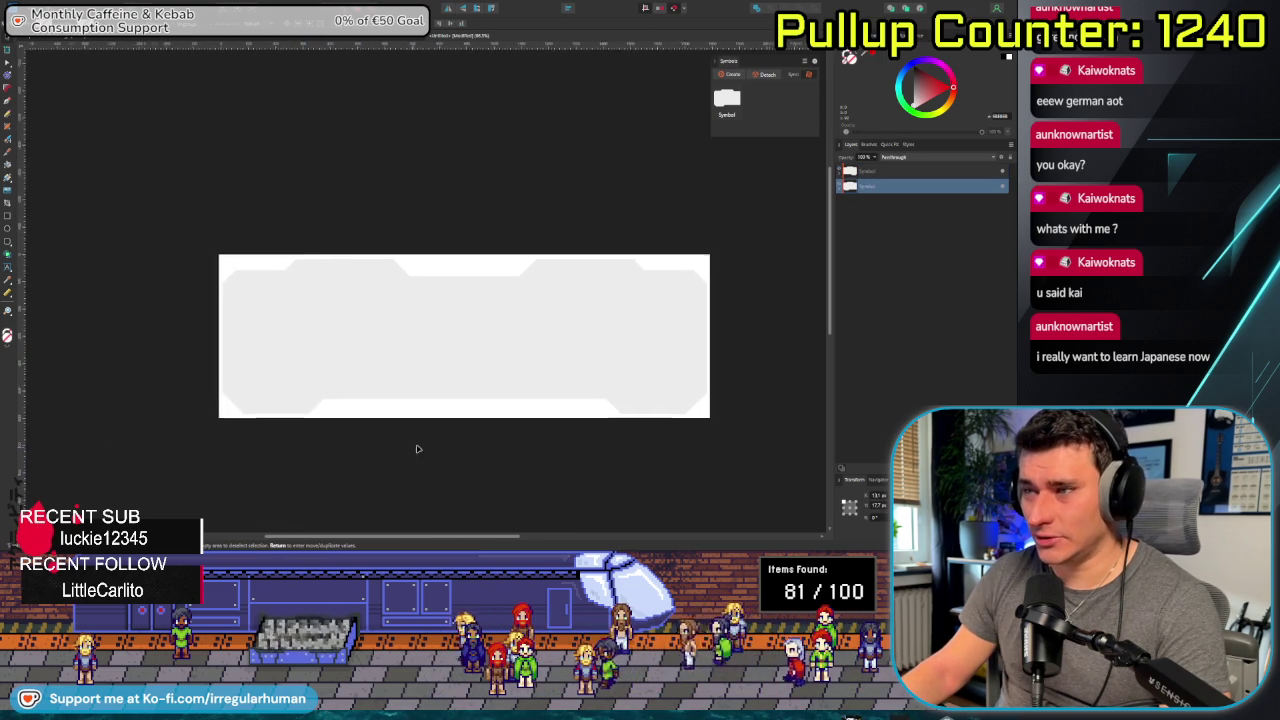
scroll(397, 446, "up", 3)
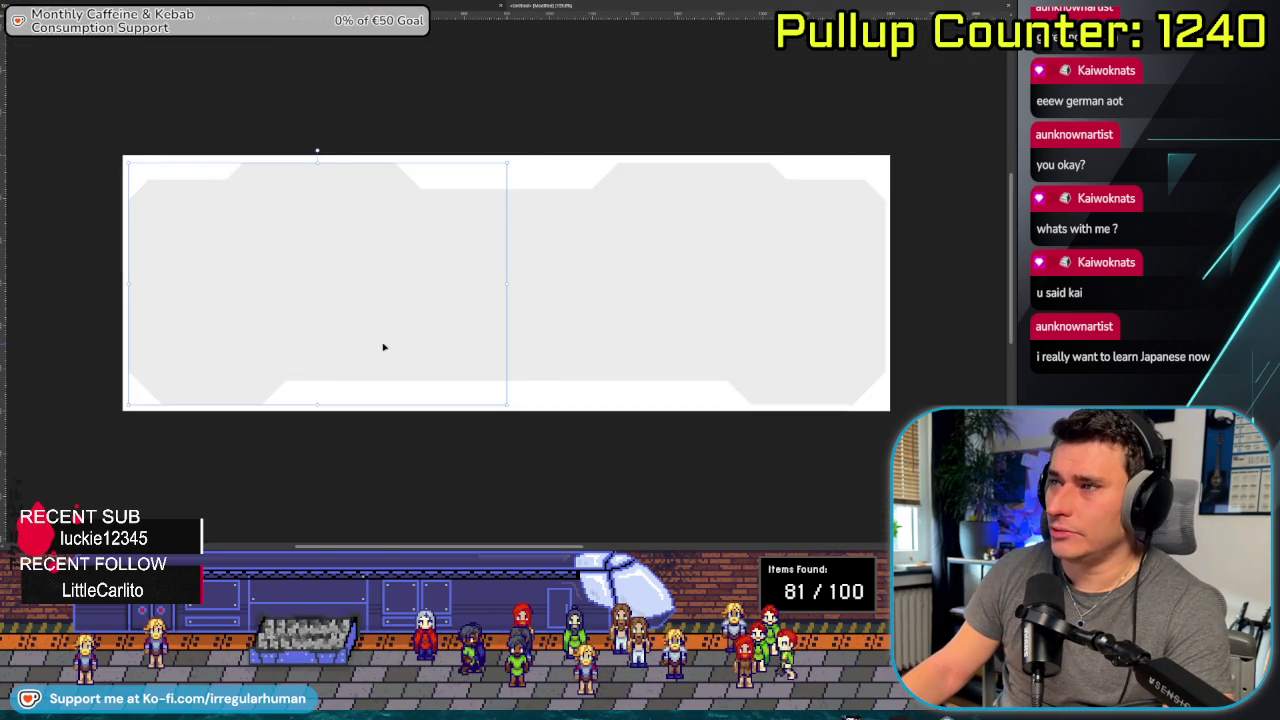
left_click(20, 62)
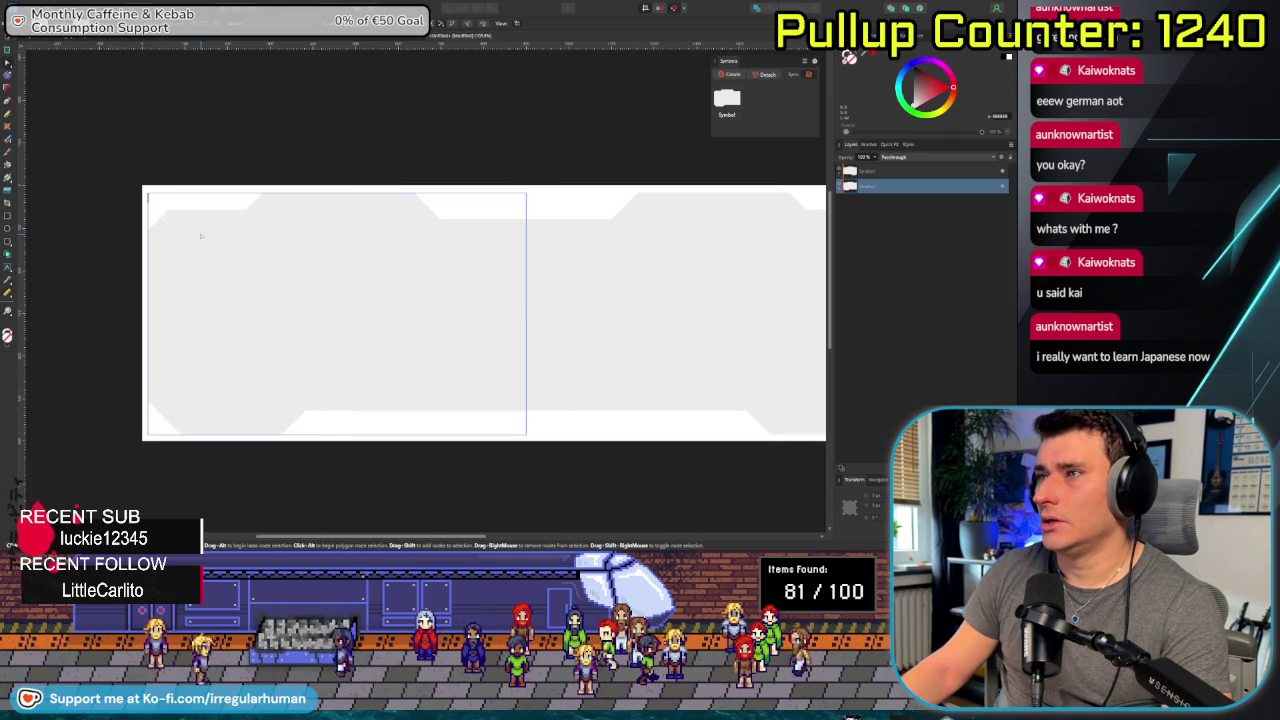
key("ctrl+v")
key("a")
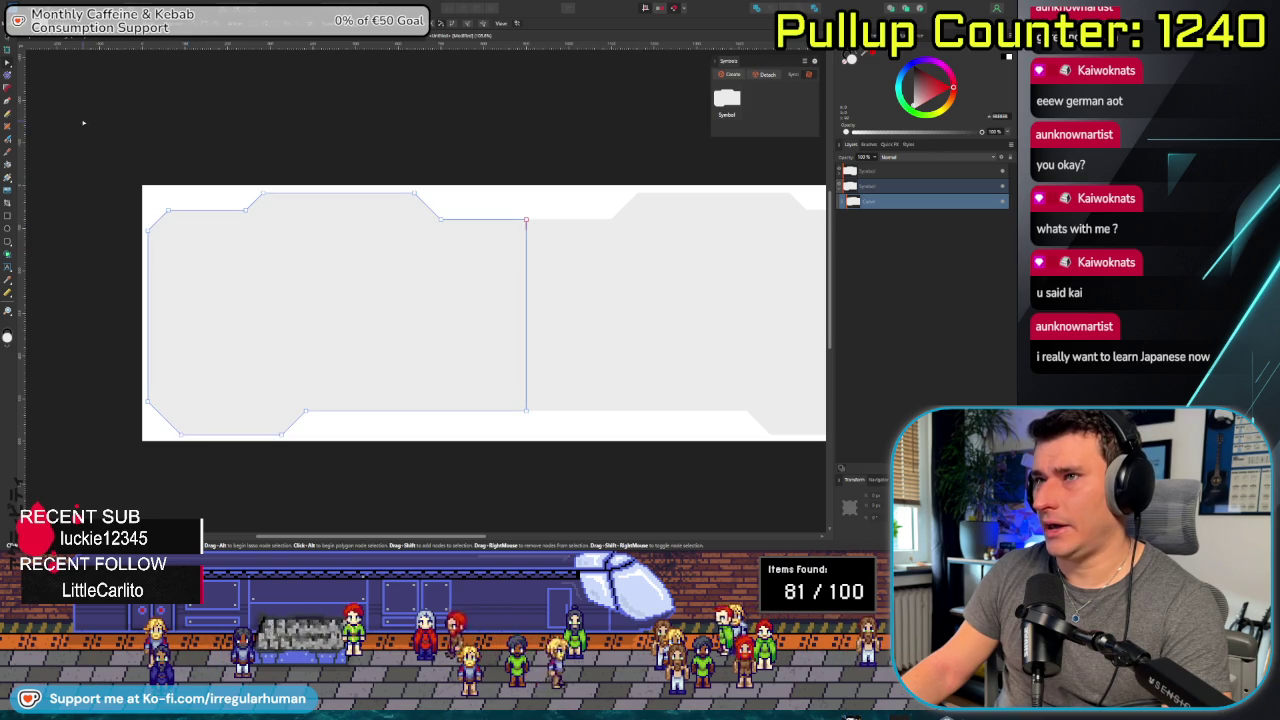
left_click_drag(91, 128, 461, 485)
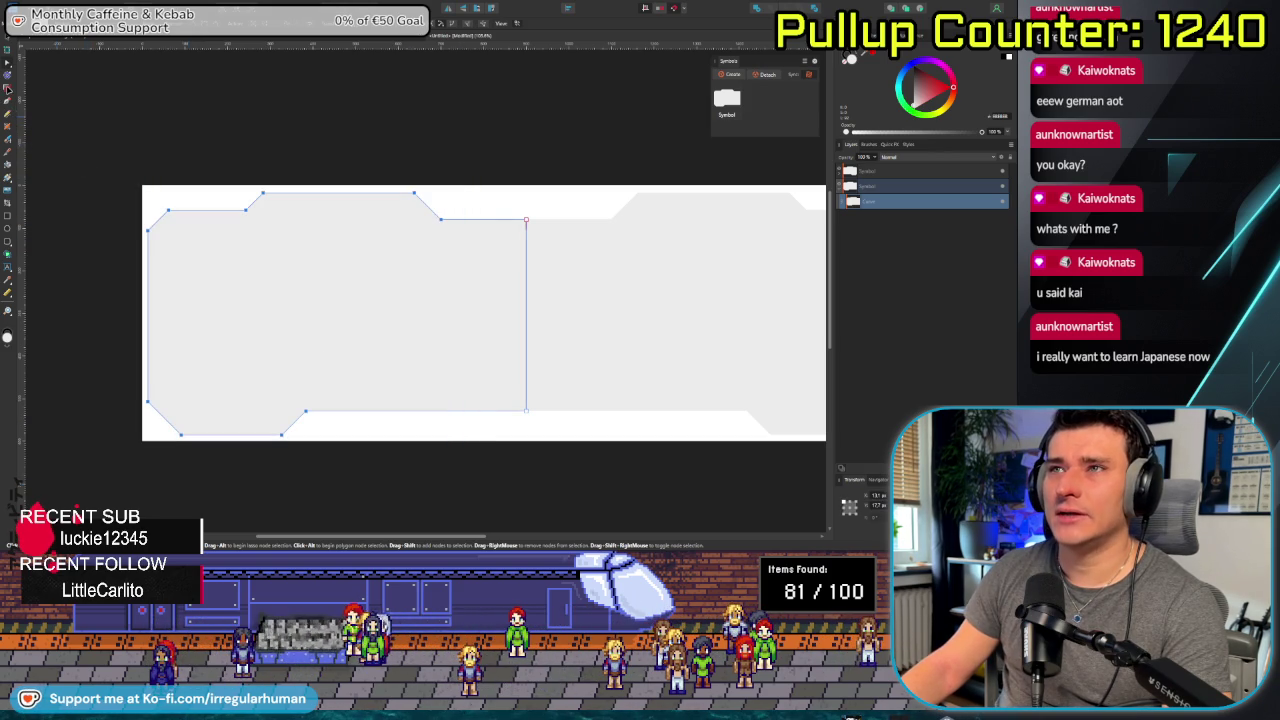
key("c")
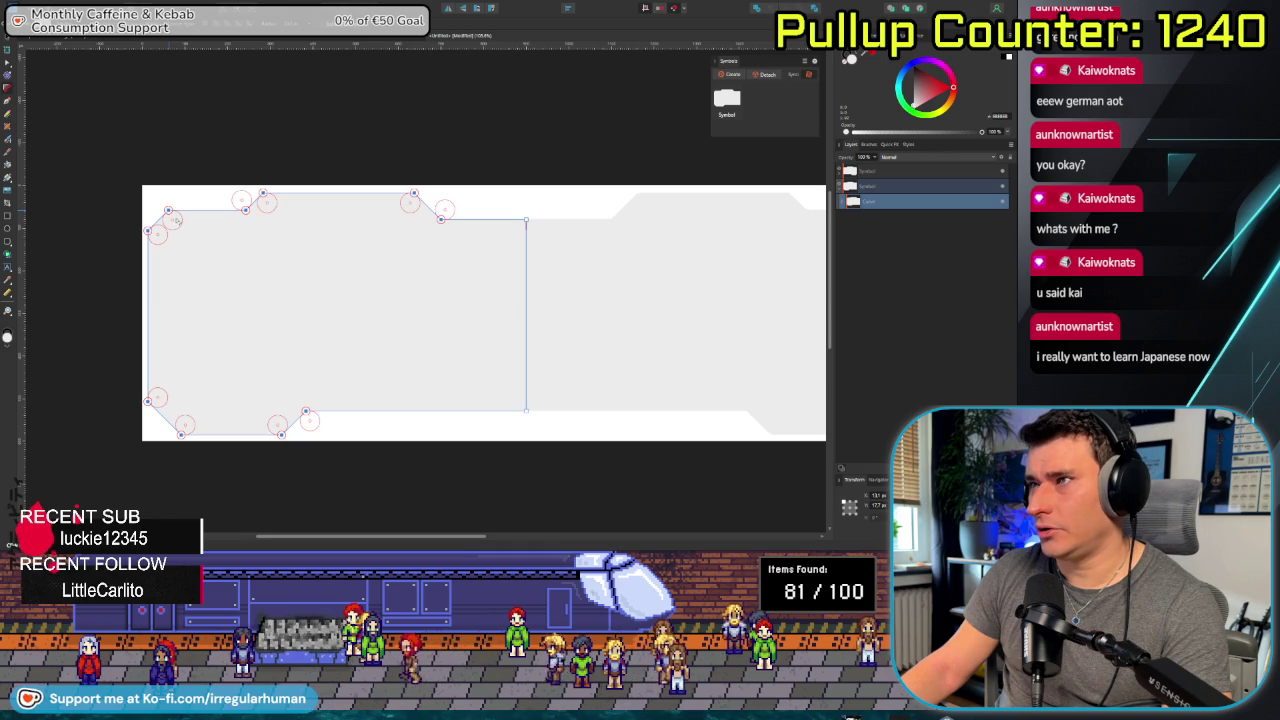
key("a")
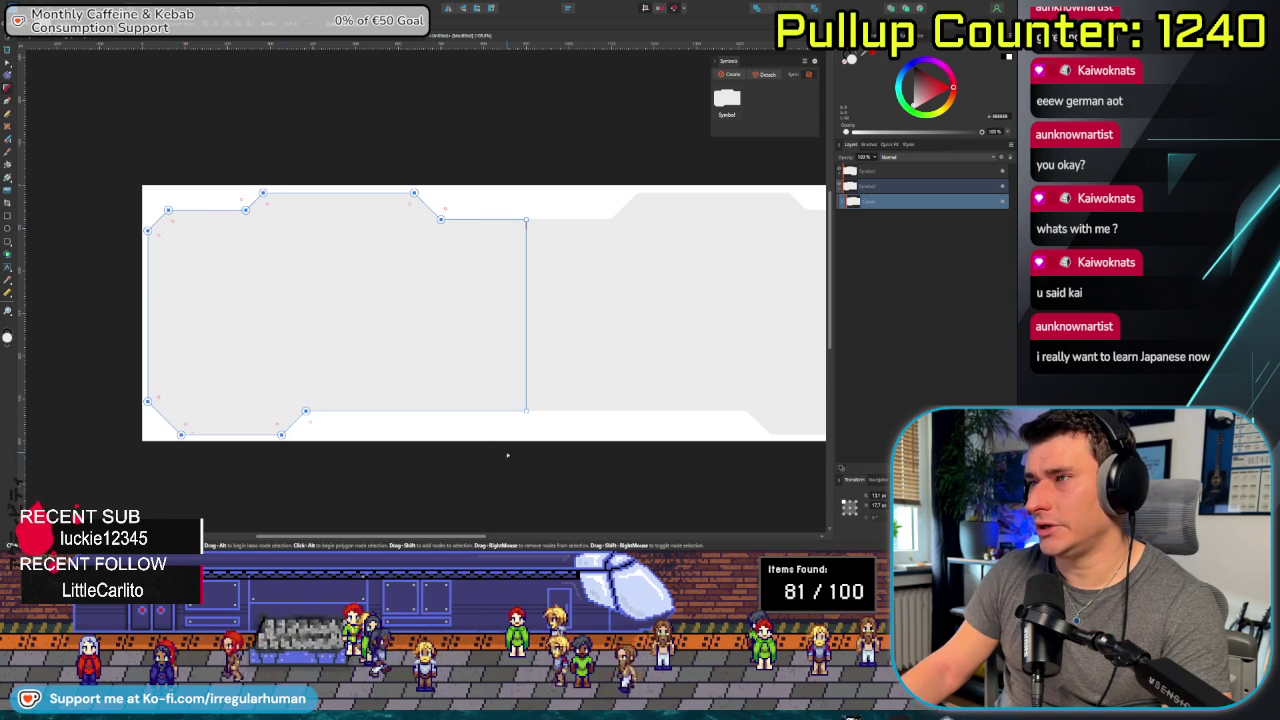
left_click(507, 455)
Select the four left-edge nodes and nudge them left past the page border.
scroll(430, 400, "right", 3)
scroll(395, 360, "left", 3)
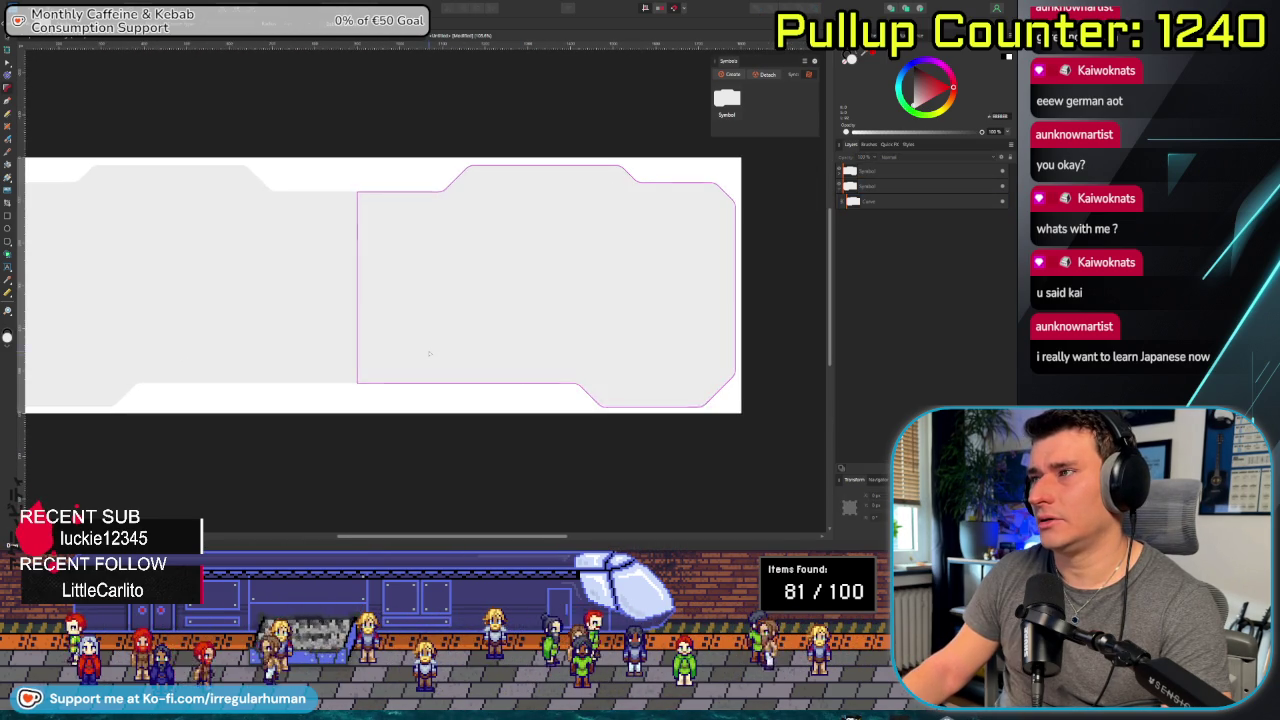
scroll(427, 396, "down", 2)
scroll(427, 396, "up", 2)
scroll(376, 405, "down", 2)
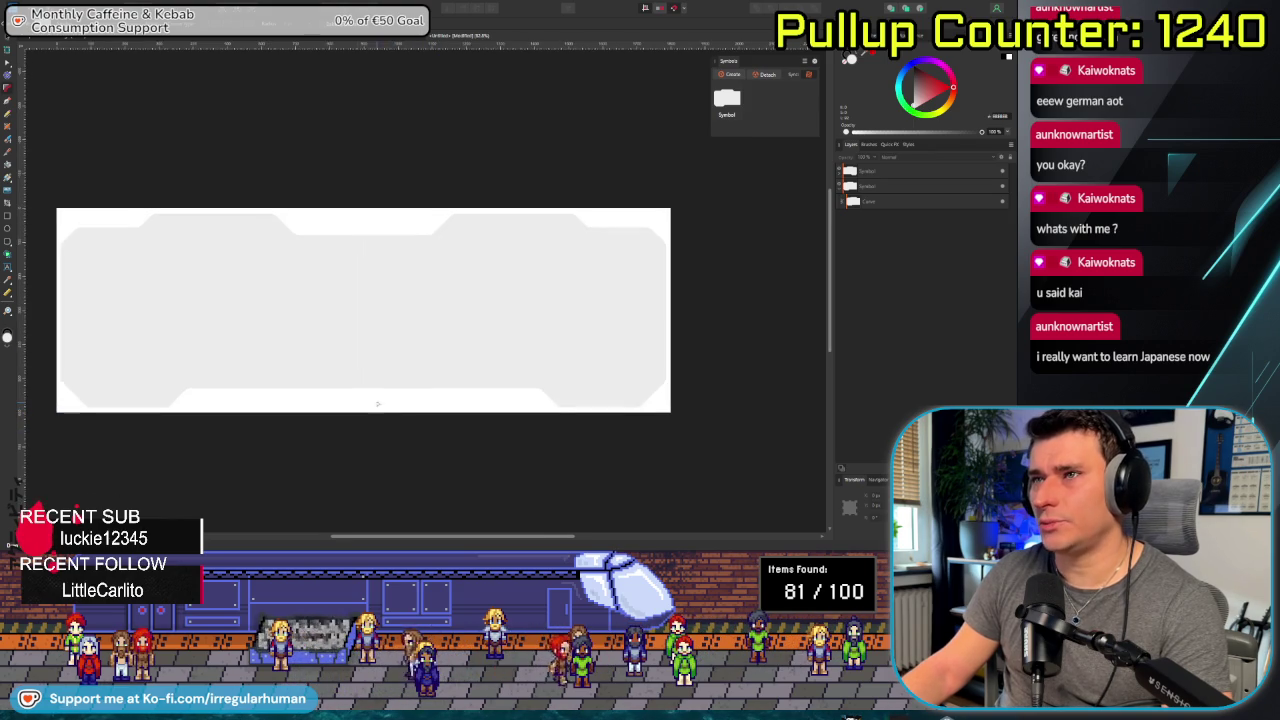
left_click(241, 348)
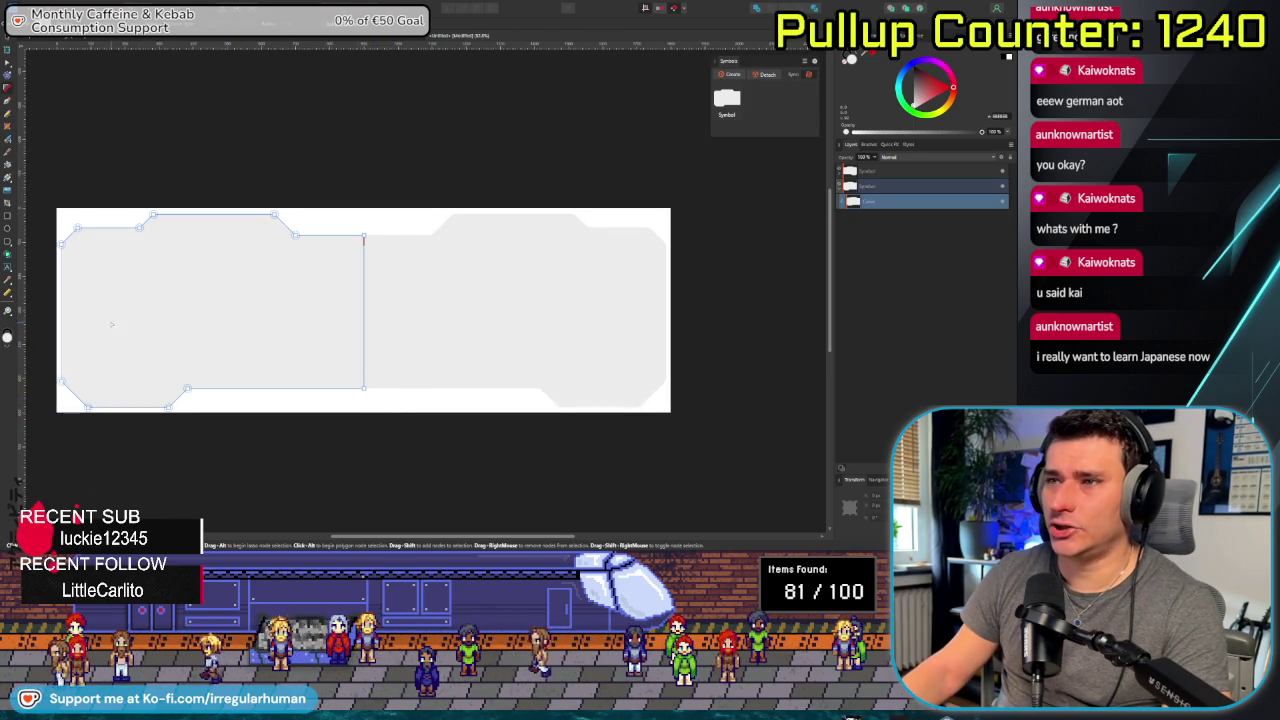
left_click_drag(157, 322, 250, 326)
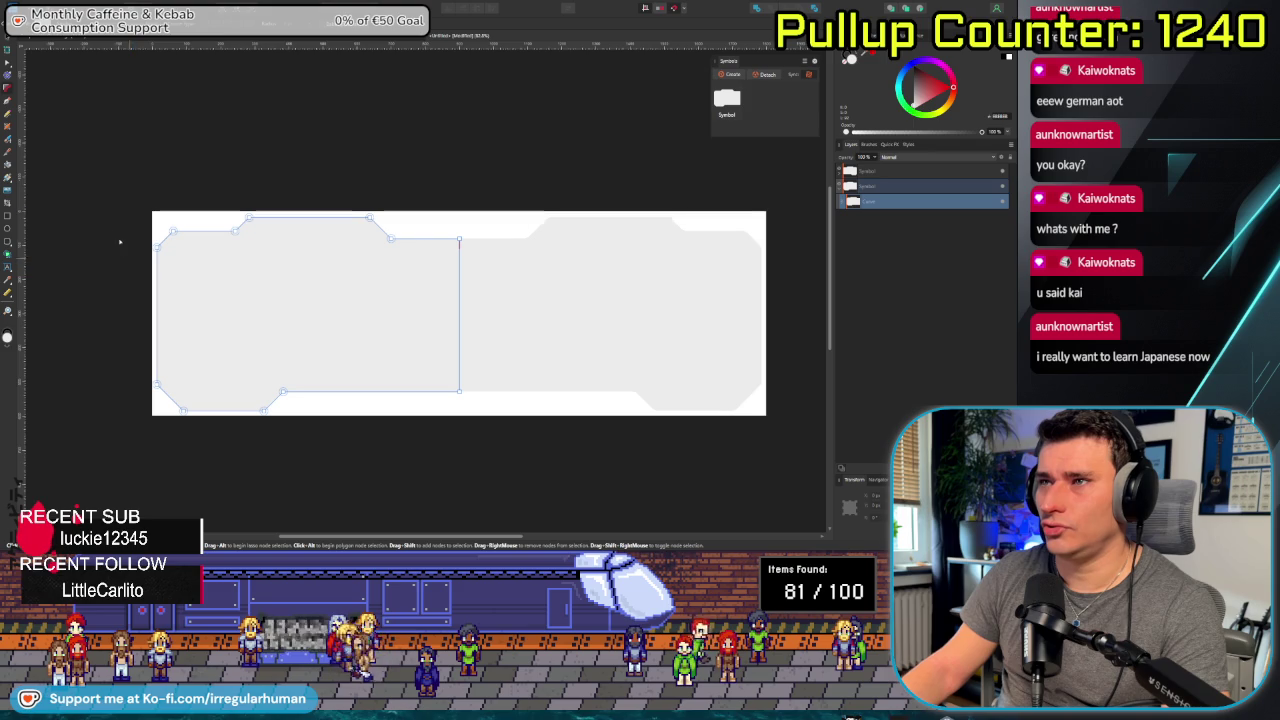
left_click_drag(108, 199, 227, 417)
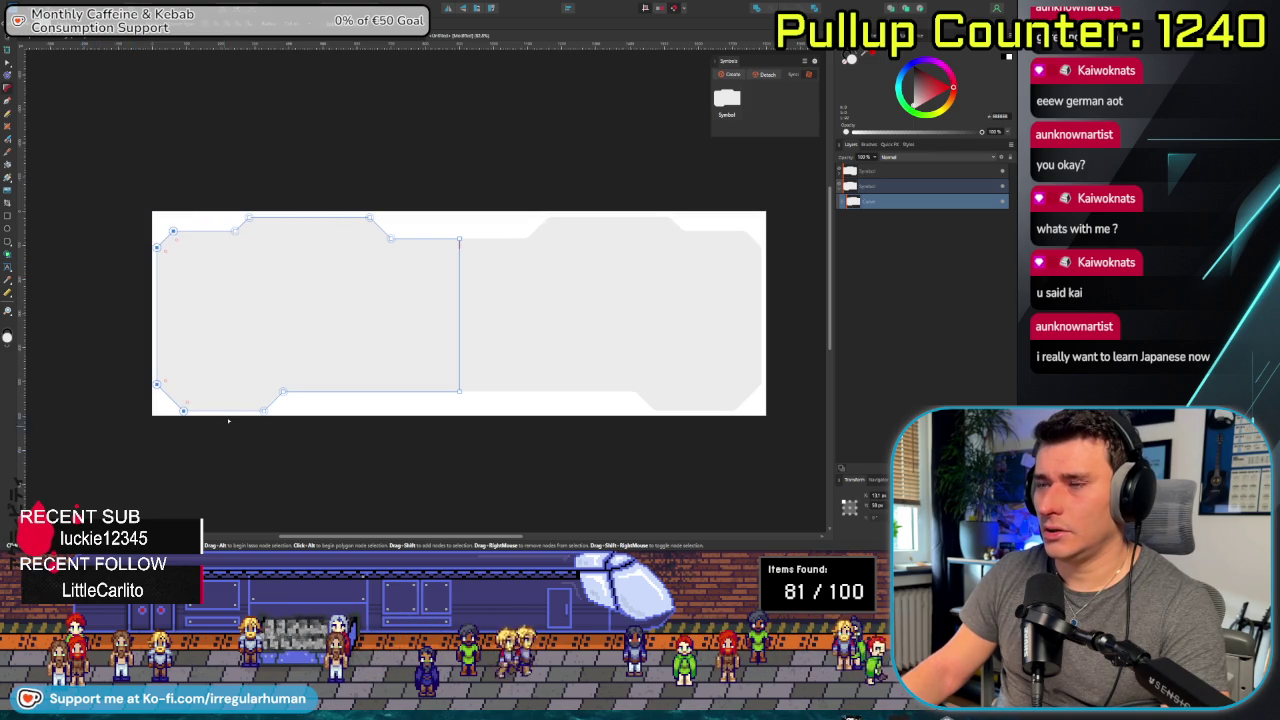
key("Left")
key("Left")
key("Left")
key("Left")
key("Left")
key("Left")
key("Left")
key("Left")
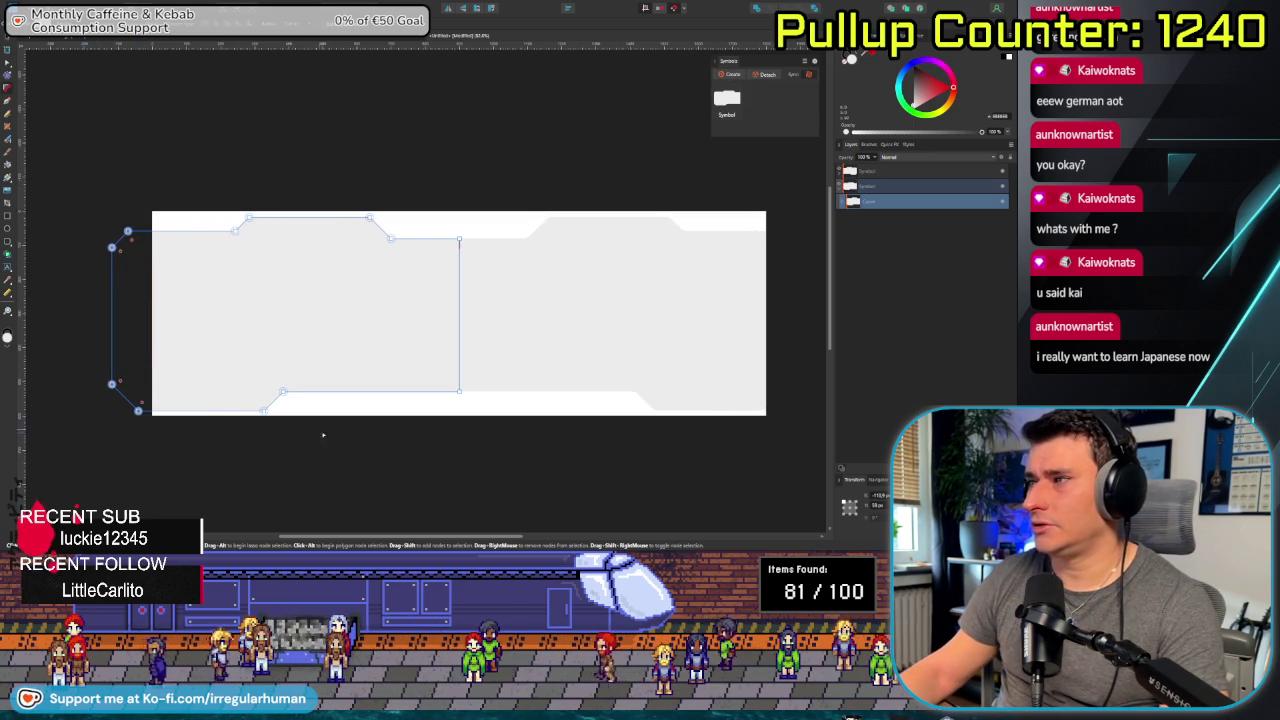
left_click(411, 466)
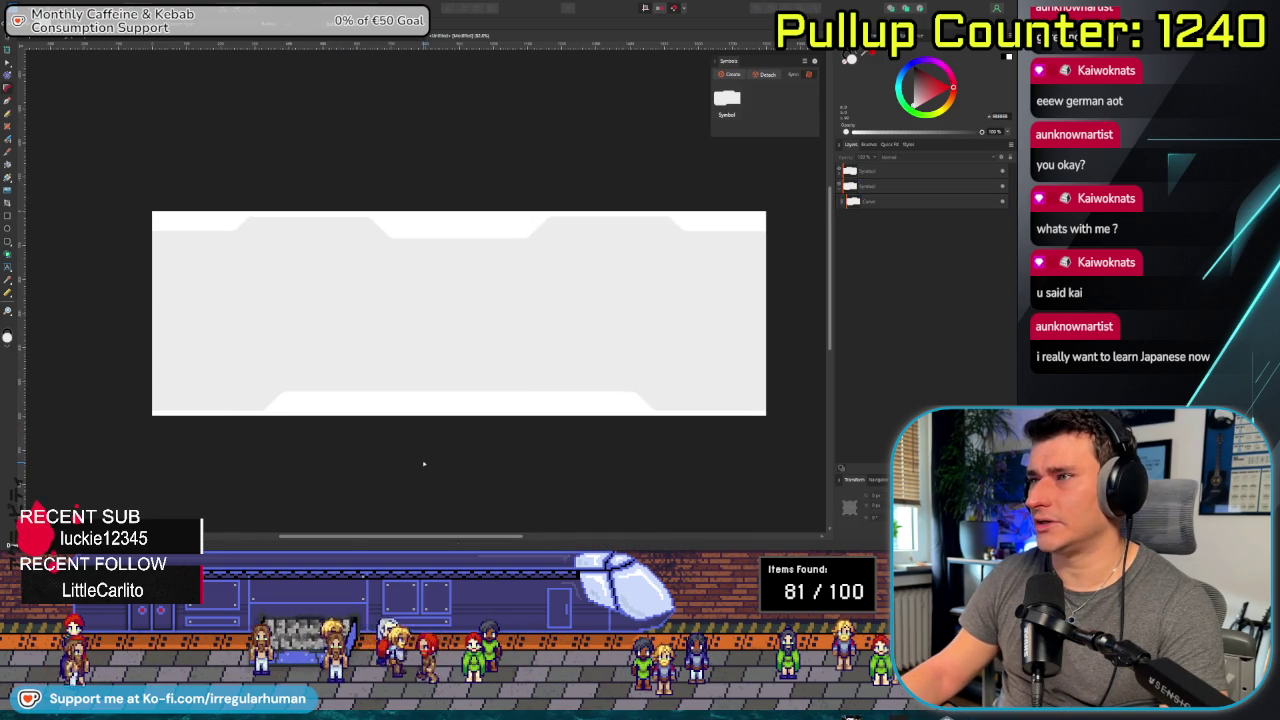
Zoom and pan the view to review the banner's left edge against the page border.
scroll(428, 446, "down", 1)
scroll(623, 343, "down", 1)
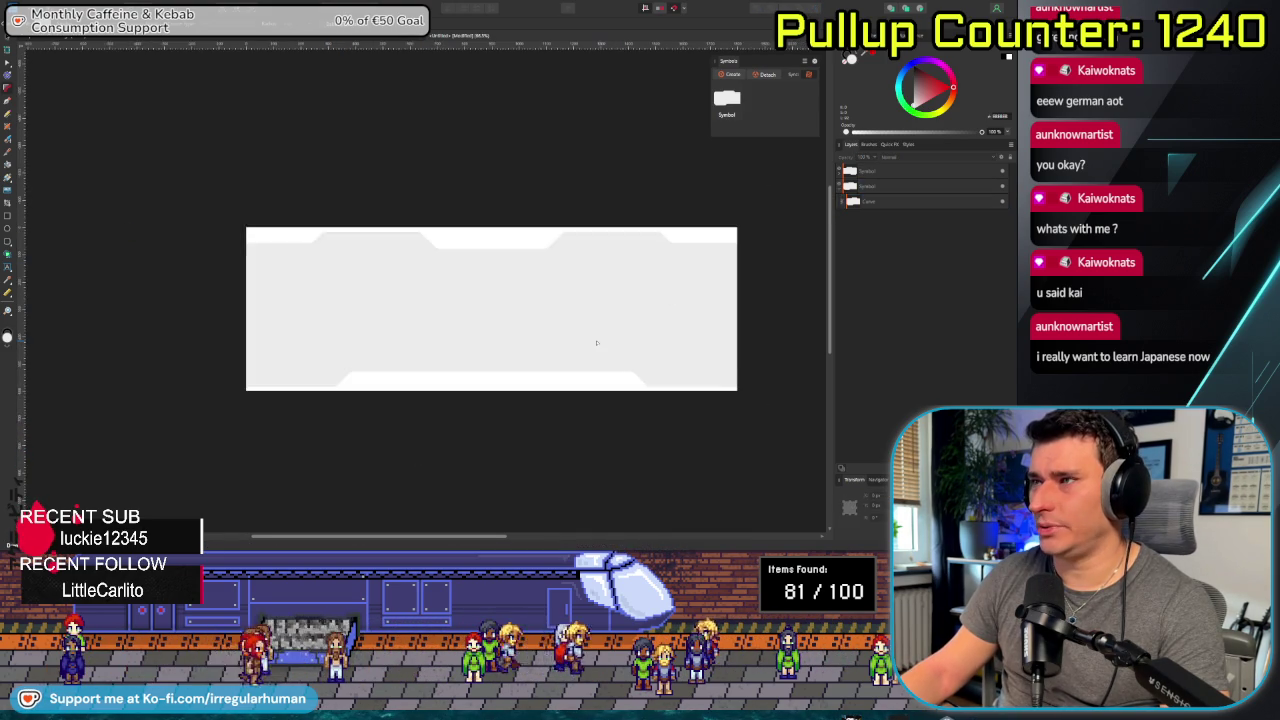
scroll(560, 355, "down", 1)
left_click_drag(510, 367, 333, 370)
scroll(333, 380, "up", 2)
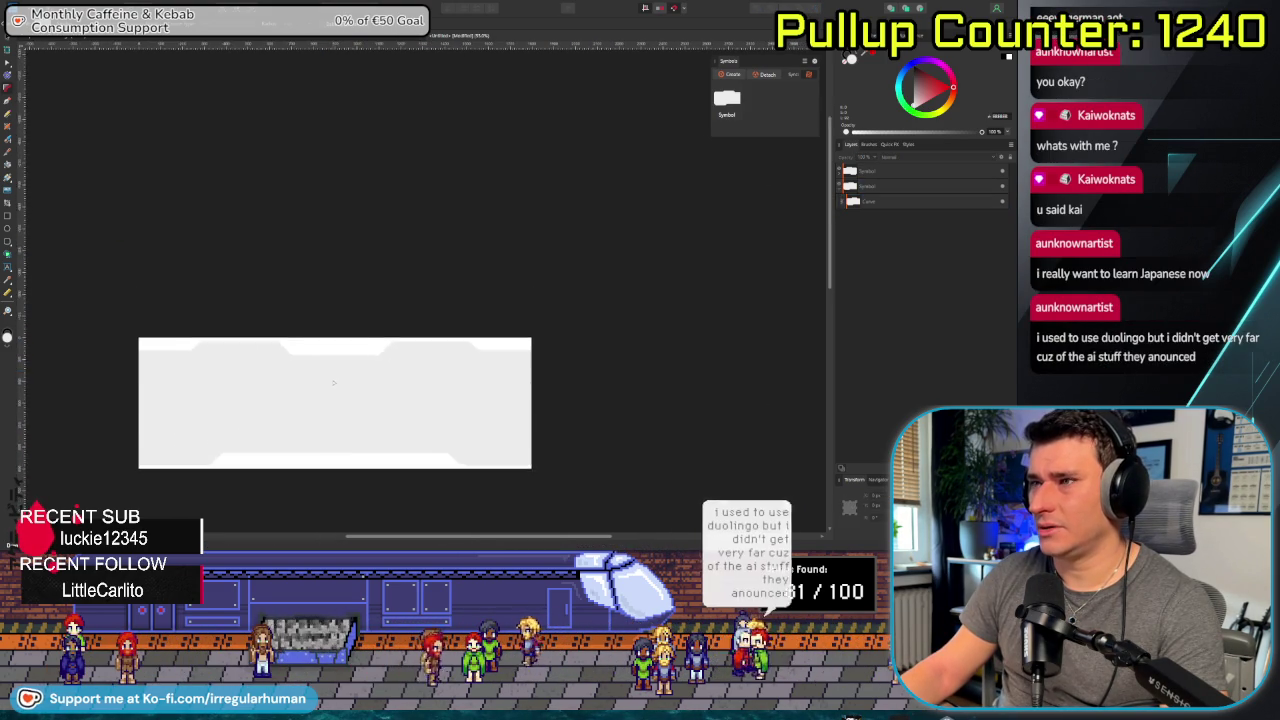
scroll(334, 382, "up", 2)
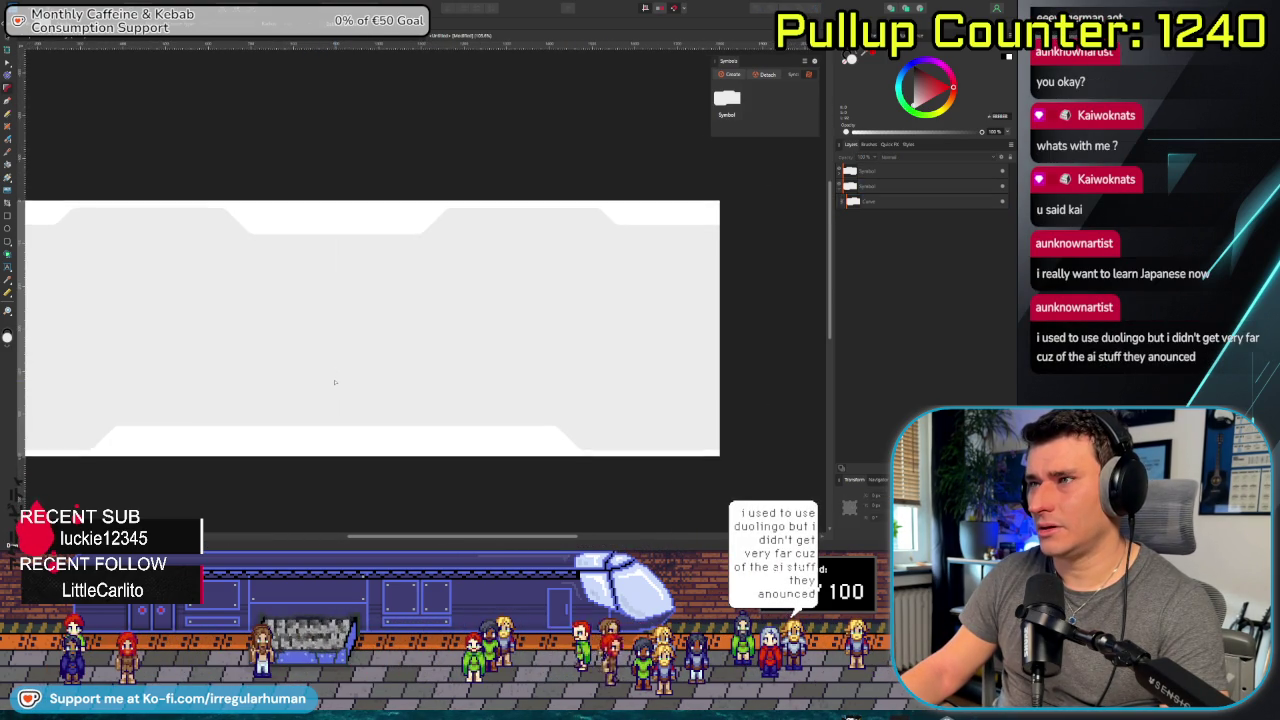
scroll(335, 382, "down", 1)
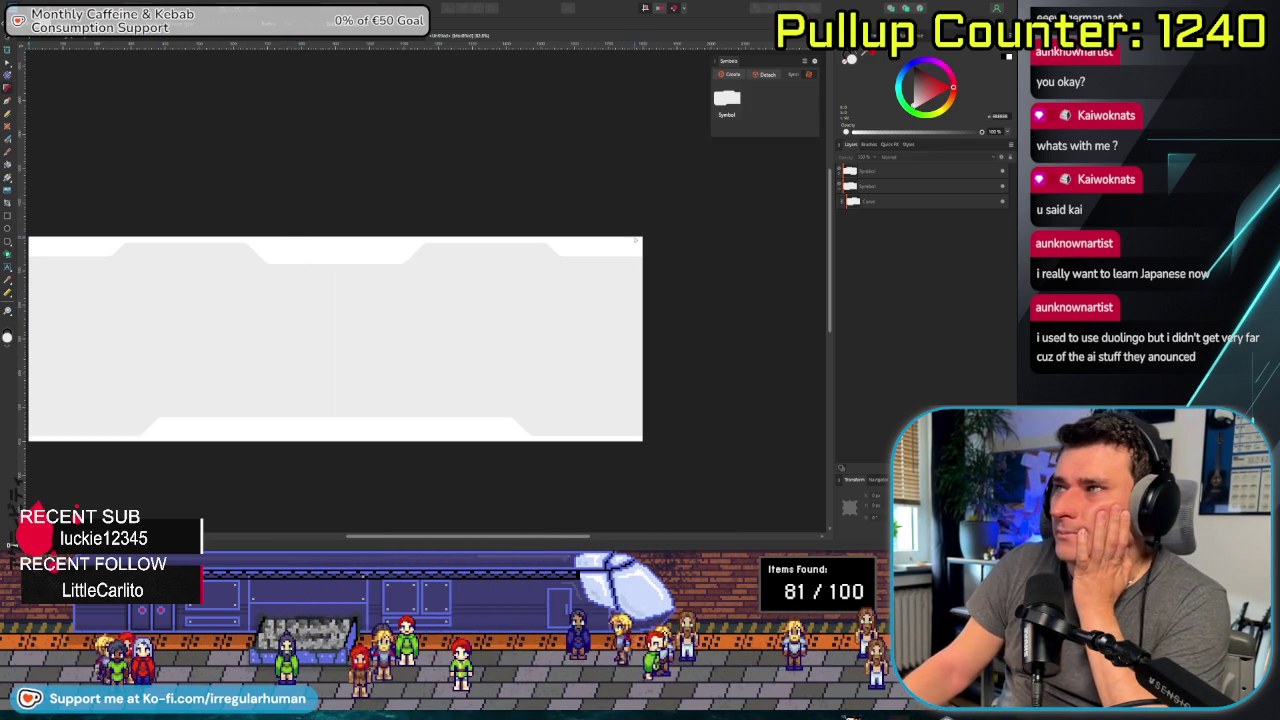
scroll(343, 188, "left", 3)
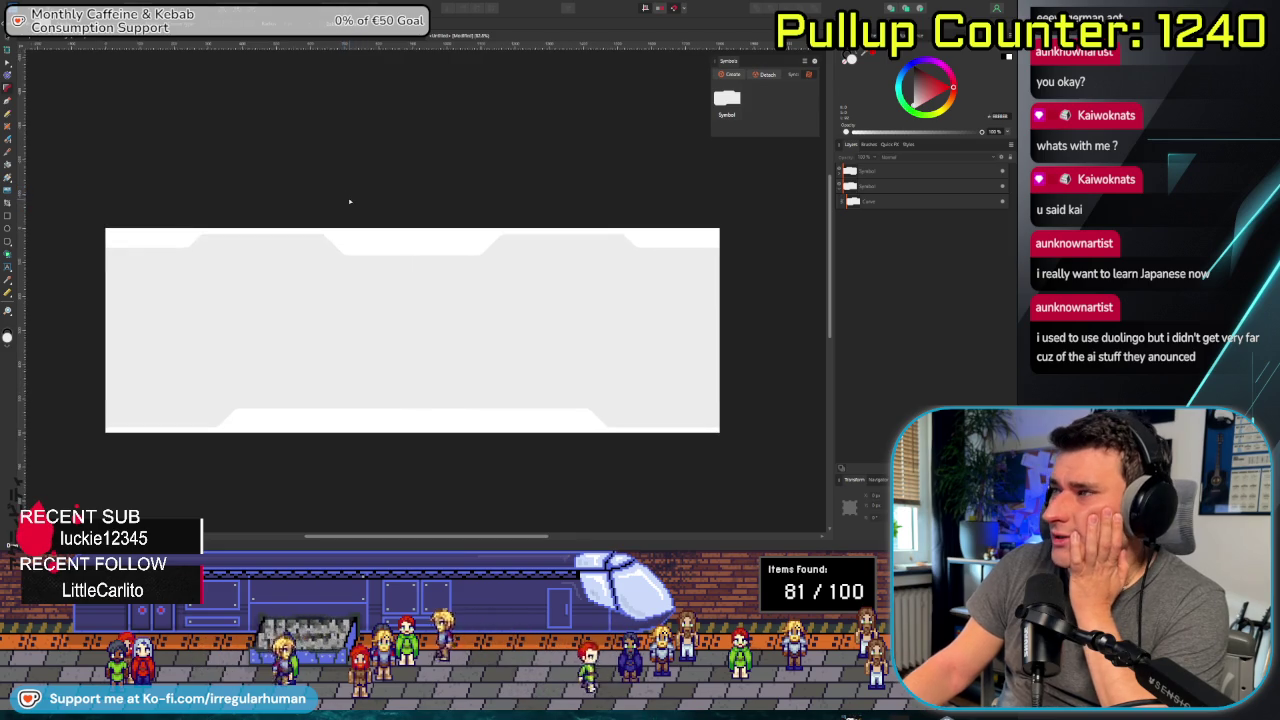
scroll(335, 205, "right", 1)
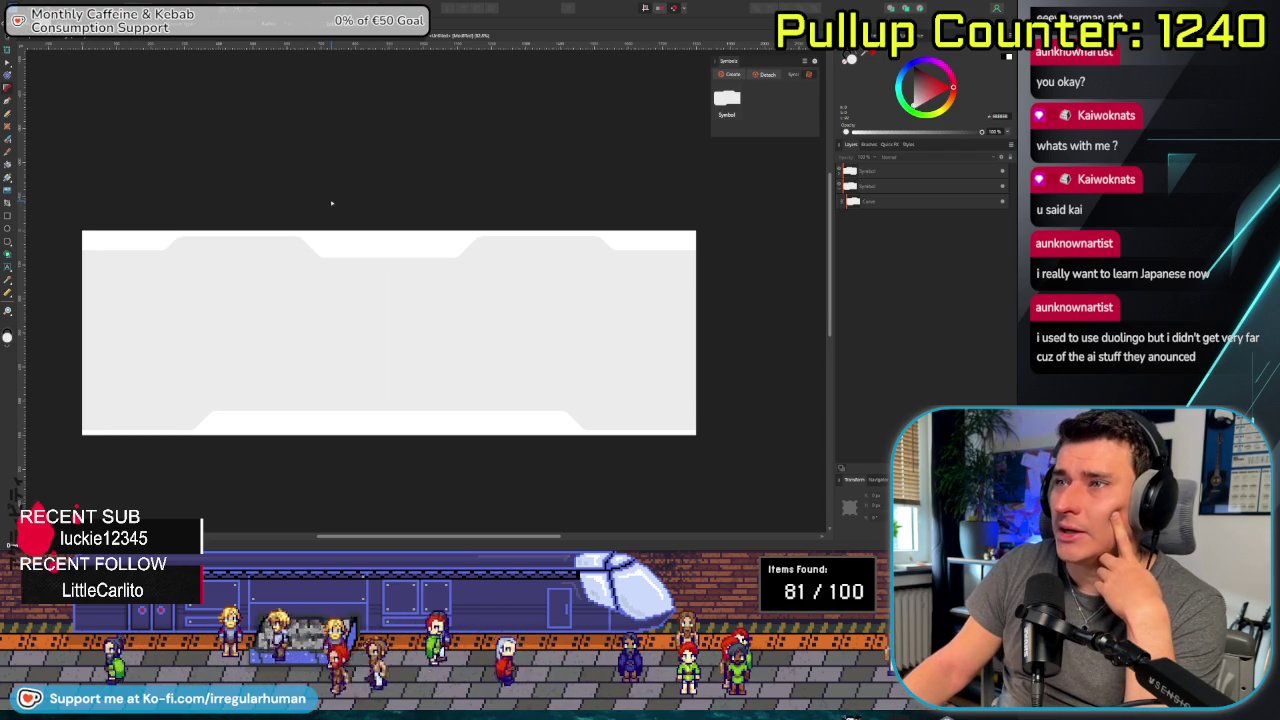
mouse_move(332, 203)
left_mouse_down()
mouse_move(386, 223)
mouse_move(366, 189)
left_mouse_up()
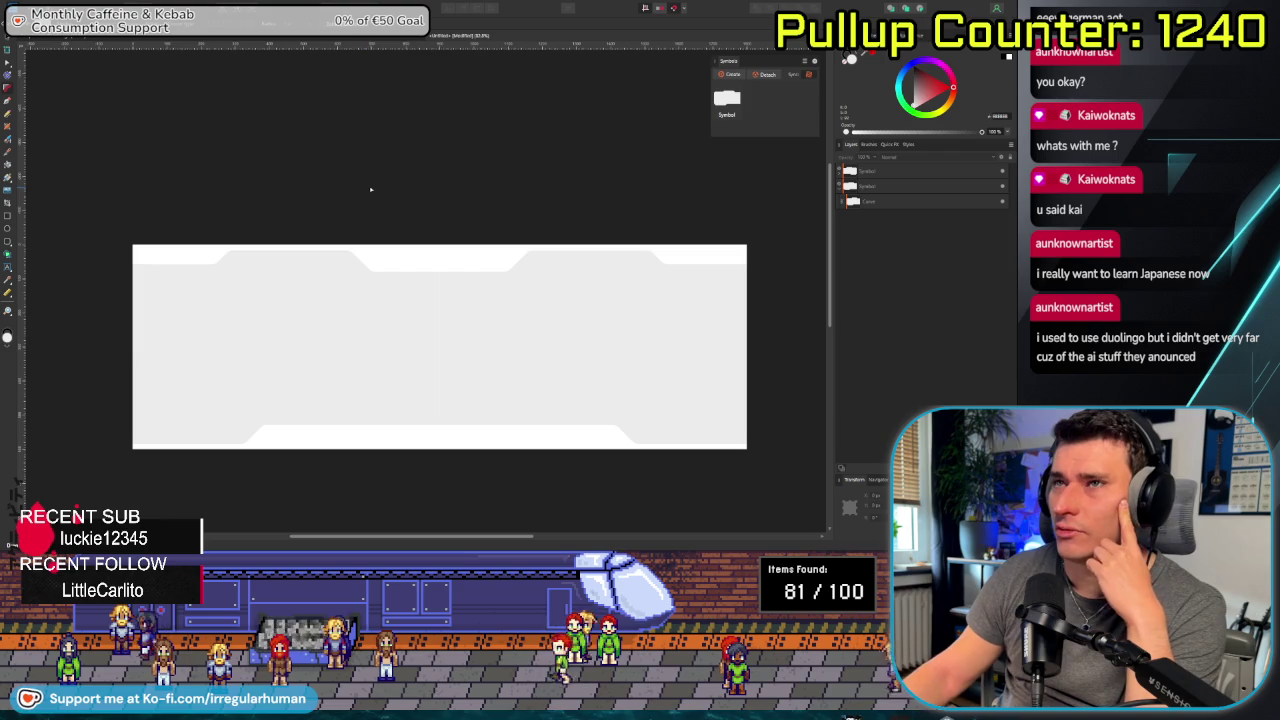
scroll(546, 256, "down", 3)
scroll(546, 256, "right", 3)
left_click_drag(546, 256, 561, 276)
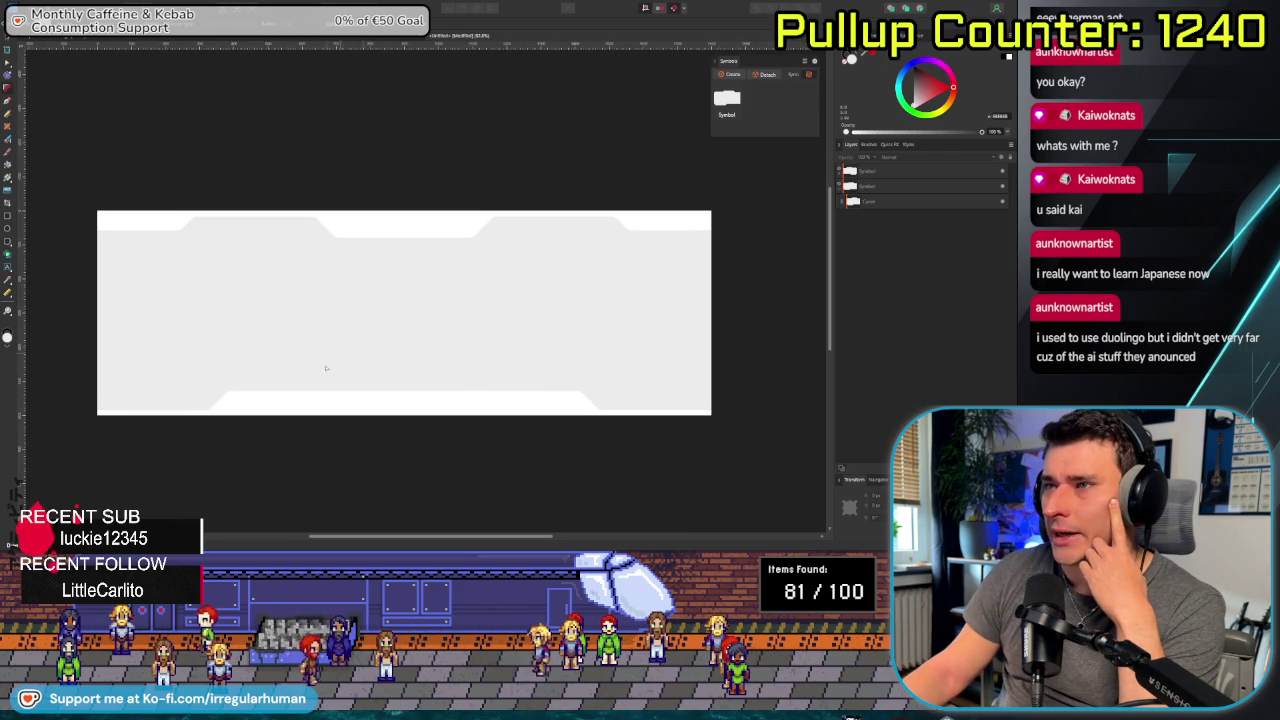
scroll(395, 395, "down", 2)
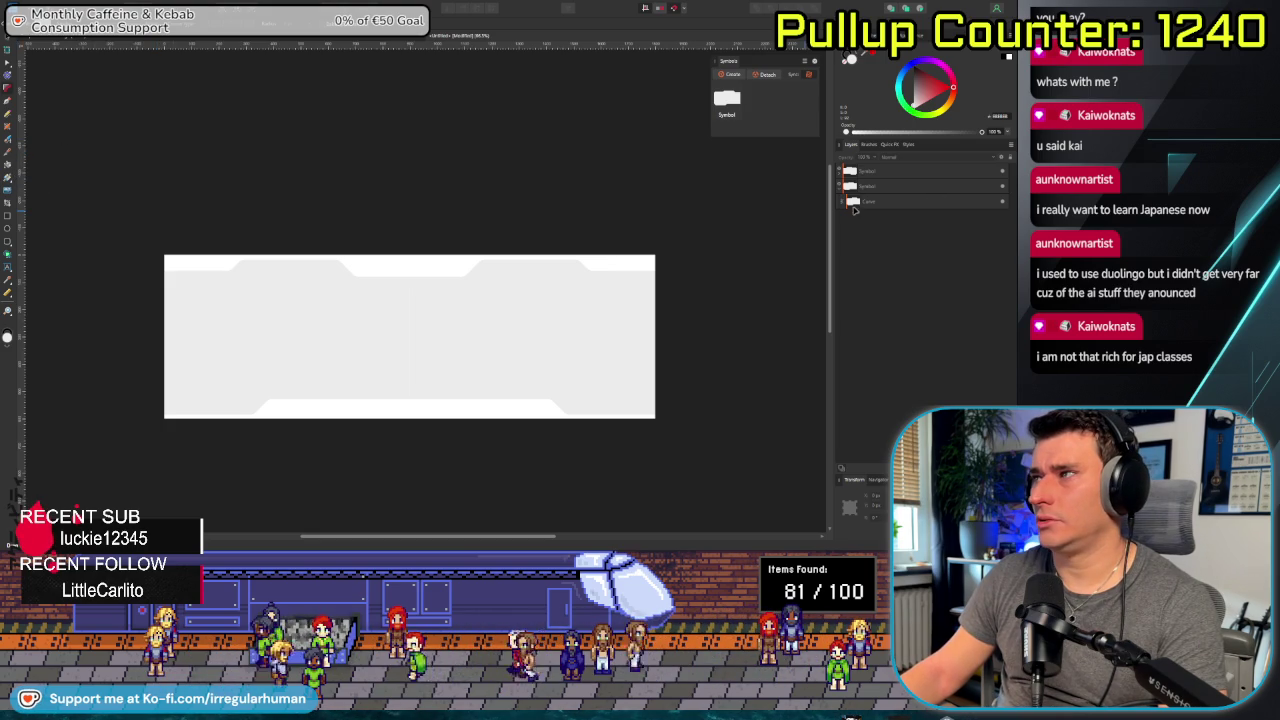
Nest the Curve layer inside the Symbol layer, then check the left half-shape's outline.
left_click_drag(903, 199, 814, 199)
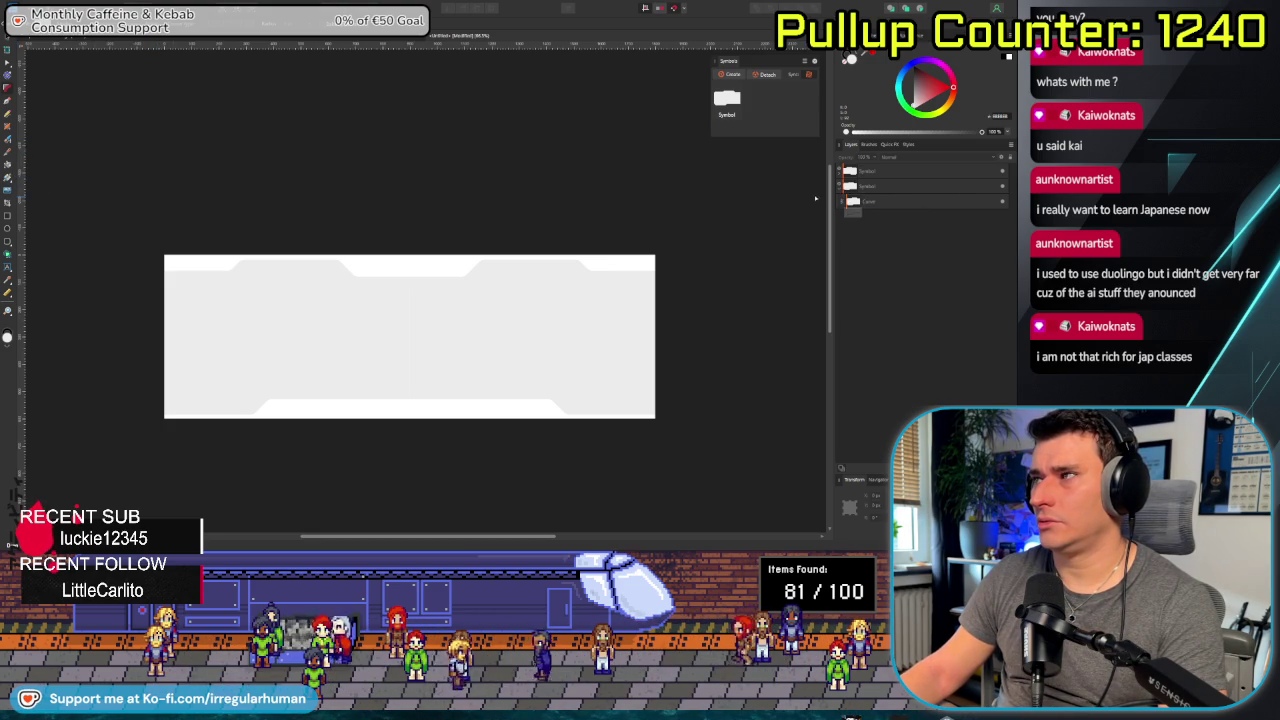
left_click(856, 203)
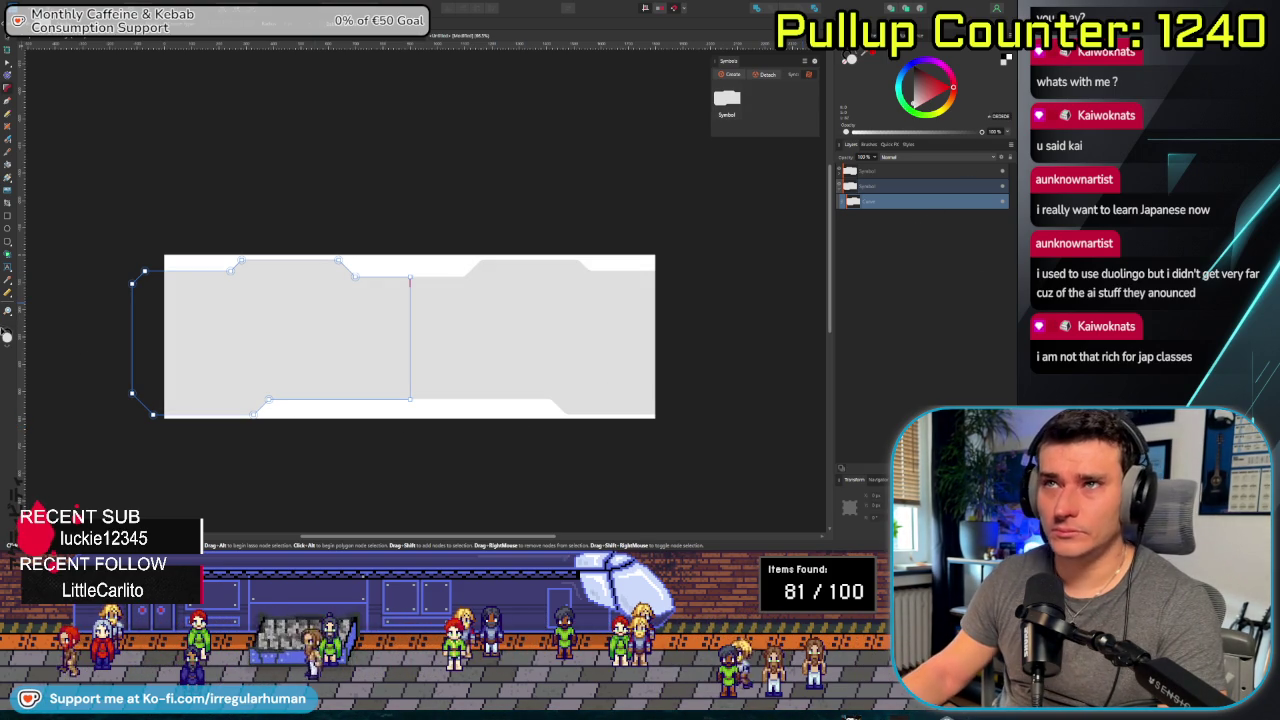
left_click(286, 463)
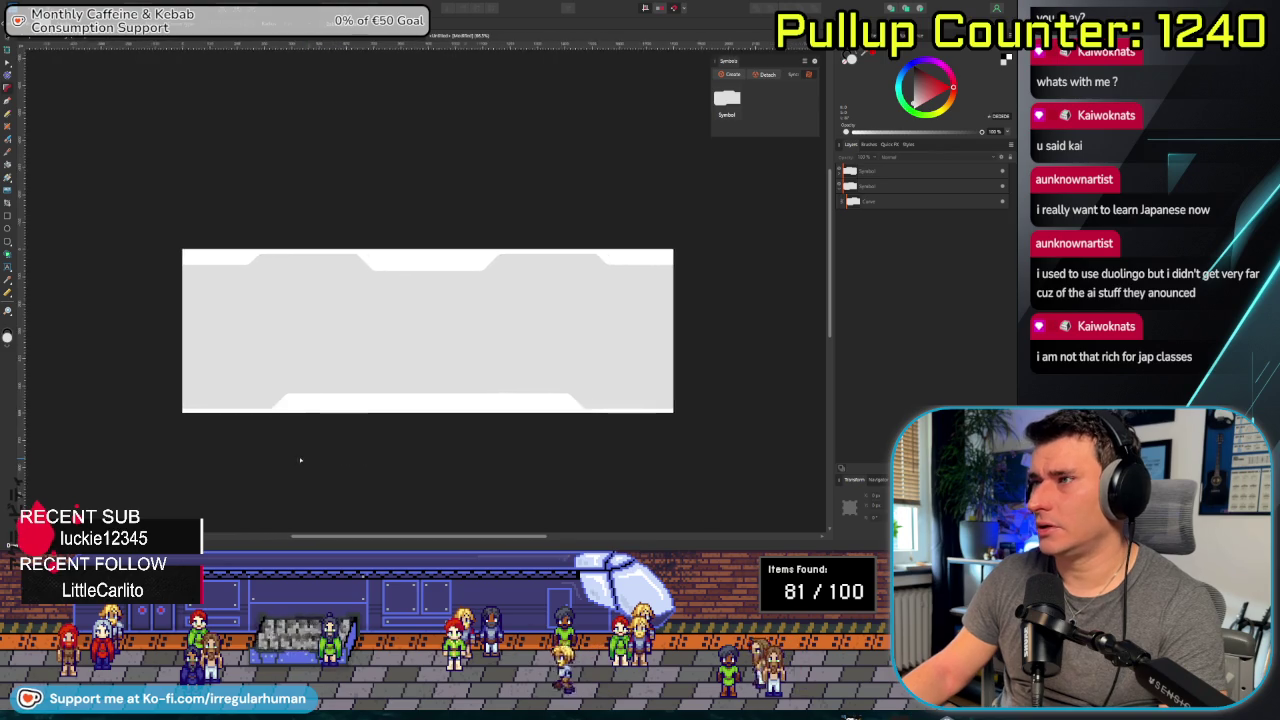
scroll(373, 429, "up", 3)
left_click(470, 297)
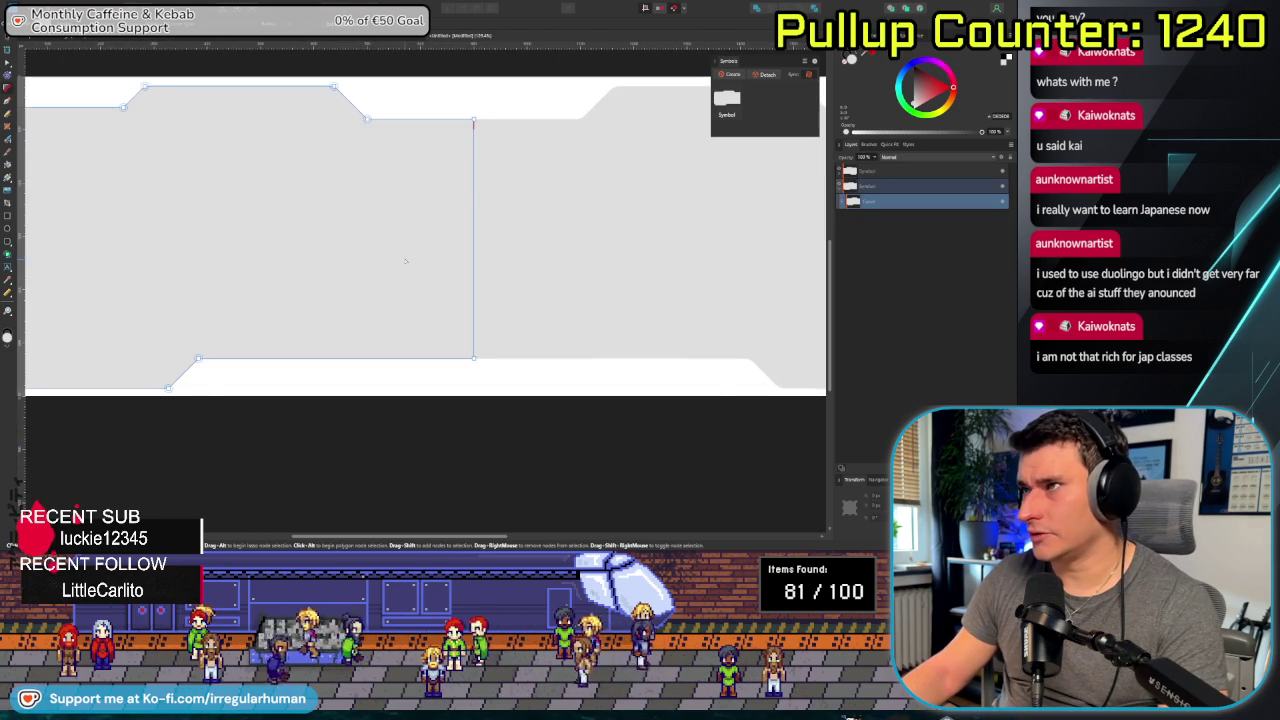
left_click(451, 431)
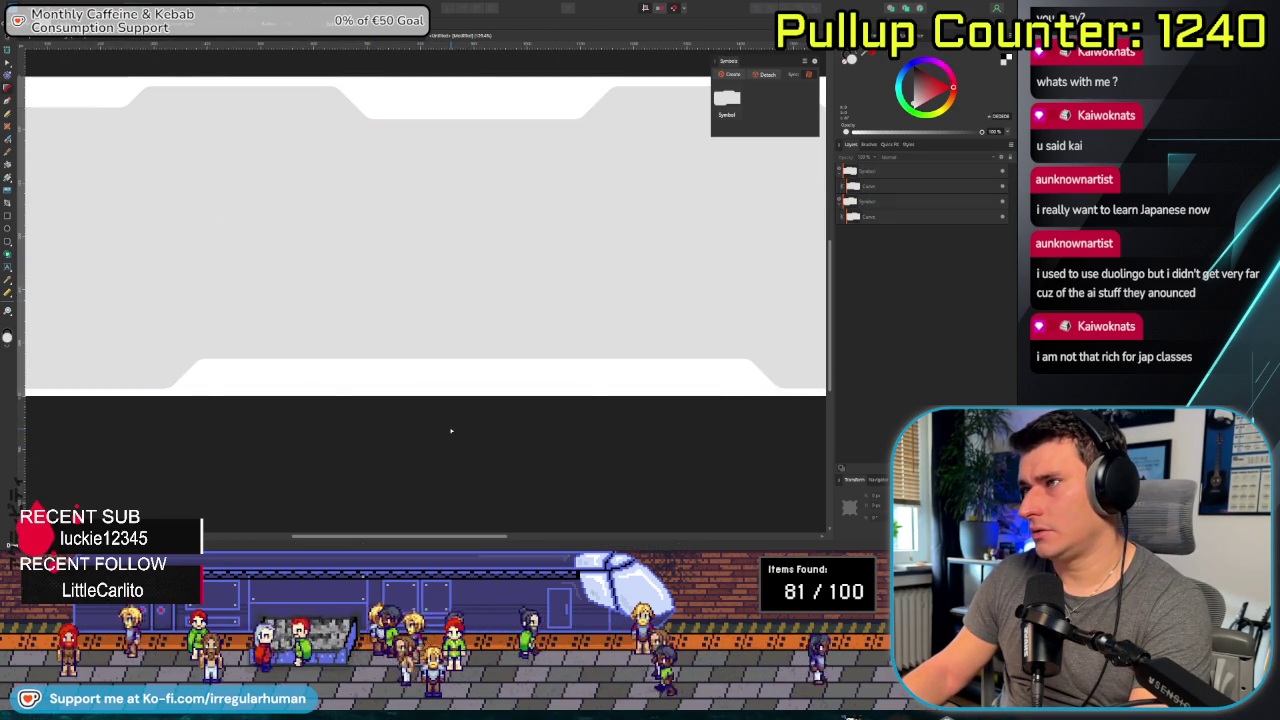
scroll(451, 431, "down", 1)
scroll(451, 431, "down", 1)
scroll(450, 430, "down", 2)
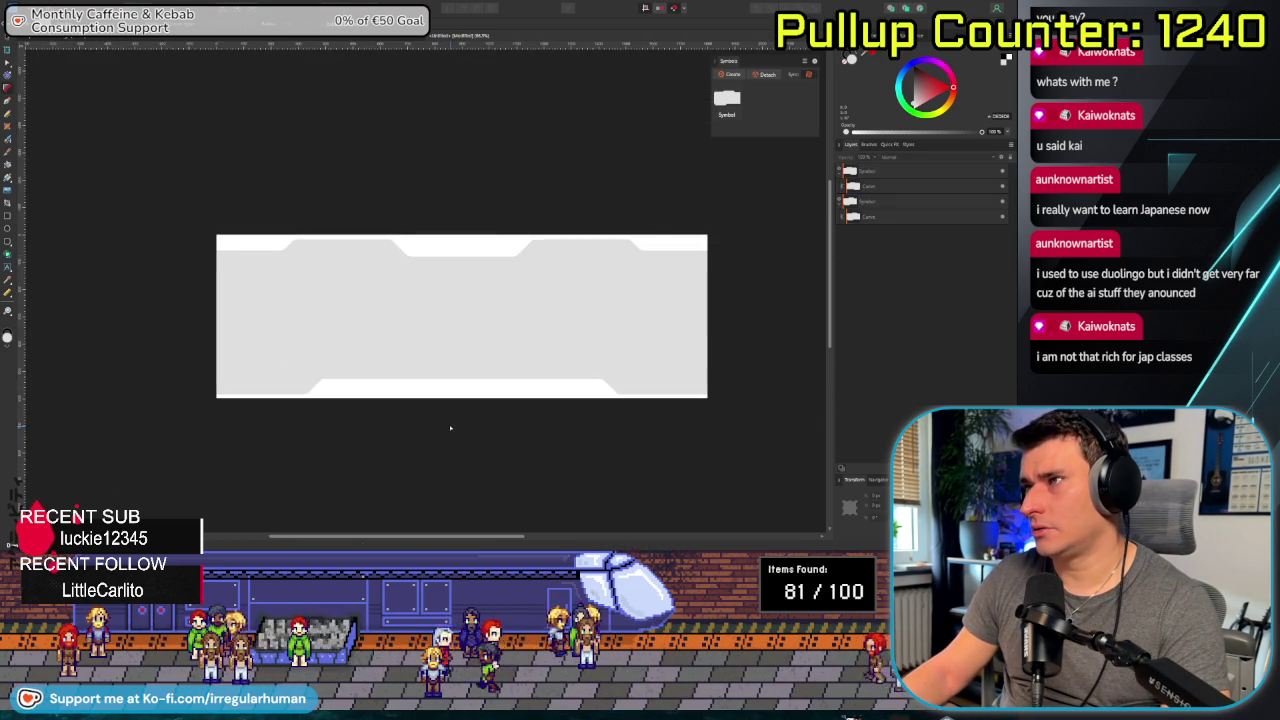
scroll(426, 423, "right", 2)
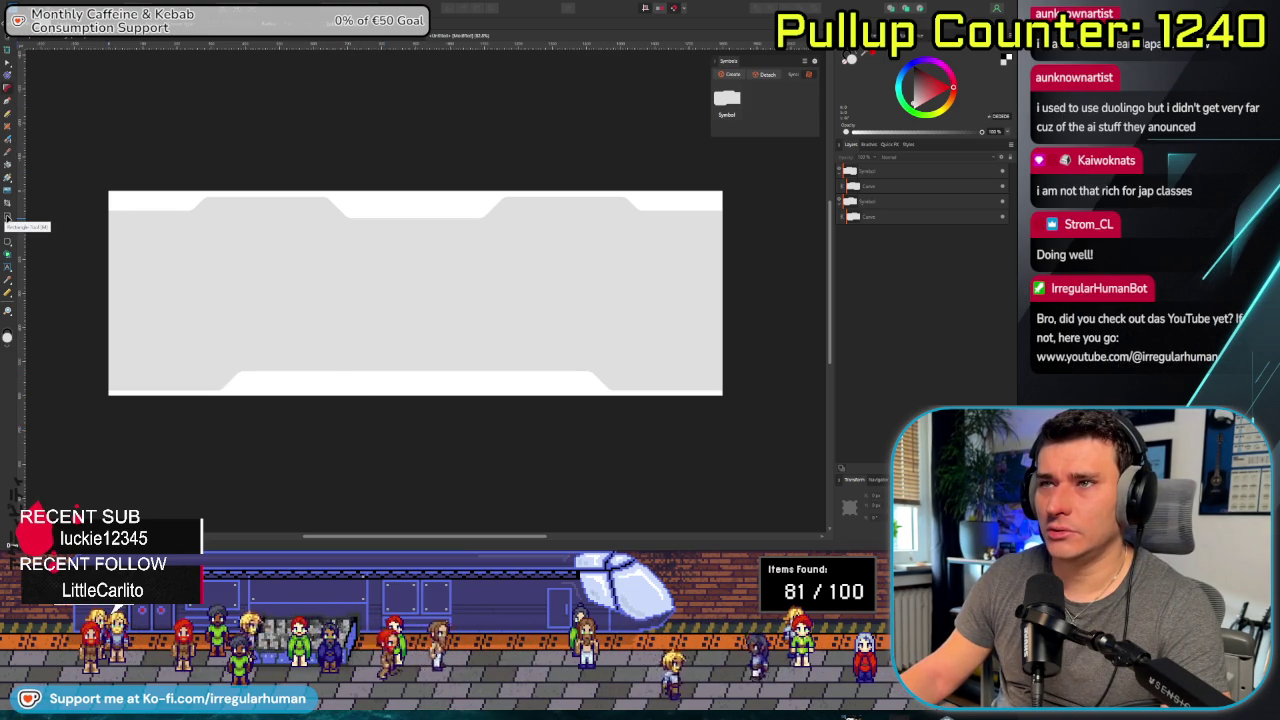
Draw a small rectangle near the panel's top edge.
left_click(7, 218)
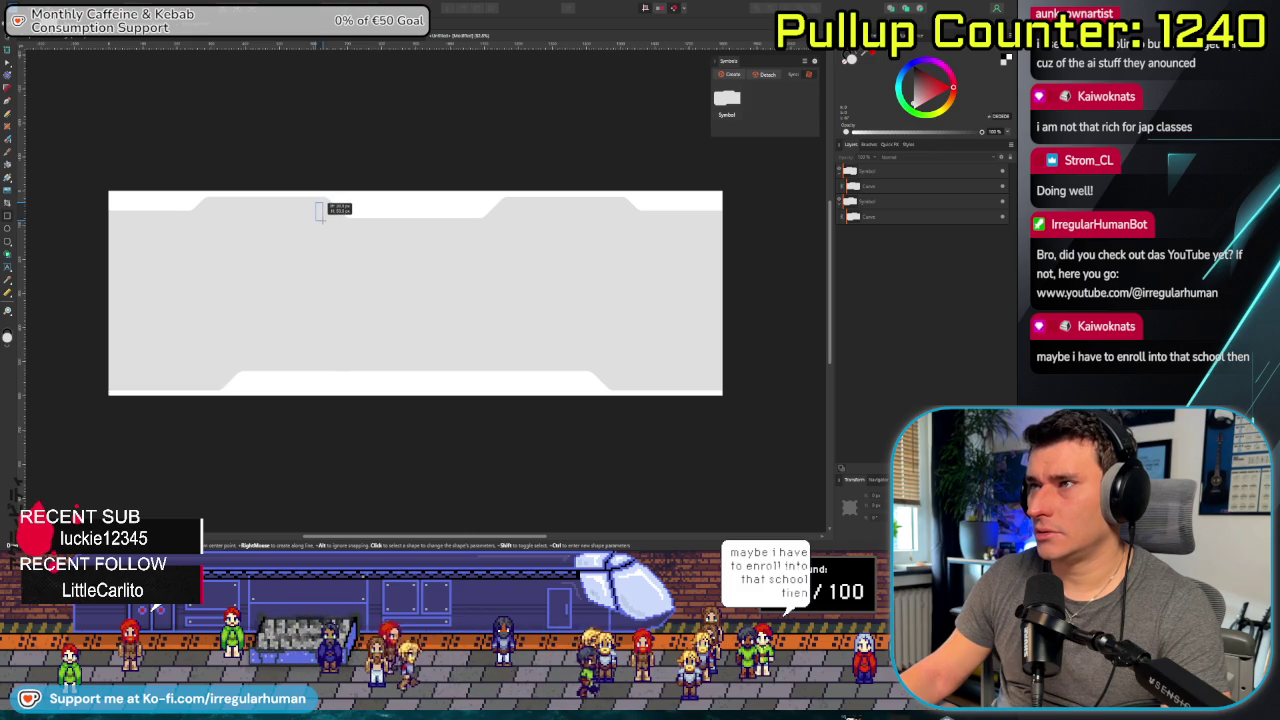
left_click_drag(320, 211, 322, 213)
scroll(350, 262, "up", 2)
scroll(345, 275, "up", 2)
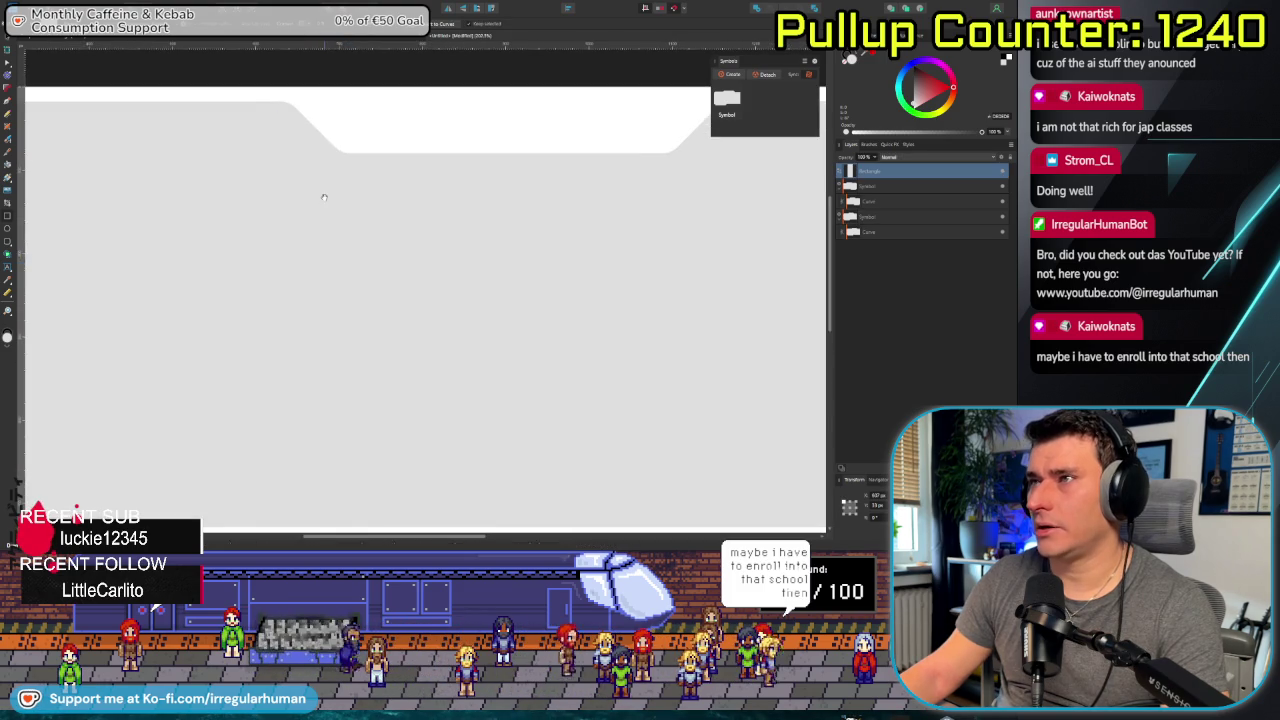
scroll(341, 287, "up", 2)
scroll(321, 247, "up", 1)
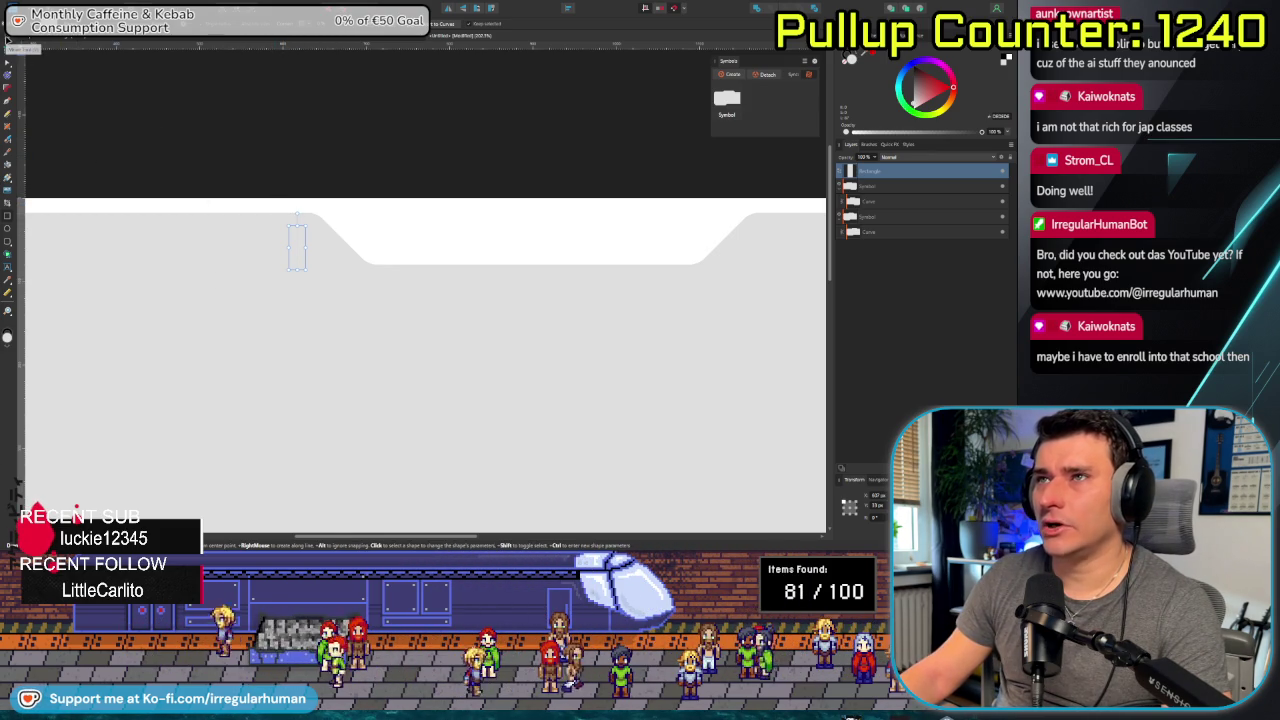
Fill the rectangle with dark grey 404040 and convert it to curves.
key("v")
left_click(297, 245)
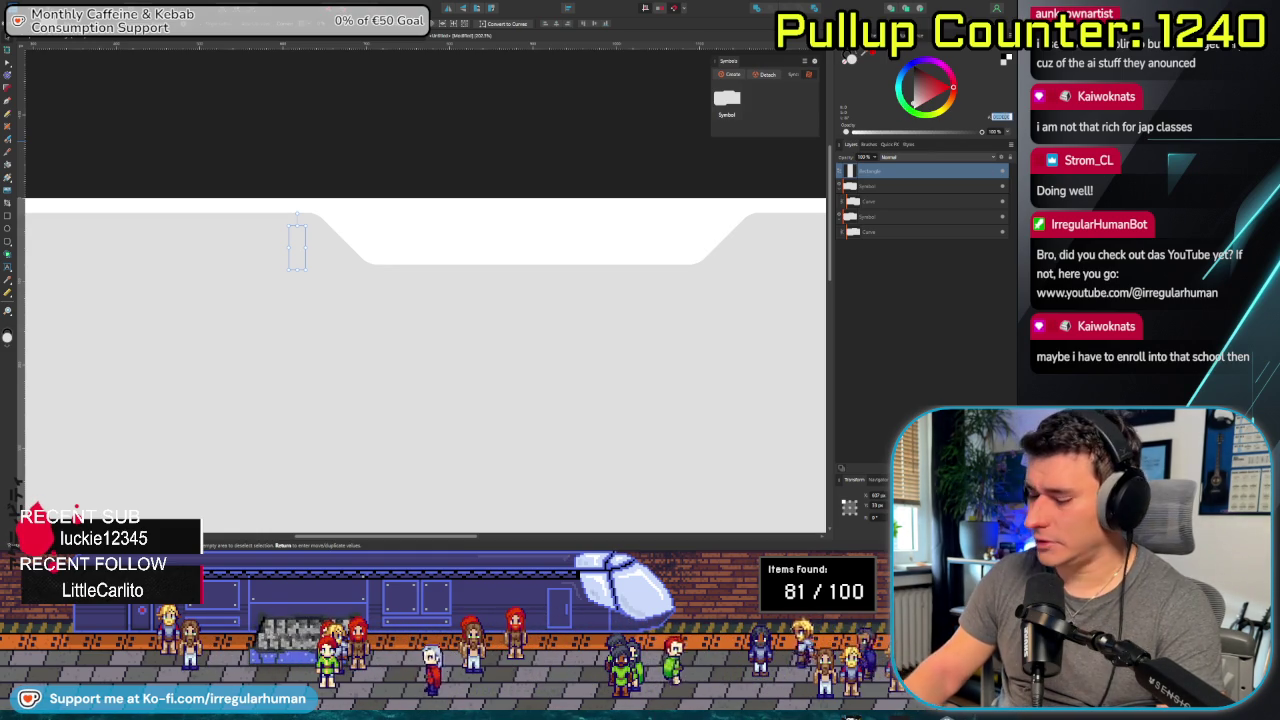
type("404040")
key("Return")
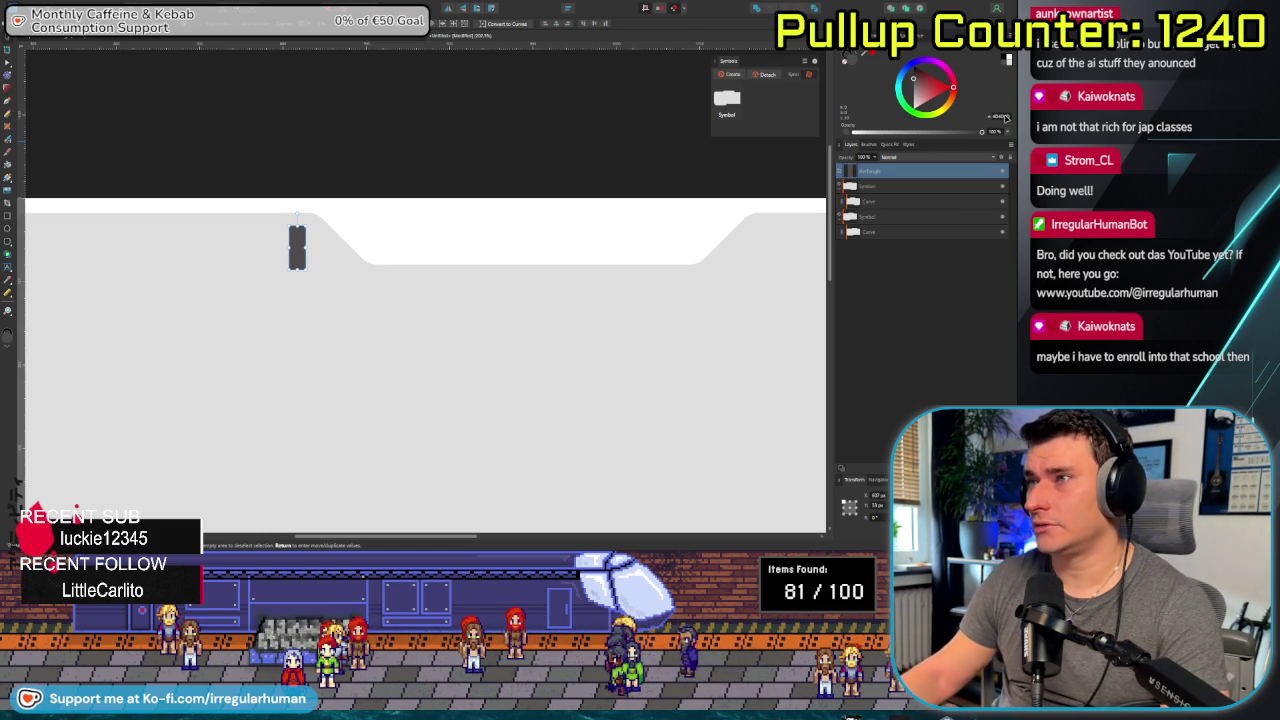
left_click(381, 242)
left_click(302, 257)
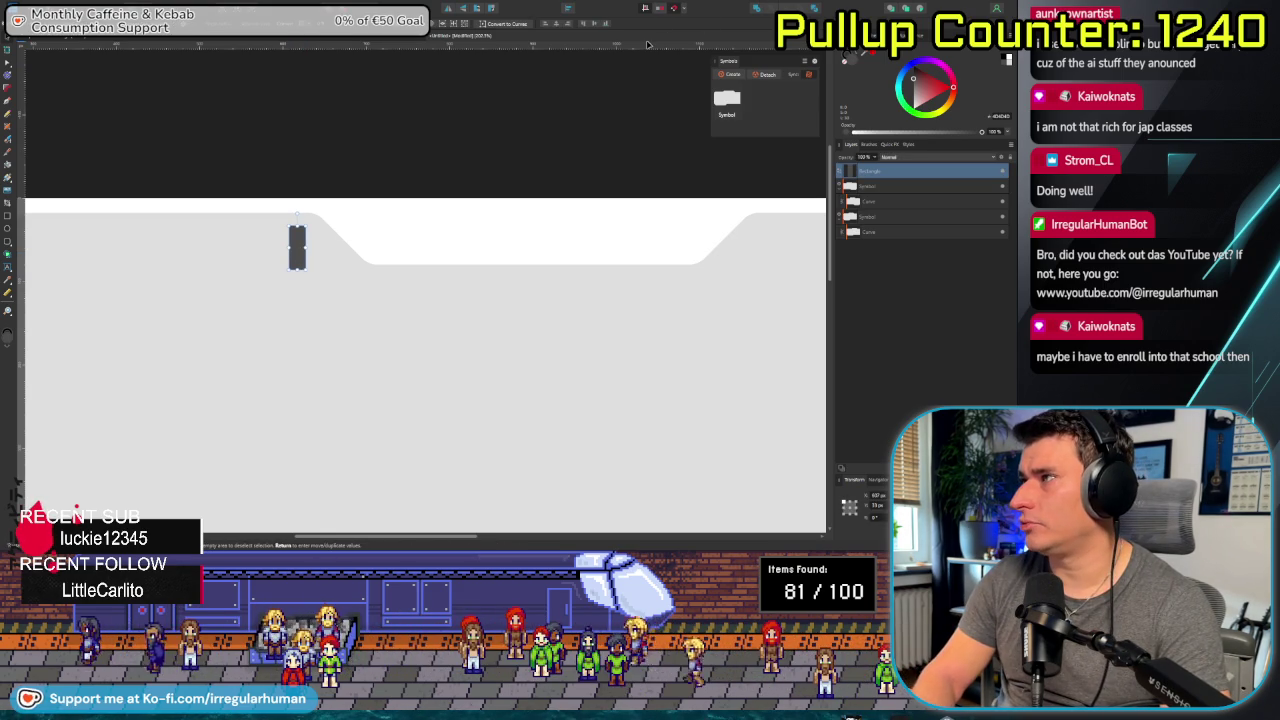
key("ctrl+Return")
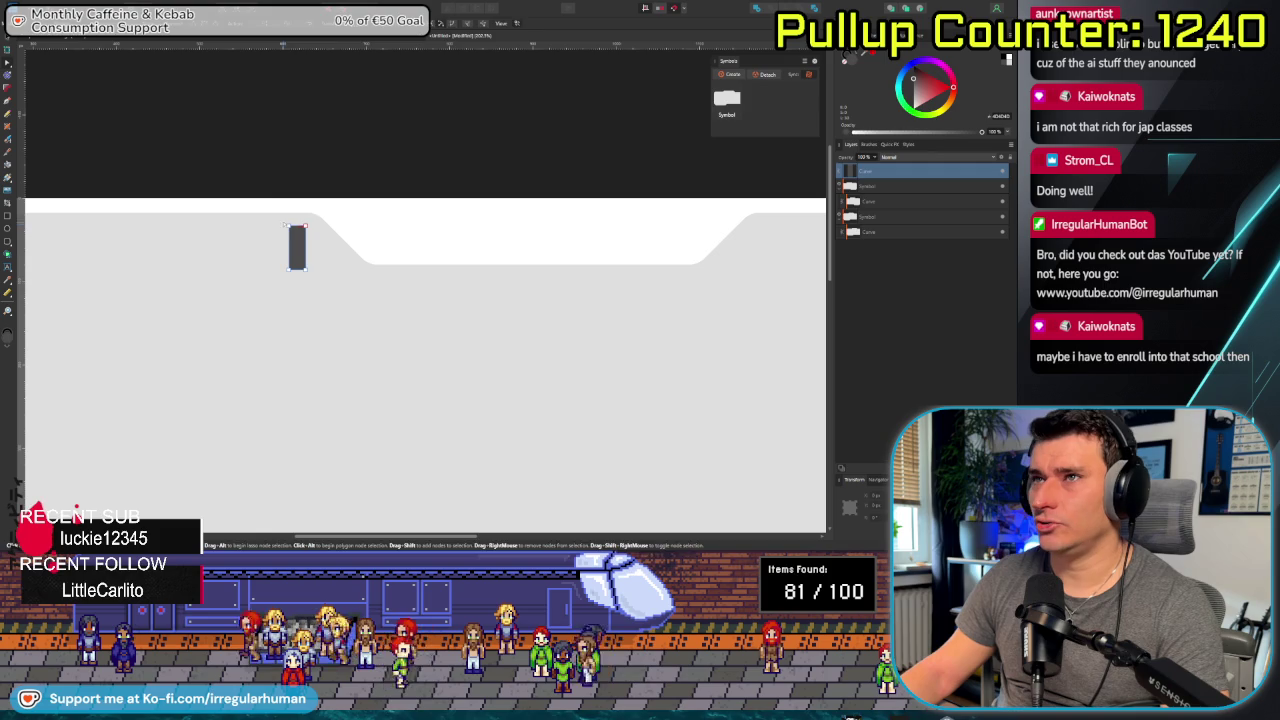
Move the dark rectangle right and shift its two bottom nodes right to slant it.
left_click_drag(299, 252, 319, 252)
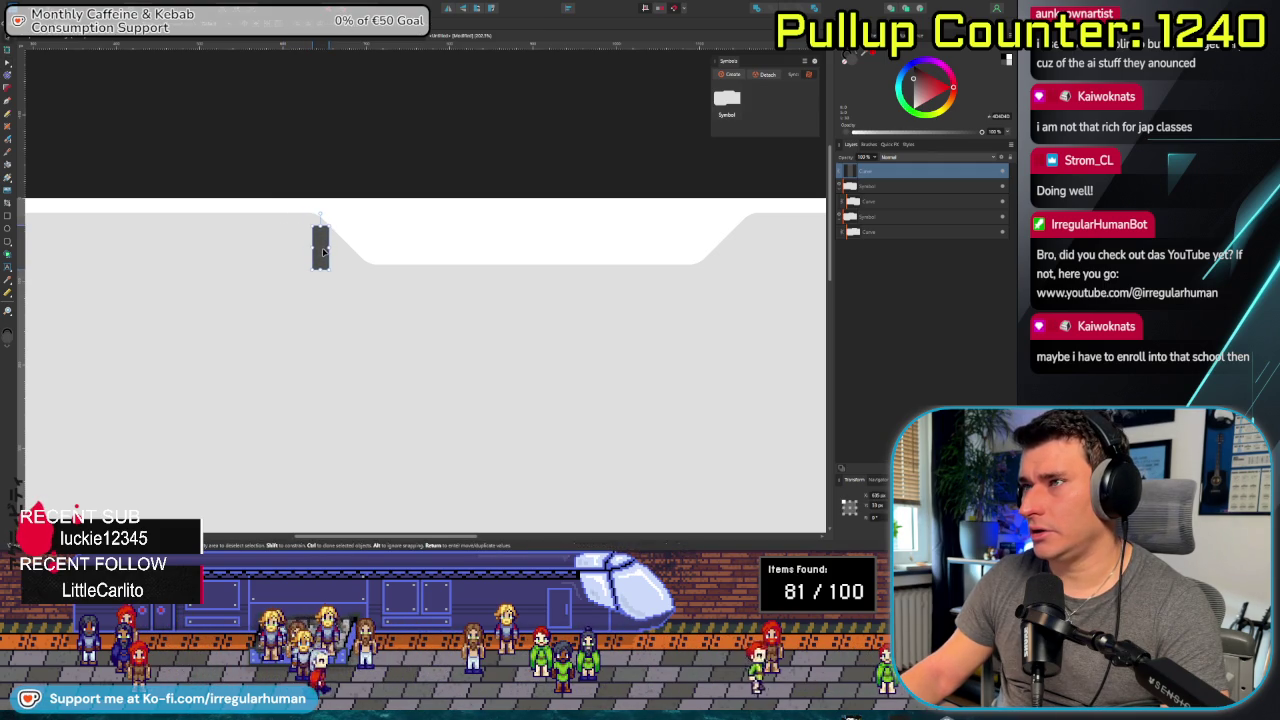
scroll(346, 266, "up", 5)
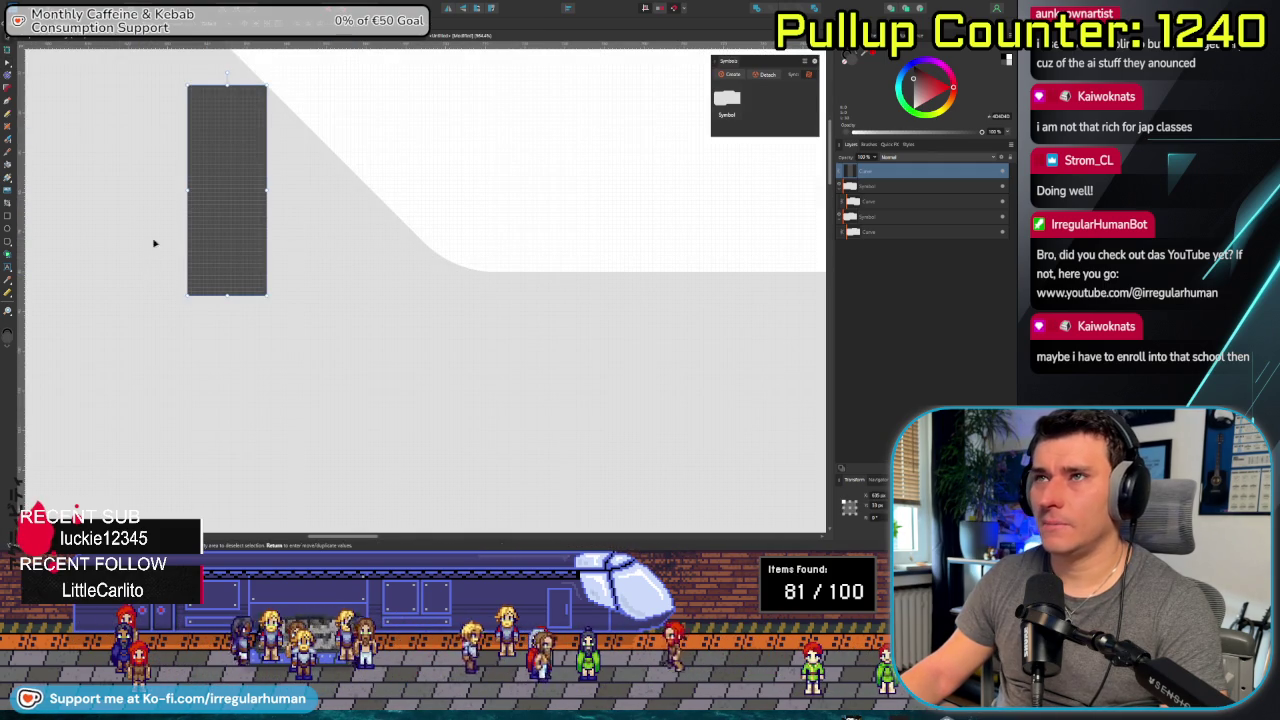
left_click(10, 65)
left_click_drag(137, 264, 314, 348)
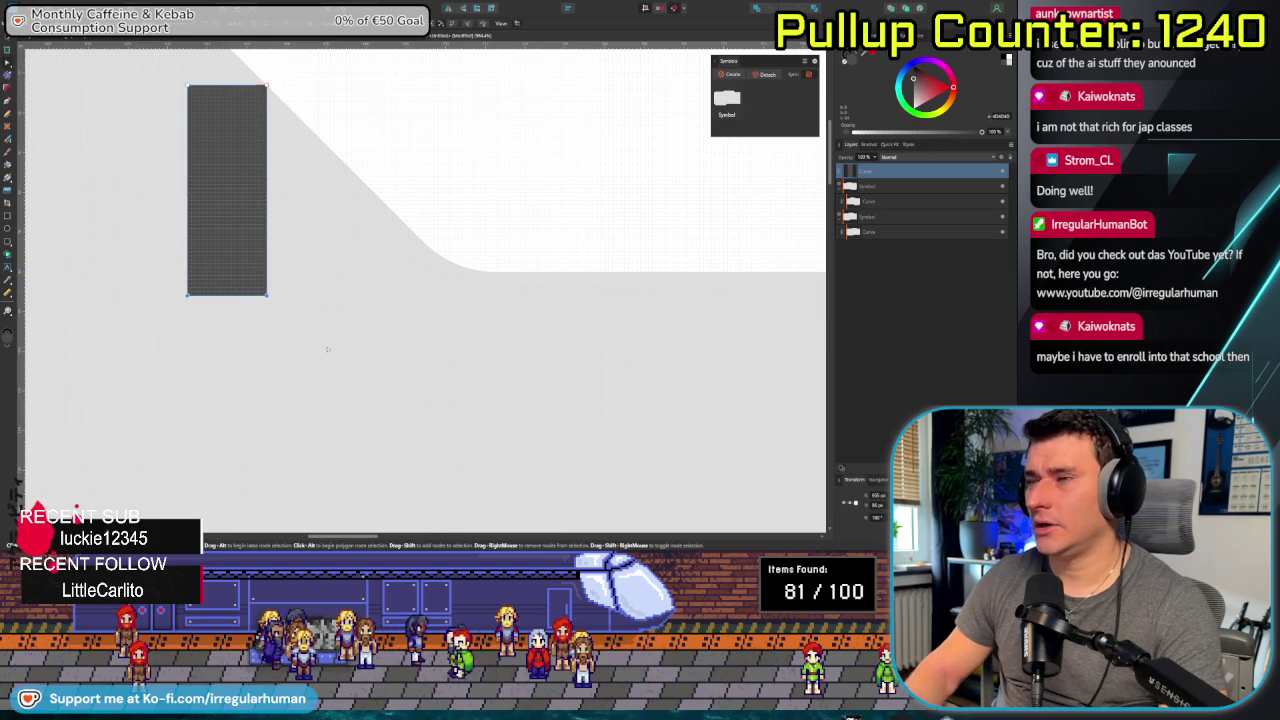
key("Right")
key("Right")
key("Right")
key("Right")
key("Right")
key("Right")
key("Right")
key("Right")
key("Right")
key("Right")
key("Right")
key("Right")
key("Right")
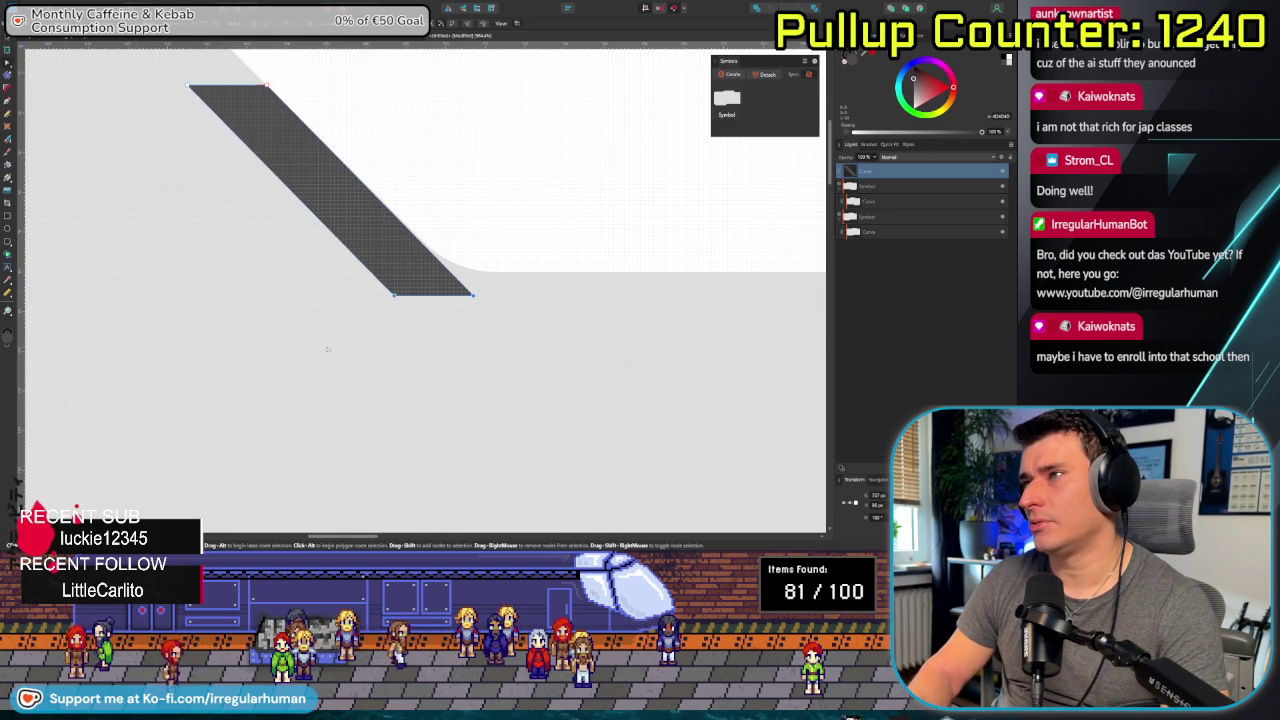
scroll(324, 330, "down", 1)
scroll(322, 315, "down", 1)
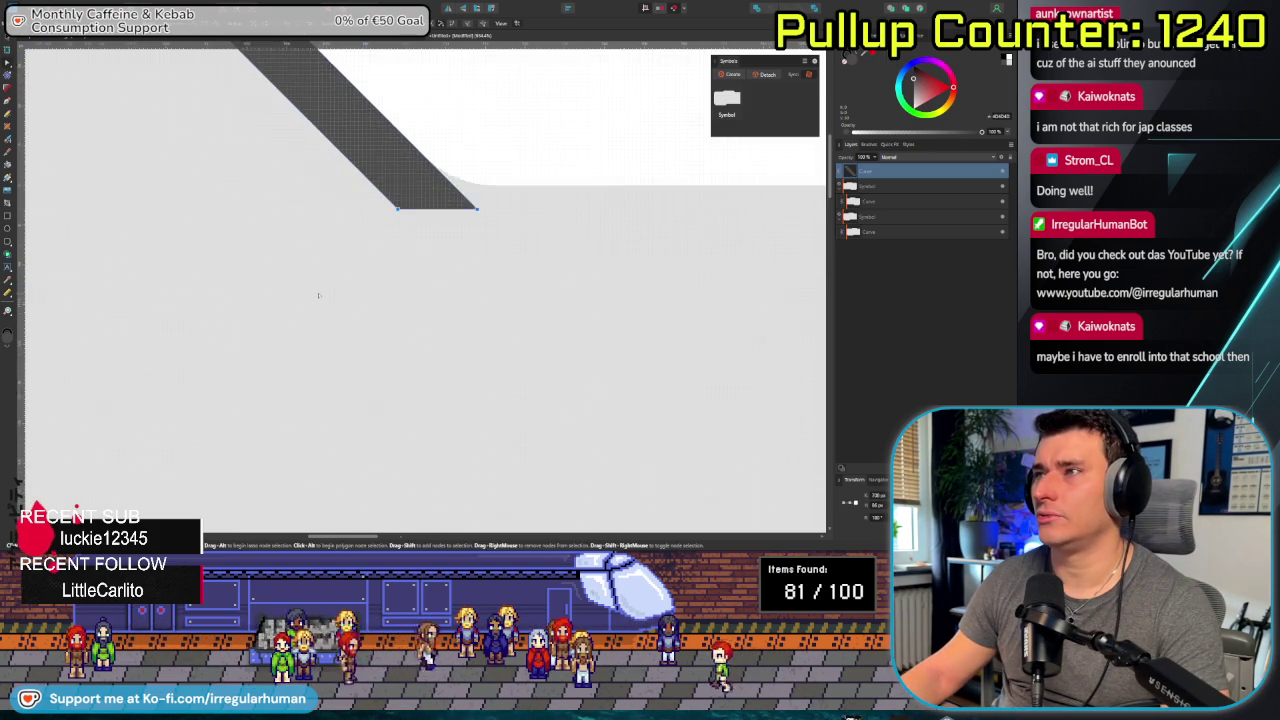
scroll(319, 295, "down", 1)
scroll(300, 297, "down", 1)
scroll(229, 297, "down", 1)
scroll(229, 303, "down", 1)
scroll(228, 306, "down", 1)
scroll(228, 306, "down", 1)
scroll(297, 306, "down", 1)
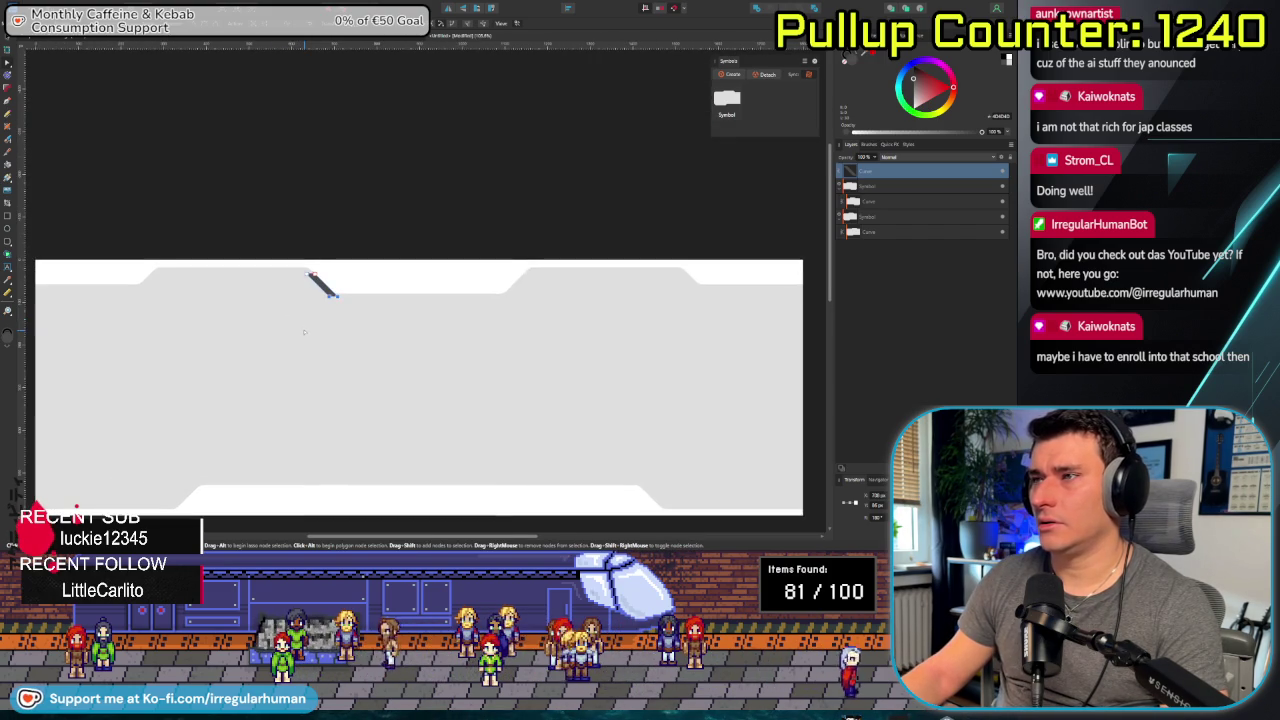
Fine-tune the slanted stripe by nudging its bottom nodes and the stripe slightly left.
scroll(304, 330, "up", 1)
scroll(310, 320, "up", 2)
scroll(350, 305, "up", 1)
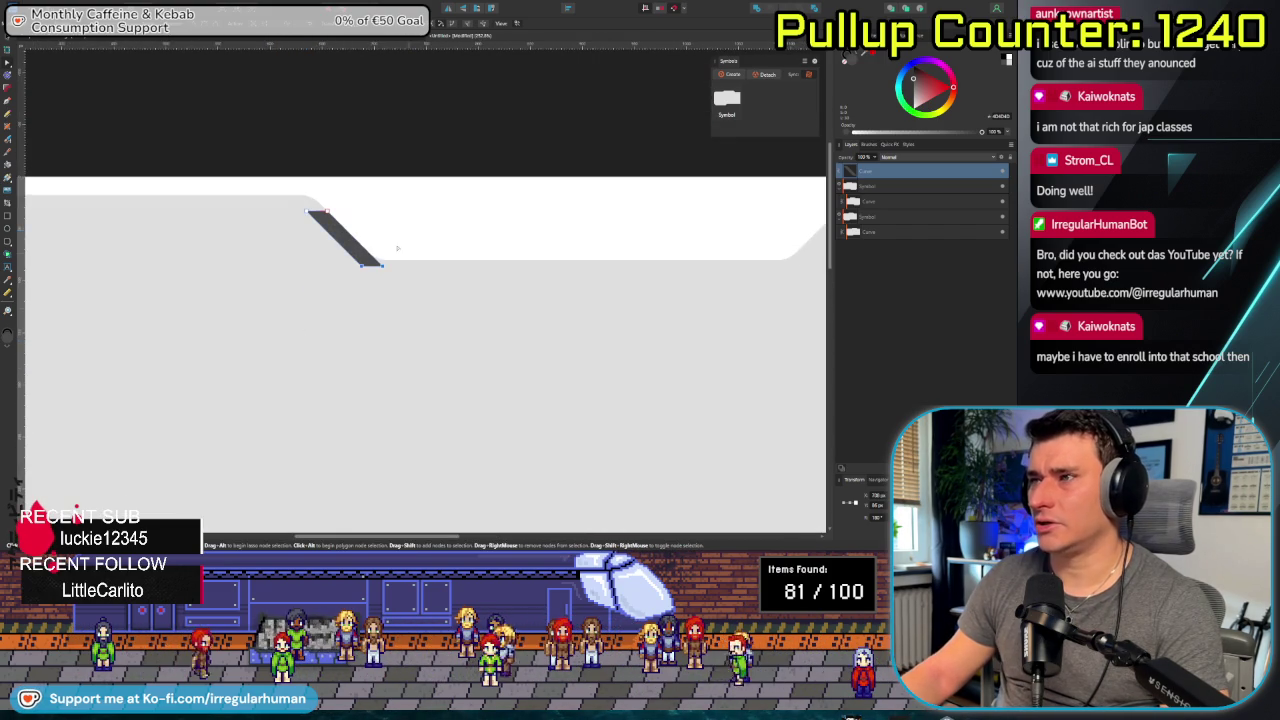
scroll(402, 296, "up", 1)
scroll(403, 300, "up", 2)
scroll(406, 309, "up", 1)
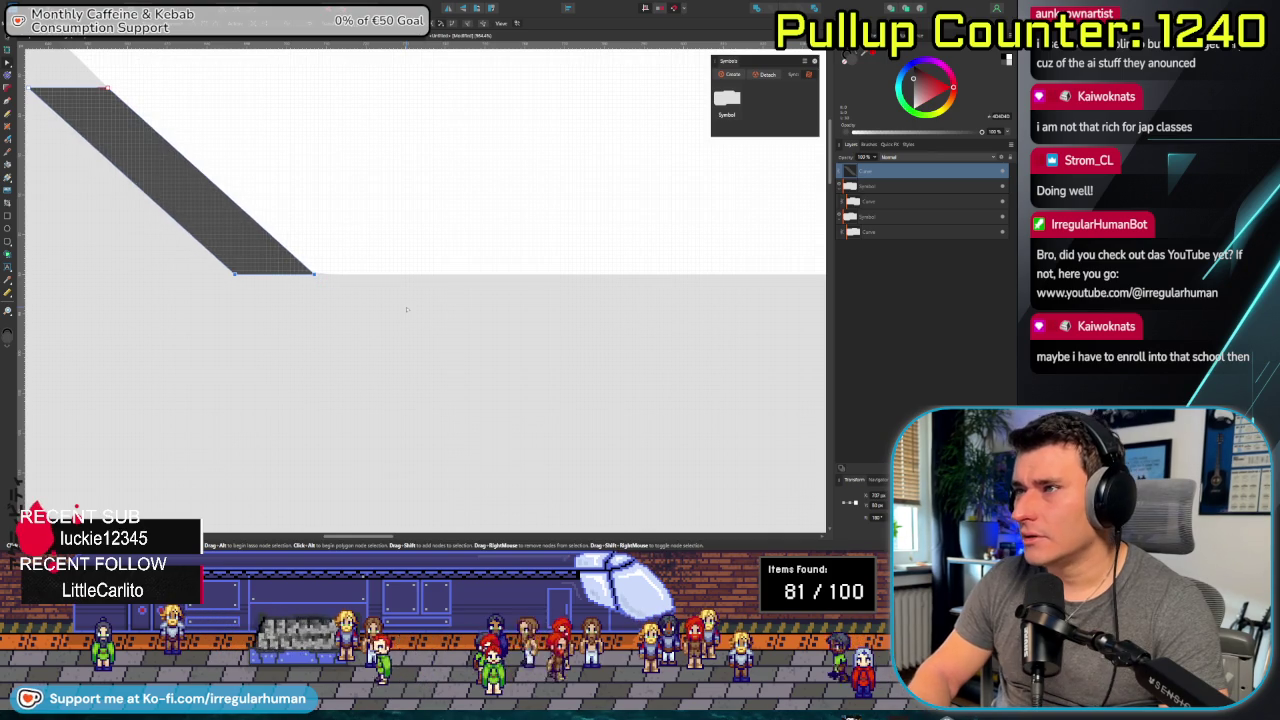
key("Left")
key("Left")
key("Left")
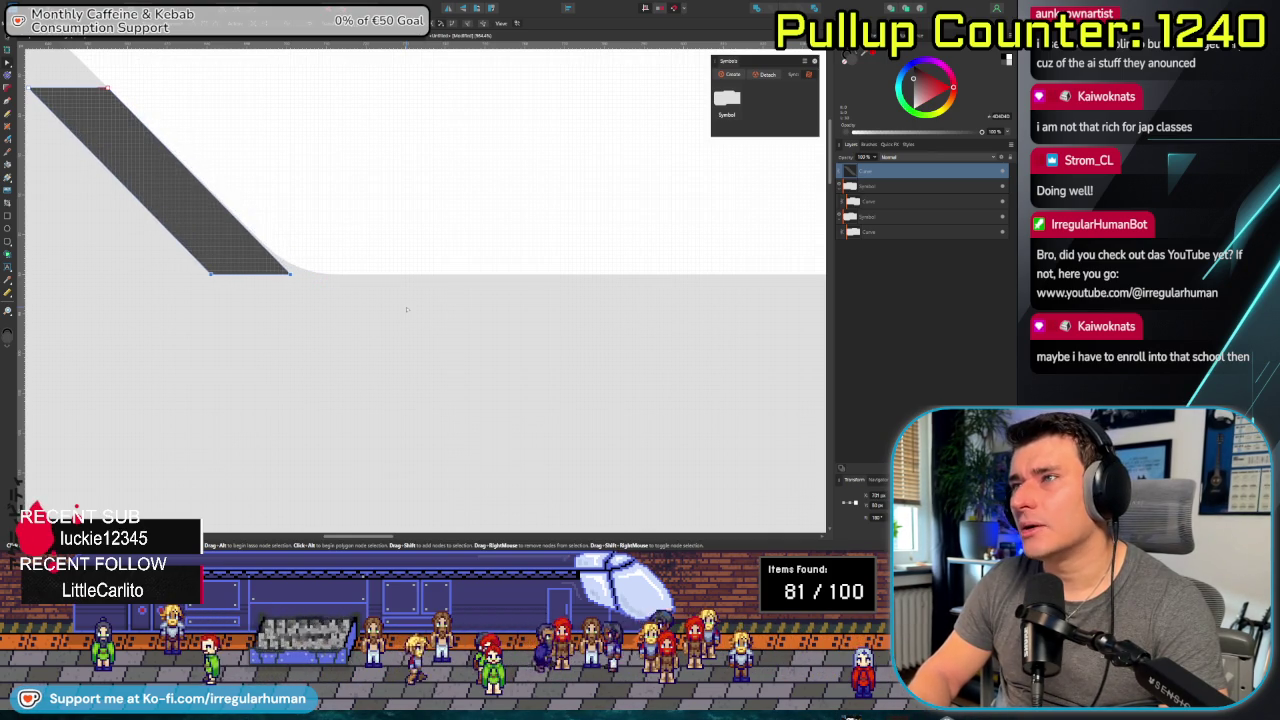
scroll(406, 309, "down", 2)
scroll(410, 306, "down", 1)
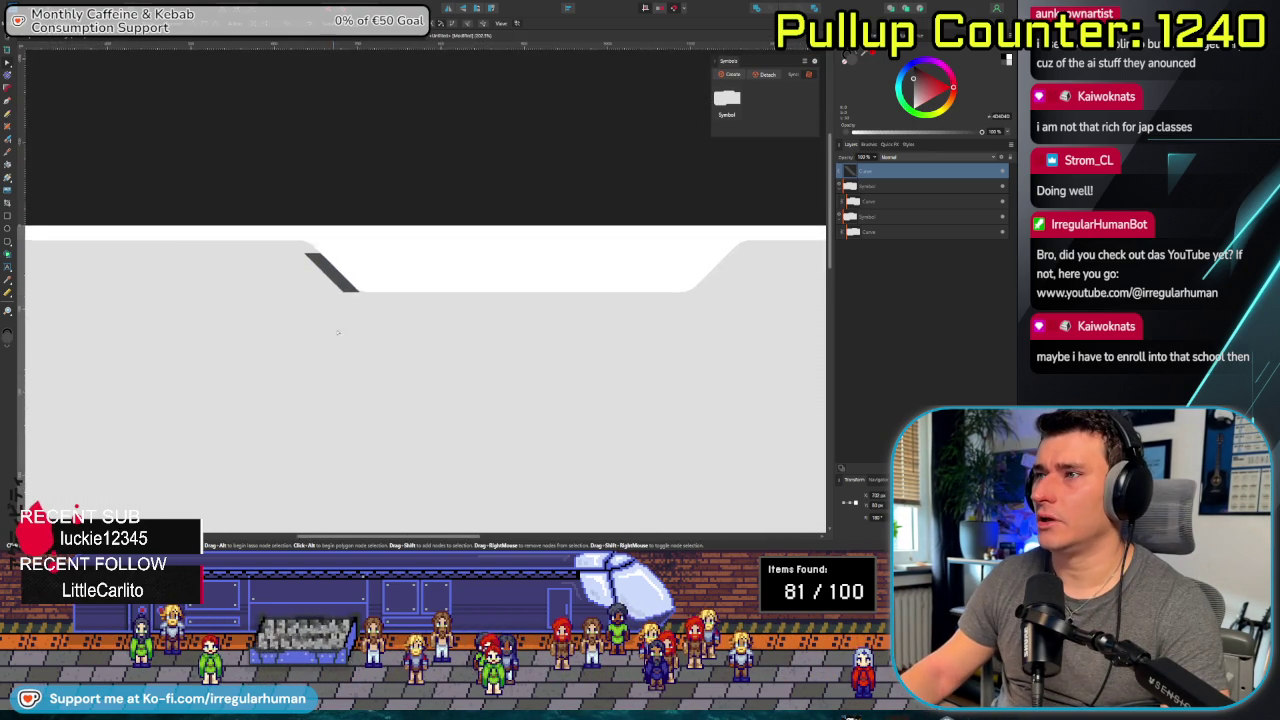
scroll(421, 302, "down", 1)
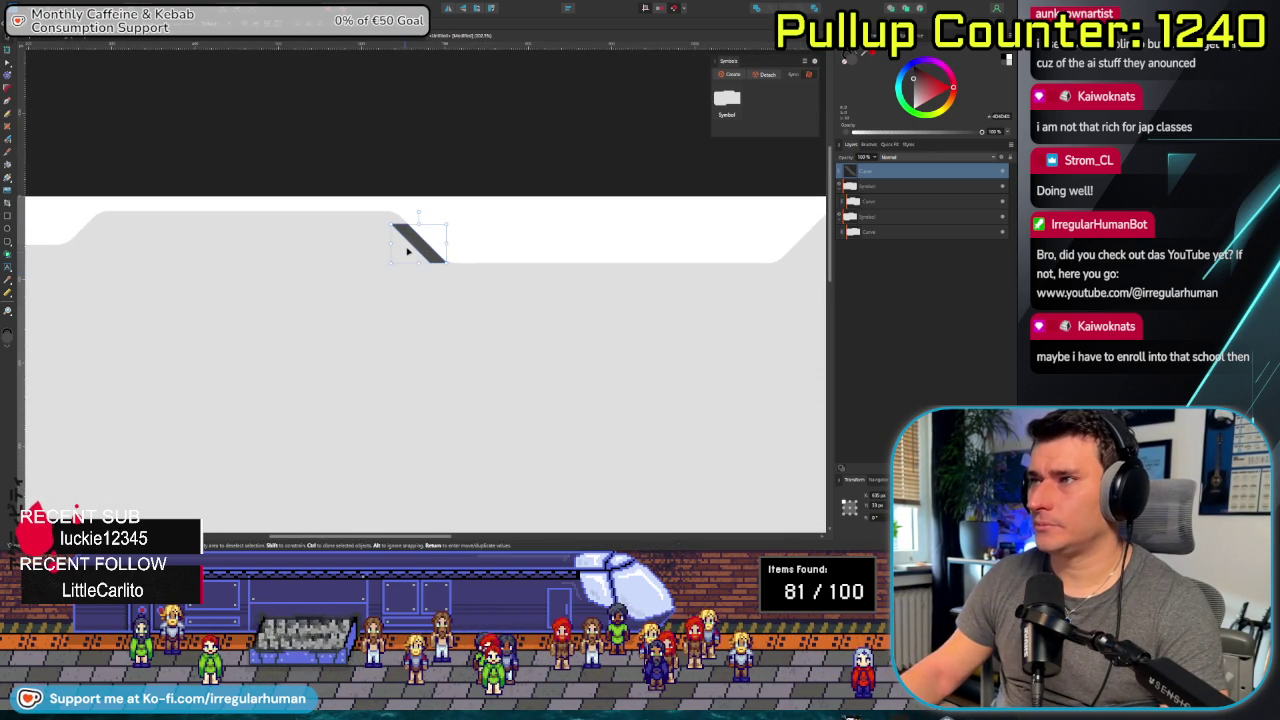
key("Left")
key("Left")
key("Left")
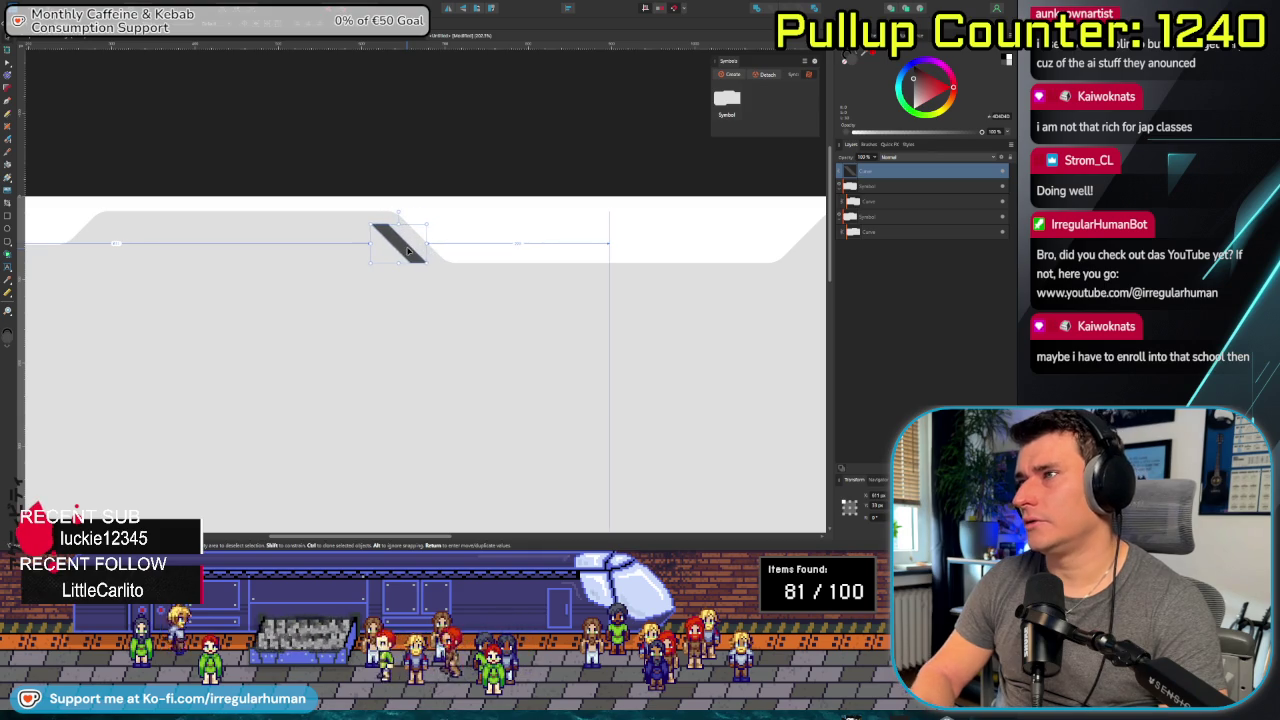
Adjust the stripe, duplicate it along the top edge, and select all the stripes together.
left_click_drag(408, 251, 172, 242)
key("ctrl+d")
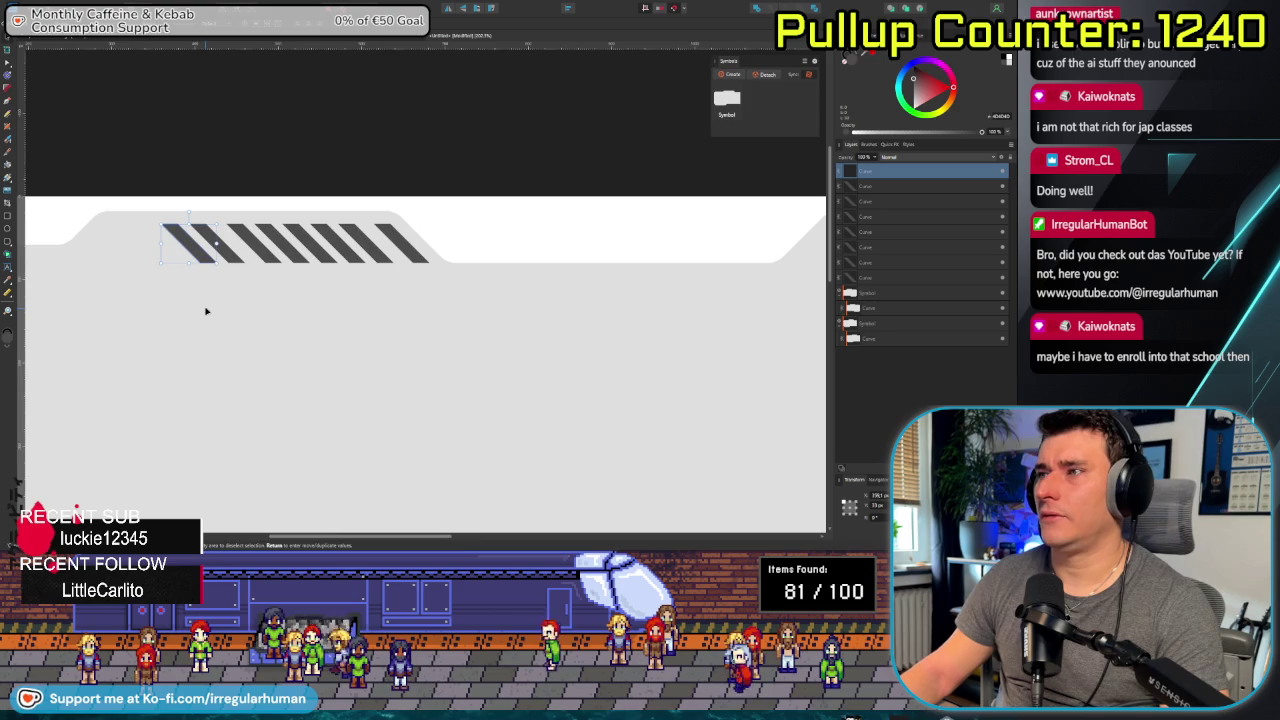
scroll(206, 311, "down", 2)
scroll(220, 305, "up", 1)
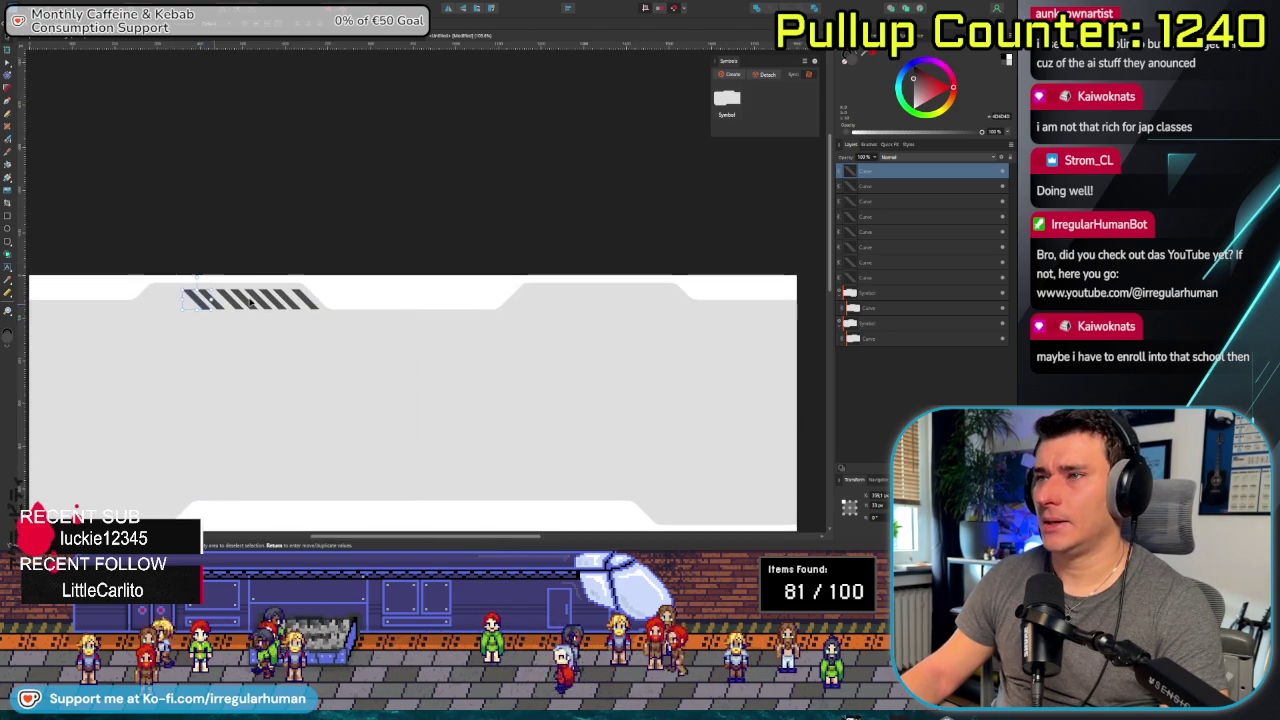
scroll(229, 303, "up", 1)
left_click(866, 280, "shift")
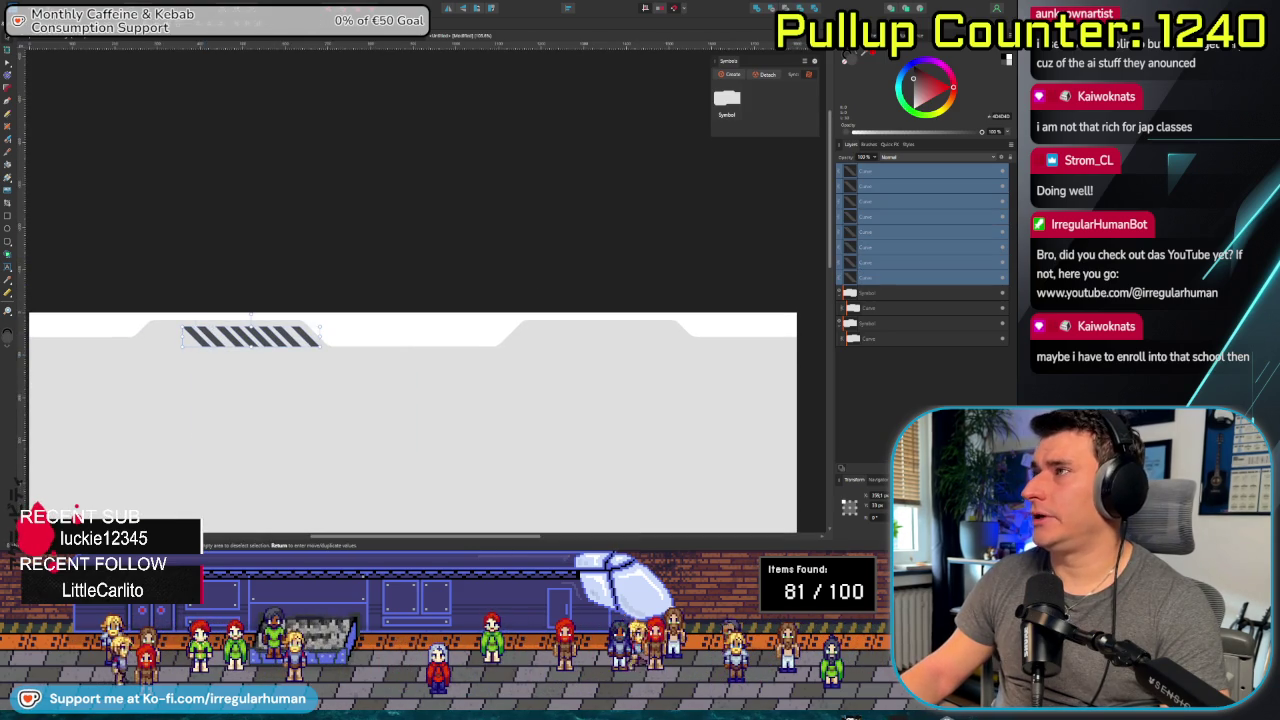
left_click(569, 8)
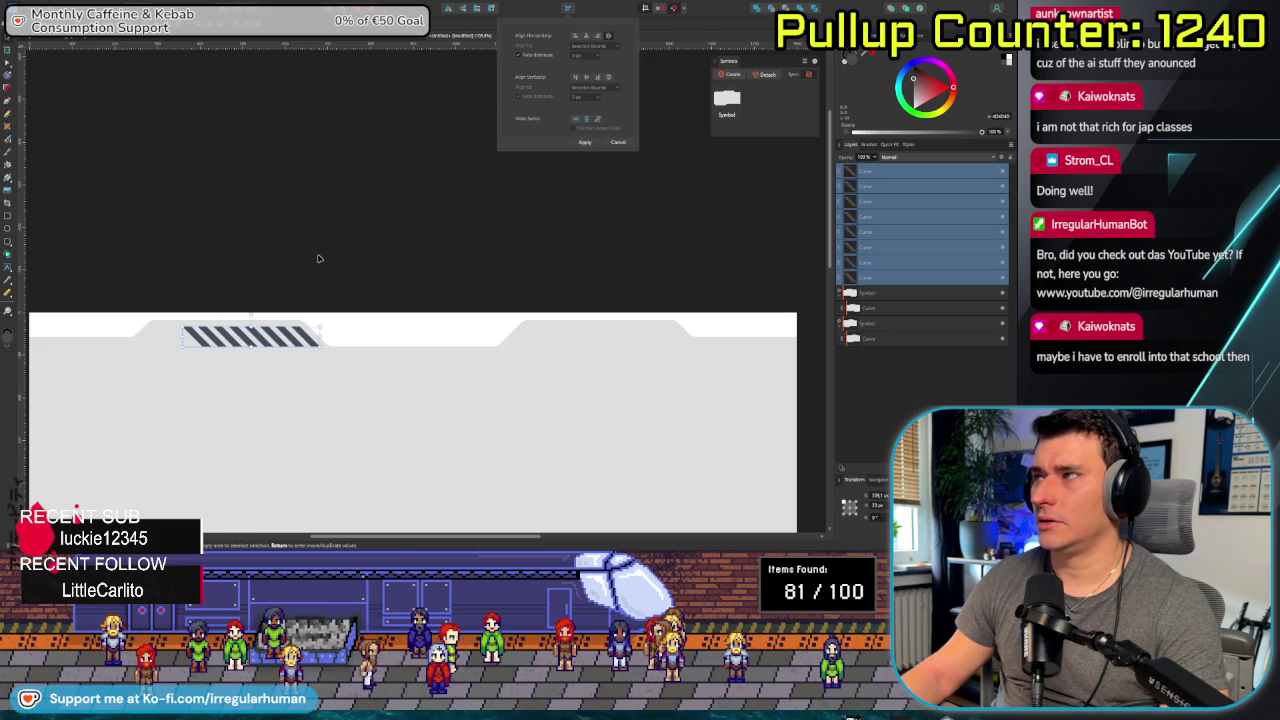
Give all eight dark diagonal stripes on the top edge slightly rounded corners.
scroll(317, 266, "up", 2)
scroll(311, 291, "up", 1)
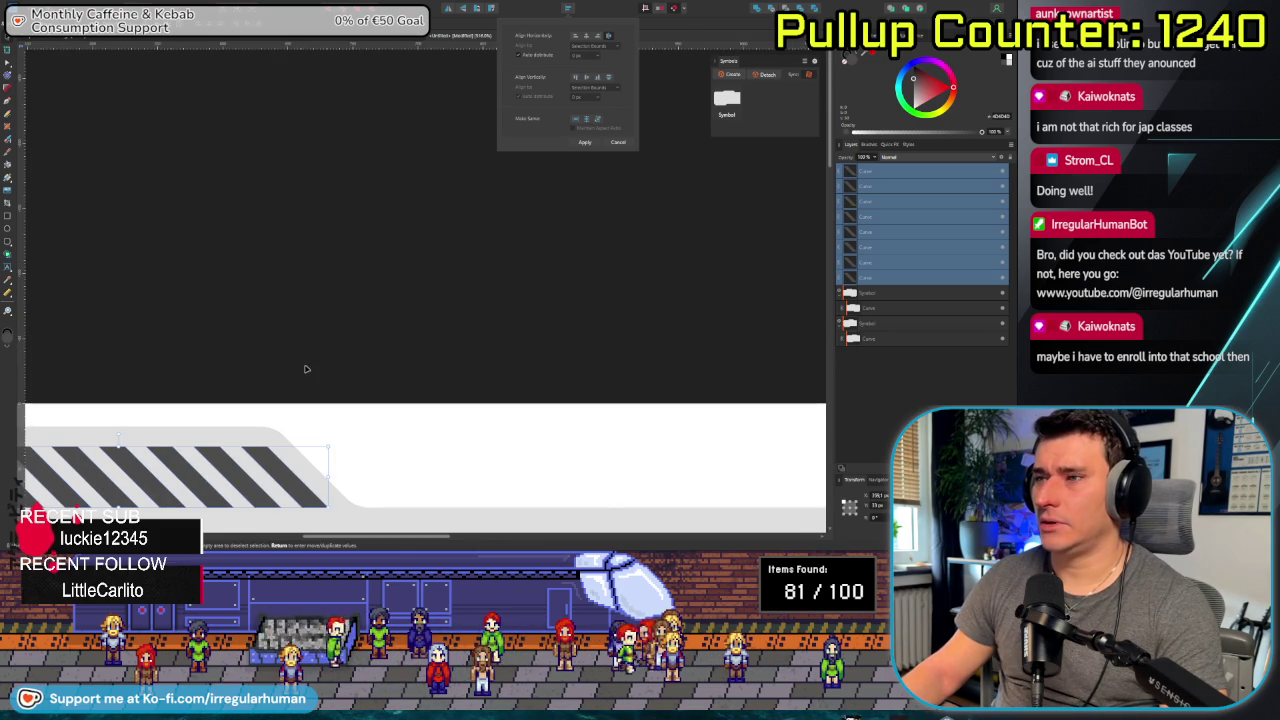
left_click_drag(306, 360, 511, 206)
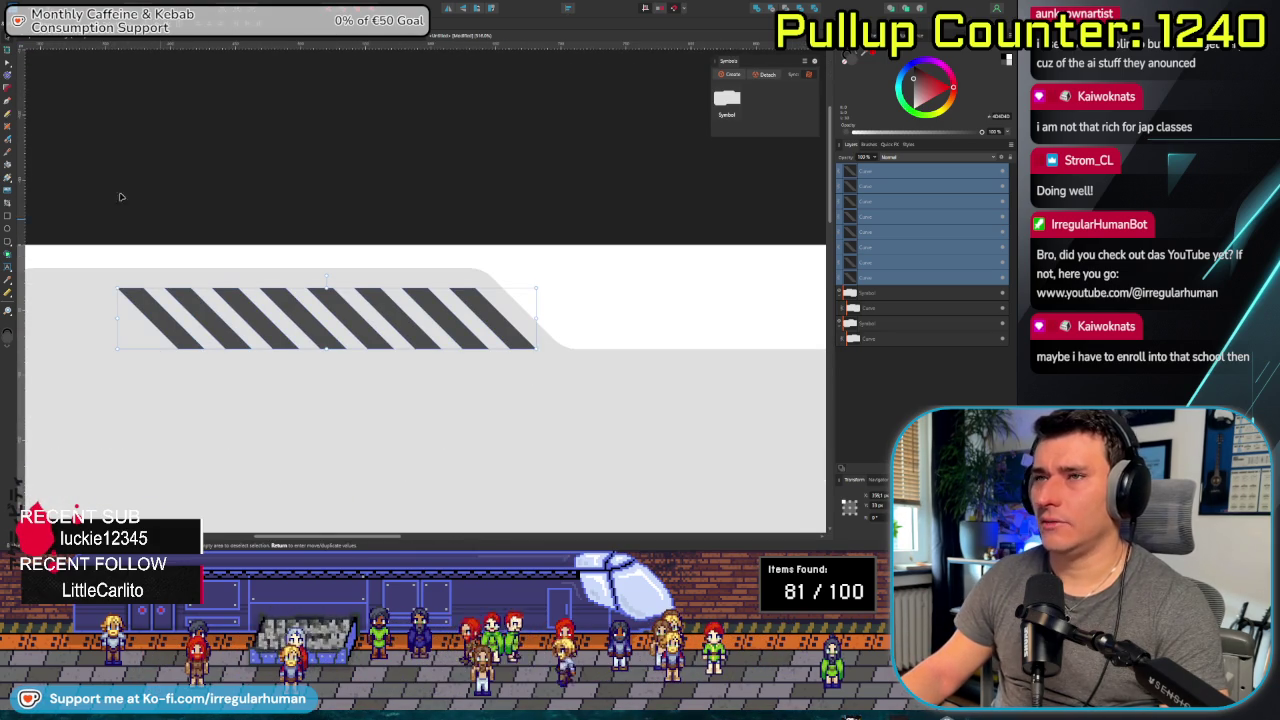
left_click(8, 65)
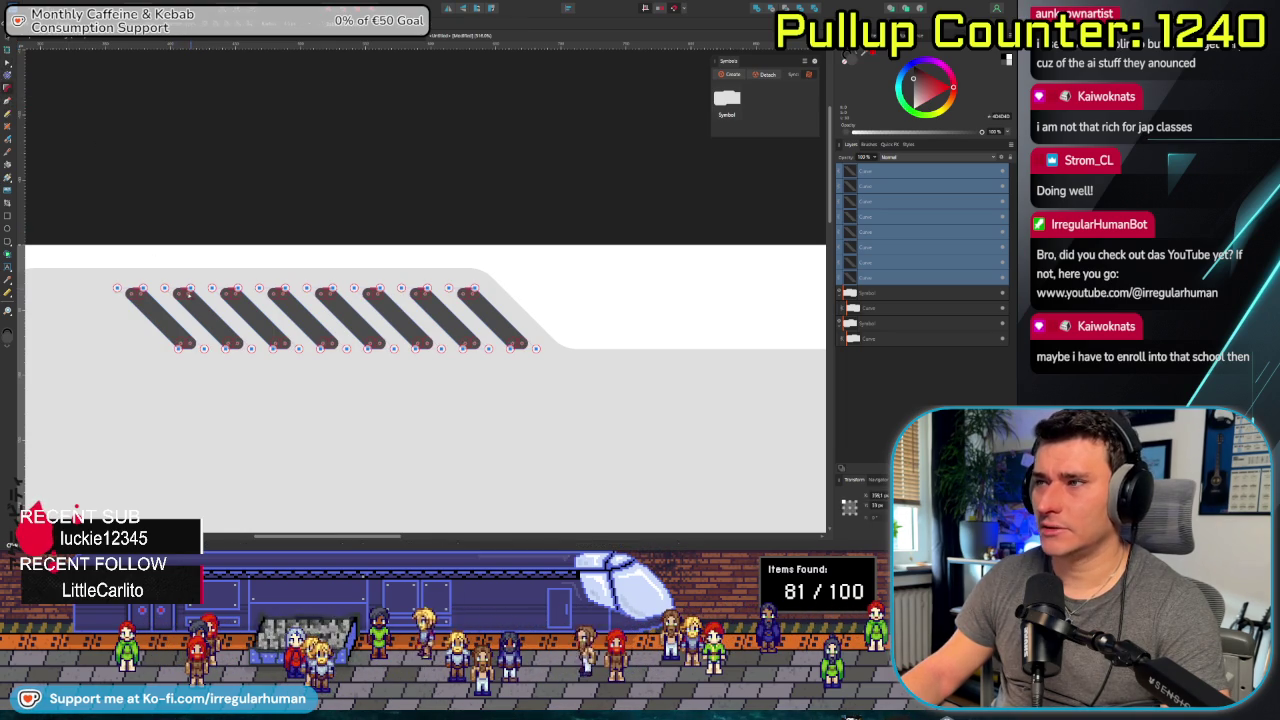
left_click(375, 216)
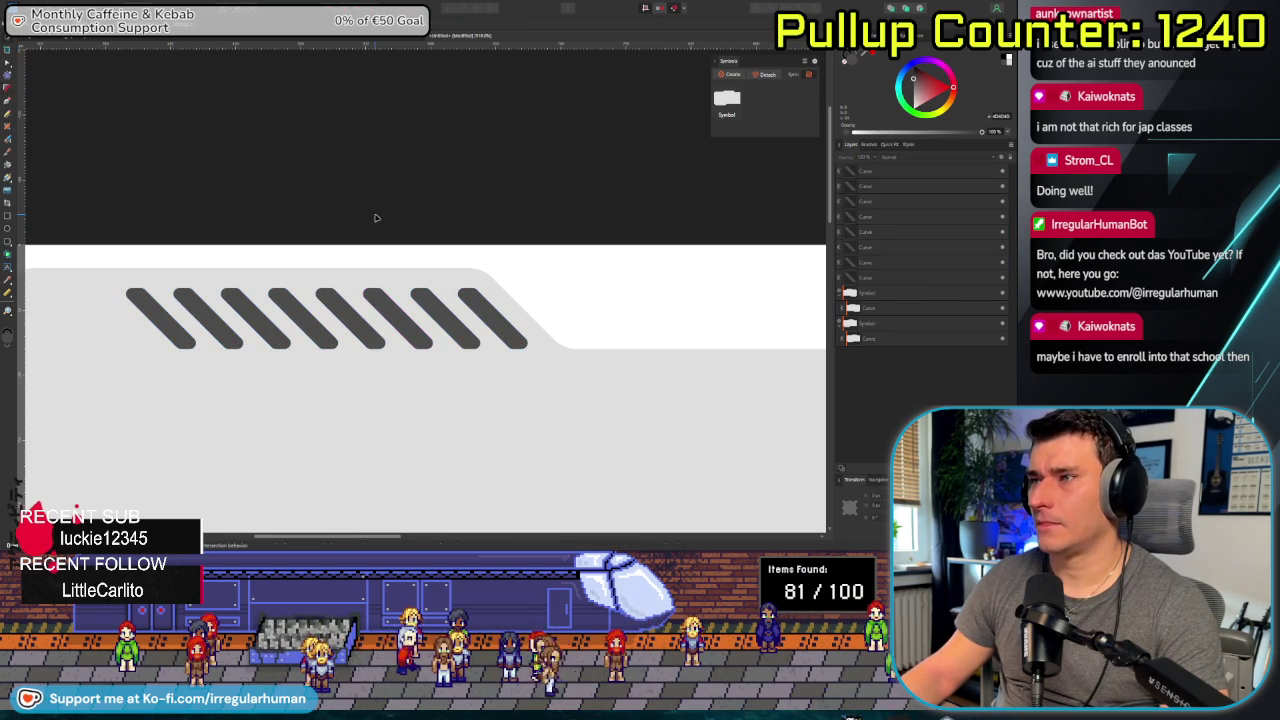
scroll(355, 274, "up", 2)
scroll(355, 274, "up", 2)
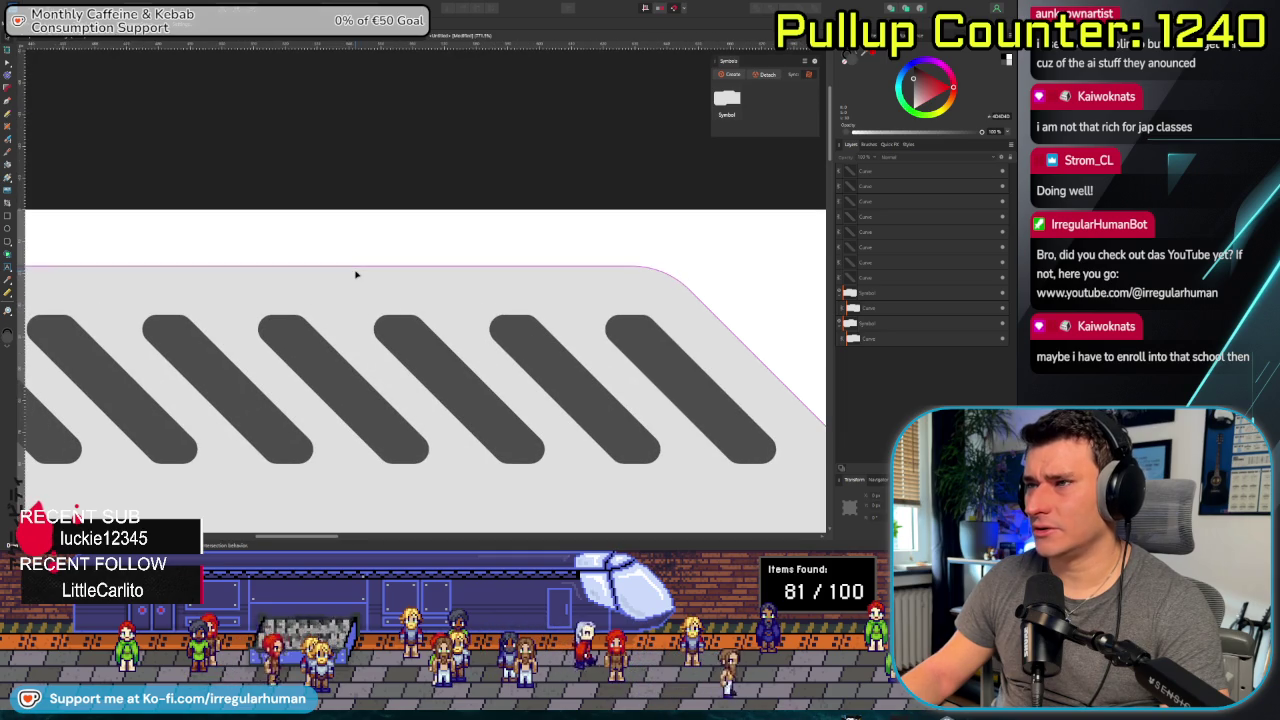
scroll(355, 274, "down", 1)
key("ctrl+z")
key("ctrl+z")
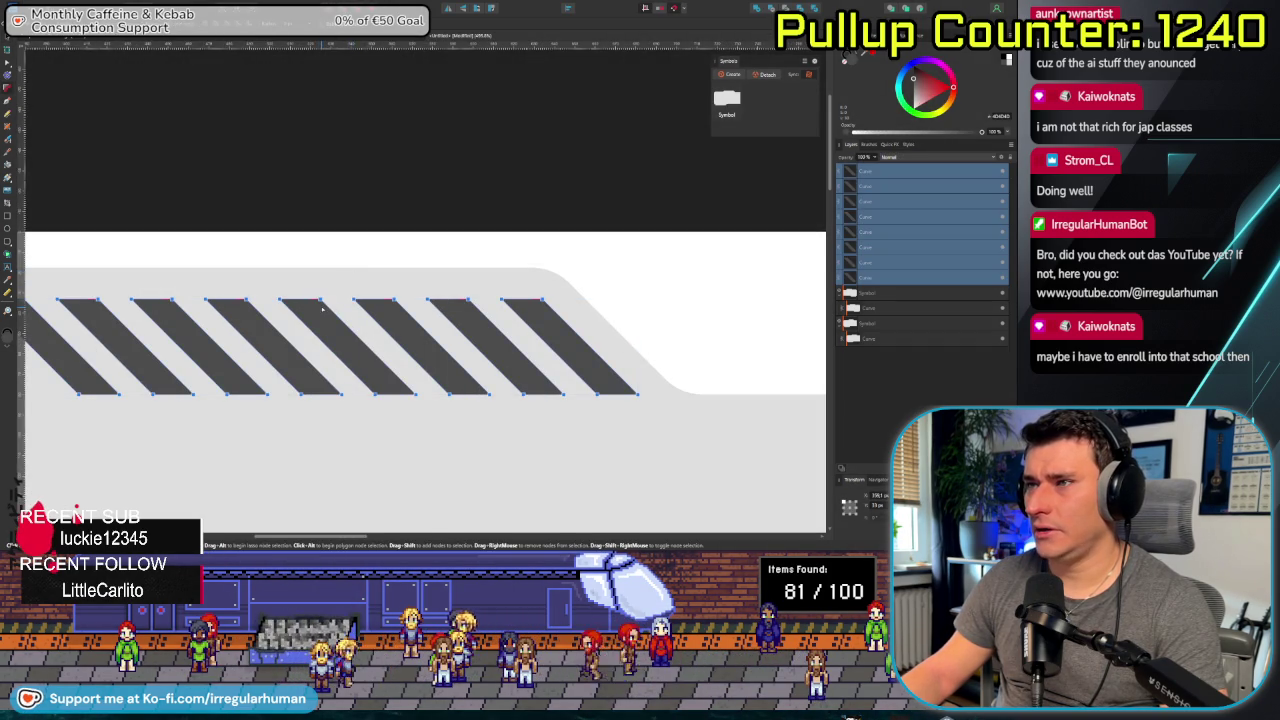
left_click_drag(315, 310, 318, 305)
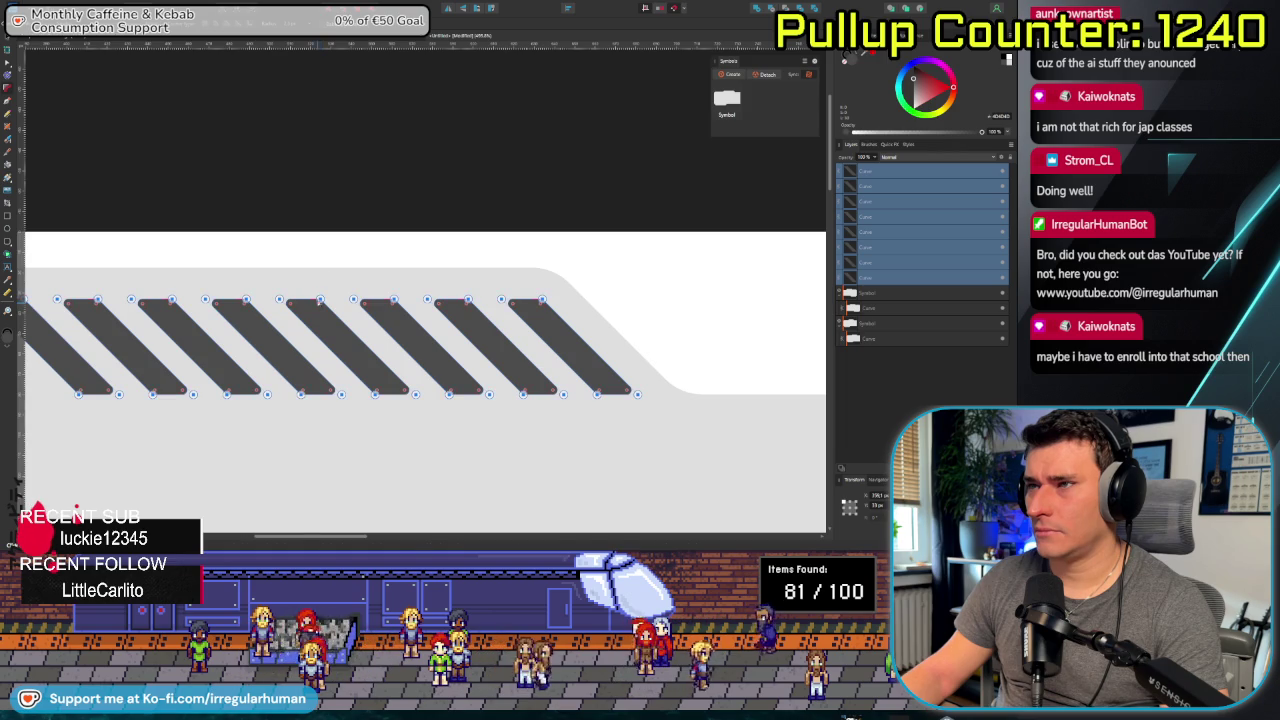
left_click(343, 189)
scroll(307, 278, "down", 2)
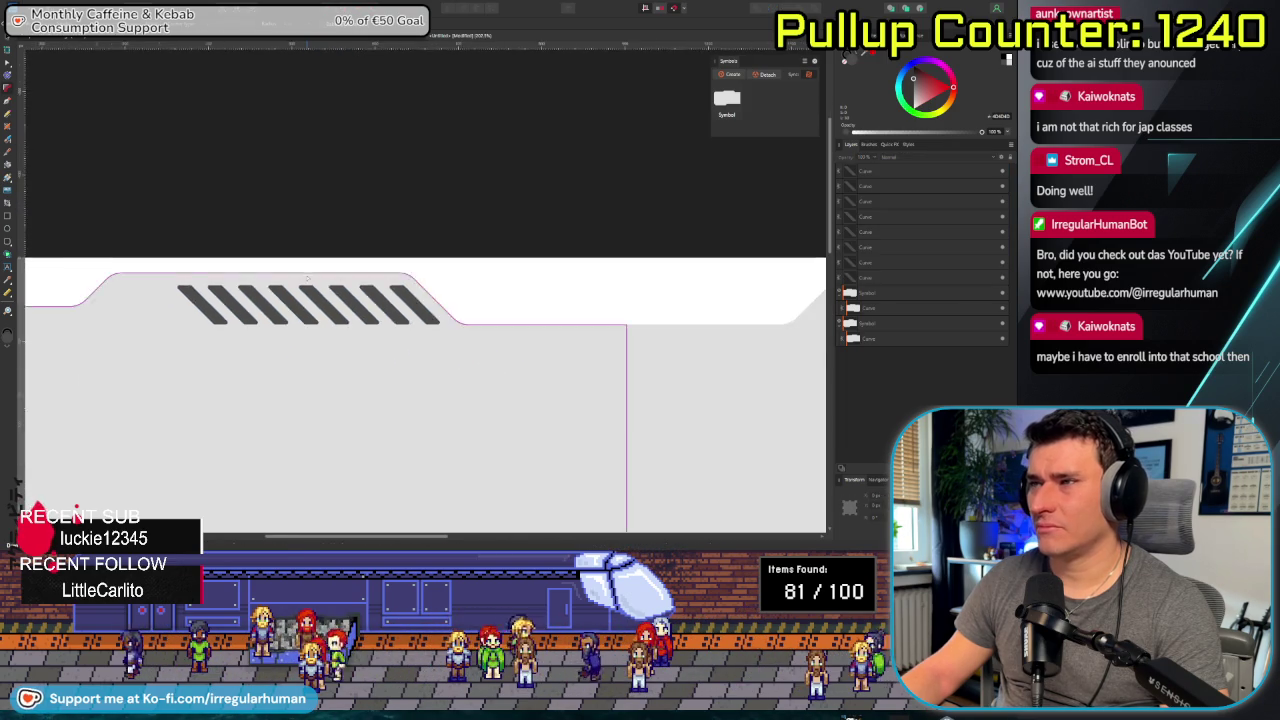
scroll(308, 278, "up", 3)
scroll(358, 246, "up", 2)
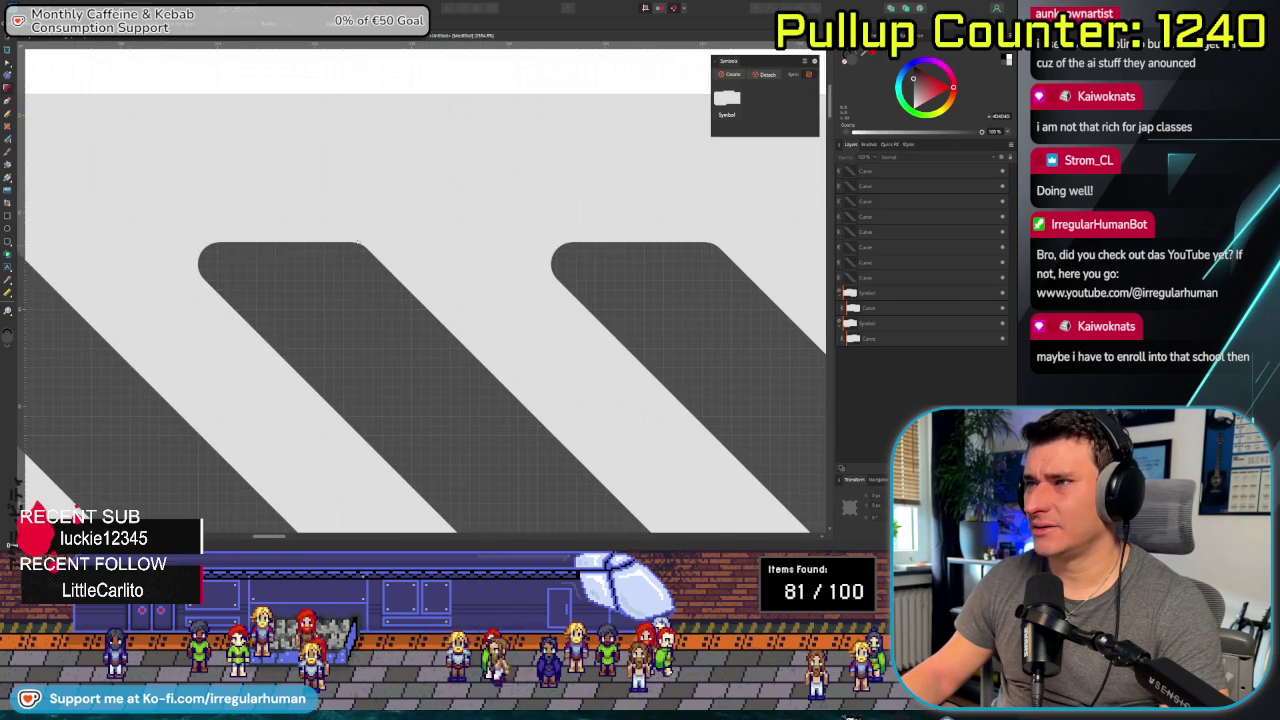
scroll(208, 262, "down", 3)
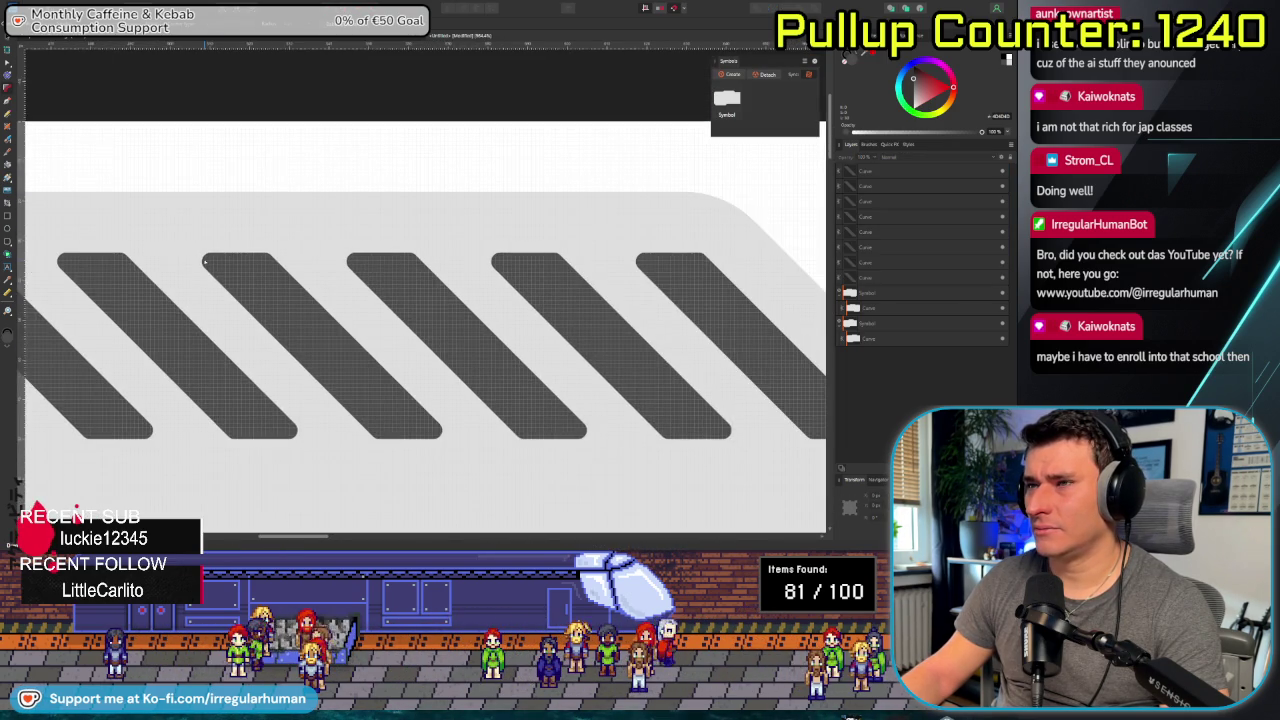
key("ctrl+a")
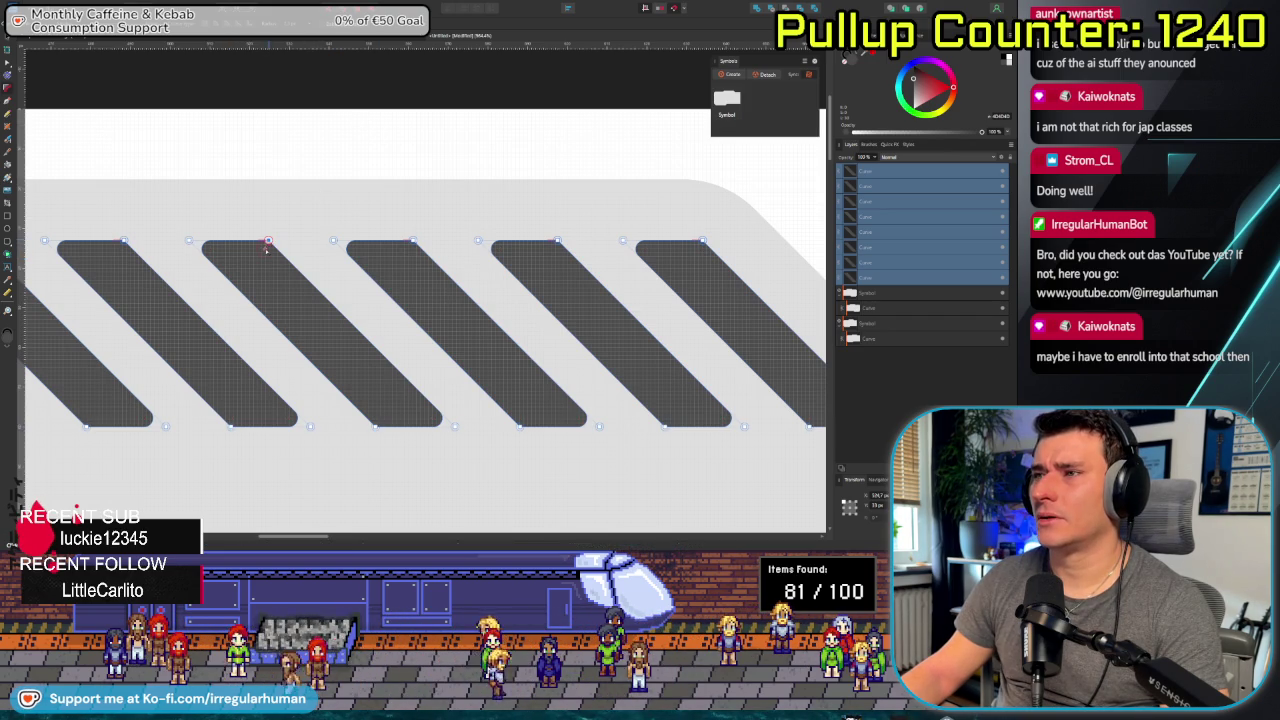
left_click(267, 249)
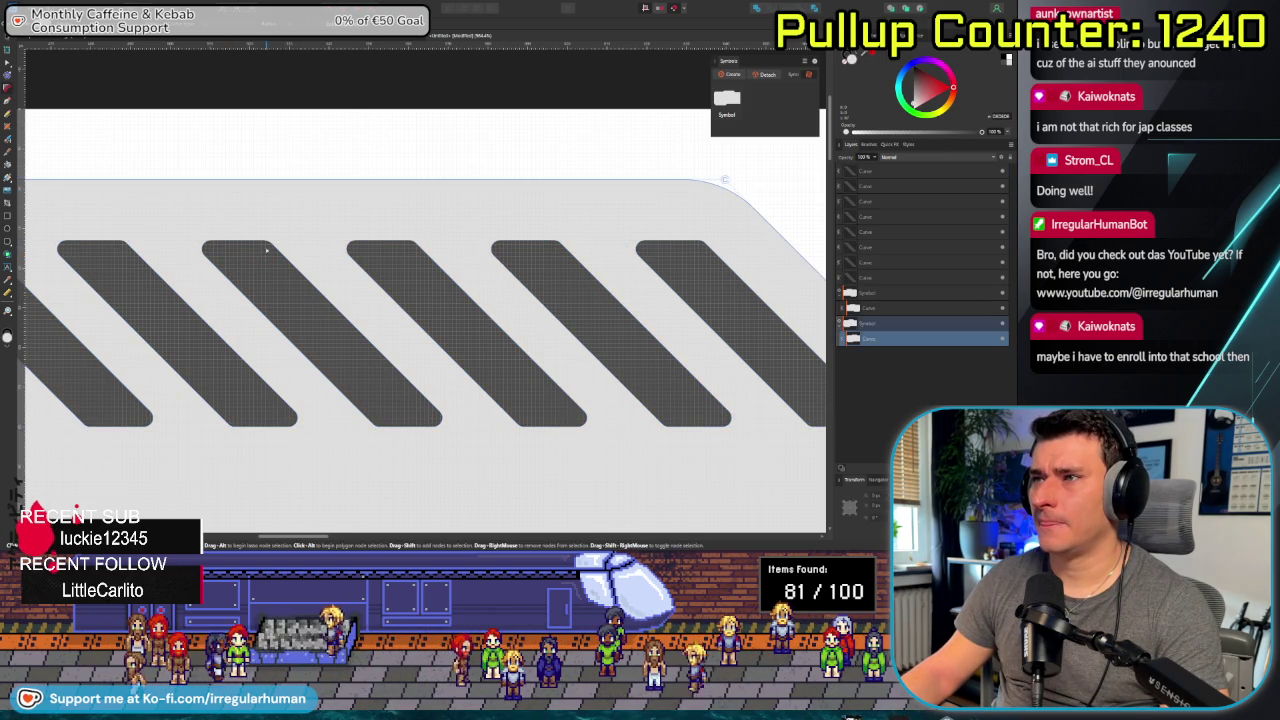
left_click(267, 249)
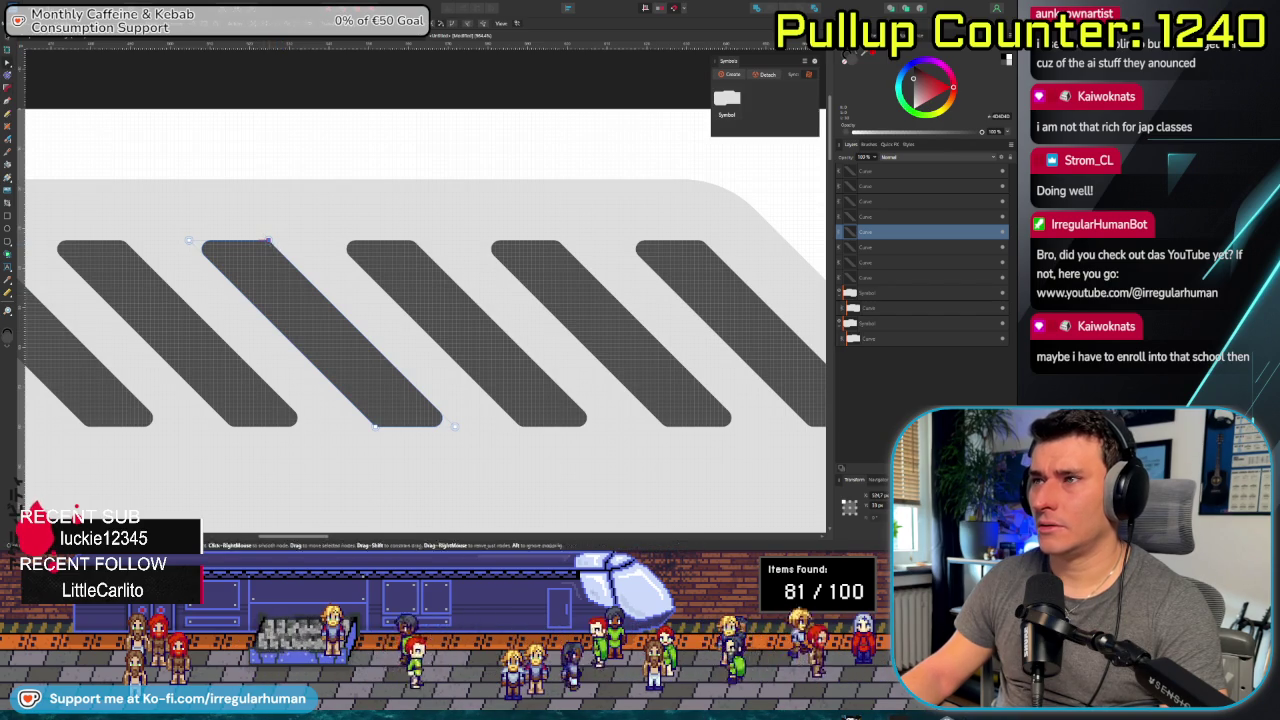
left_click_drag(268, 241, 281, 213)
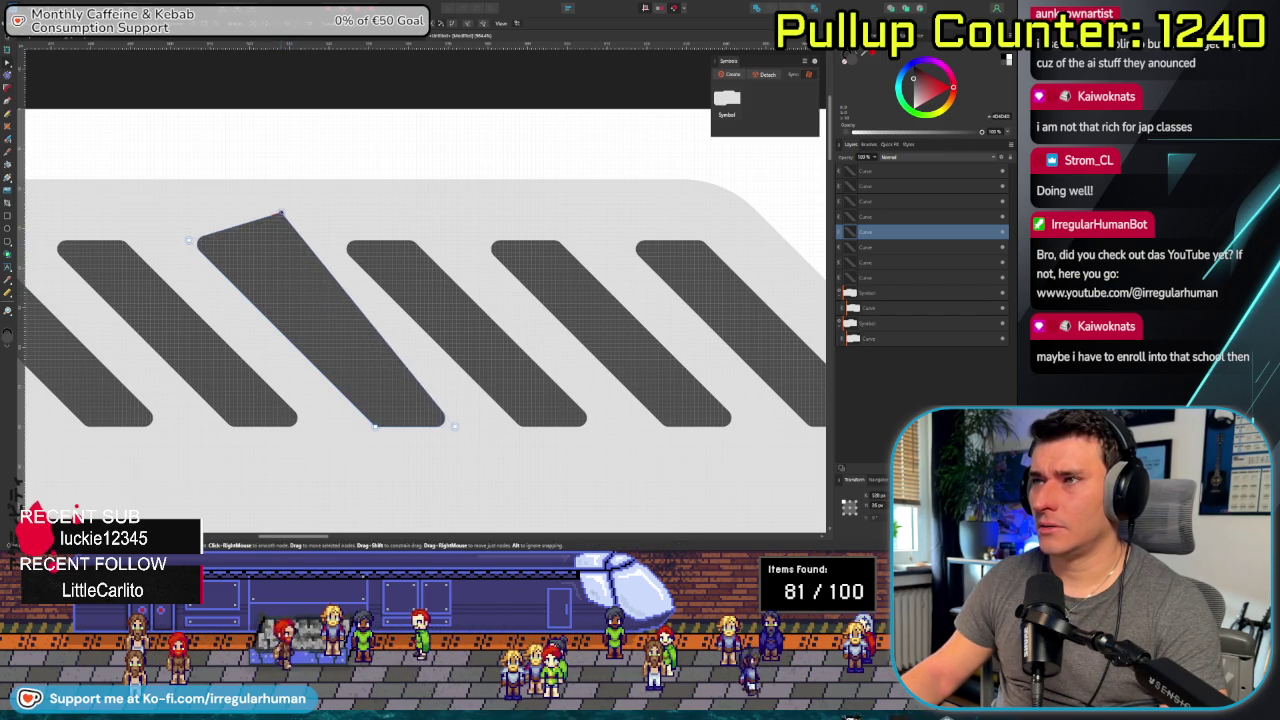
key("ctrl+z")
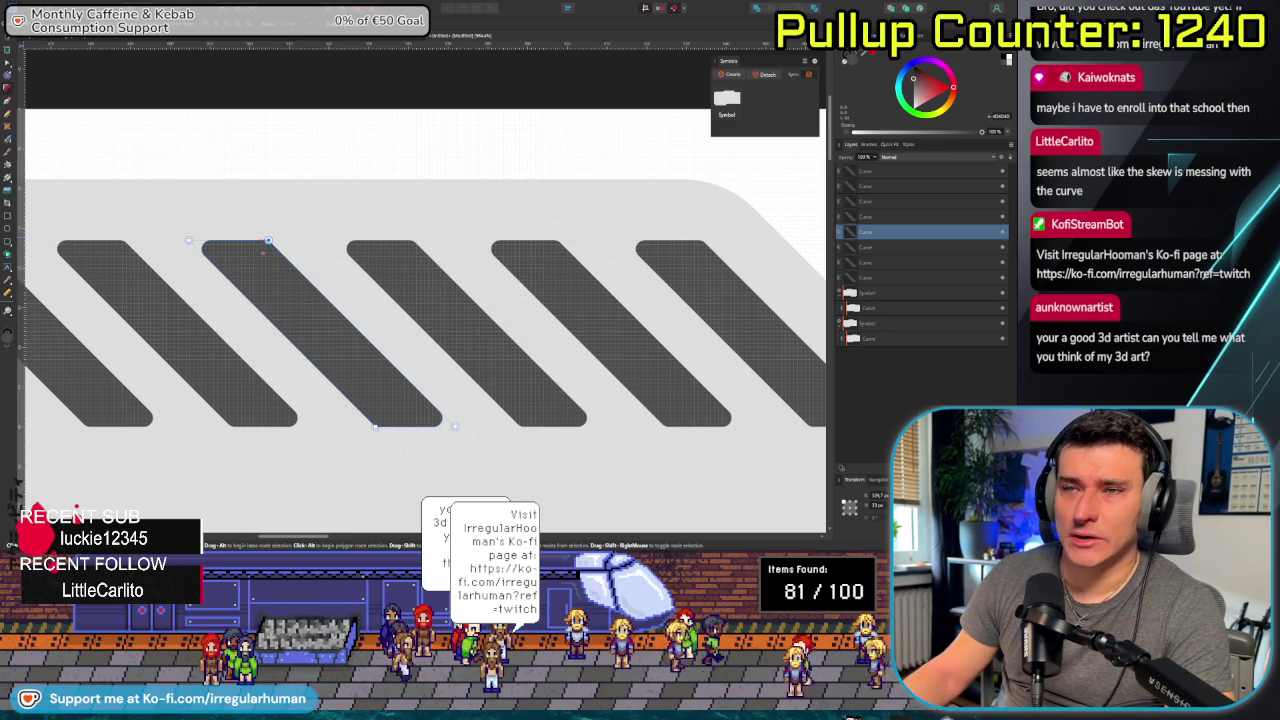
scroll(440, 340, "down", 2)
scroll(440, 340, "down", 2)
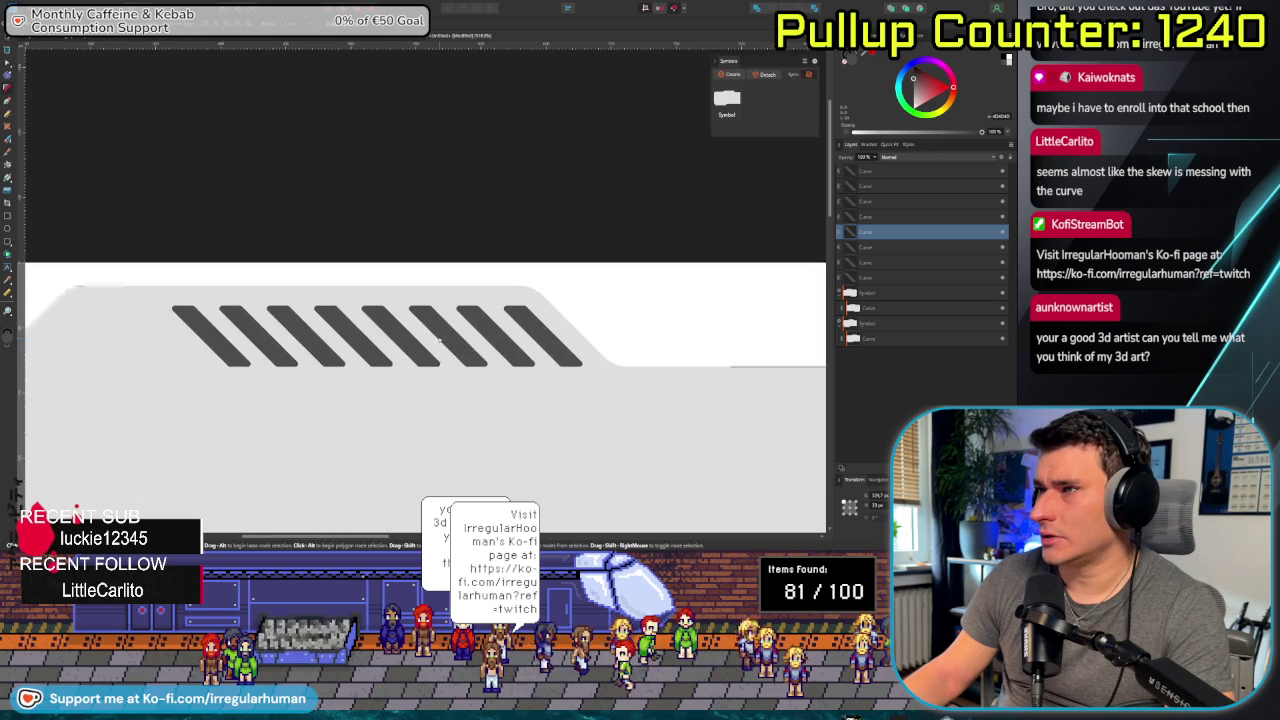
scroll(405, 367, "down", 1)
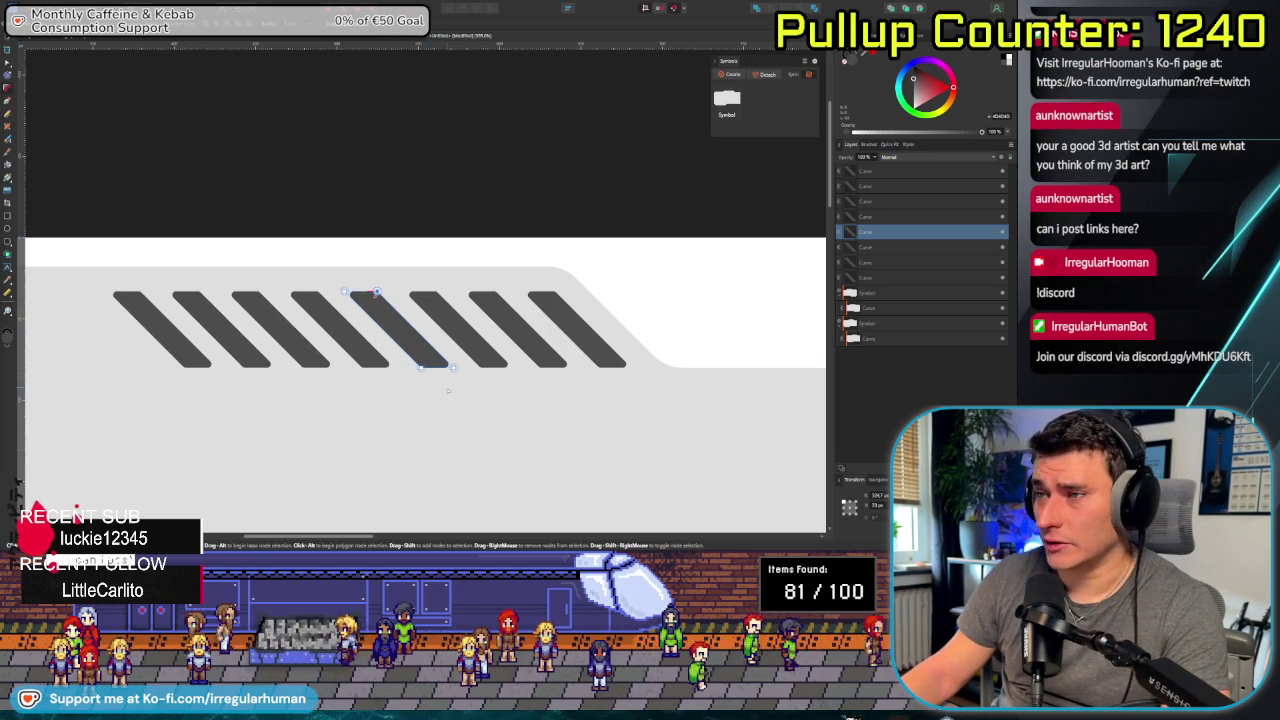
left_click(448, 390)
scroll(420, 405, "down", 2)
scroll(411, 412, "right", 2)
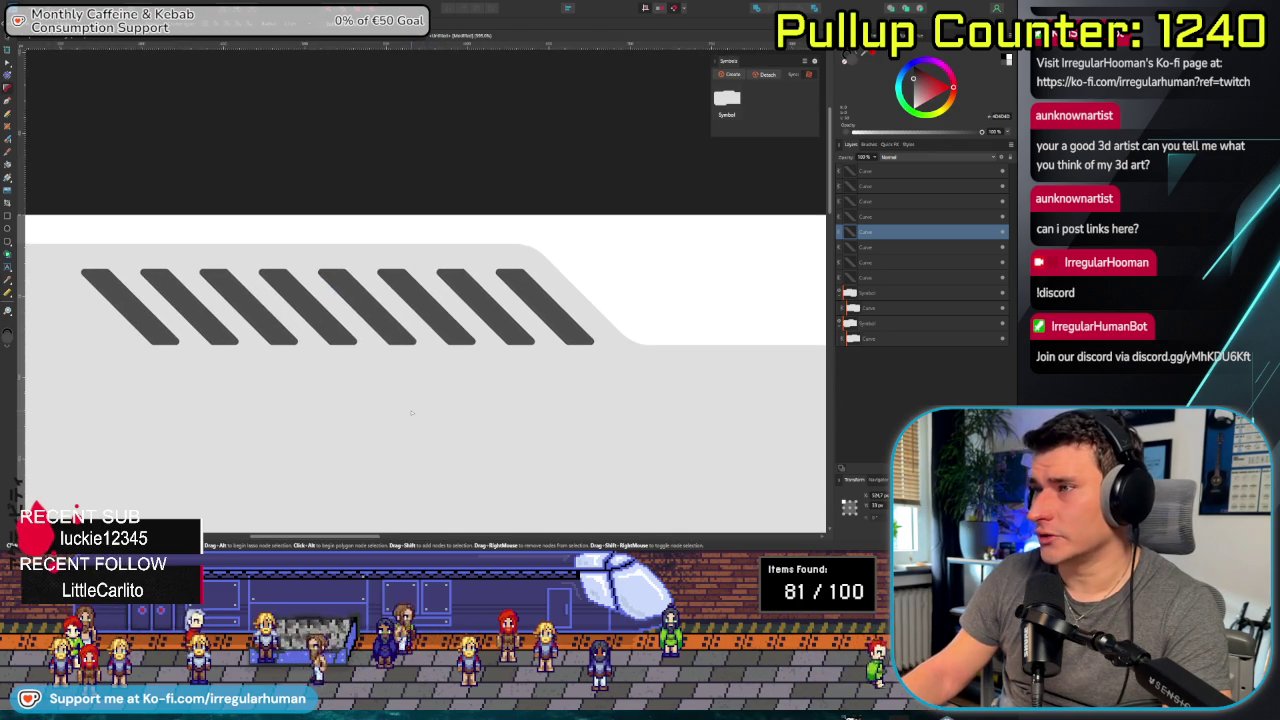
left_click(383, 367)
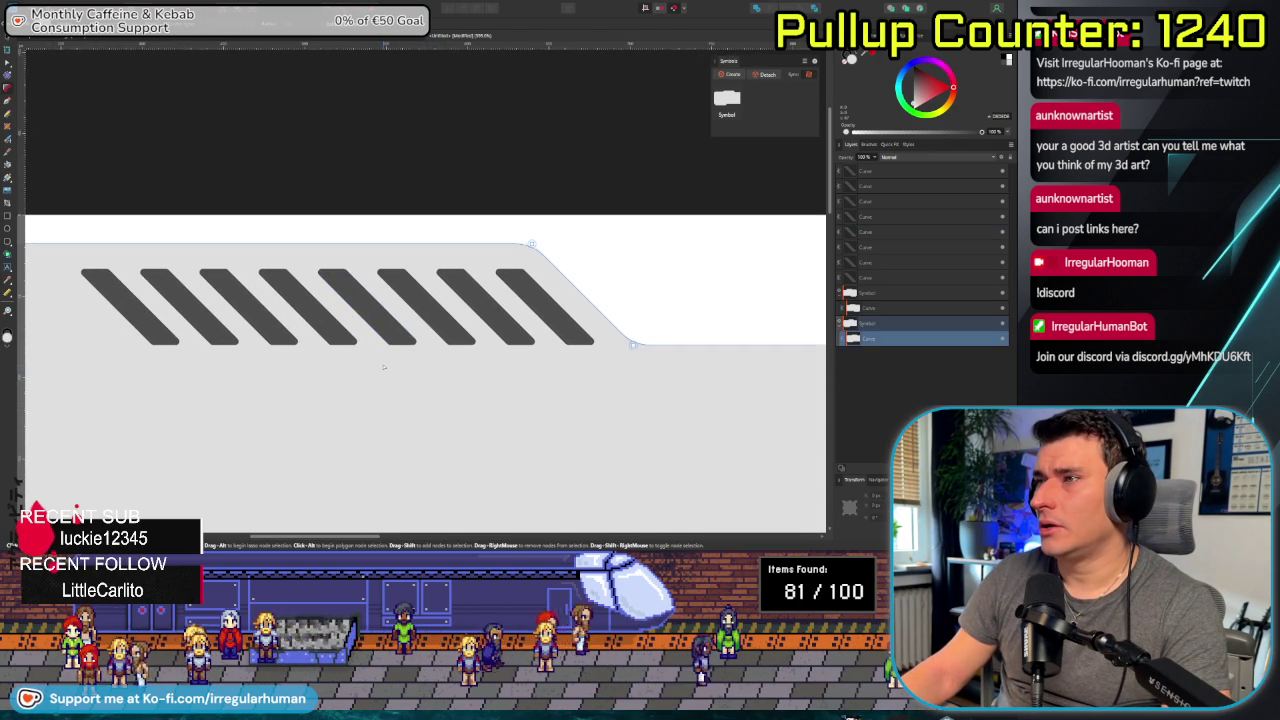
scroll(383, 367, "up", 2)
left_click(373, 289)
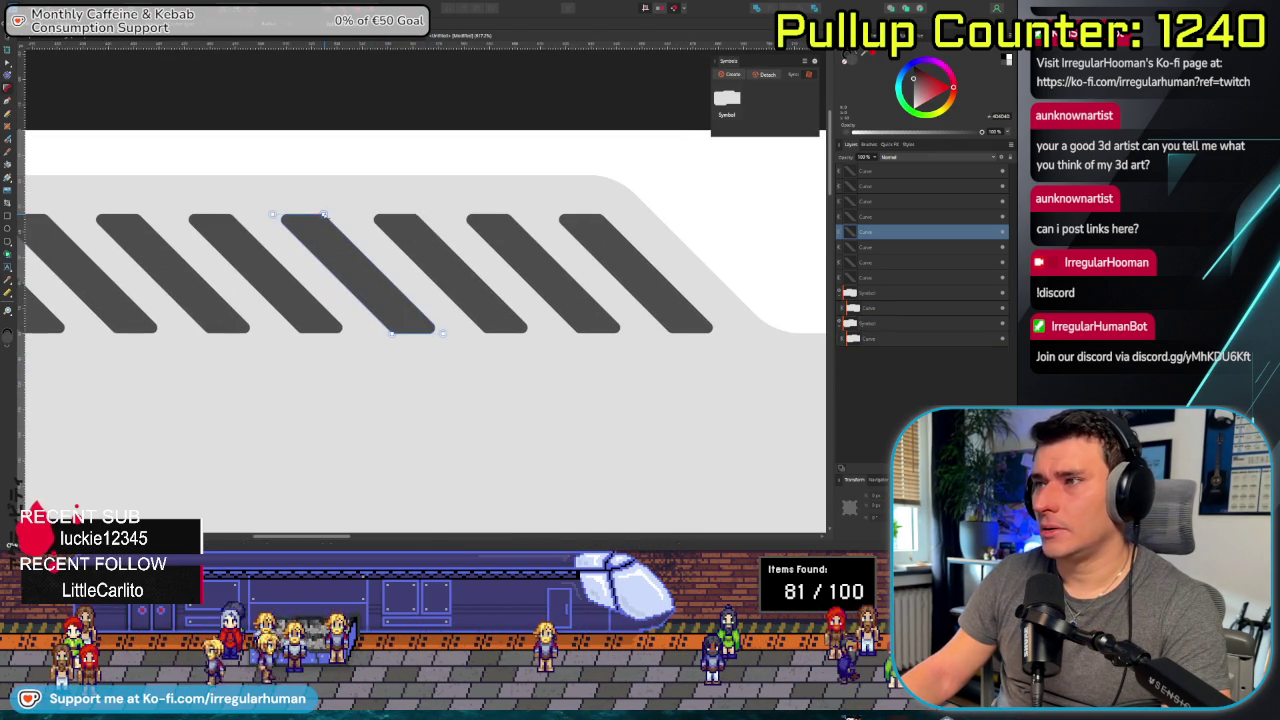
scroll(316, 250, "up", 3)
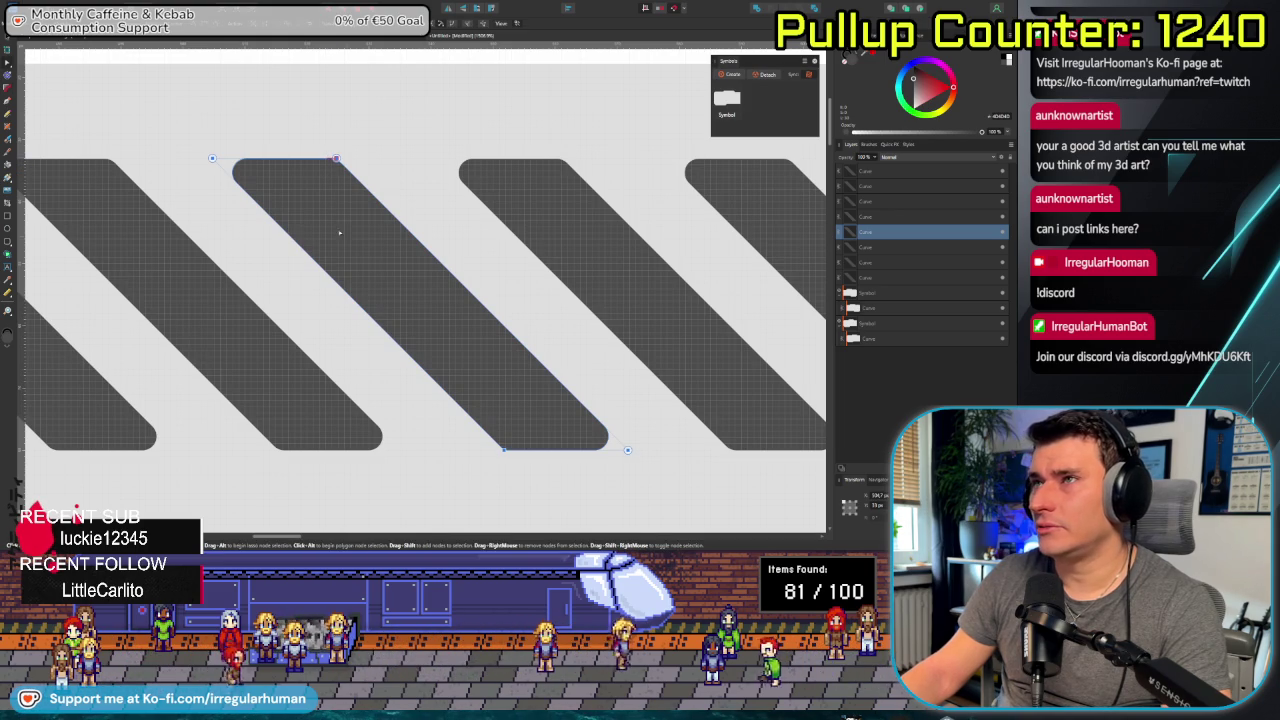
key("ctrl+z")
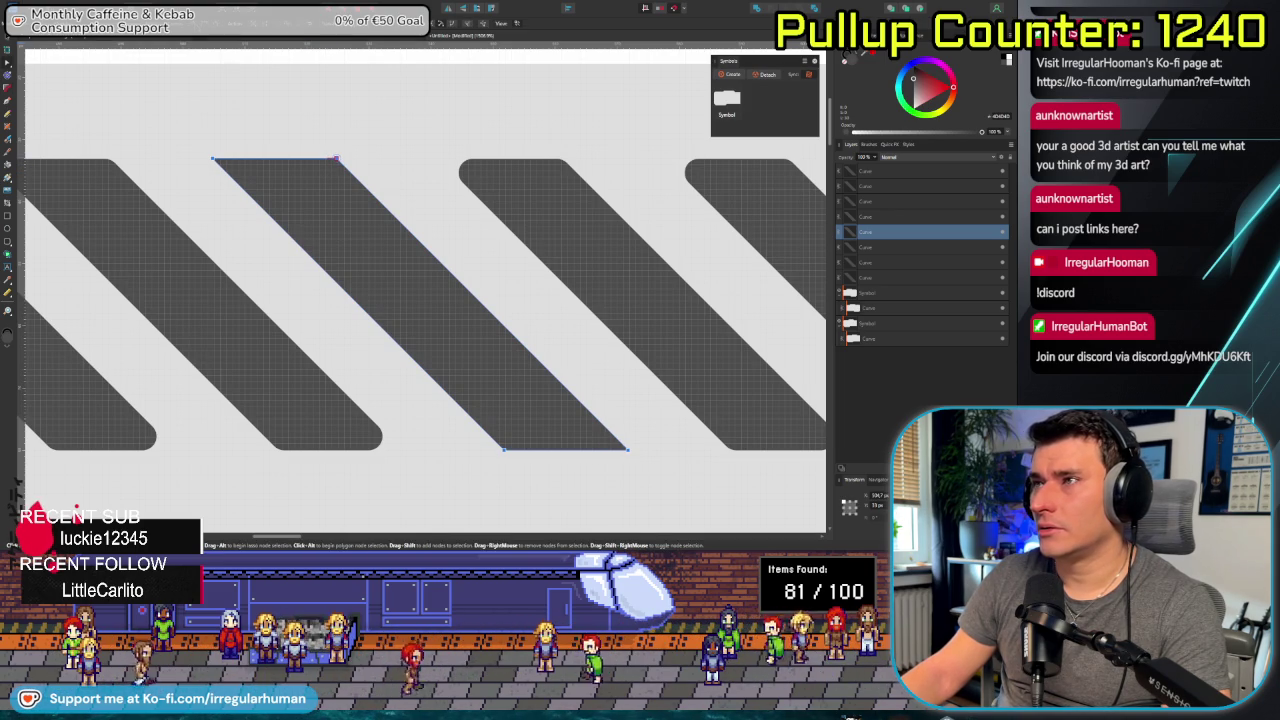
key("ctrl+shift+z")
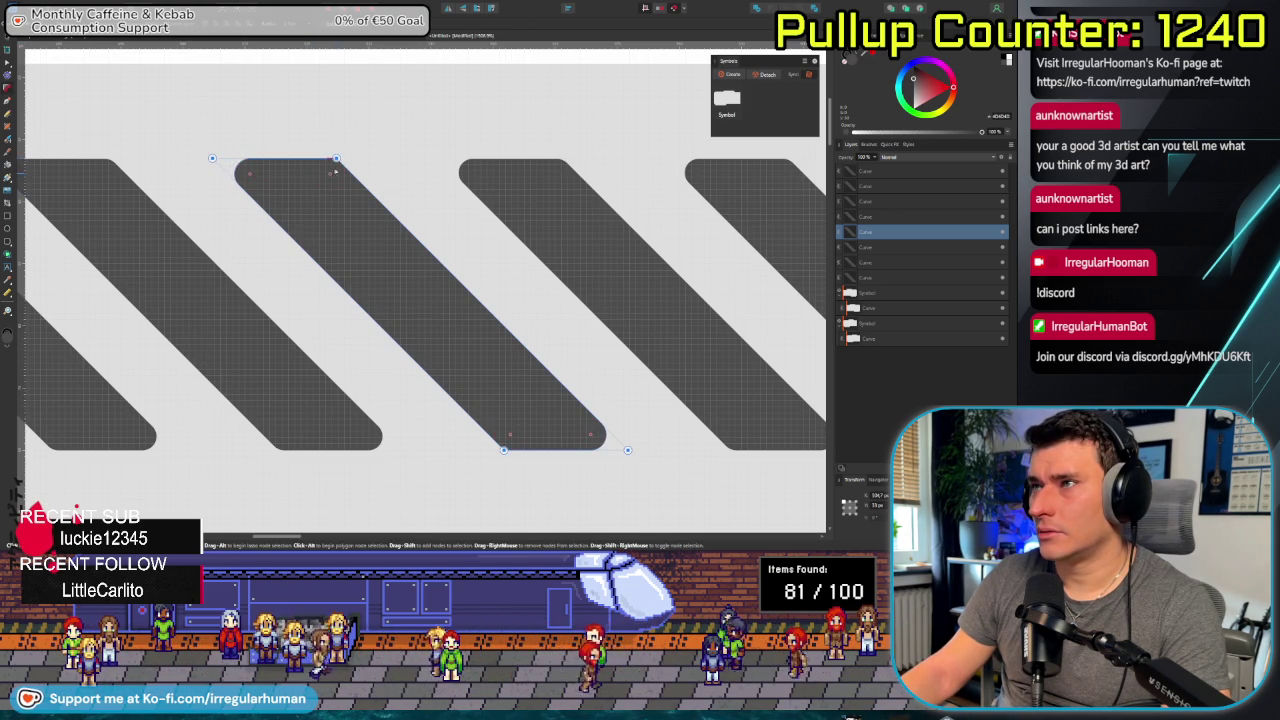
scroll(371, 251, "down", 6)
scroll(371, 251, "down", 1)
scroll(371, 251, "down", 2)
scroll(452, 336, "up", 5)
scroll(452, 336, "up", 1)
scroll(452, 336, "down", 1)
scroll(431, 359, "up", 2)
scroll(431, 359, "up", 2)
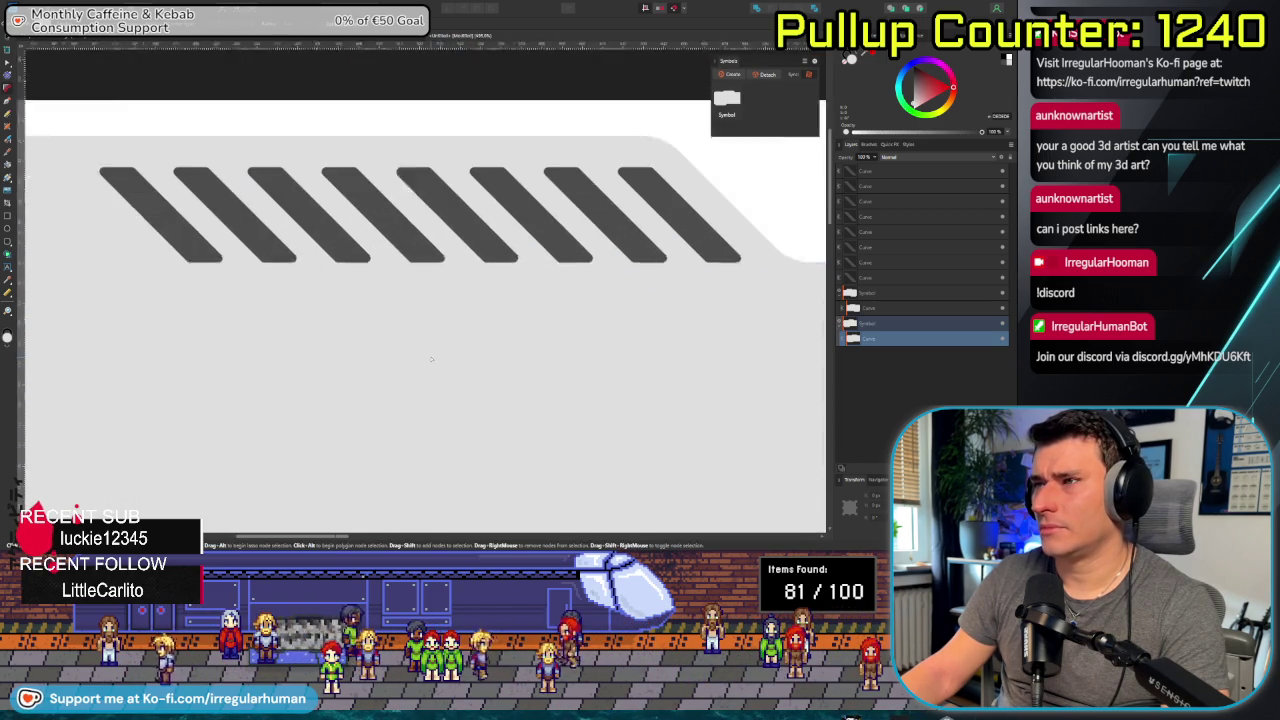
scroll(420, 362, "up", 1)
scroll(335, 280, "up", 2)
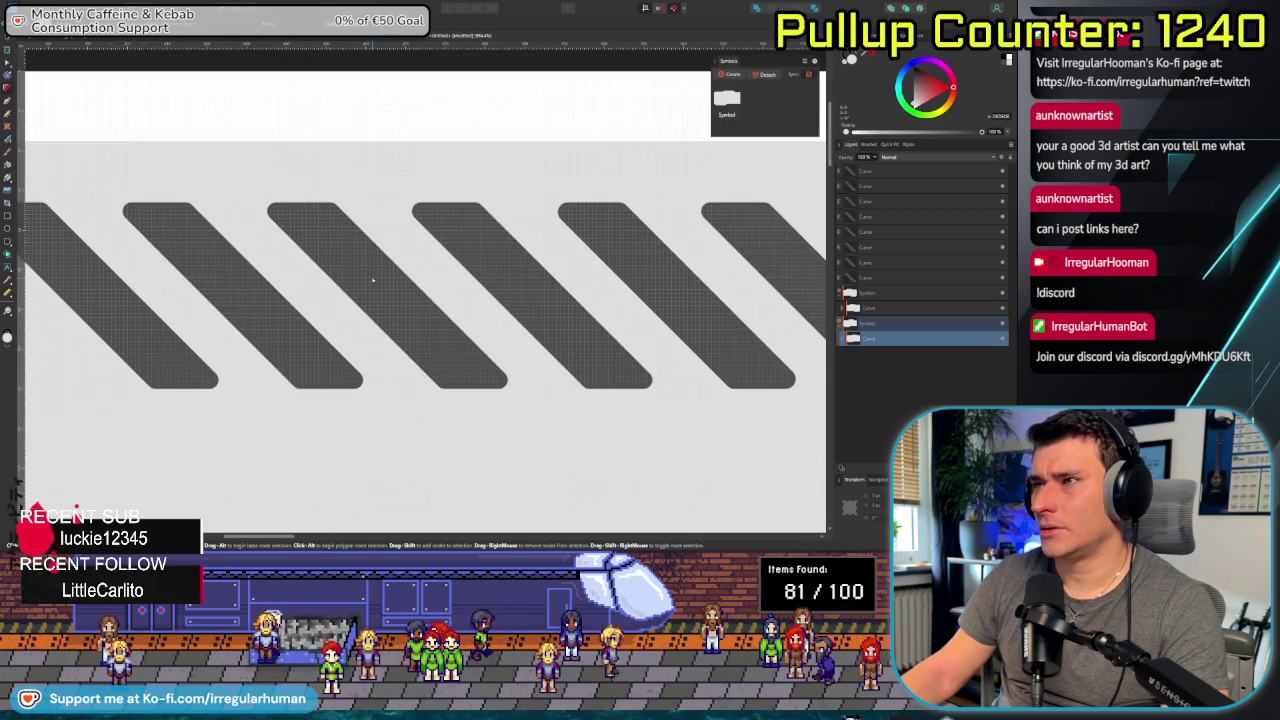
left_click(330, 222)
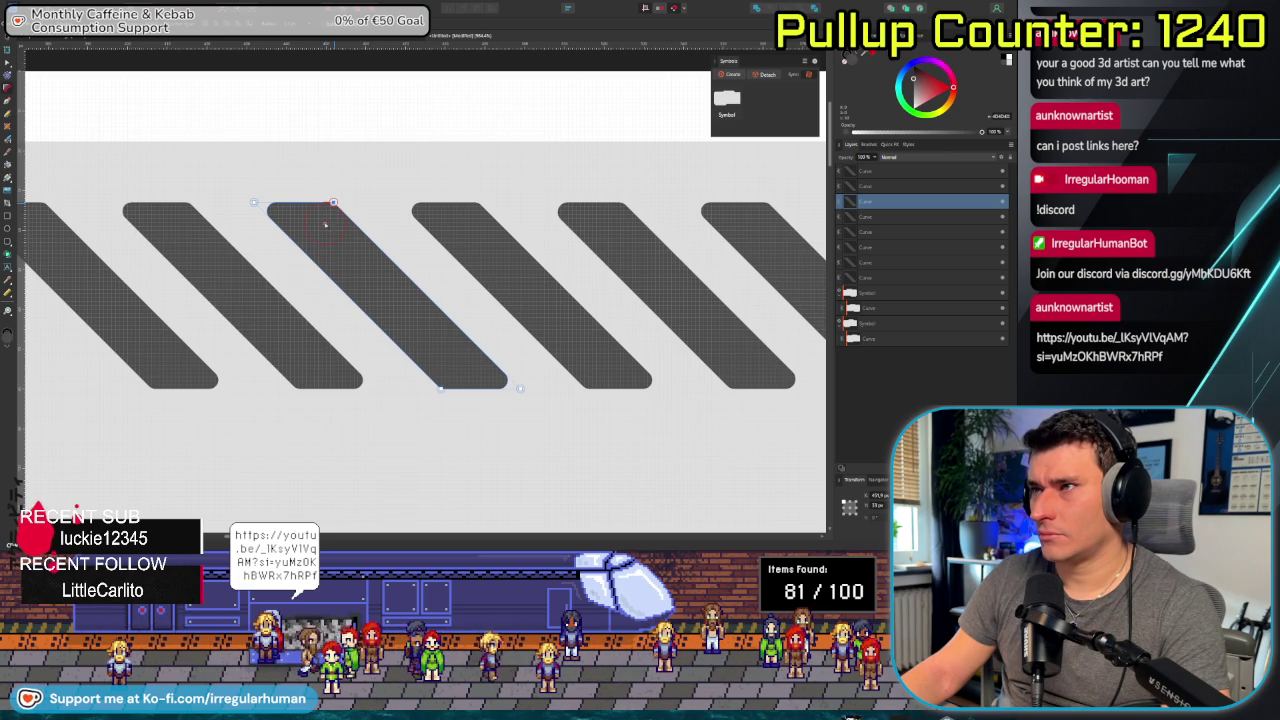
left_click(392, 299)
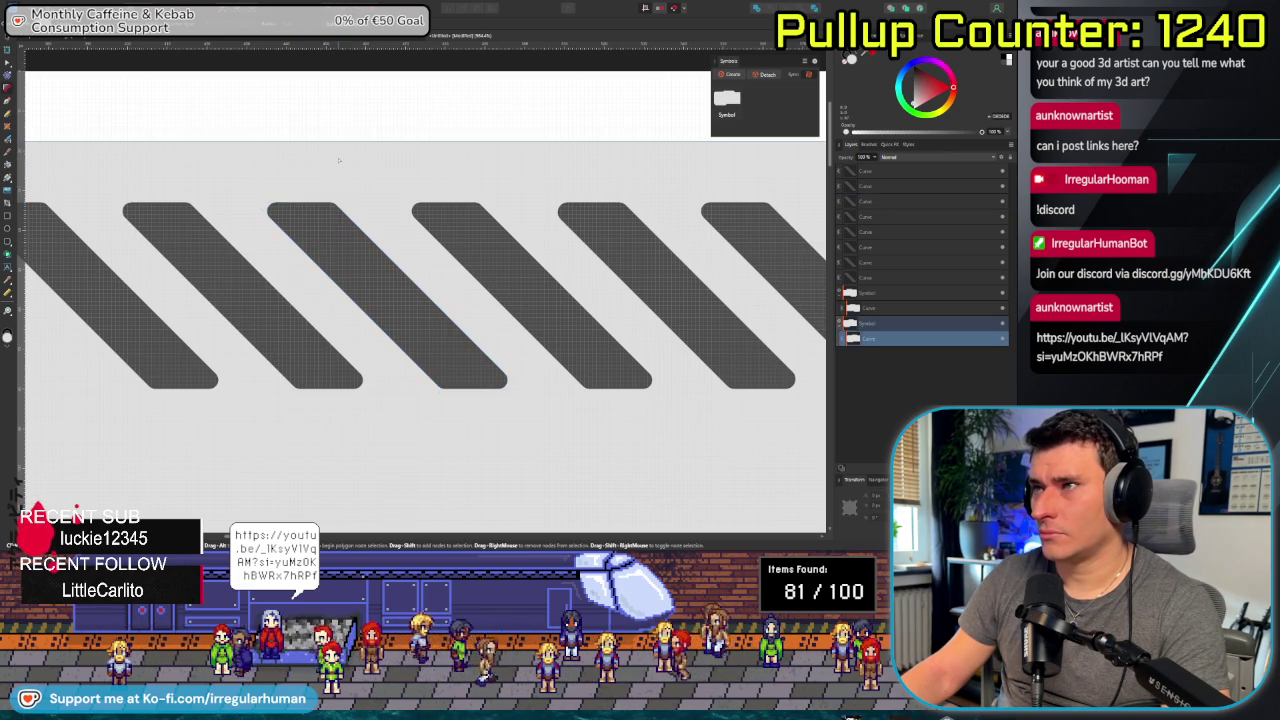
scroll(392, 299, "down", 3)
scroll(392, 299, "down", 3)
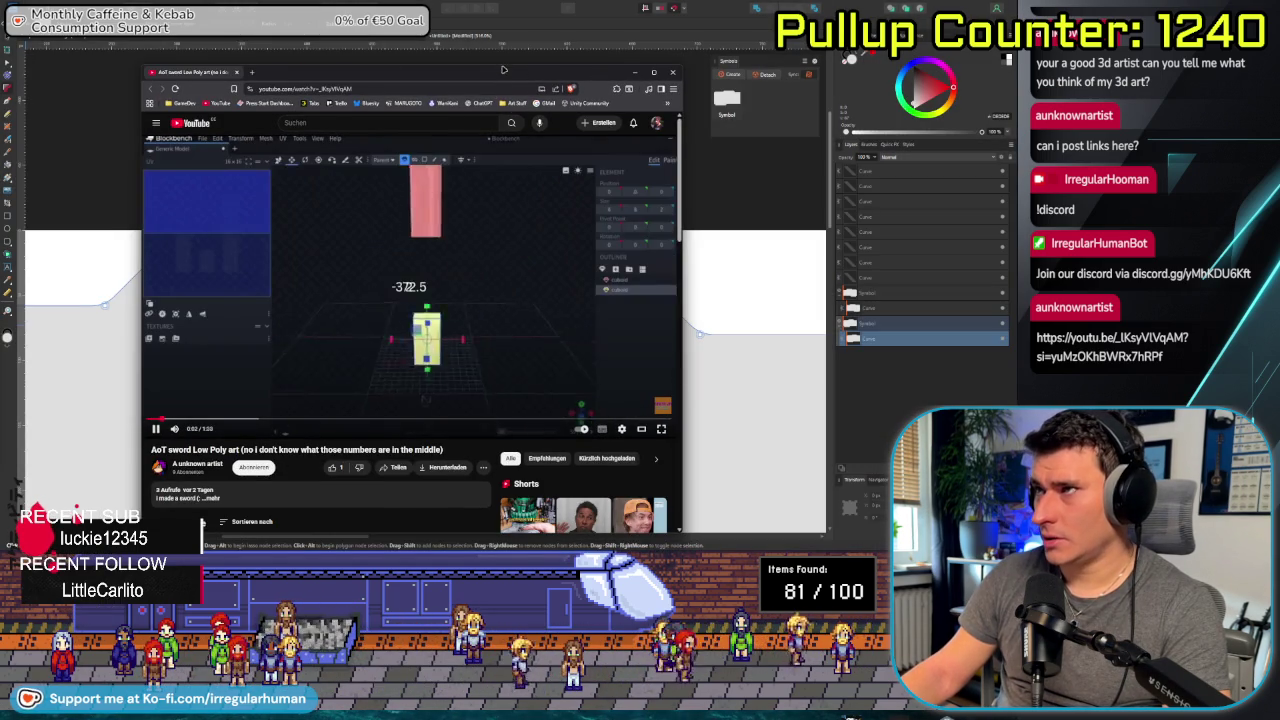
Reposition the YouTube window, skip ahead through the sword video and pause it.
left_click_drag(500, 75, 515, 56)
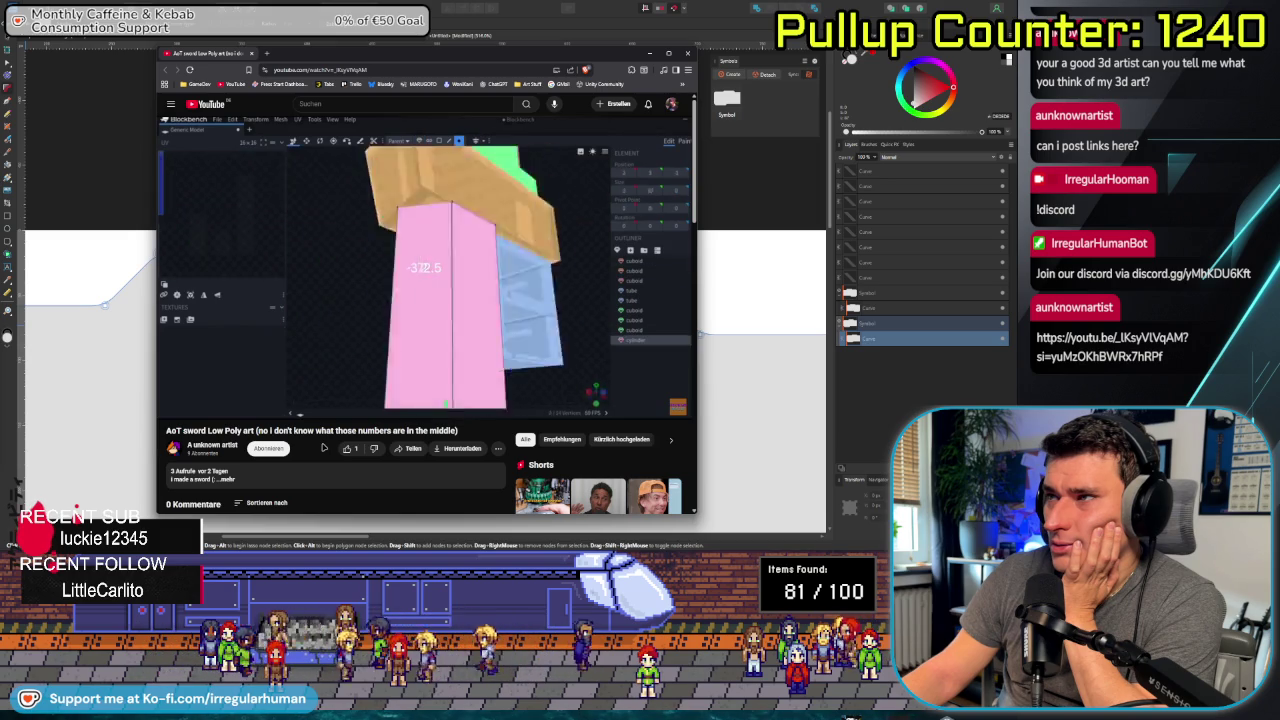
left_click(396, 400)
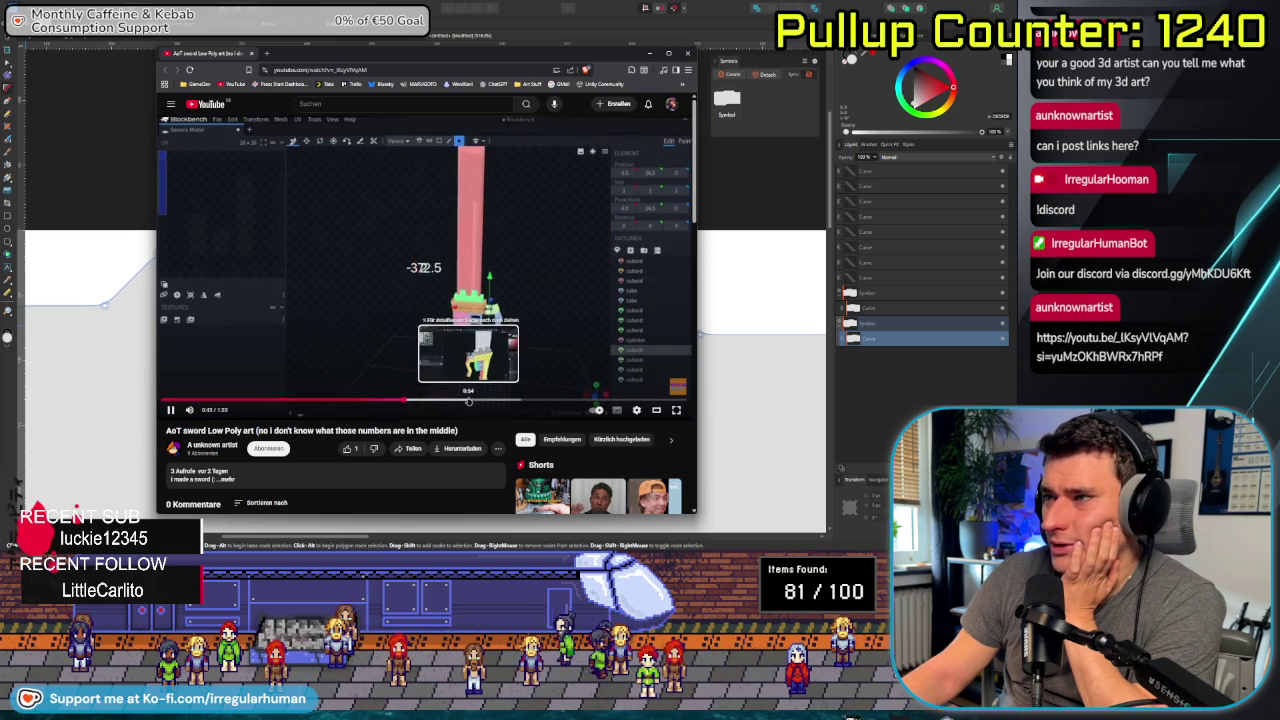
left_click(530, 400)
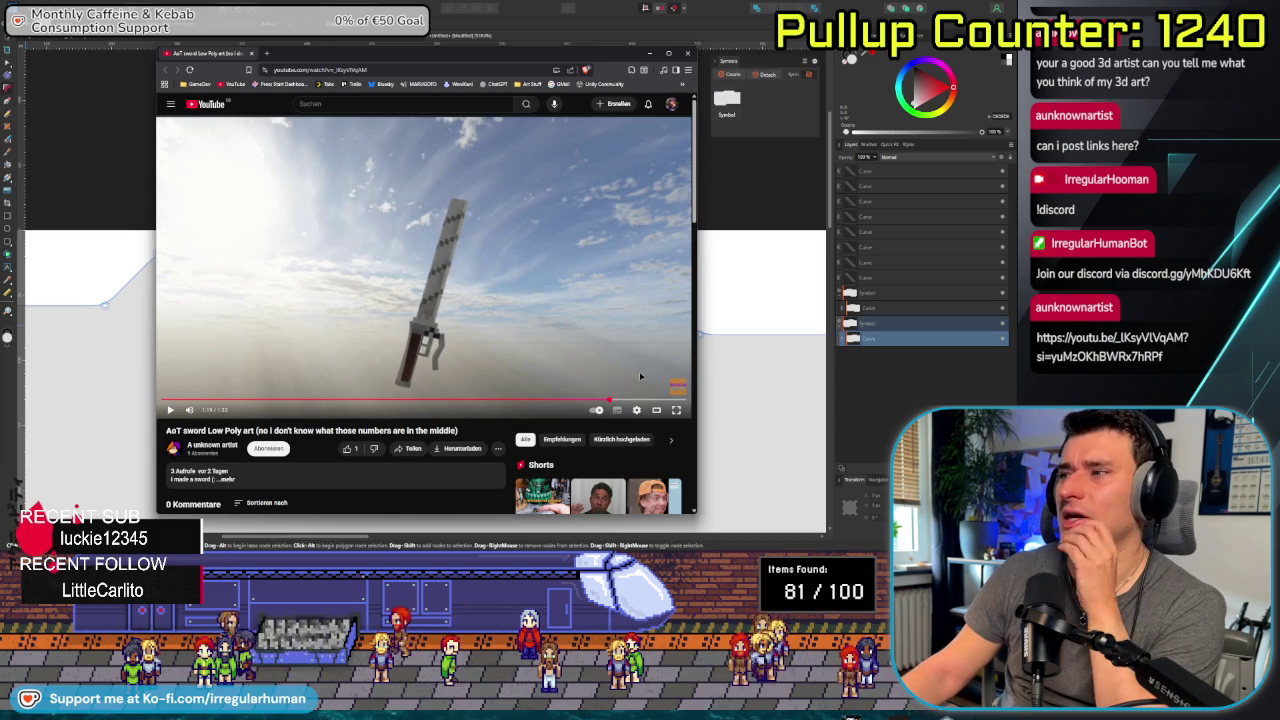
left_click(530, 336)
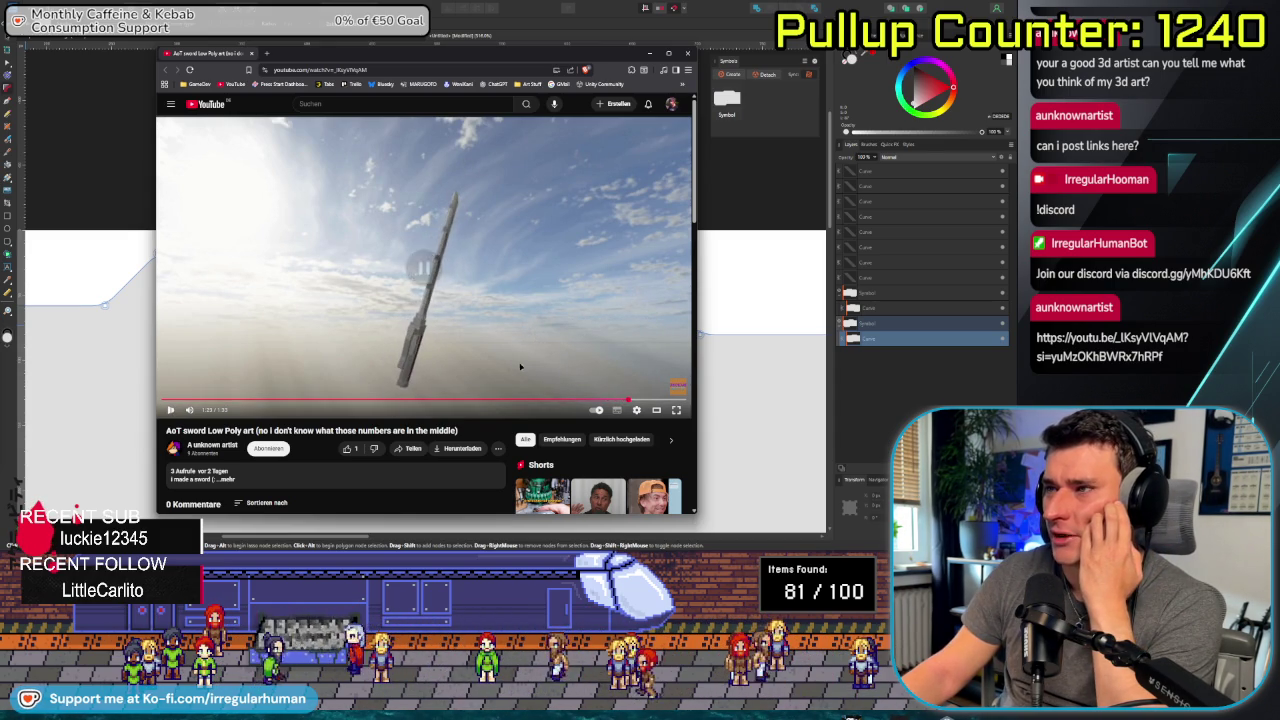
Scrub the sword video back to about 1:18, play briefly and pause again.
left_click(625, 398)
left_click(608, 399)
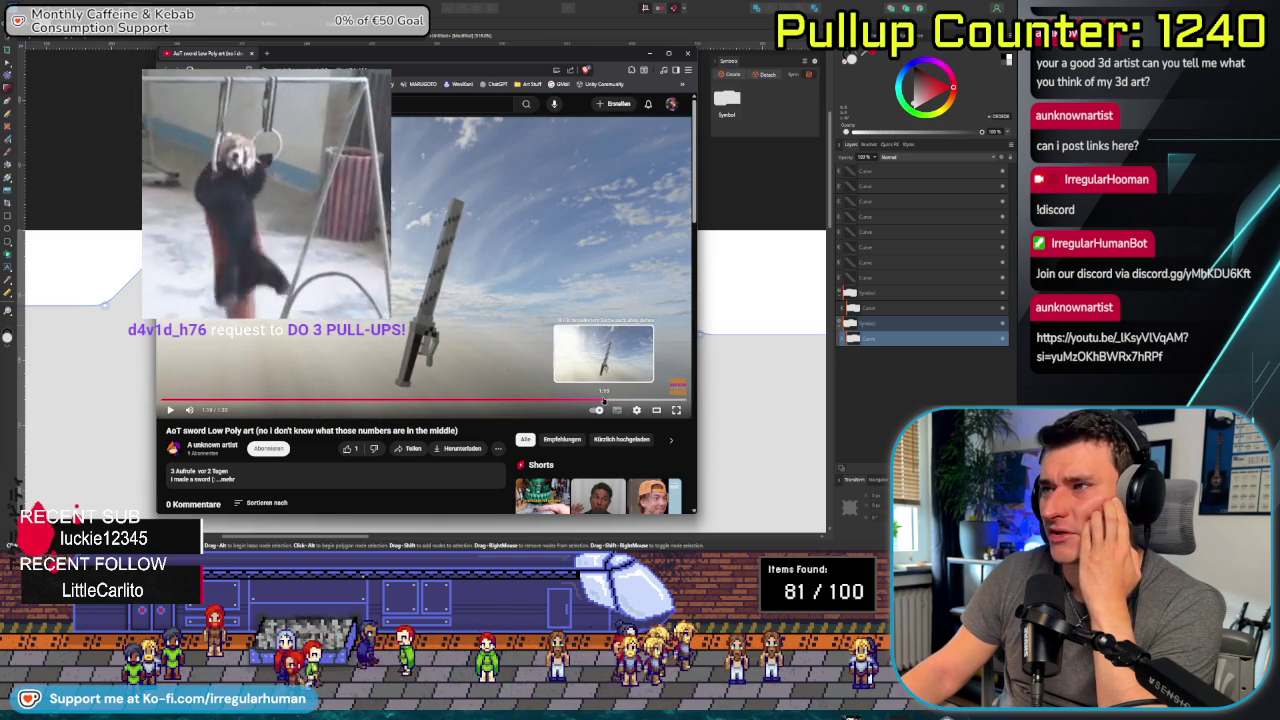
left_click(601, 400)
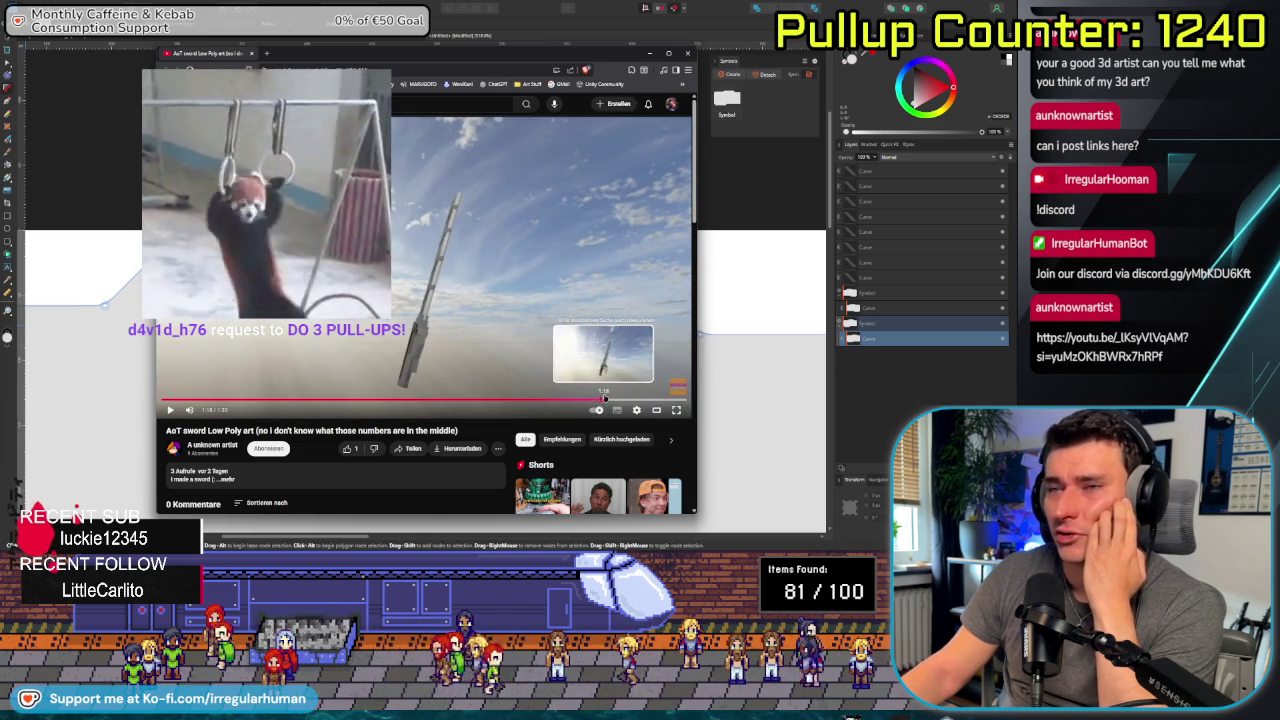
left_click(469, 329)
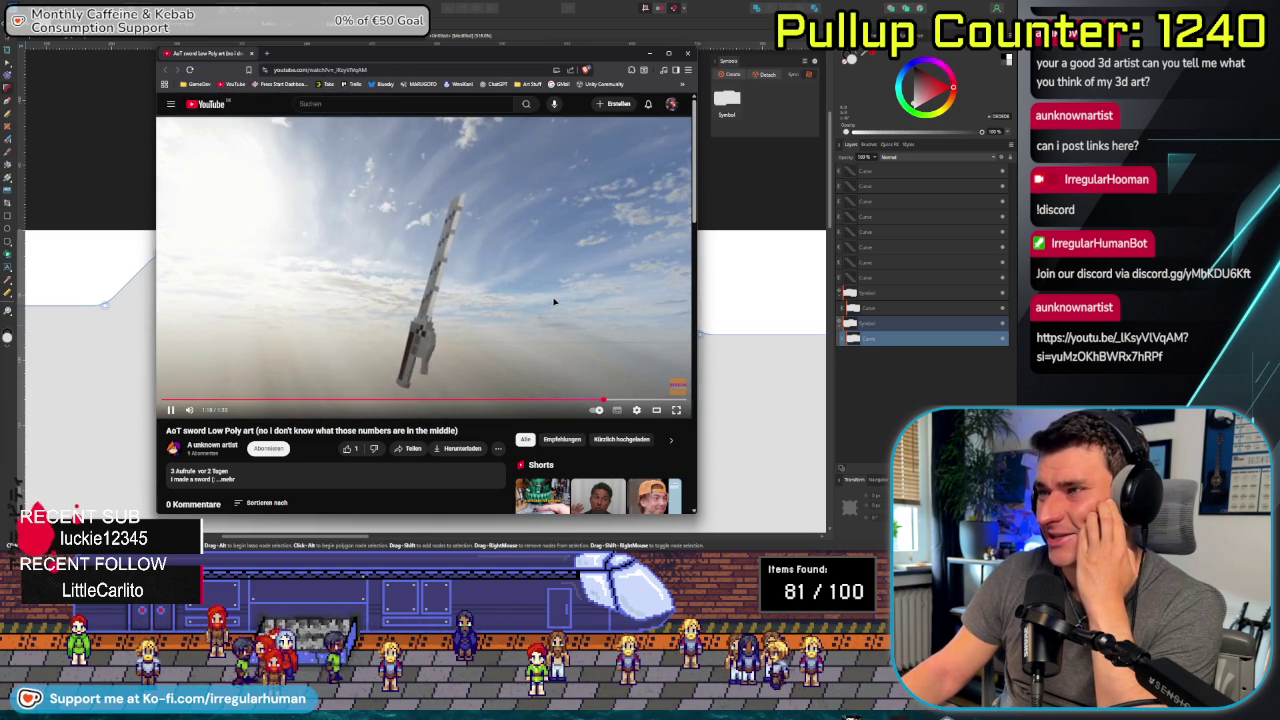
left_click(473, 347)
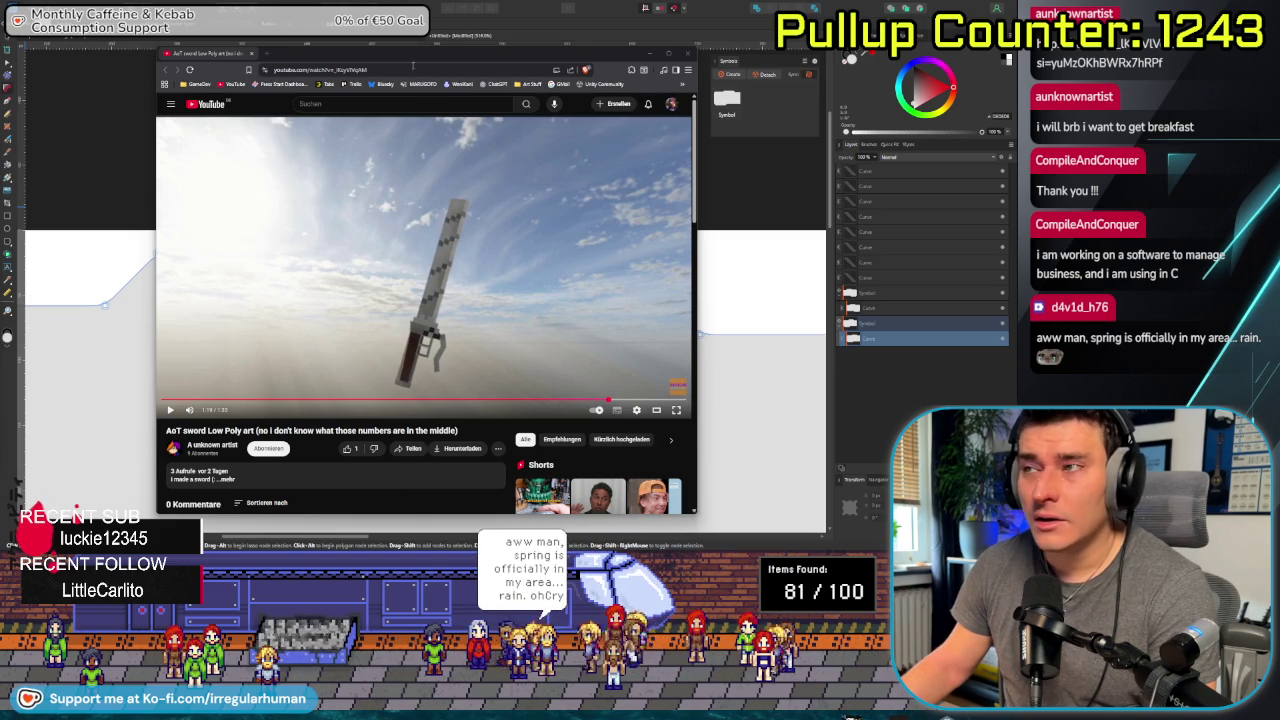
Switch from the YouTube tab to the Twitch channel tab with Ctrl+Tab.
key("ctrl+Tab")
Maximize the browser and skip the C coding stream replay ahead to the git push at 01:14:49.
double_click(438, 59)
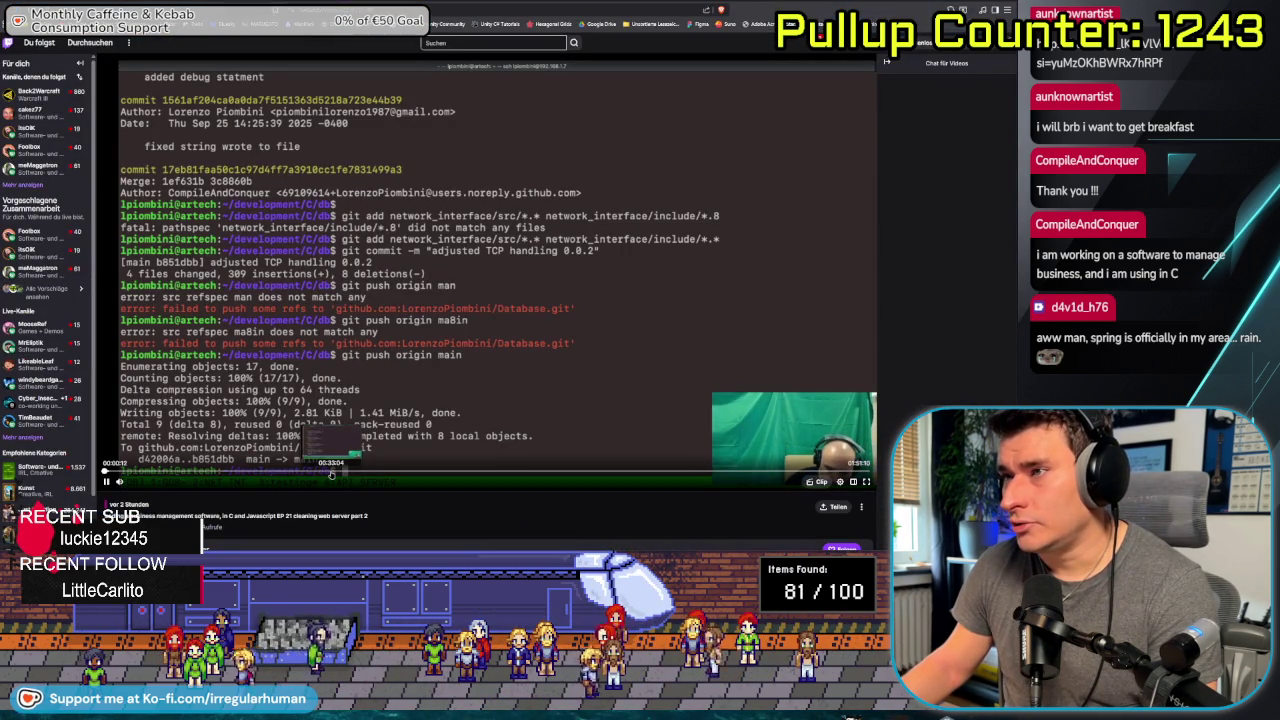
left_click(331, 473)
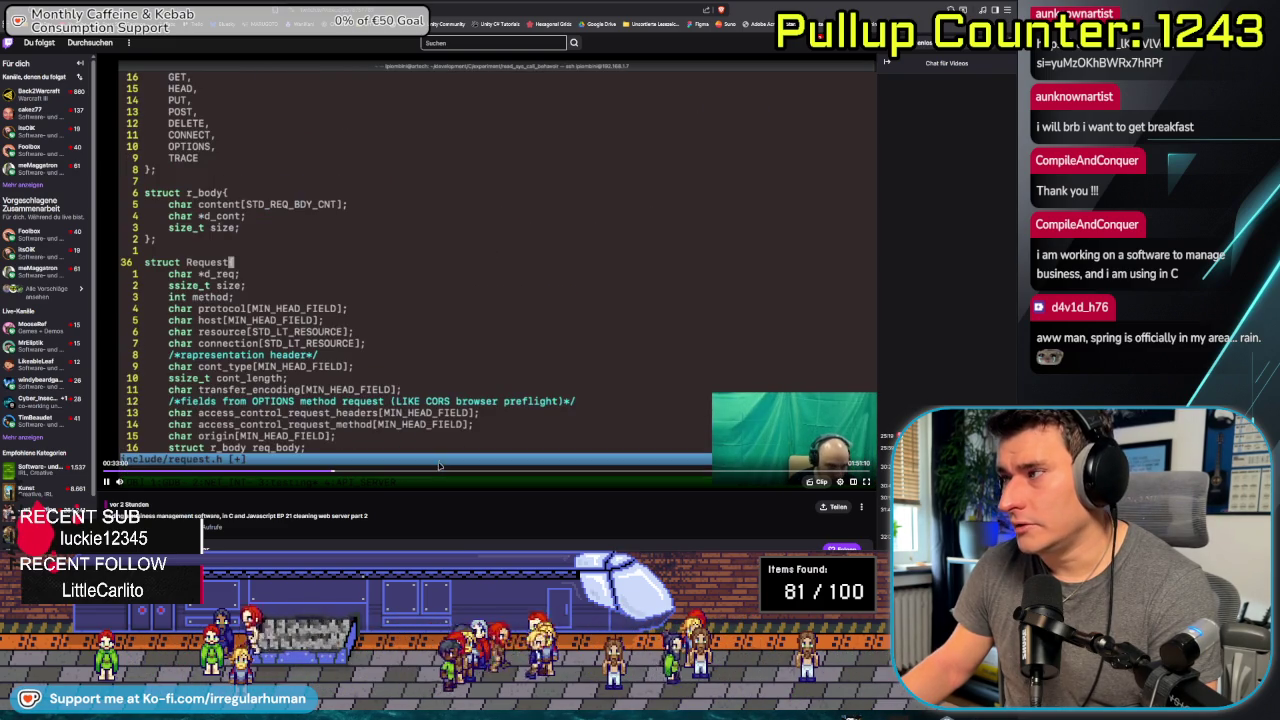
left_click(401, 472)
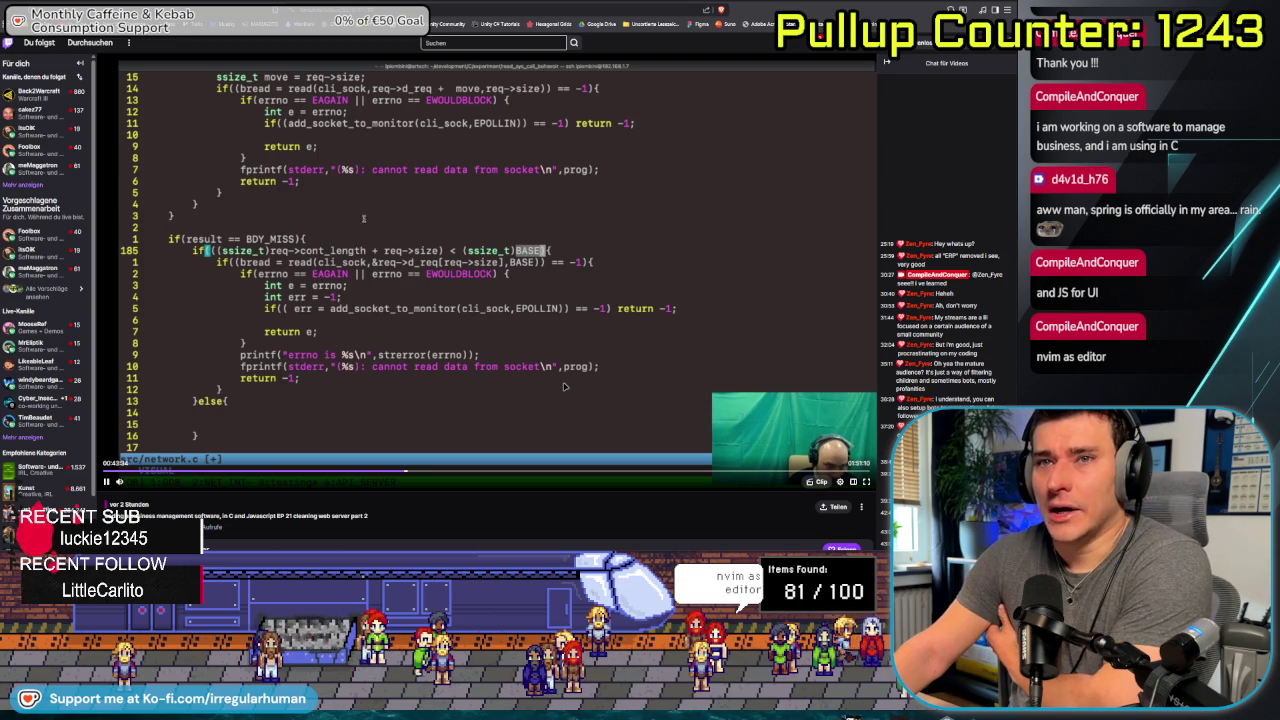
left_click(499, 474)
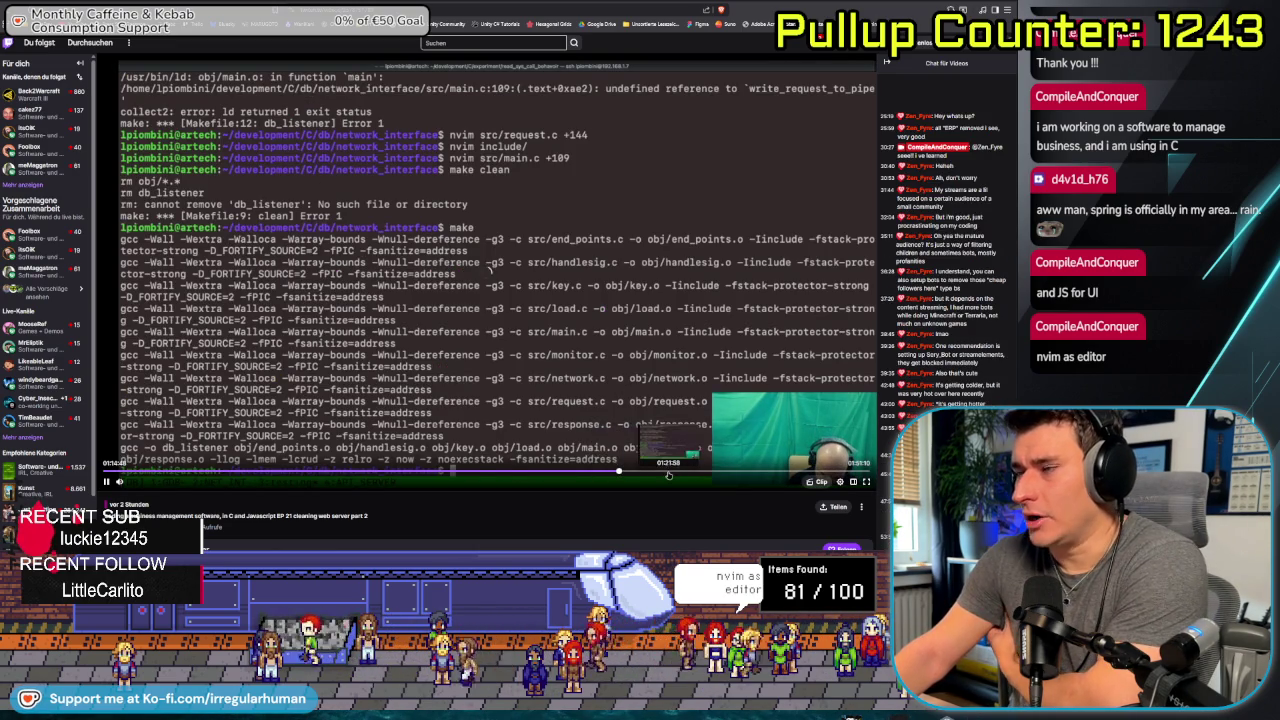
left_click(619, 471)
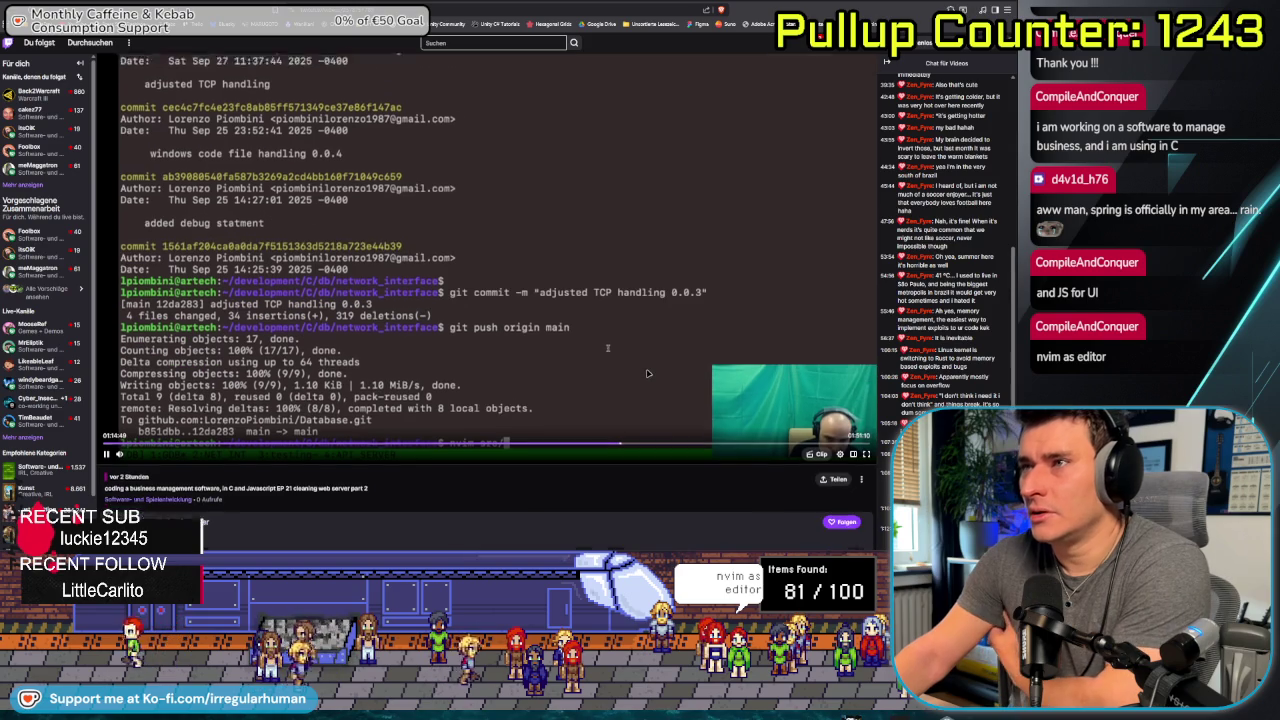
Scroll the Twitch page, then return to the YouTube sword video tab.
scroll(840, 365, "down", 2)
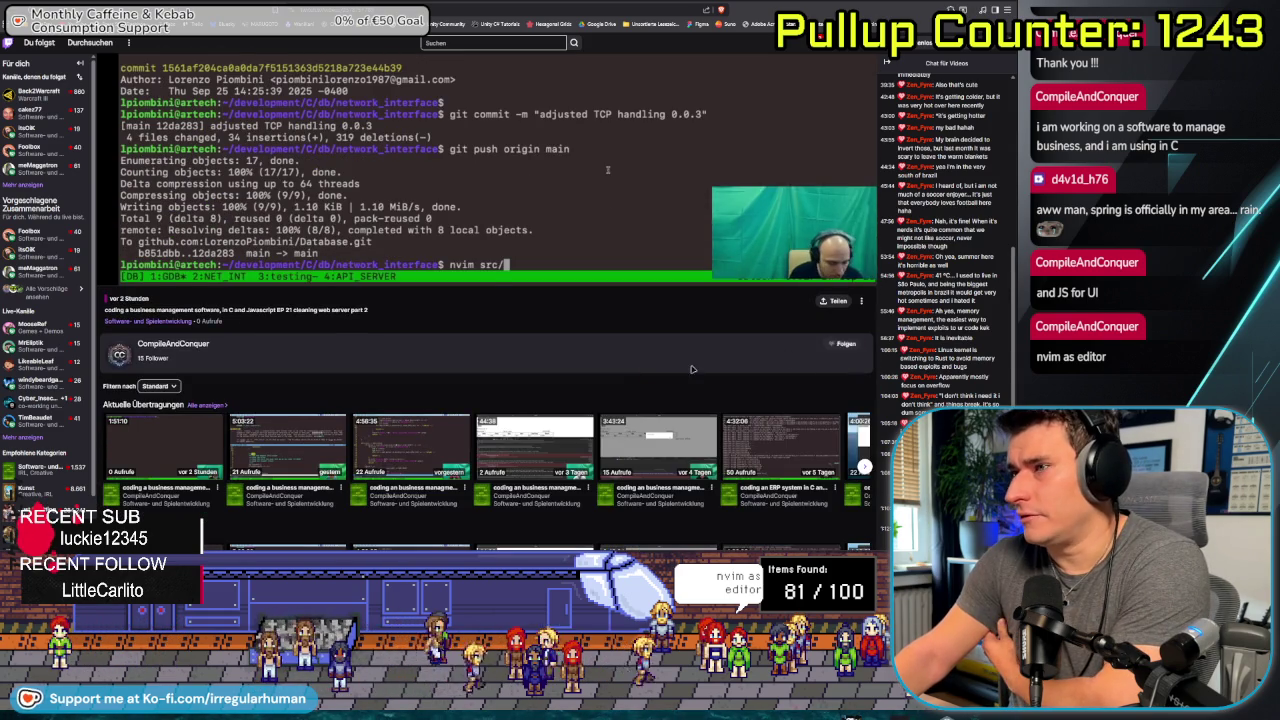
scroll(840, 365, "up", 1)
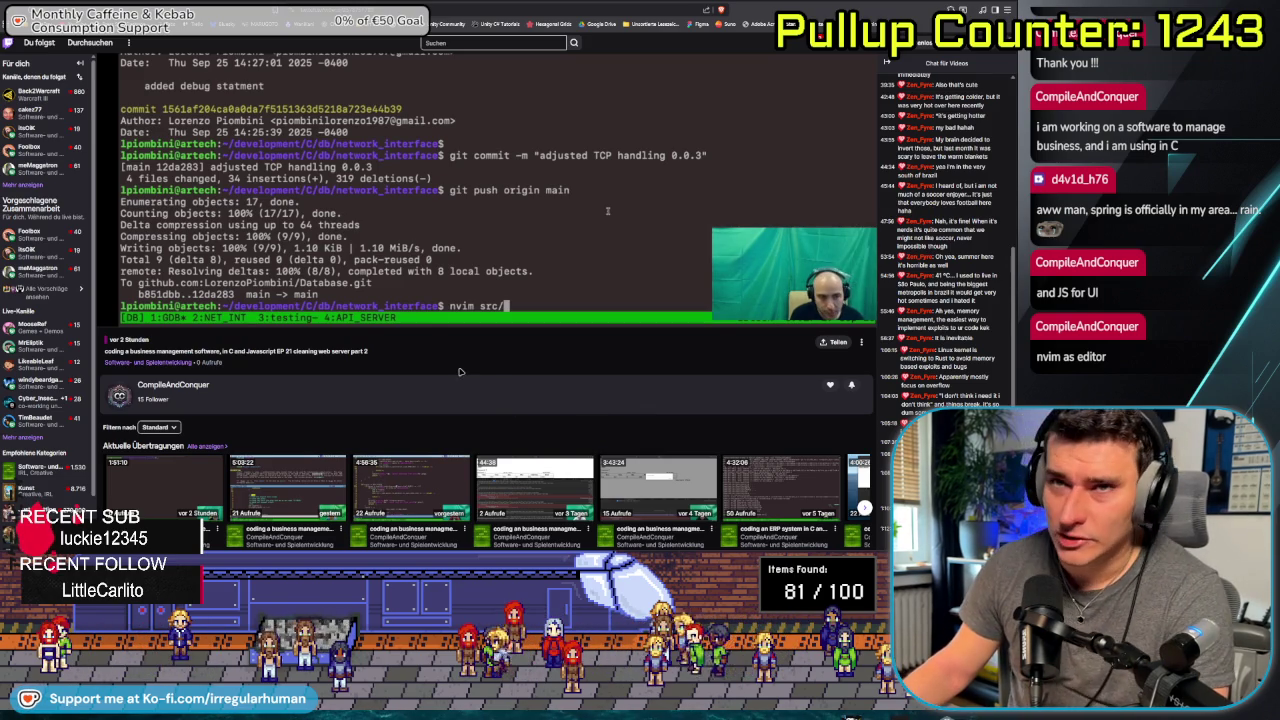
scroll(580, 422, "up", 1)
scroll(576, 426, "up", 3)
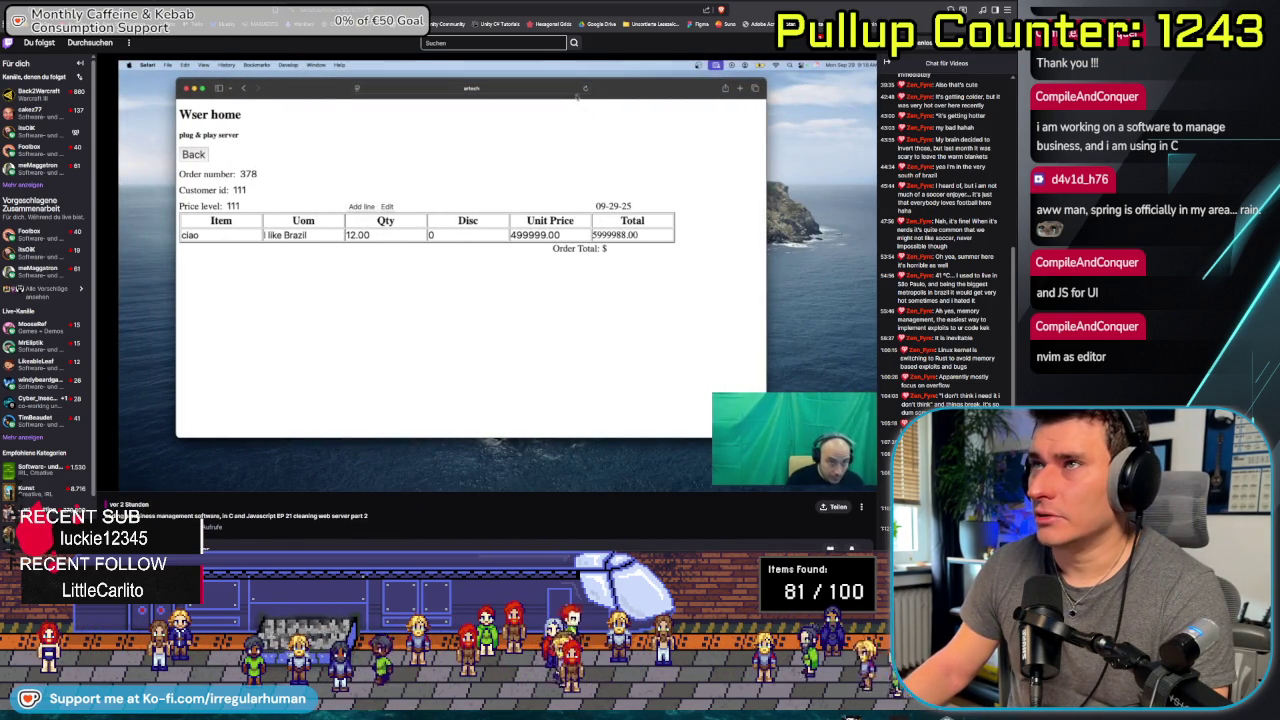
key("ctrl+Tab")
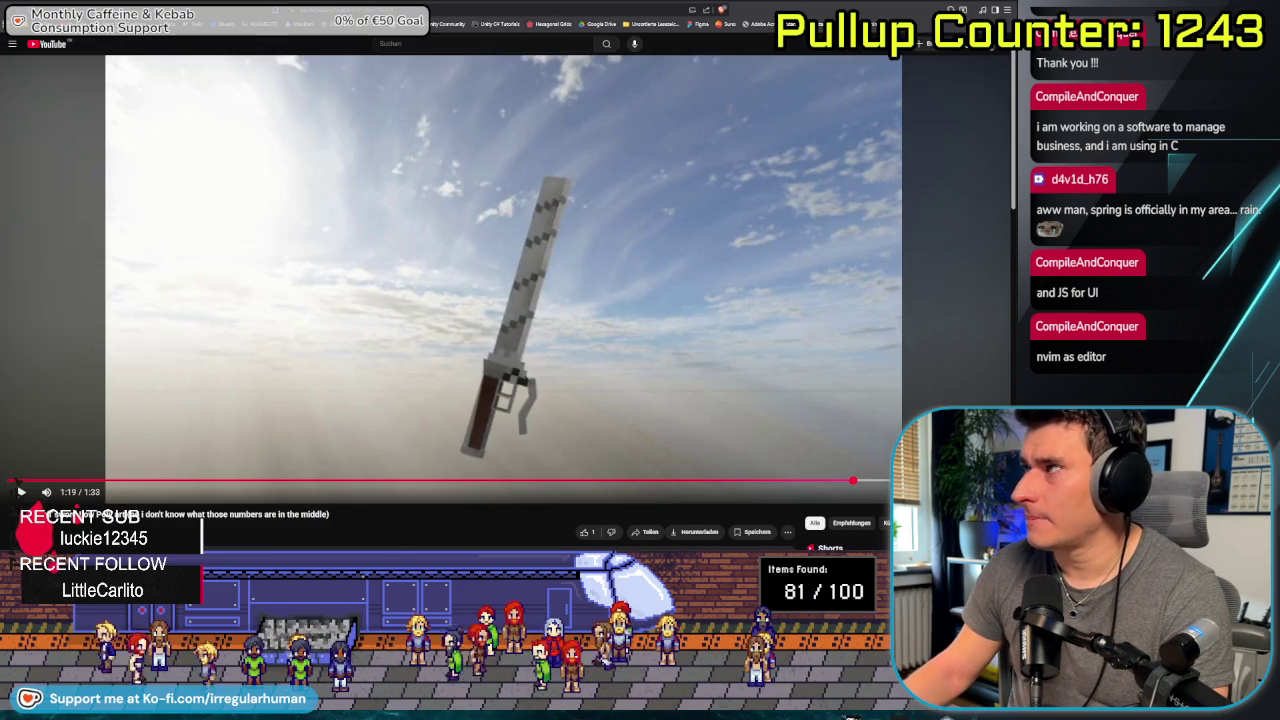
Switch from the browser back to the banner in Affinity Designer 2 with Alt+Tab.
key("alt+Tab")
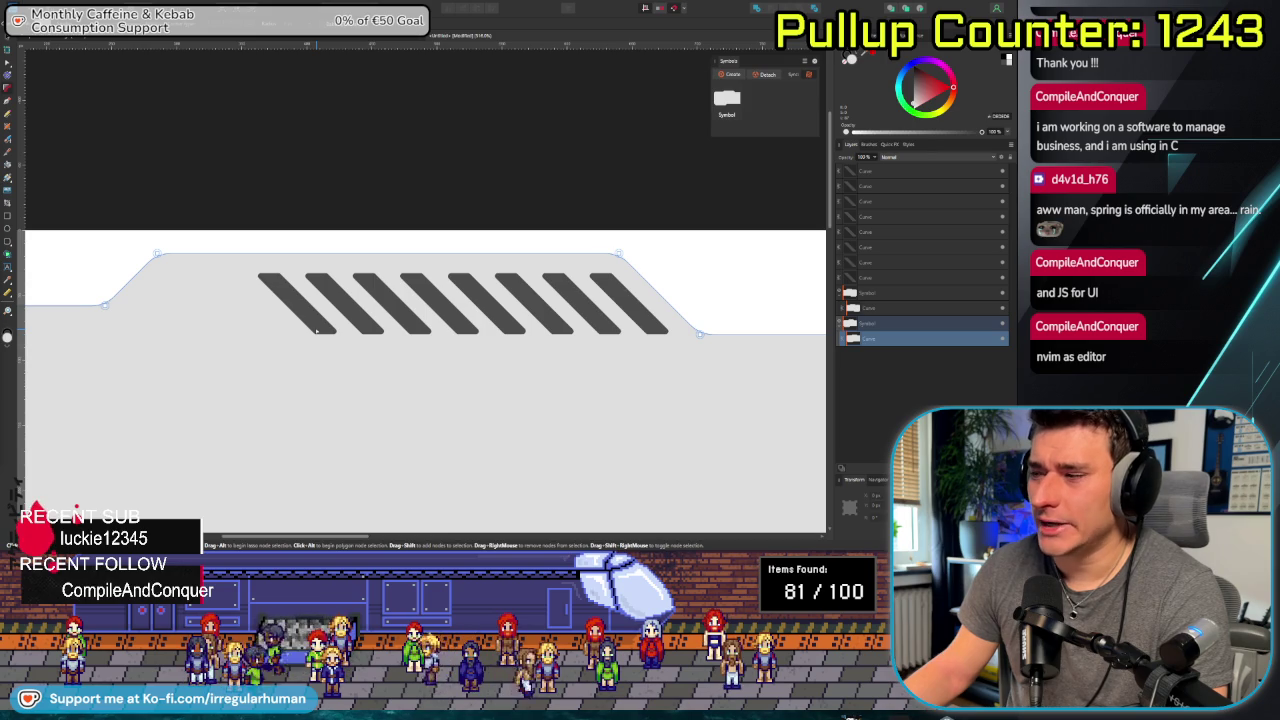
Draw a new dark grey rectangle below the row of diagonal stripes.
left_click(316, 331)
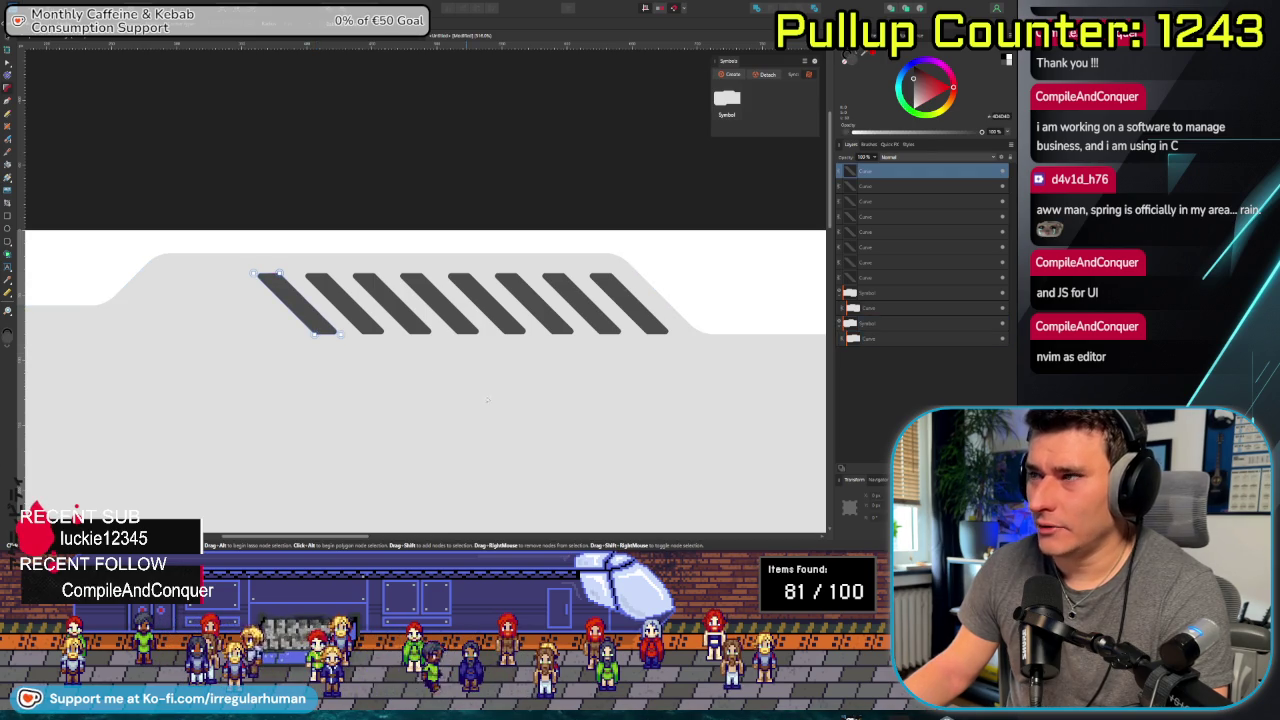
scroll(489, 403, "right", 4)
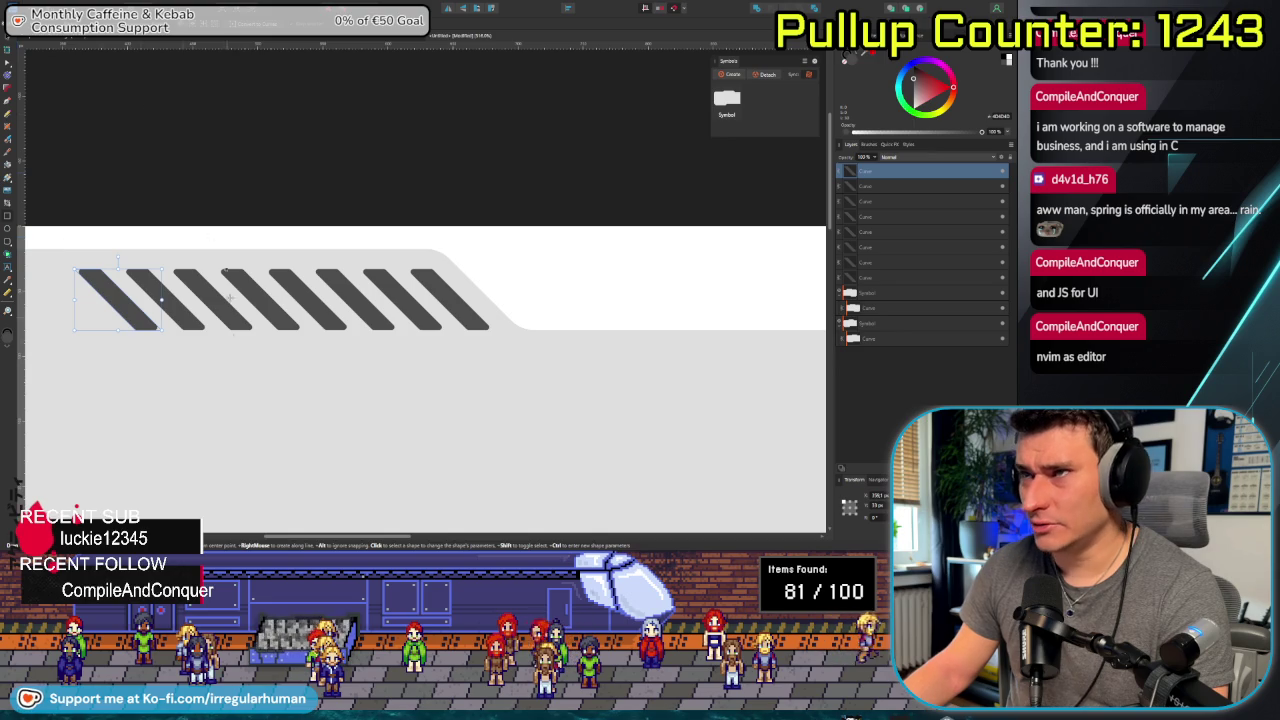
left_click_drag(232, 373, 290, 467)
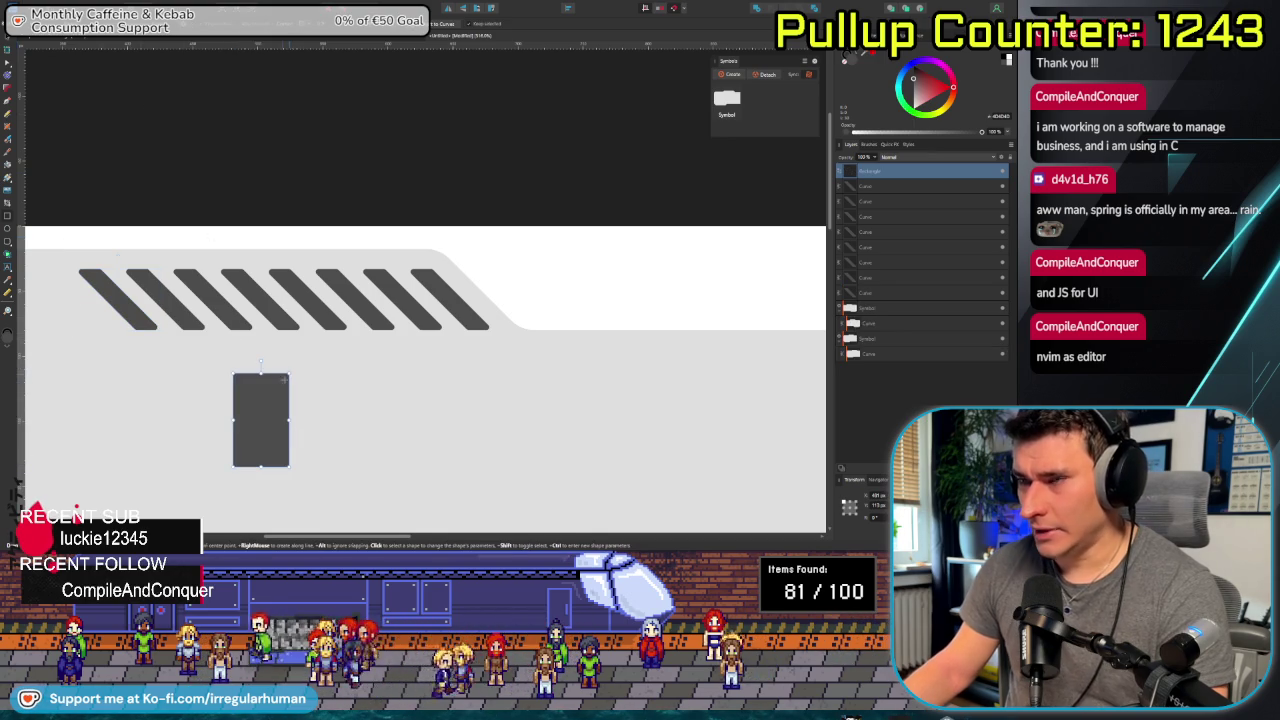
scroll(267, 410, "up", 3)
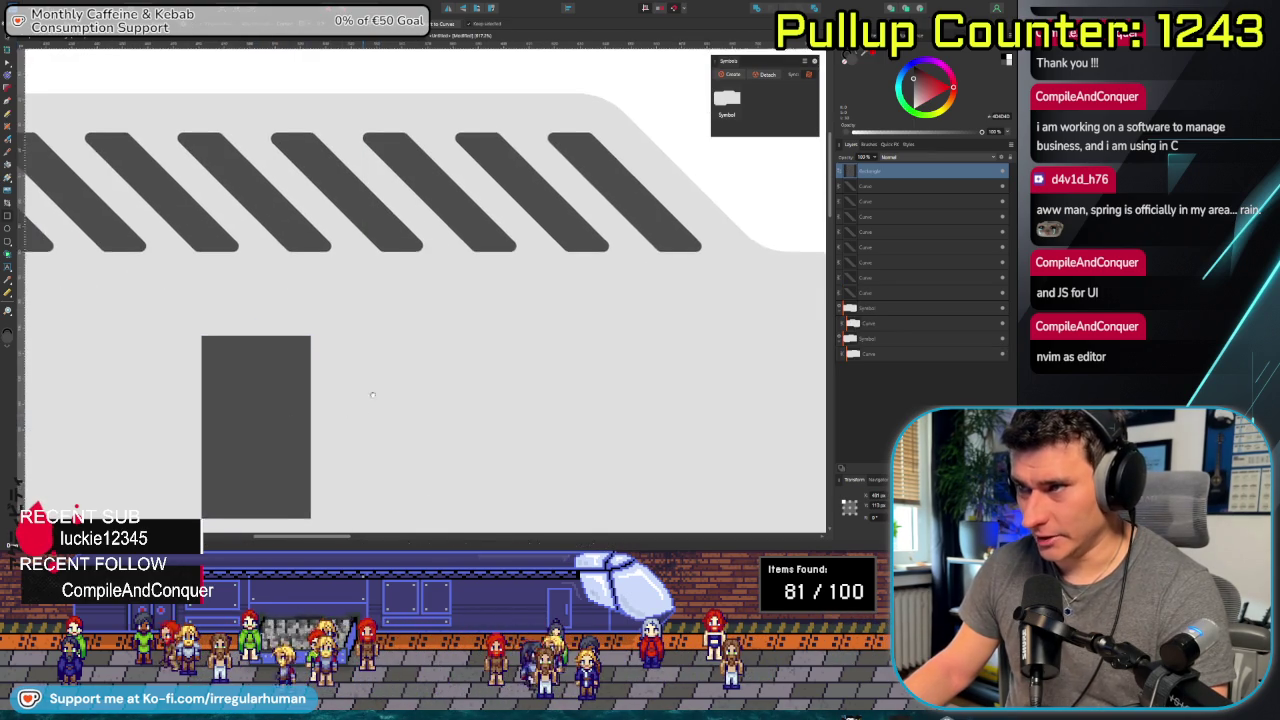
scroll(362, 418, "down", 3)
scroll(362, 418, "left", 1)
Convert the rectangle to curves, slant it into a parallelogram and round its corners.
key("ctrl+Return")
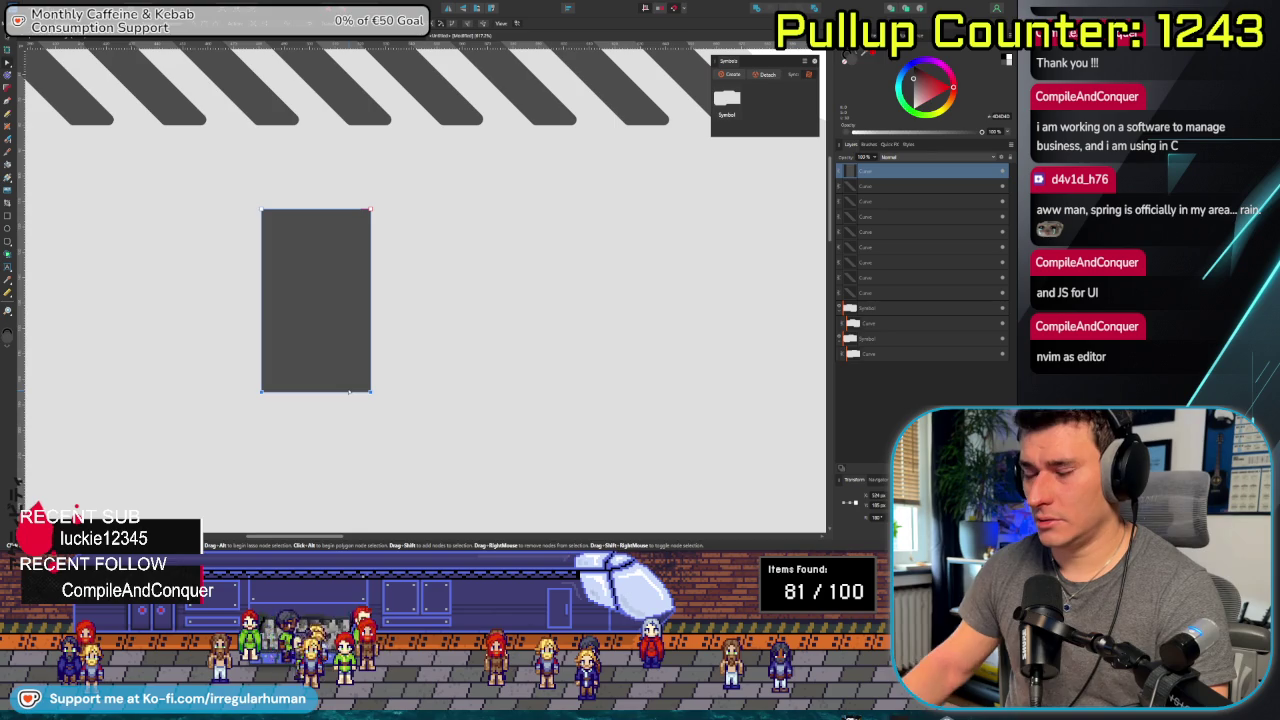
key("Right")
key("Right")
key("Right")
key("Right")
key("Right")
key("Right")
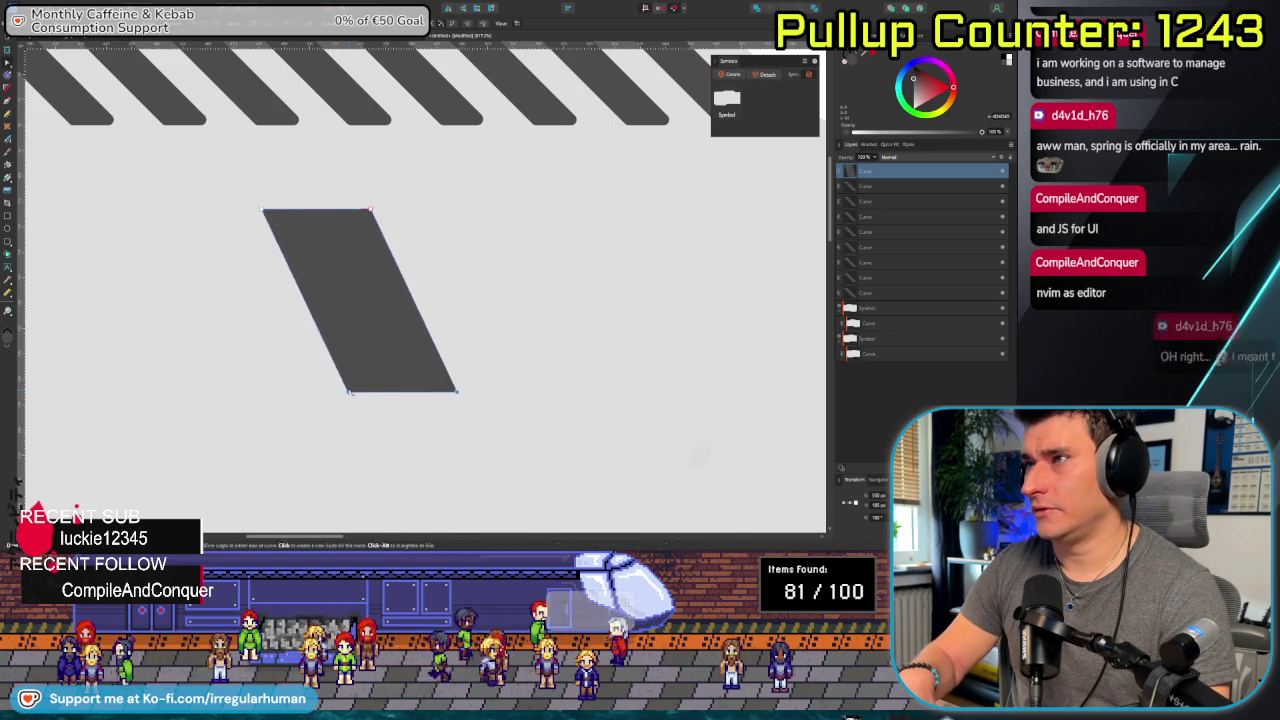
key("Right")
key("Right")
key("Right")
key("Right")
key("Right")
key("Right")
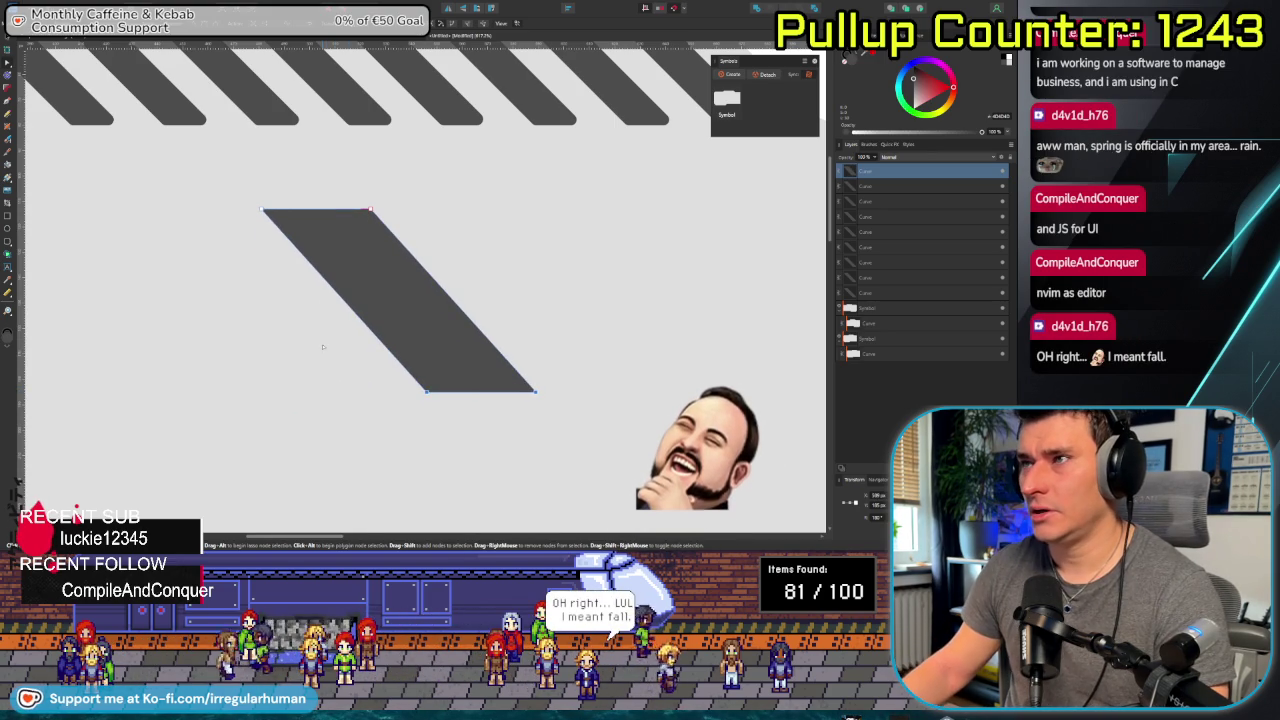
left_click_drag(231, 181, 640, 467)
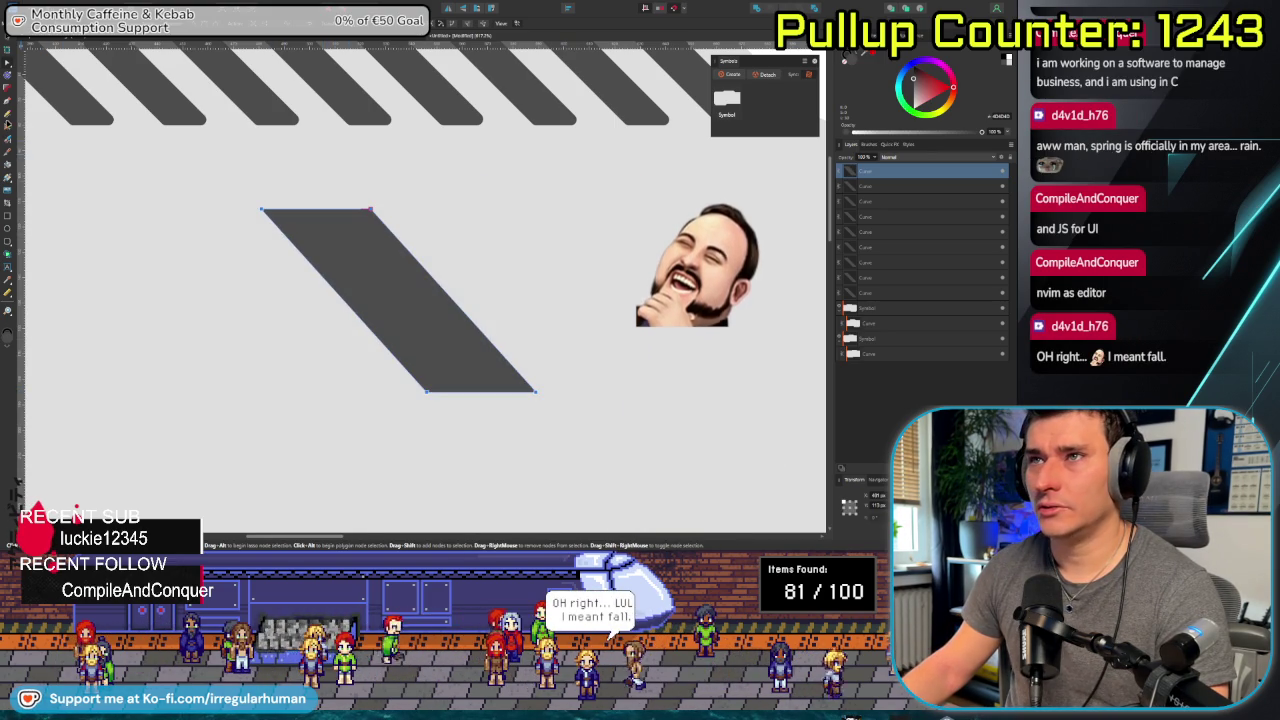
mouse_move(370, 211)
left_mouse_down()
mouse_move(360, 240)
mouse_move(340, 222)
left_mouse_up()
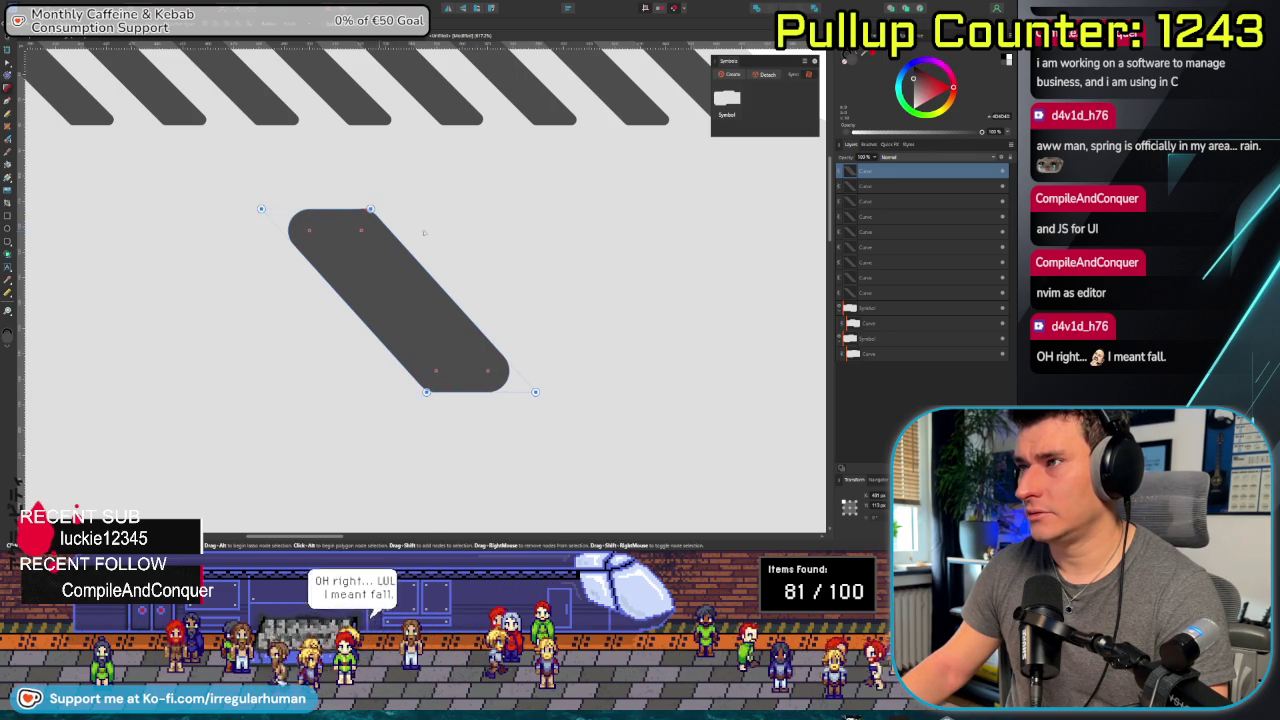
Reduce the slanted bar's corner rounding, then remove the extra bar.
key("a")
scroll(417, 351, "down", 3)
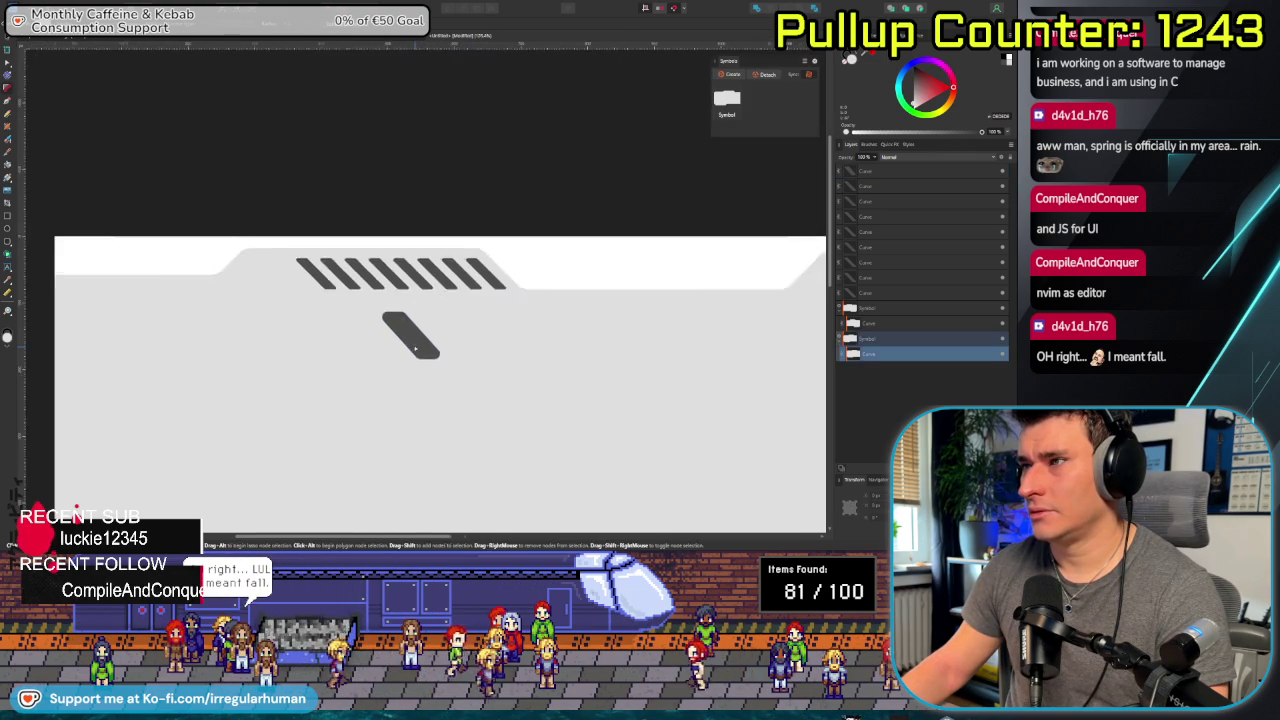
scroll(418, 353, "up", 2)
scroll(418, 352, "down", 3)
scroll(416, 396, "down", 2)
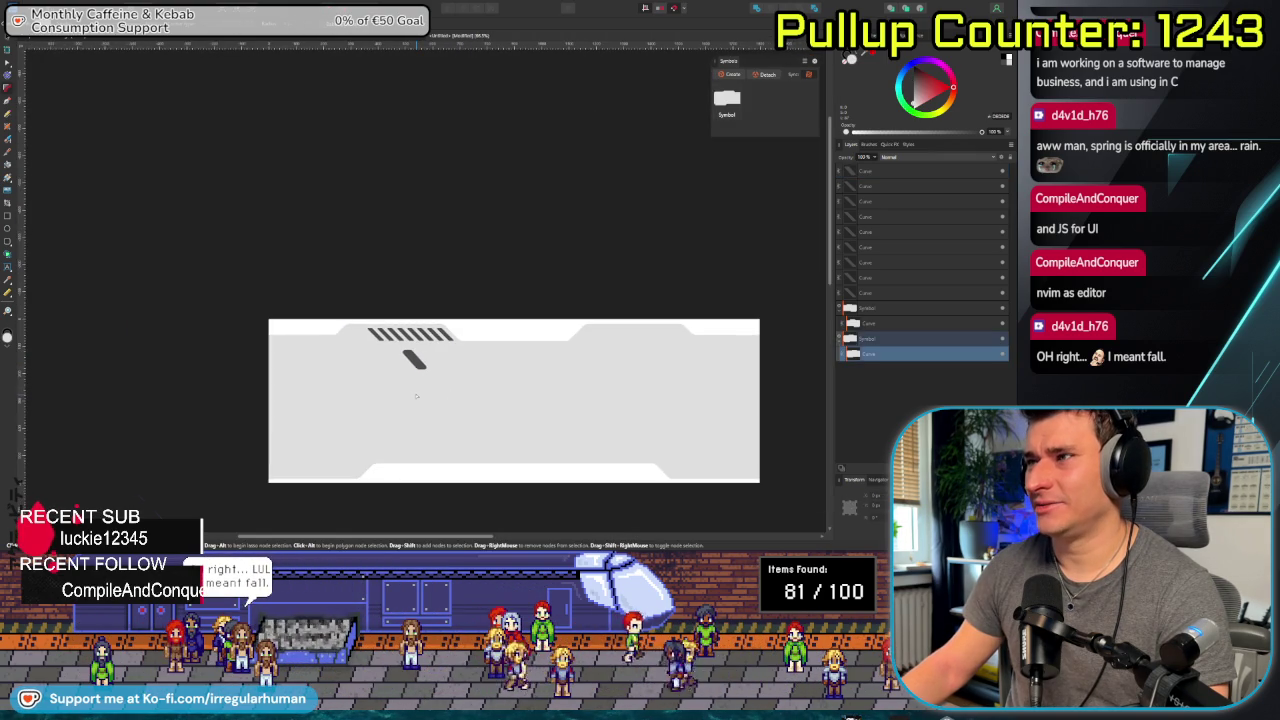
scroll(427, 398, "up", 3)
scroll(427, 398, "up", 2)
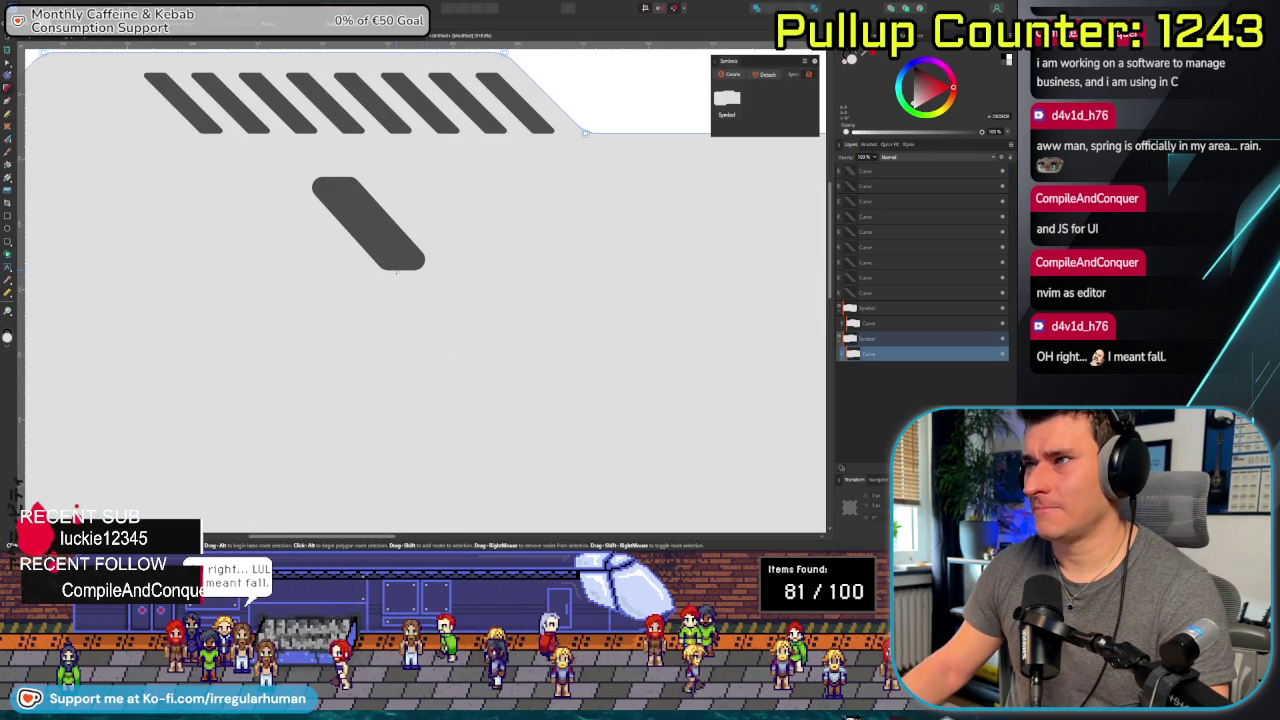
left_click(397, 269)
key("ctrl+z")
key("ctrl+z")
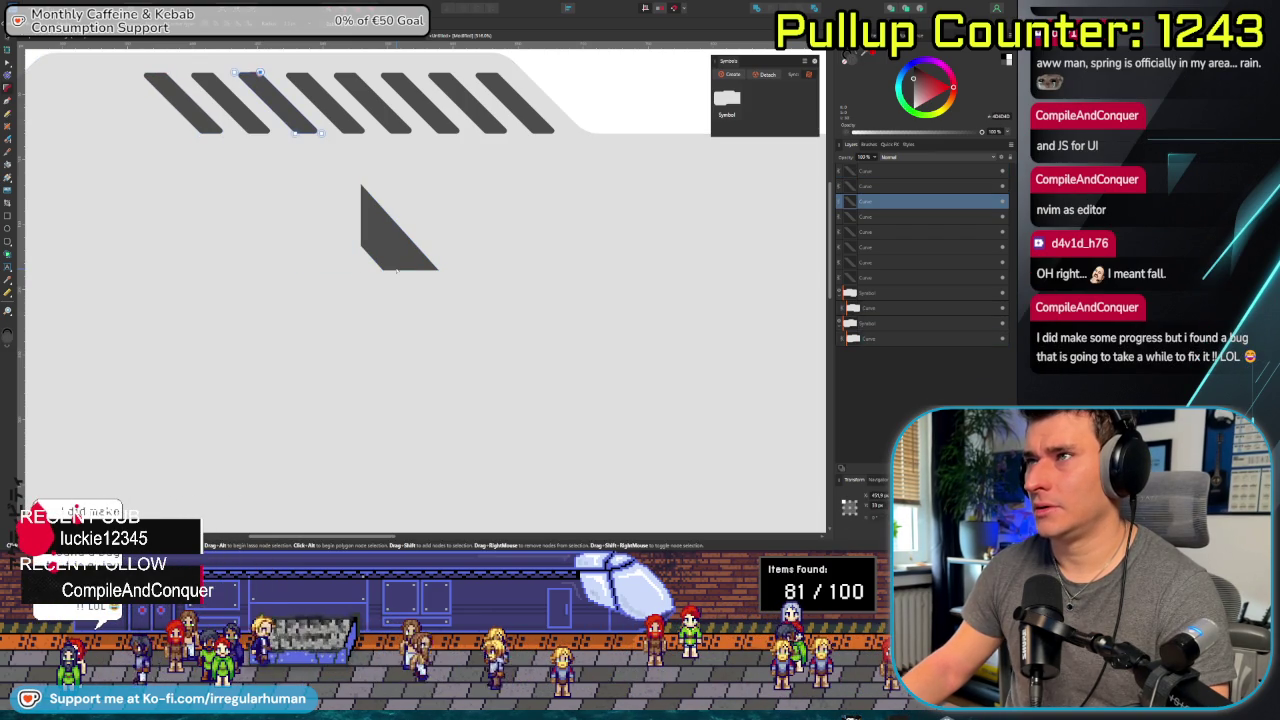
Select all the top diagonal stripes together and pick a stripe corner point.
left_click(382, 249)
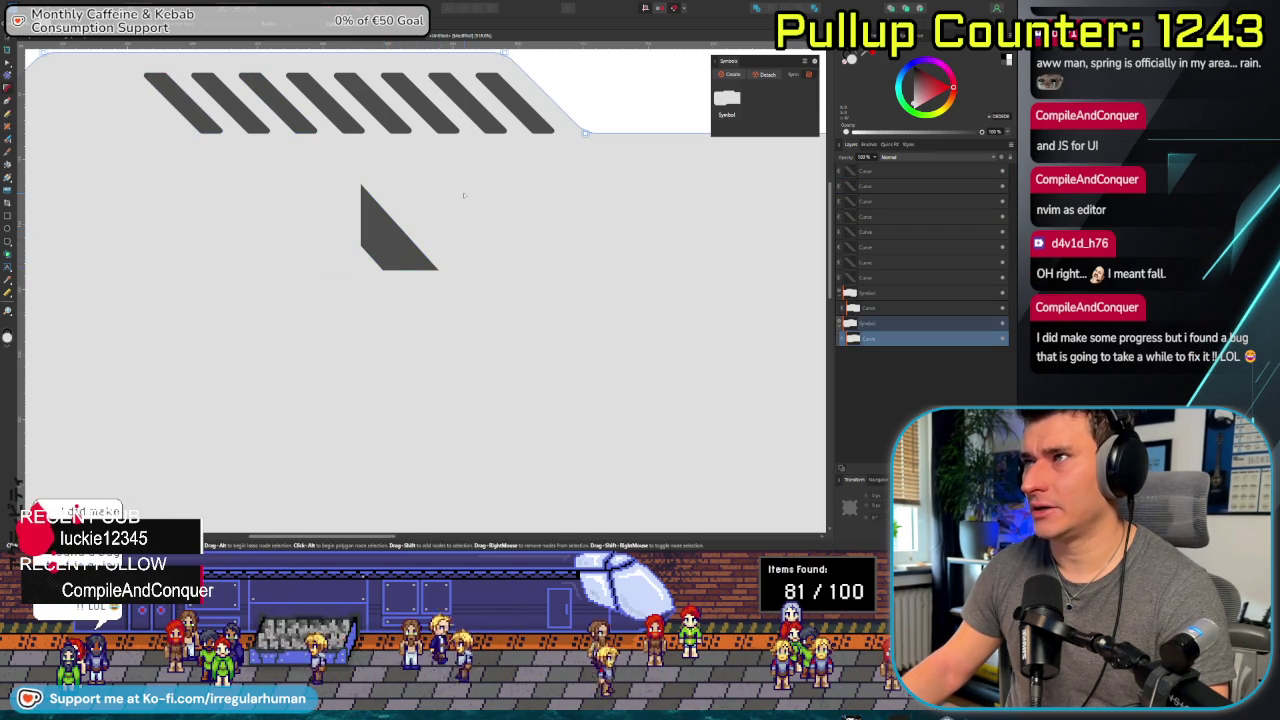
key("ctrl+z")
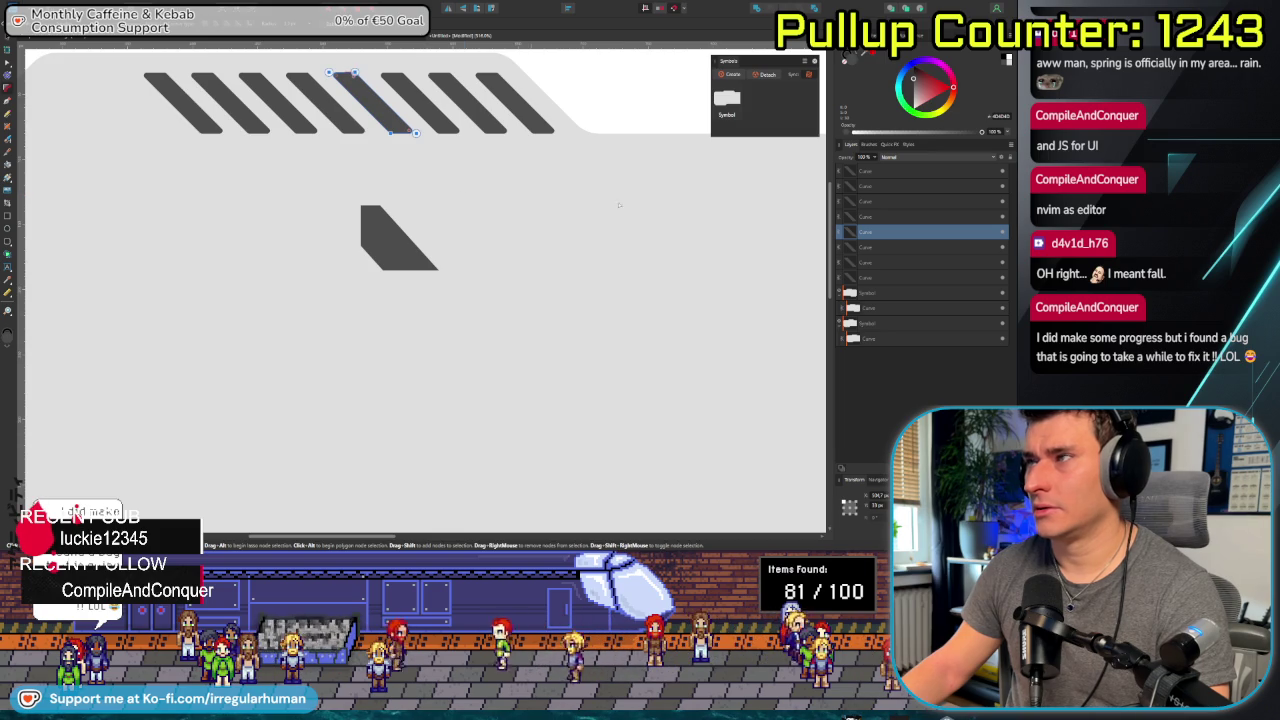
key("ctrl+z")
left_click(893, 174, "shift")
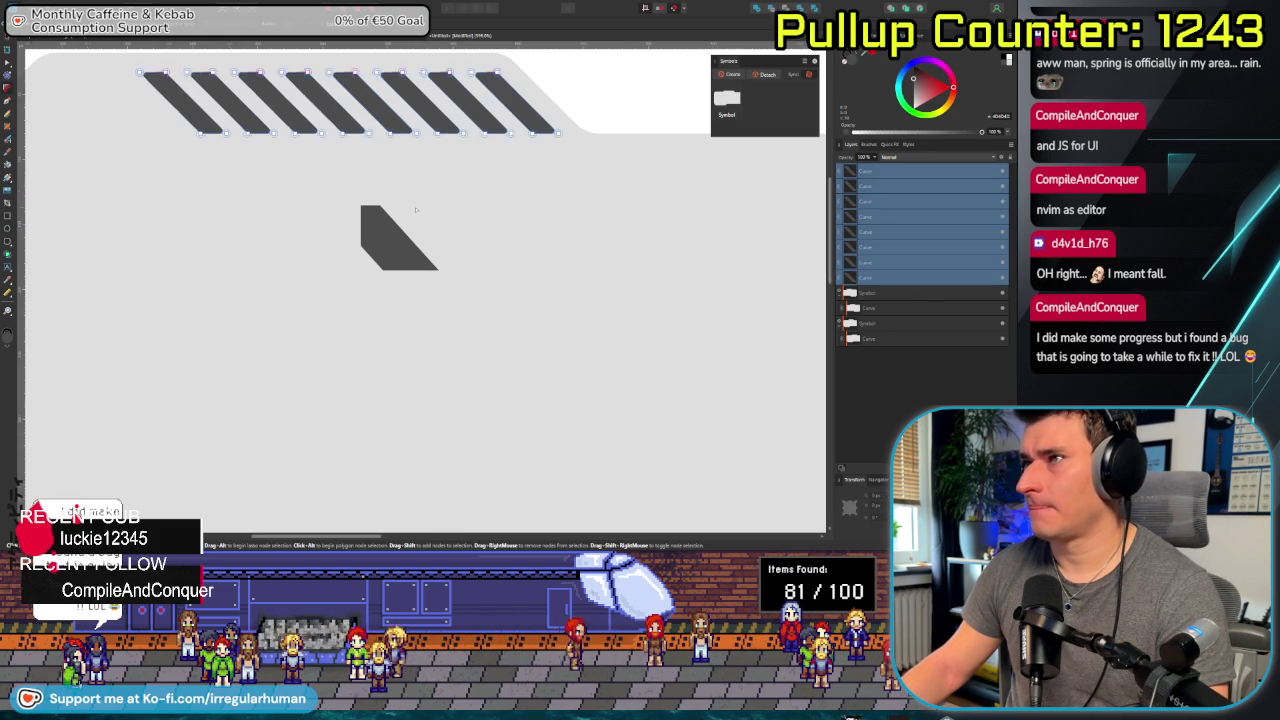
scroll(428, 264, "up", 5)
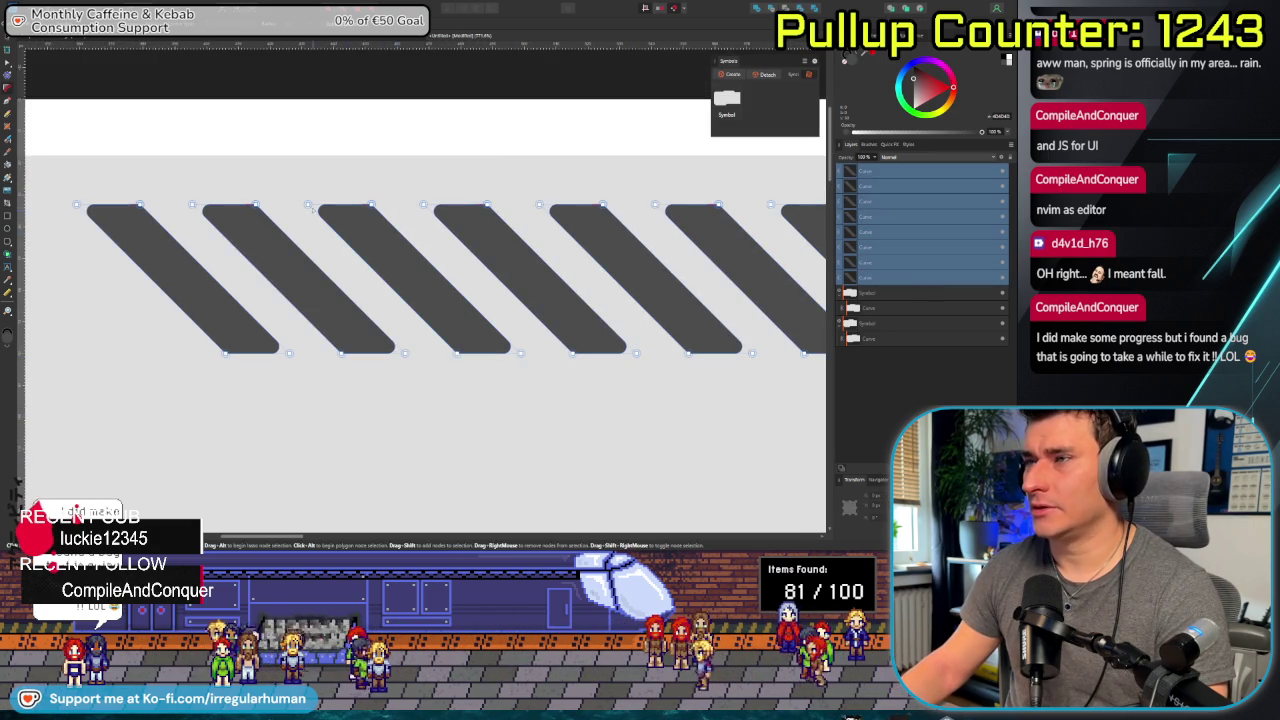
left_click(309, 206)
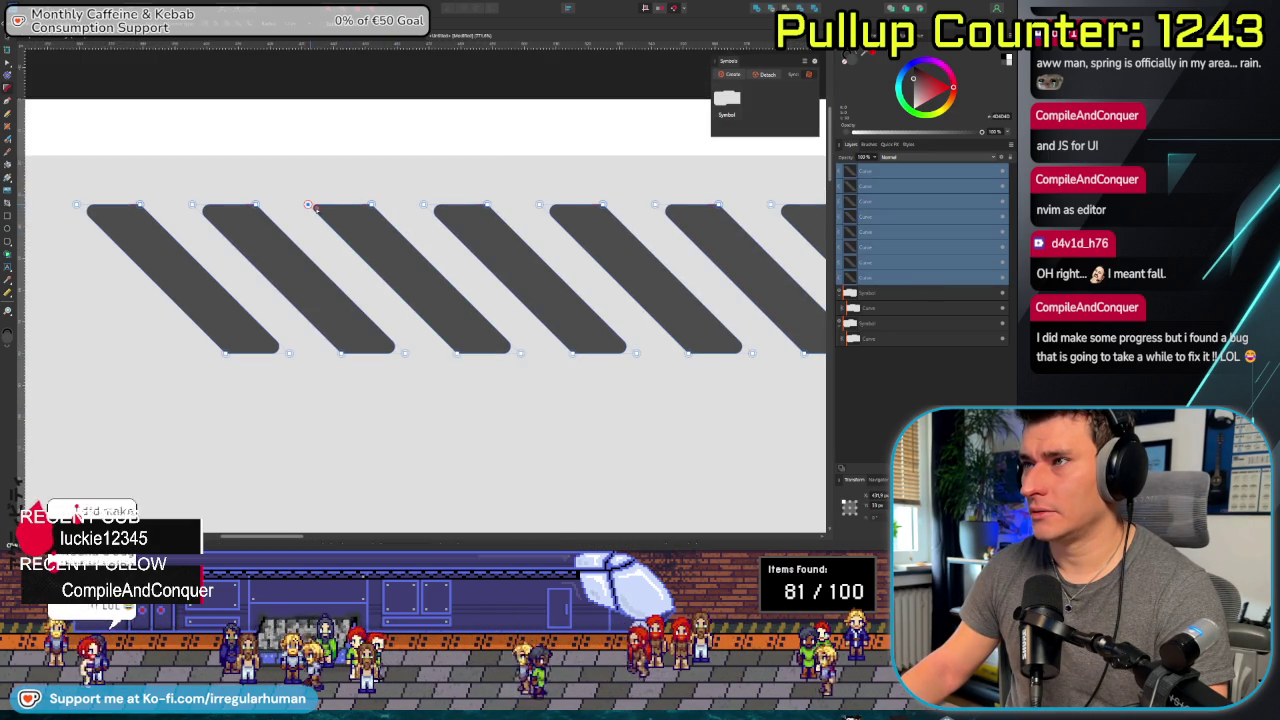
Select all stripe nodes and drag the corner handle to round every top stripe equally.
key("ctrl+a")
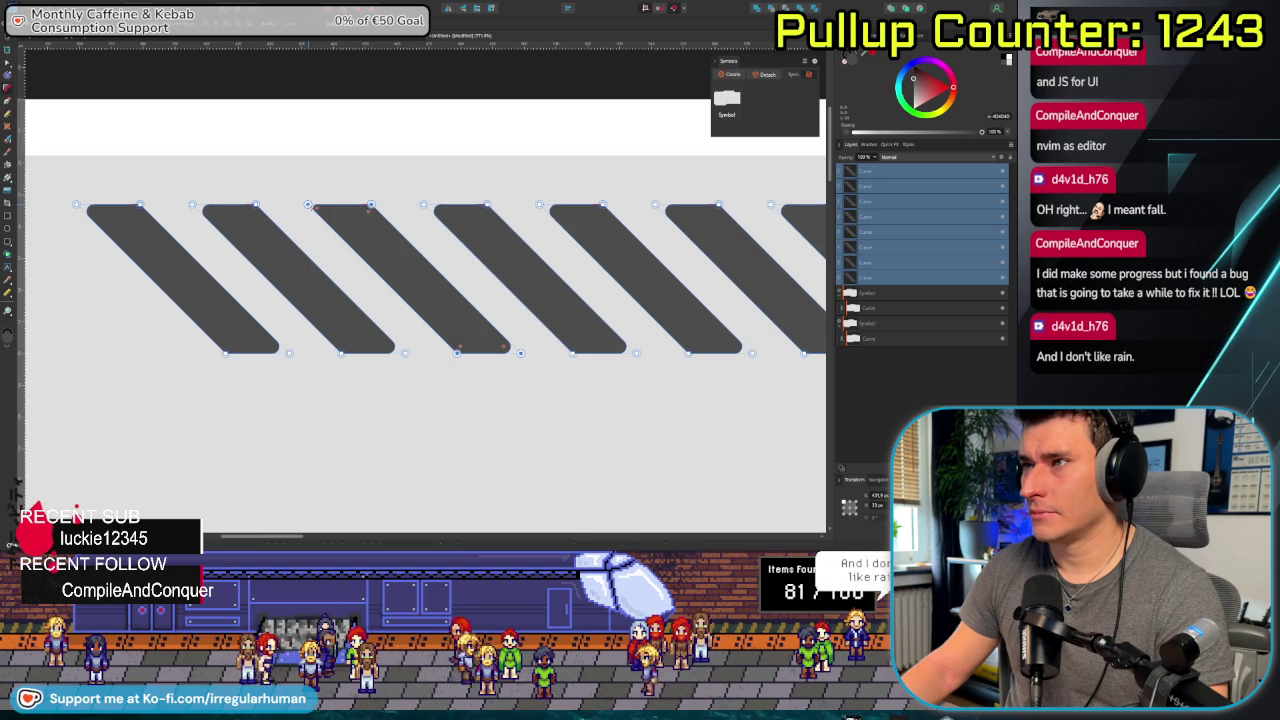
left_click_drag(314, 207, 318, 210)
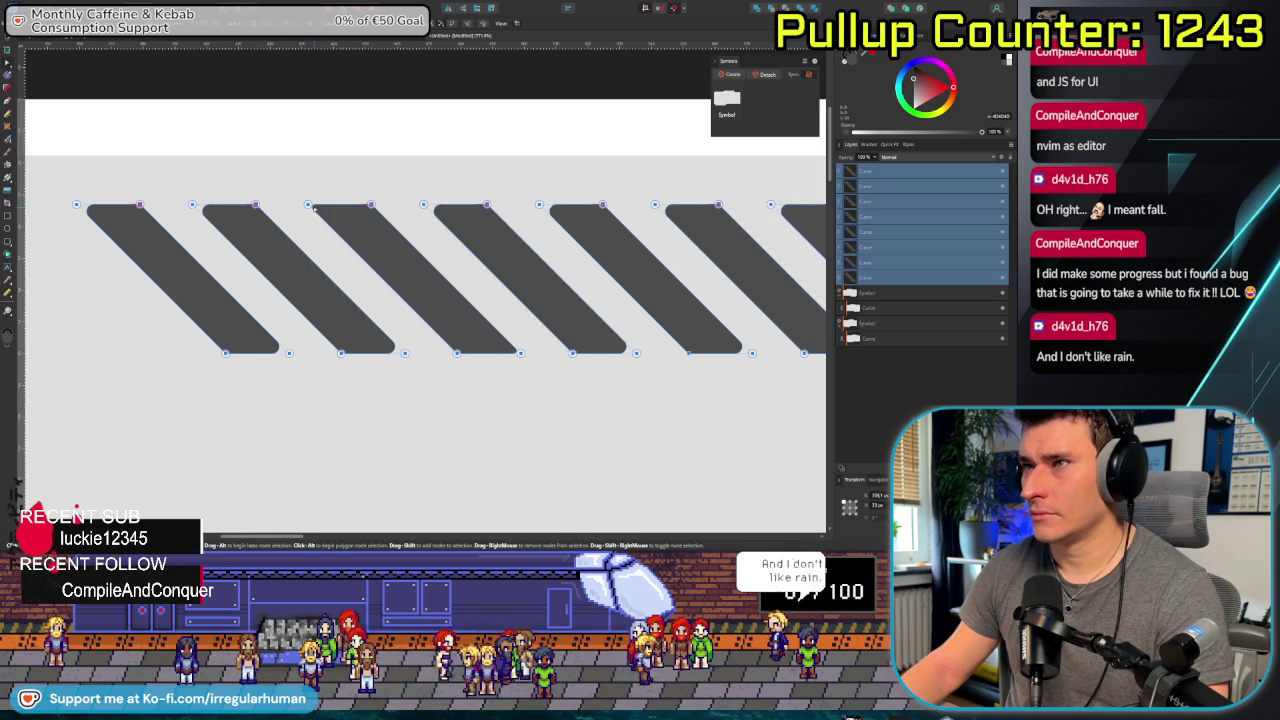
key("ctrl+z")
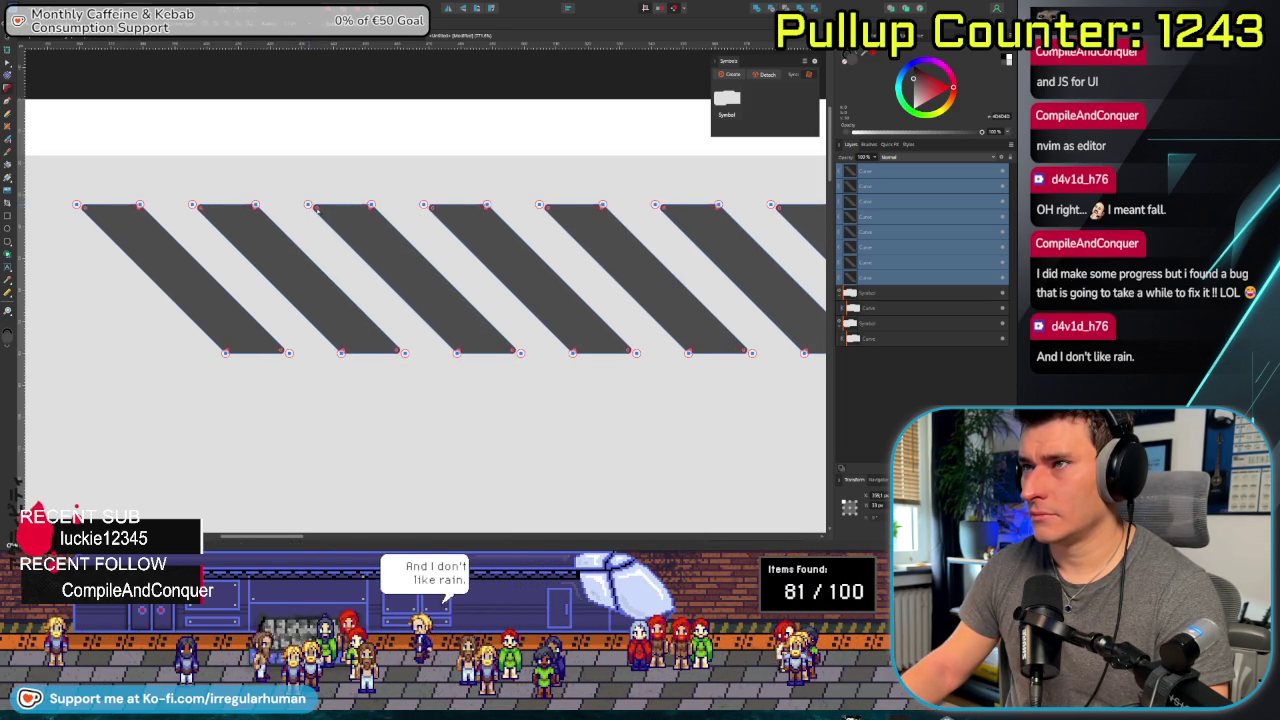
mouse_move(322, 212)
left_mouse_down()
mouse_move(368, 250)
mouse_move(314, 224)
mouse_move(327, 233)
left_mouse_up()
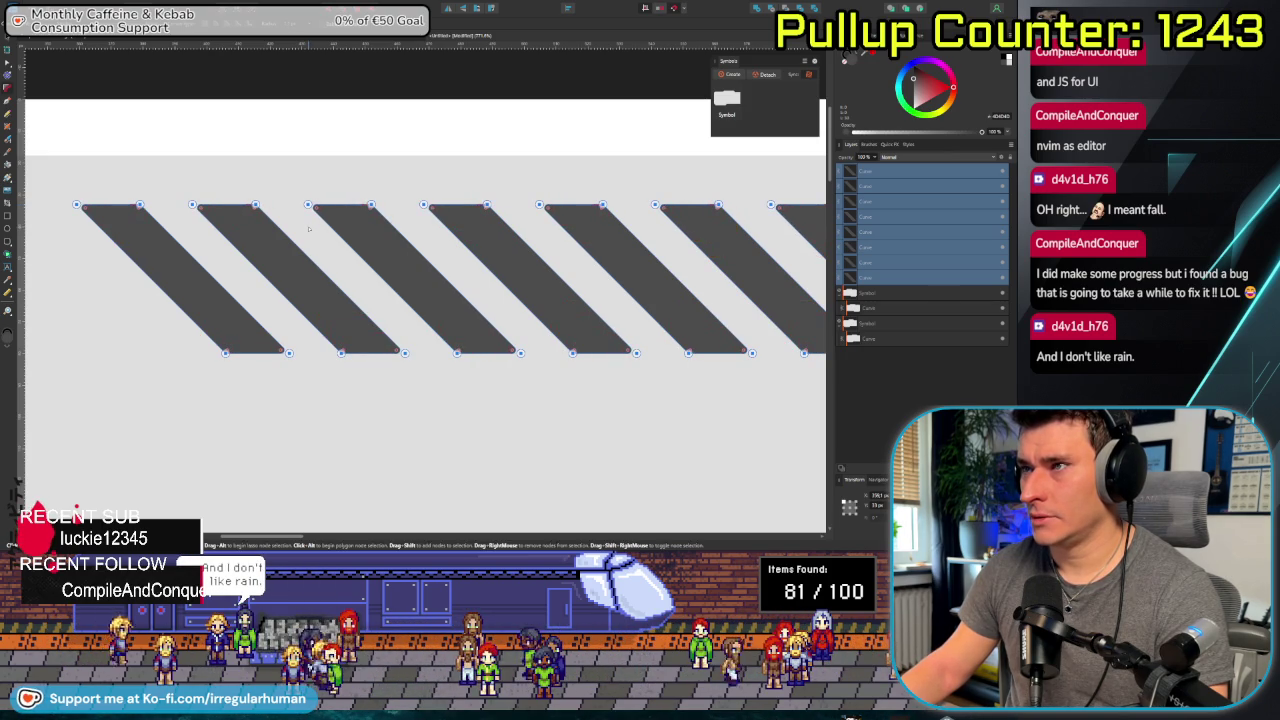
left_click(435, 404)
scroll(433, 409, "down", 2)
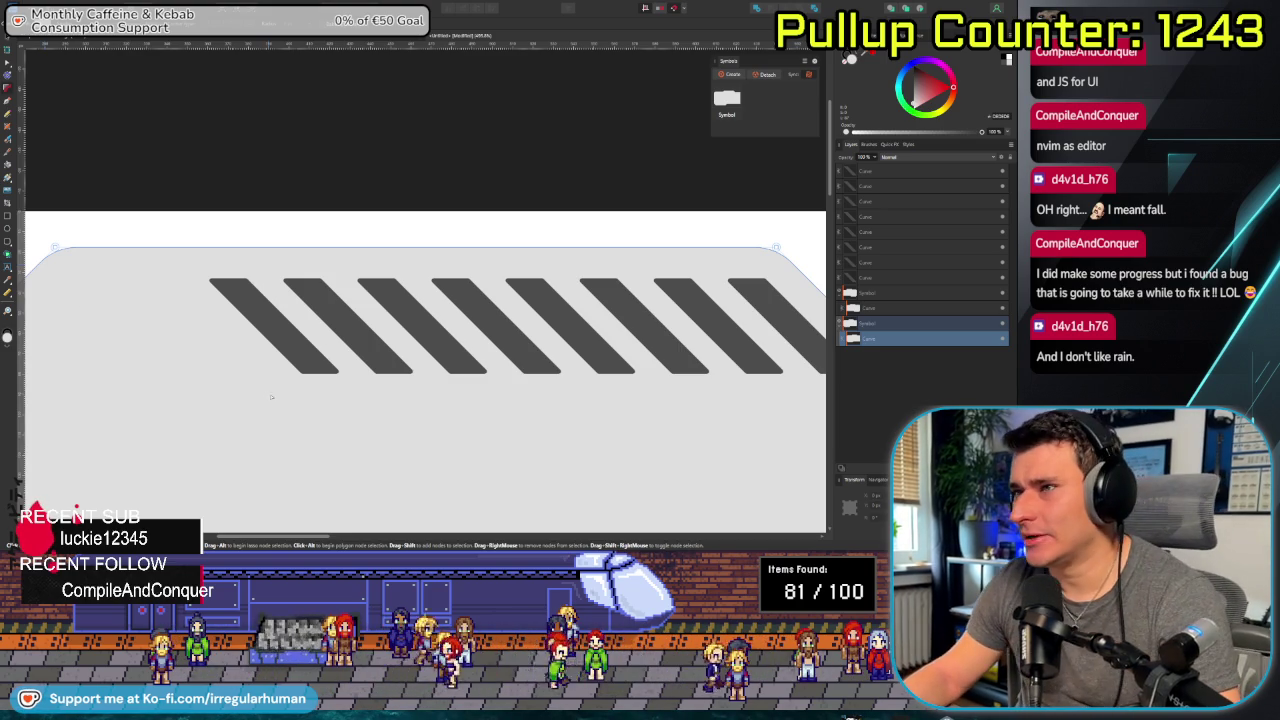
Select the row of top stripes, then clear the selection.
scroll(585, 405, "down", 2)
scroll(585, 405, "down", 3)
scroll(585, 405, "down", 2)
scroll(377, 308, "down", 2)
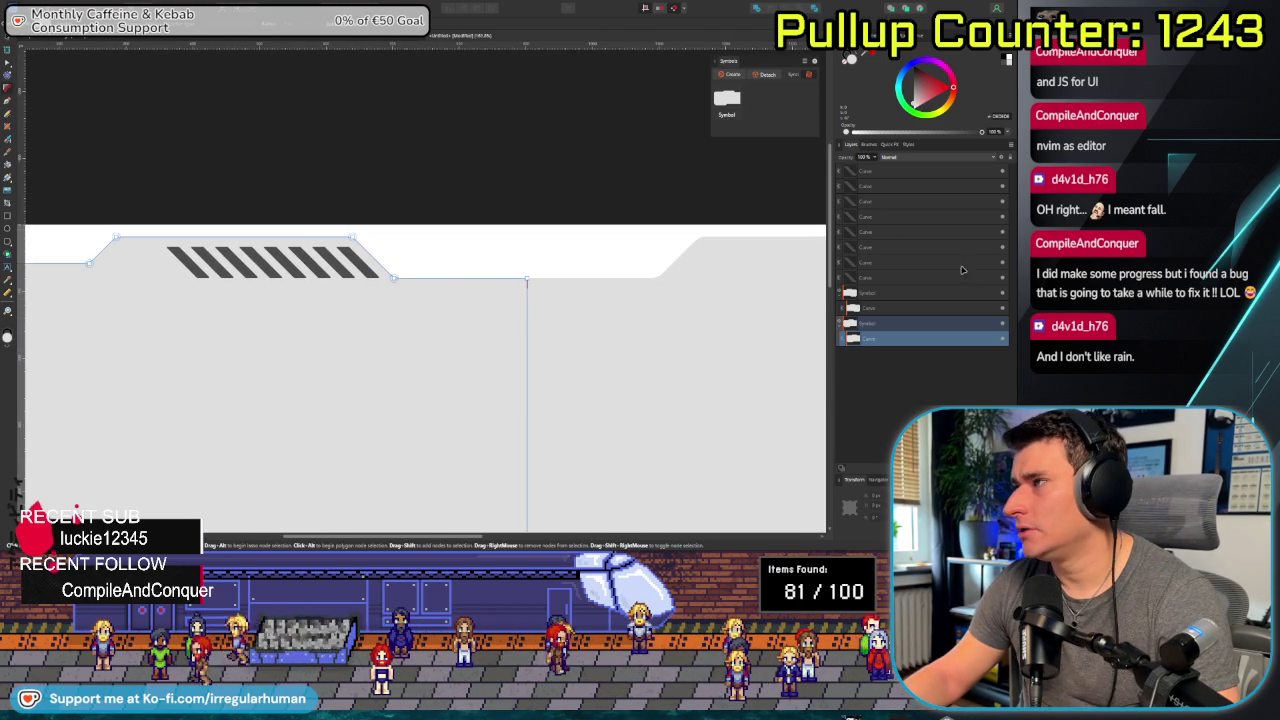
left_click(923, 278)
left_click(887, 170, "shift")
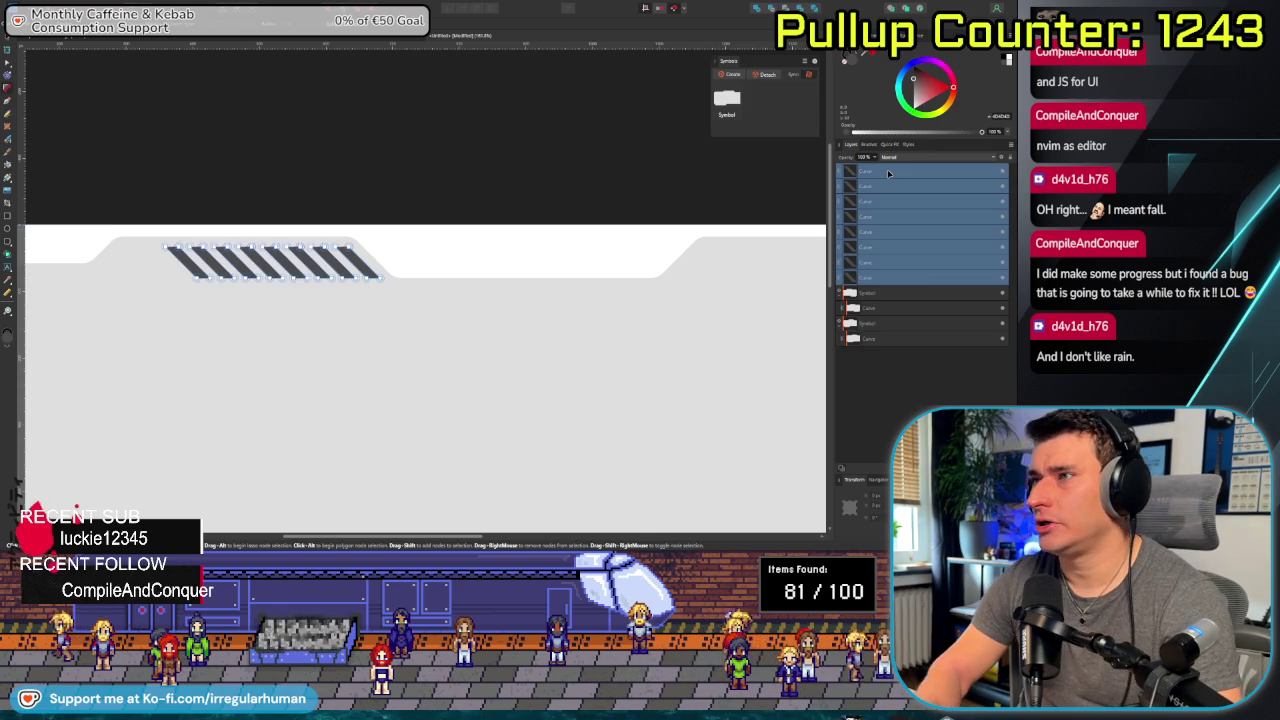
key("ctrl+d")
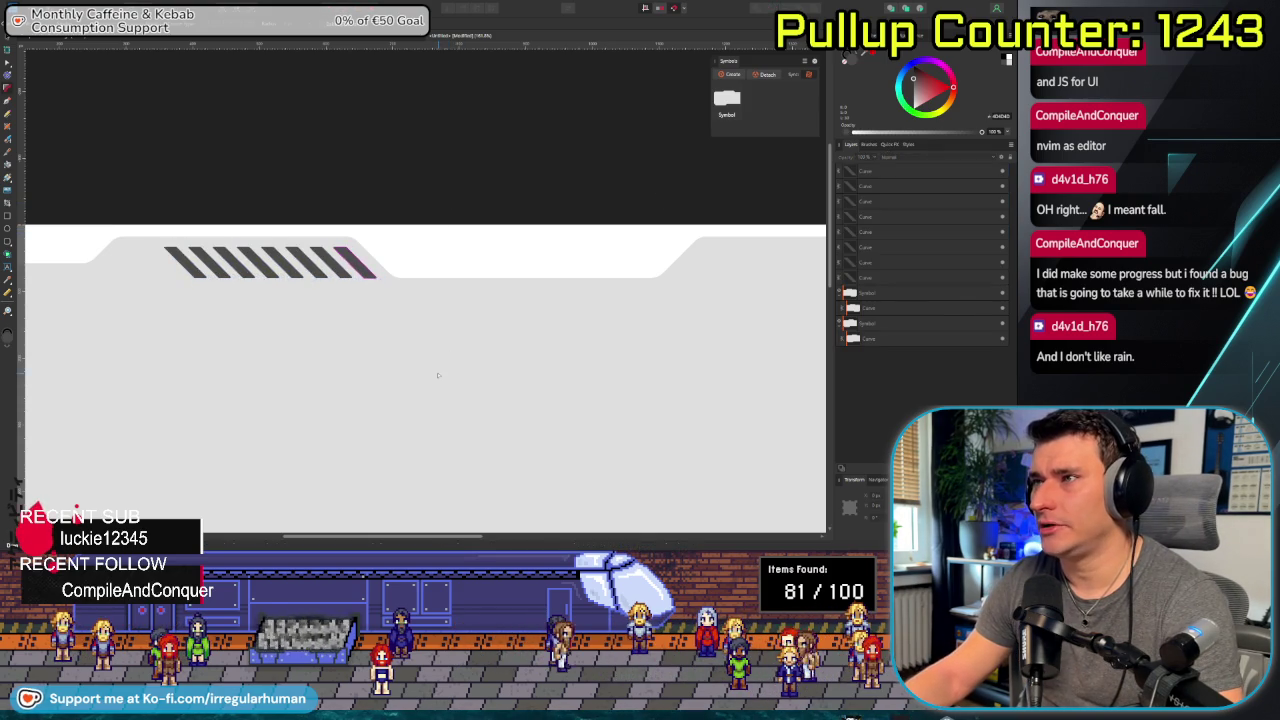
Duplicate the top stripe row in place and move the copy into the bottom-right corner.
scroll(437, 375, "down", 3)
scroll(438, 386, "up", 2)
scroll(436, 382, "down", 1)
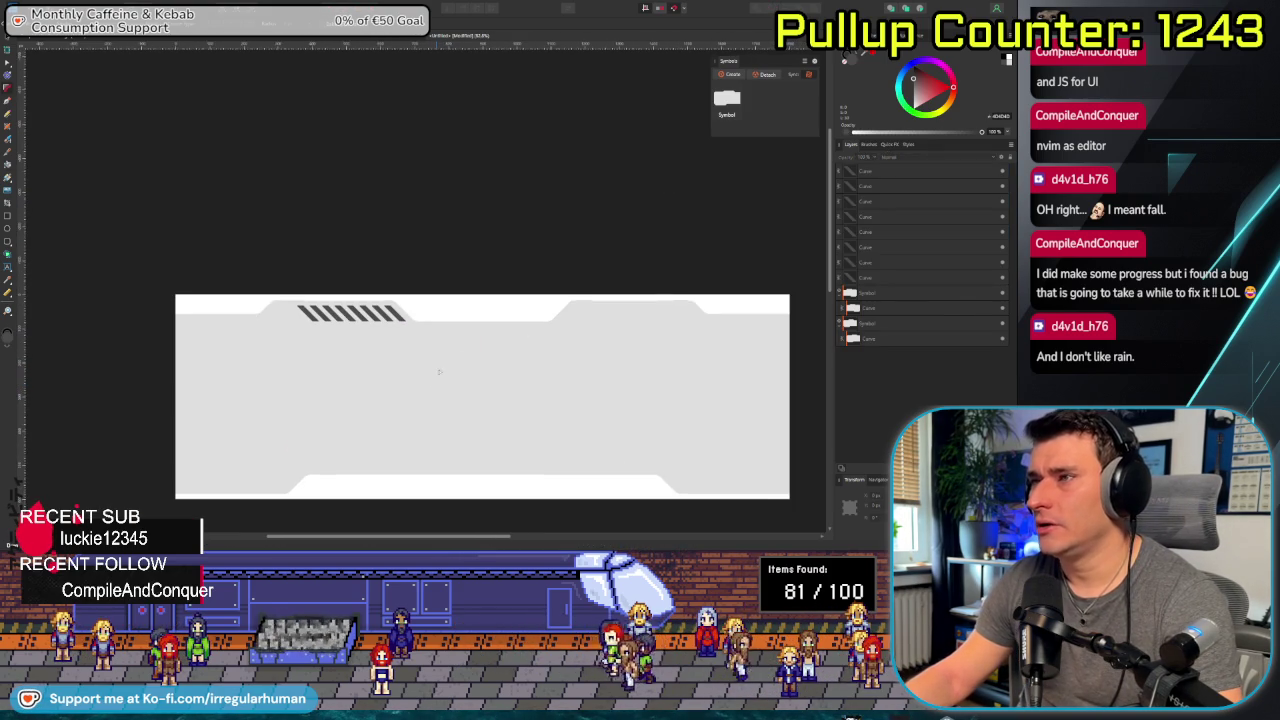
left_click(900, 270)
left_click(900, 172, "shift")
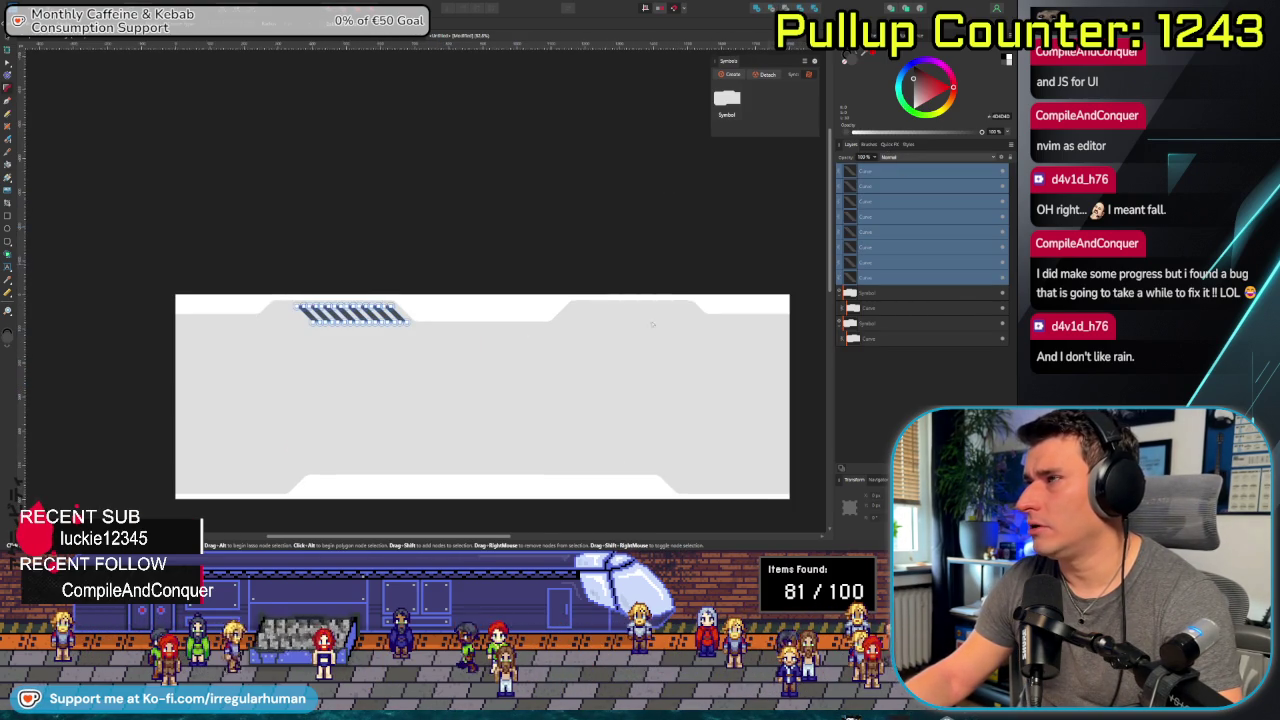
key("ctrl+j")
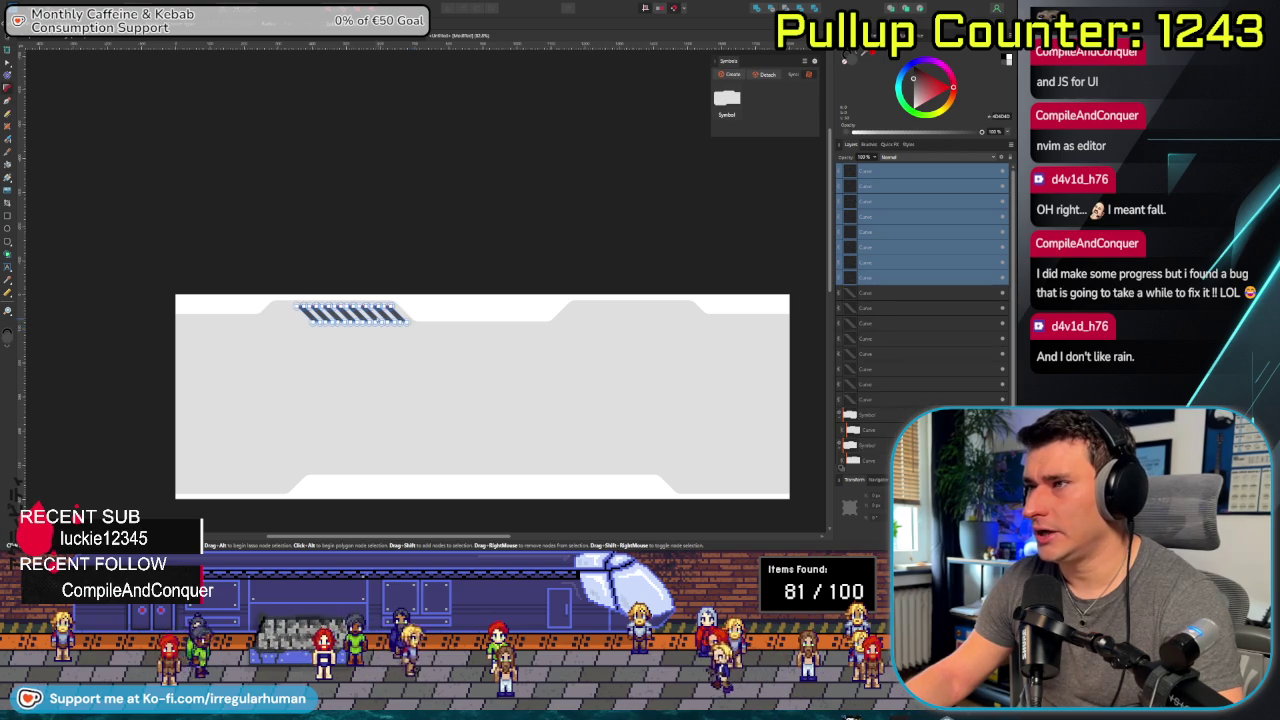
left_click_drag(373, 316, 744, 484)
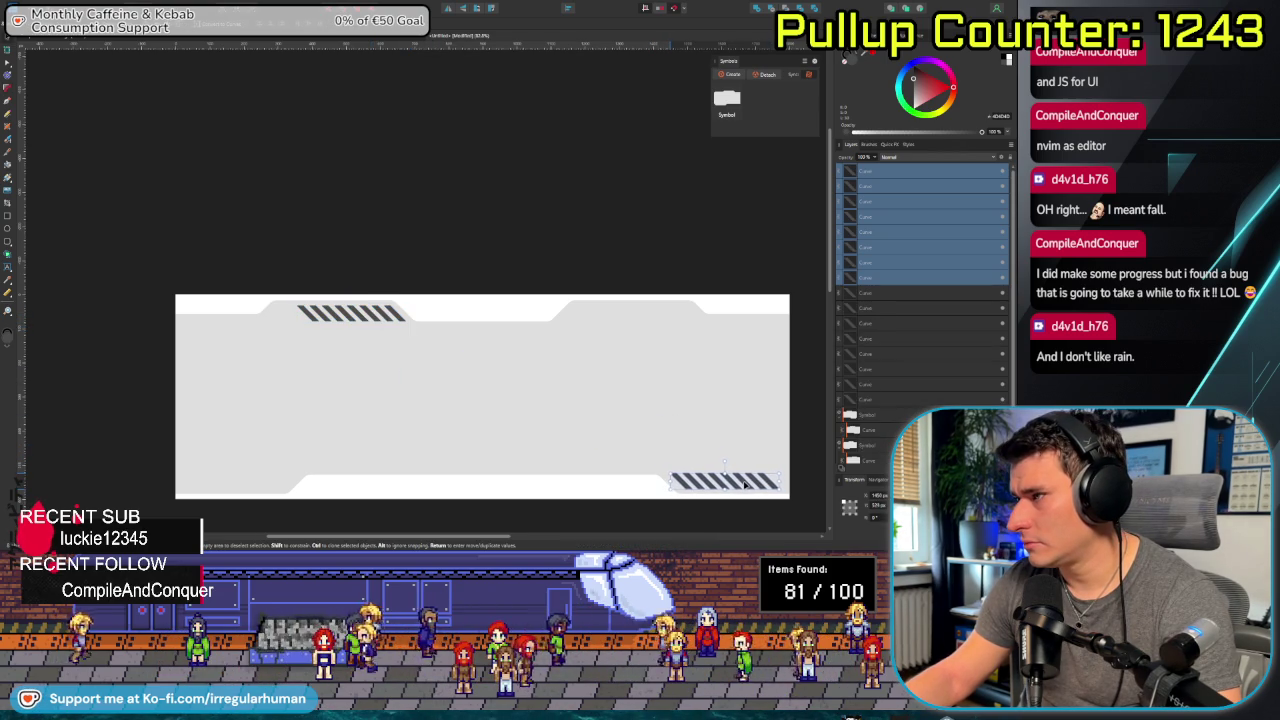
left_click_drag(744, 484, 716, 485)
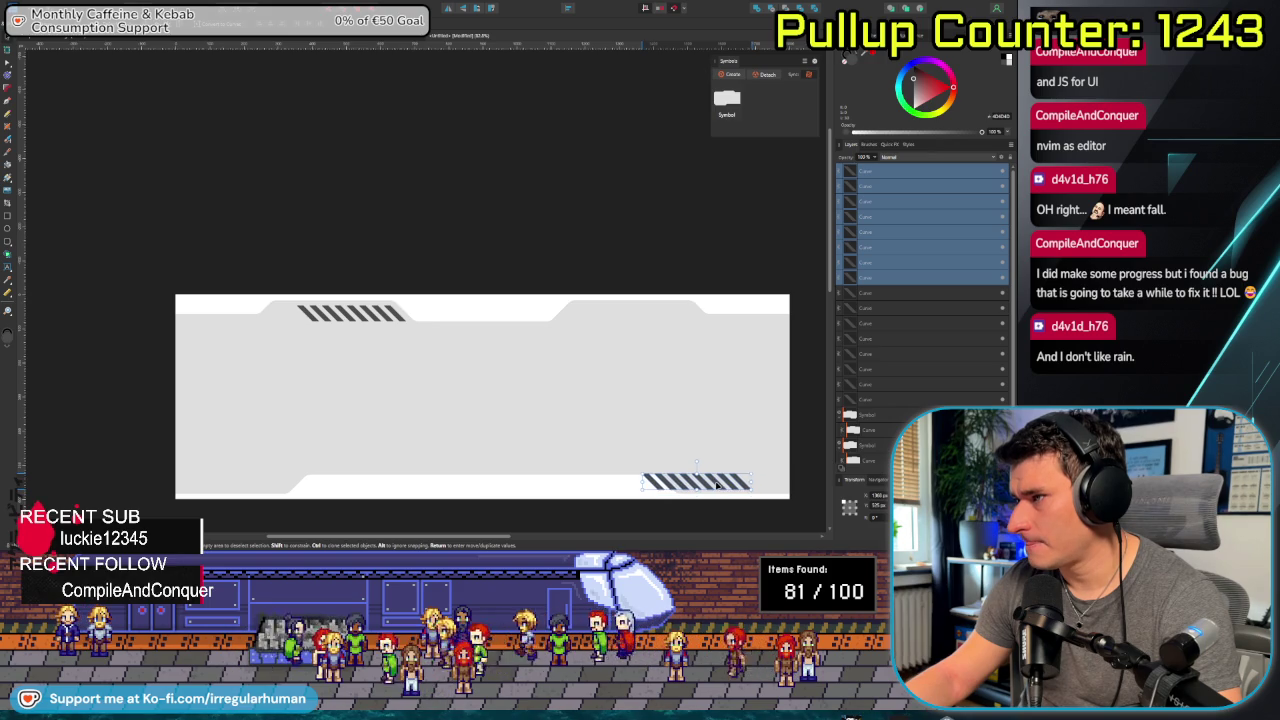
Nudge the bottom-right stripe group right so it sits snugly in its corner.
scroll(700, 478, "up", 3)
scroll(589, 457, "up", 2)
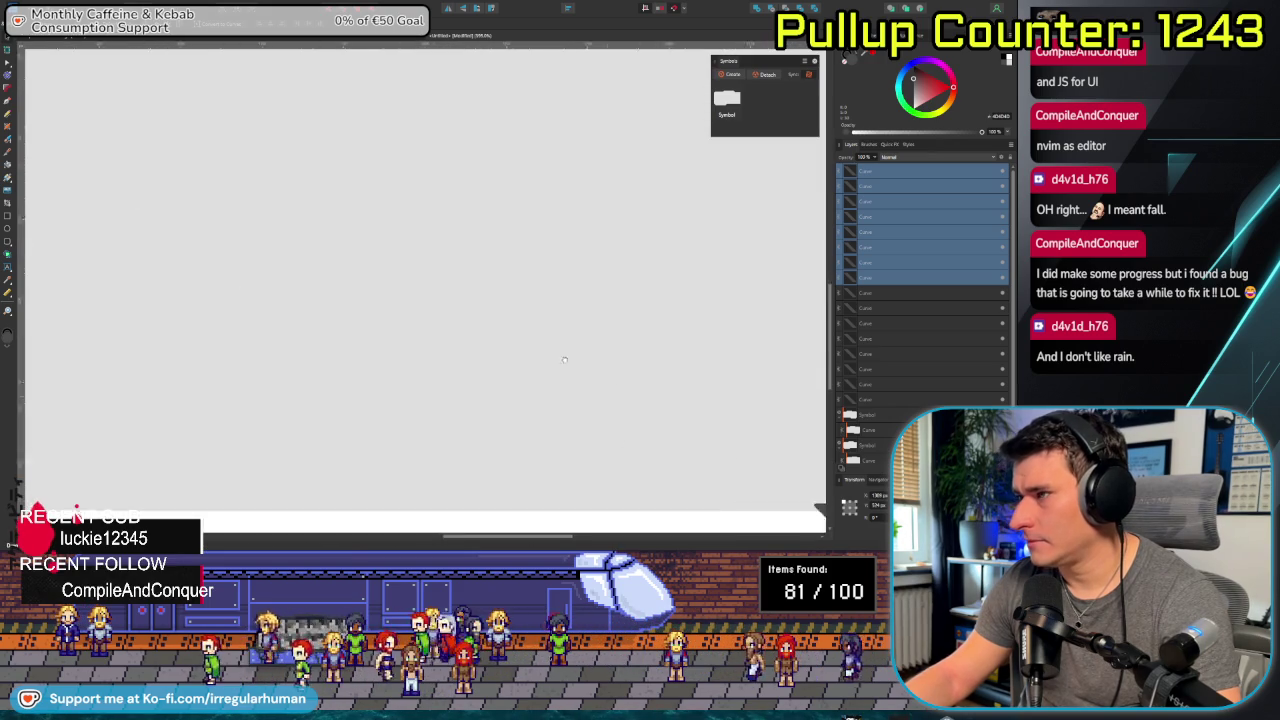
scroll(540, 380, "up", 2)
scroll(489, 303, "up", 2)
left_click_drag(427, 299, 130, 212)
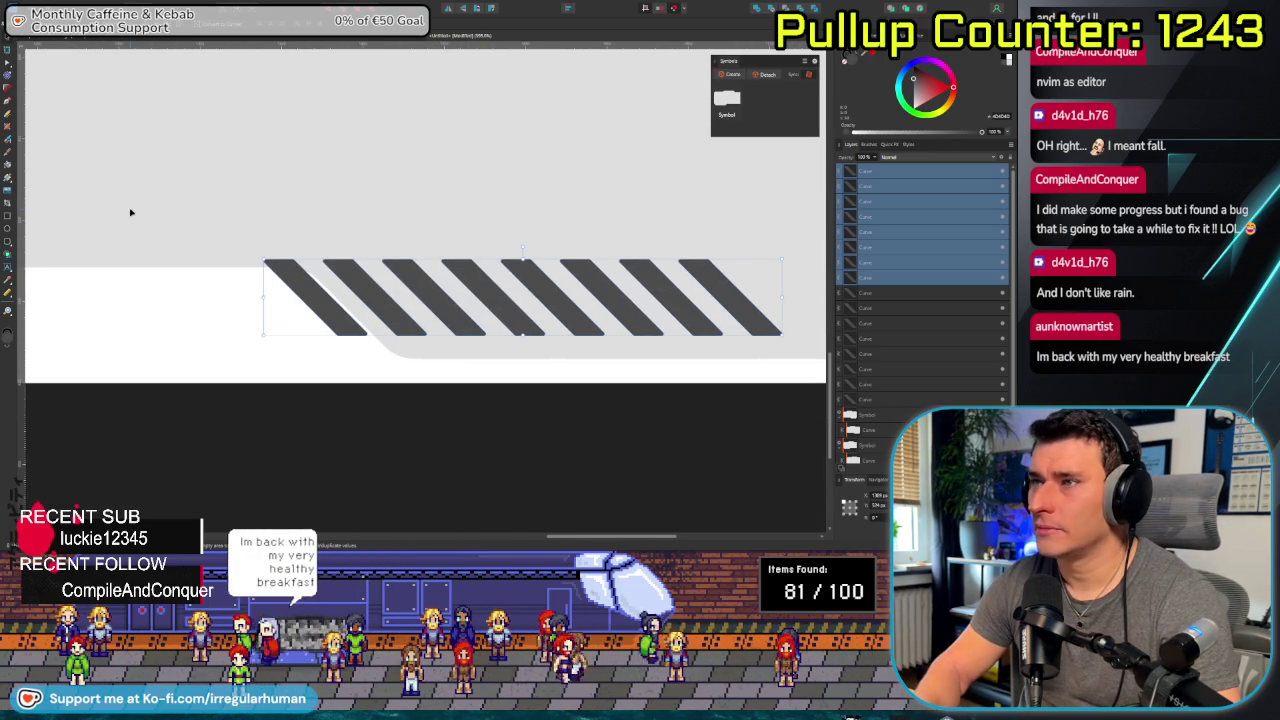
key("v")
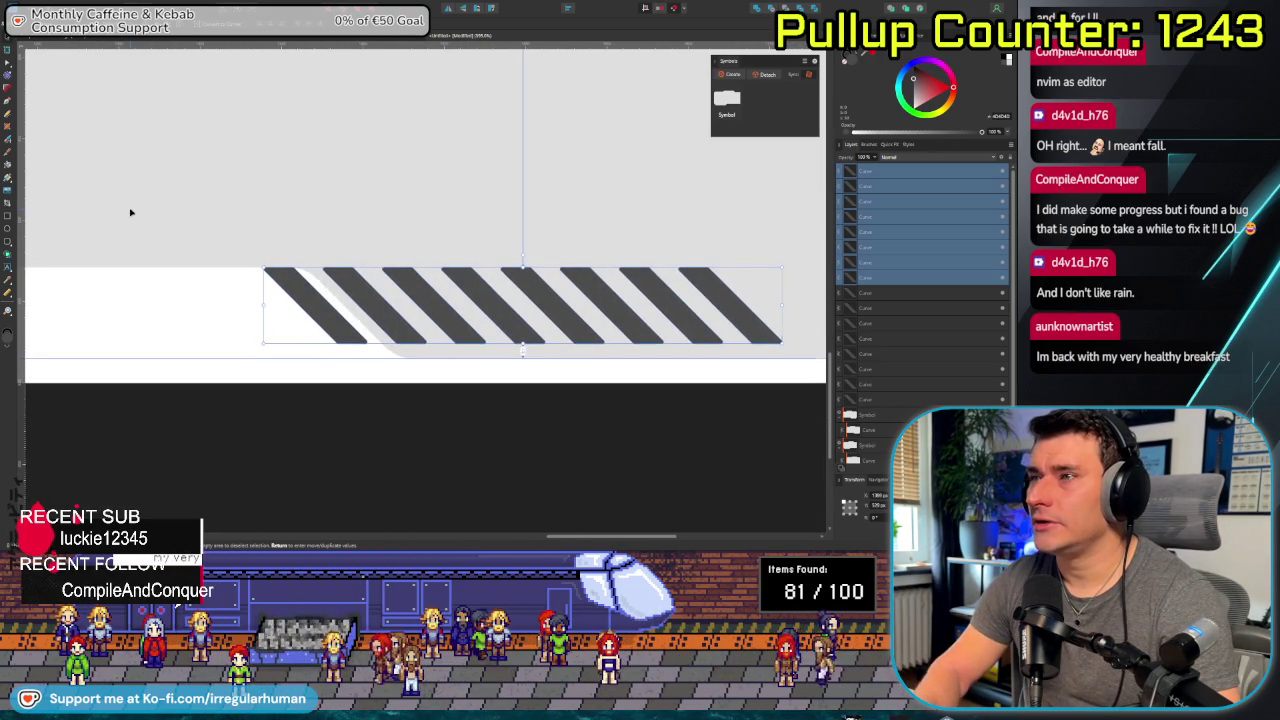
key("Right")
key("Right")
key("Right")
key("Right")
key("Right")
key("Right")
key("Right")
key("Right")
key("Right")
key("Right")
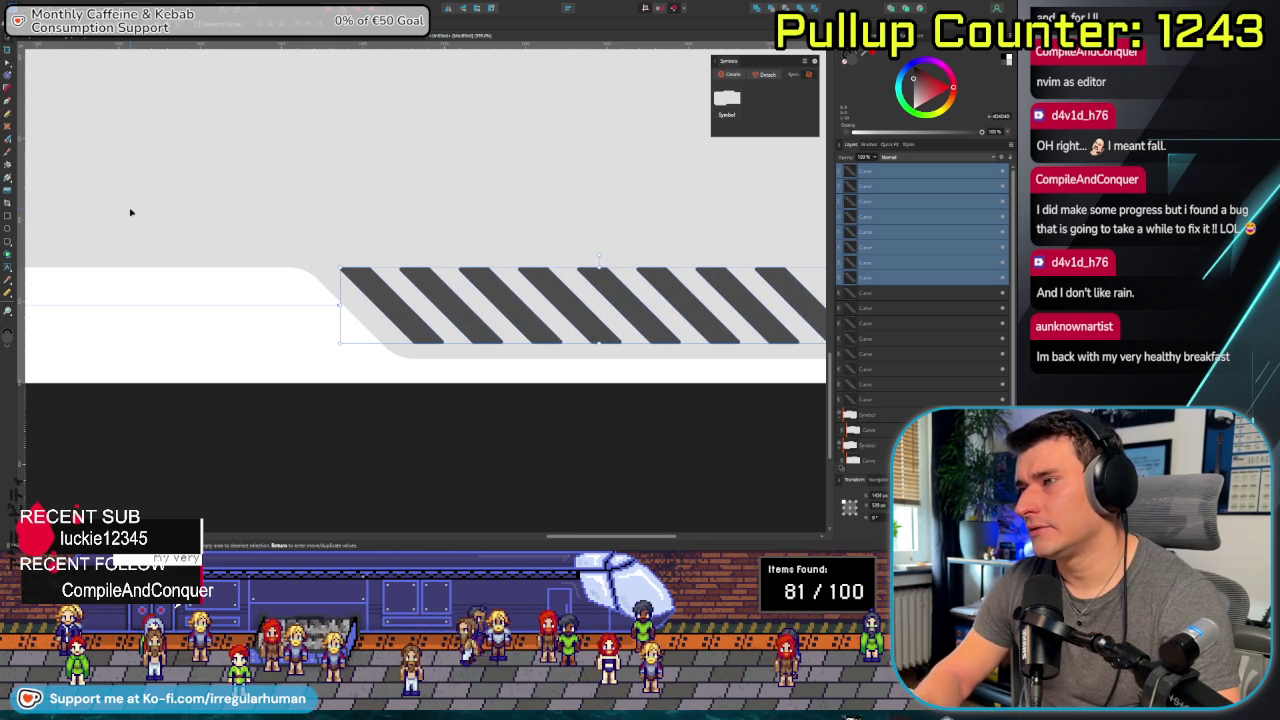
scroll(289, 260, "down", 3)
scroll(297, 258, "down", 5)
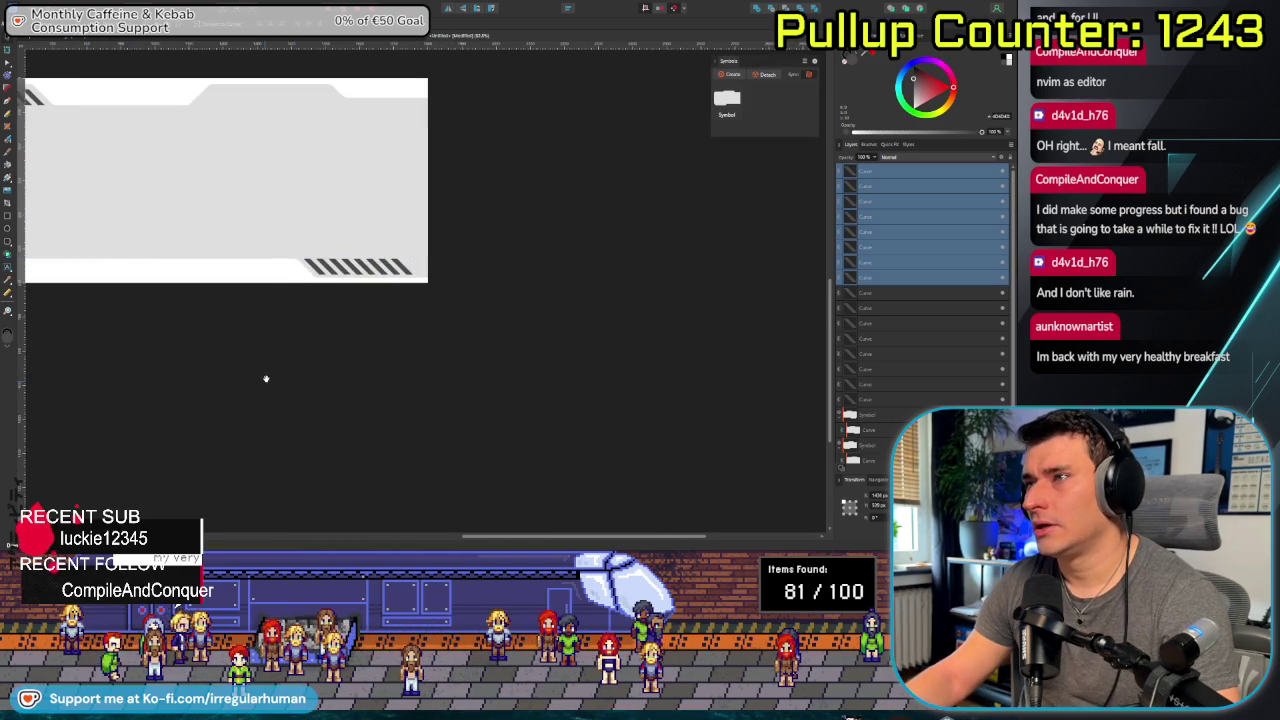
scroll(266, 378, "up", 3)
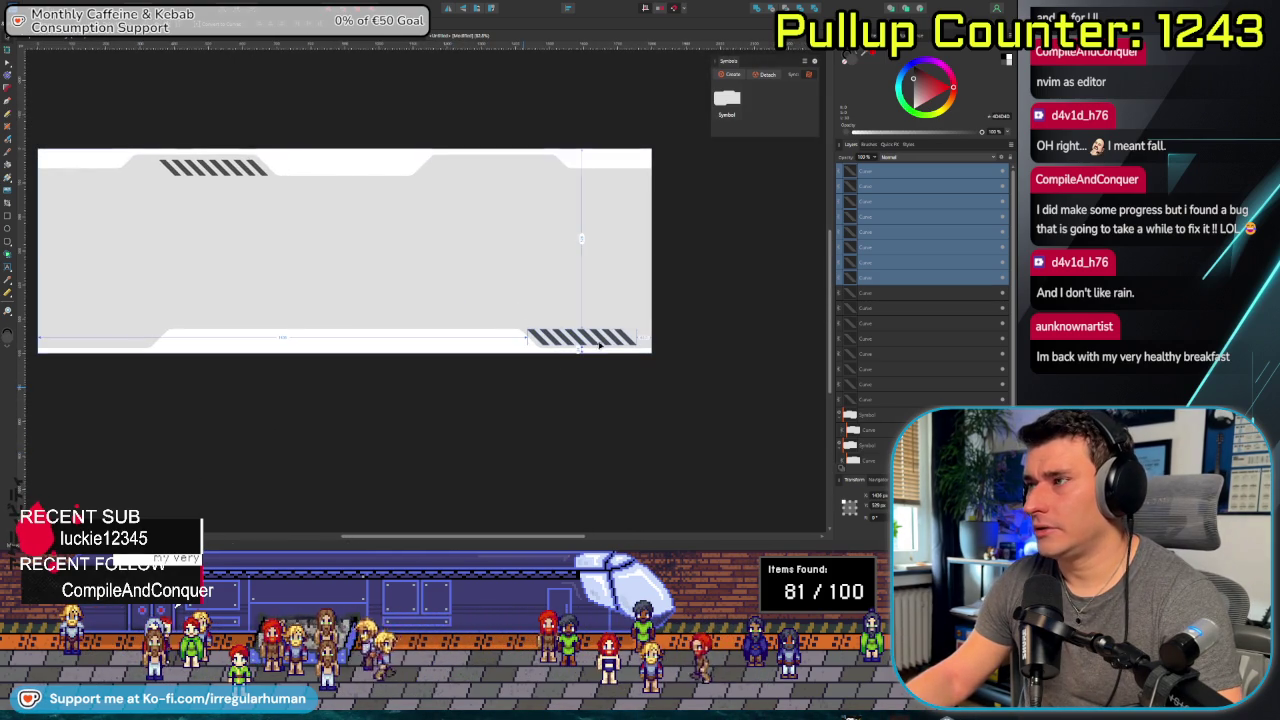
left_click(531, 336)
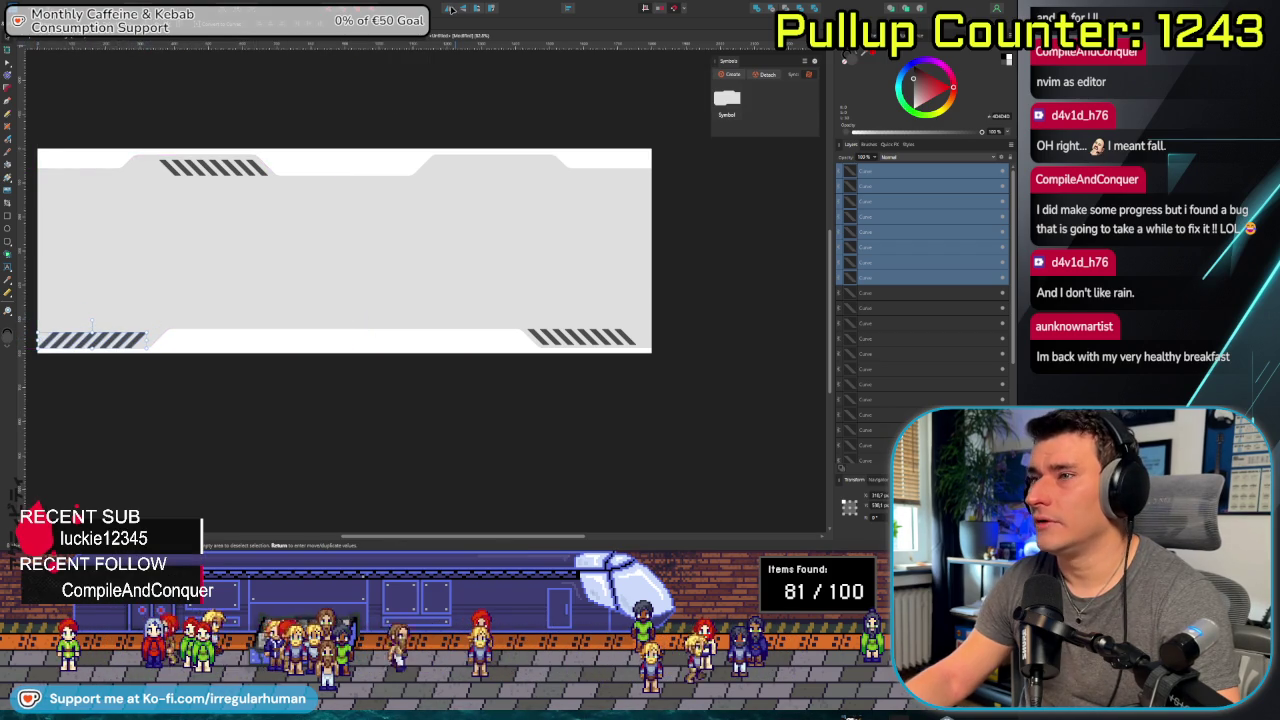
Drag the bottom-left stripe group over the bottom-right stripes and nudge it left to align.
mouse_move(110, 338)
left_mouse_down()
mouse_move(620, 343)
mouse_move(592, 340)
left_mouse_up()
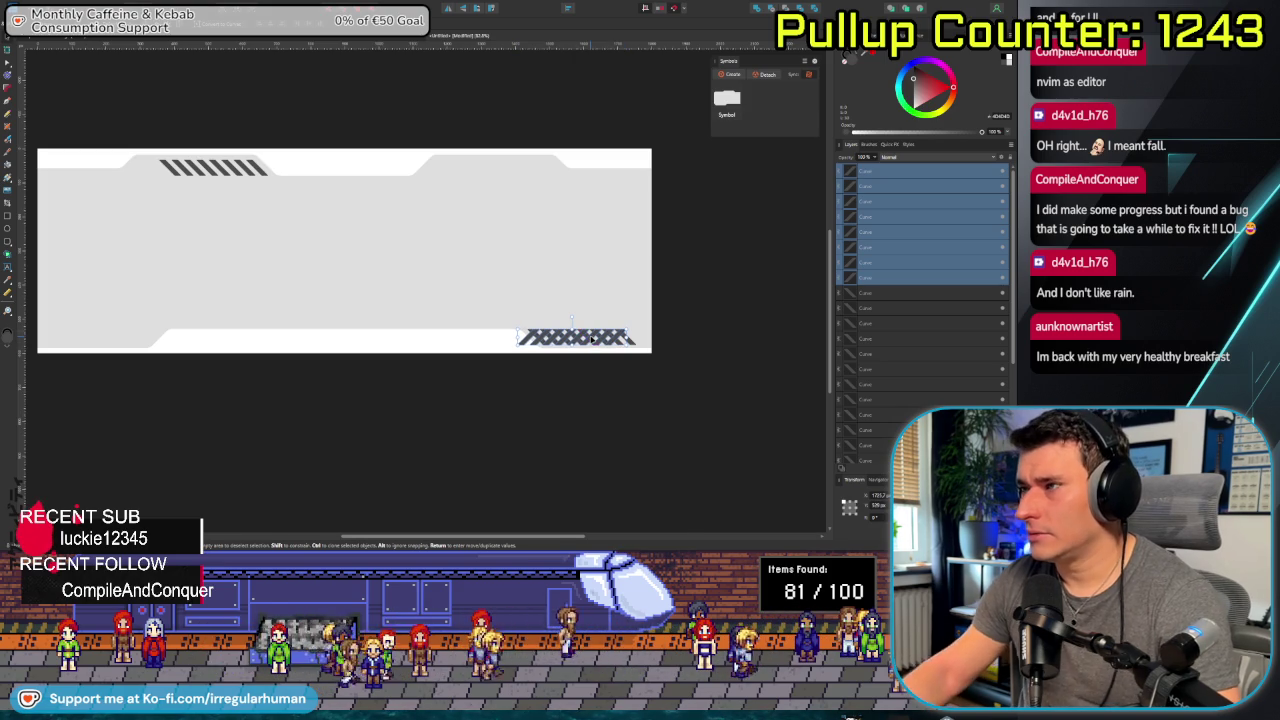
scroll(592, 340, "up", 5)
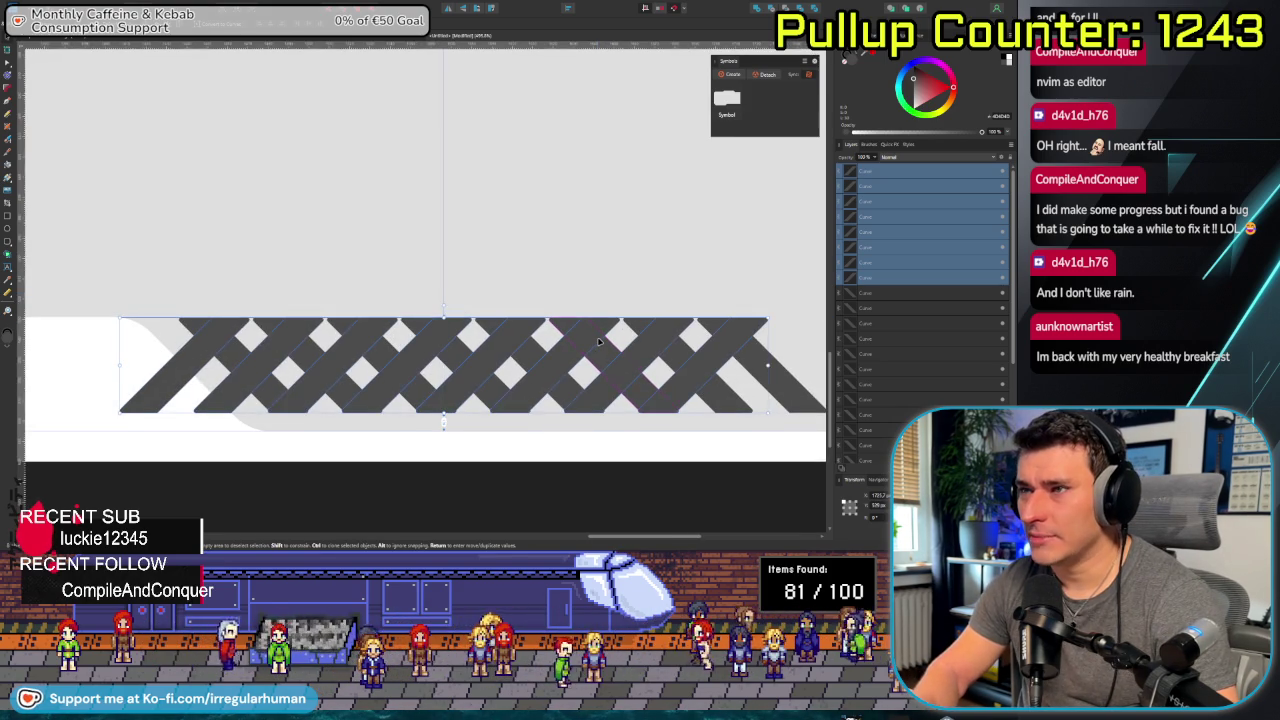
scroll(368, 355, "down", 3)
scroll(229, 427, "down", 2)
scroll(563, 429, "up", 2)
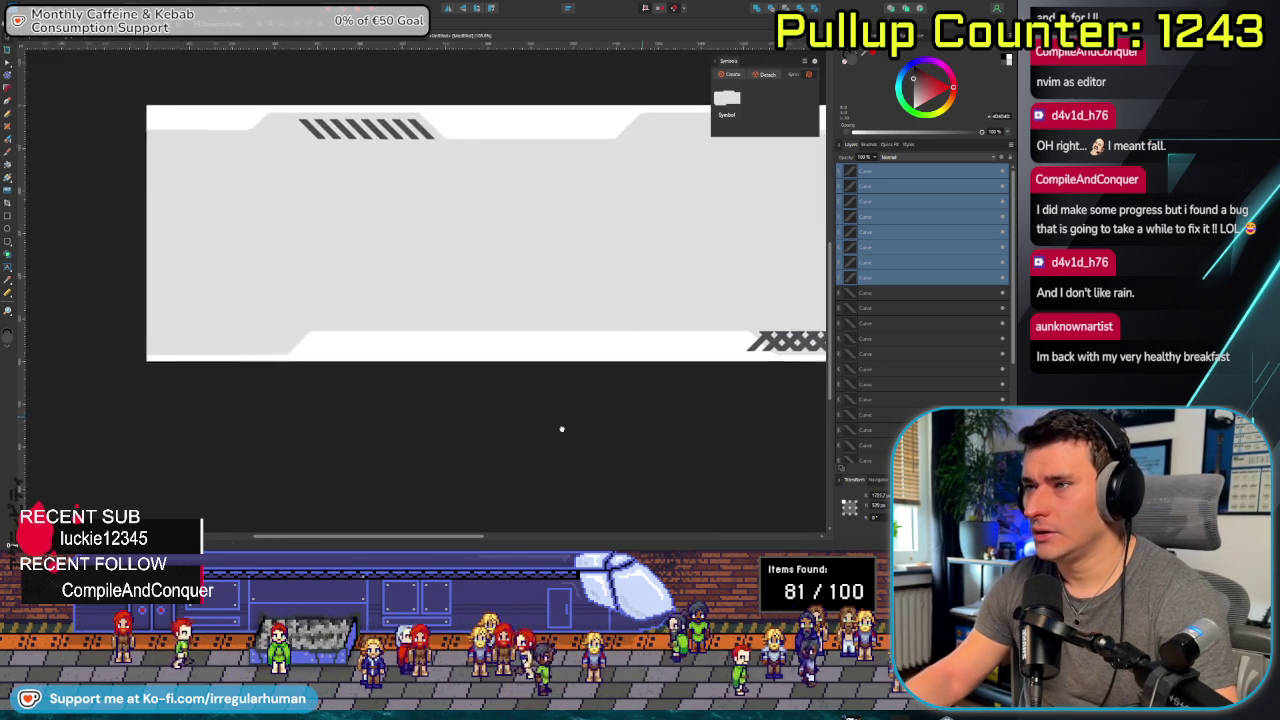
scroll(429, 423, "right", 2)
key("Left")
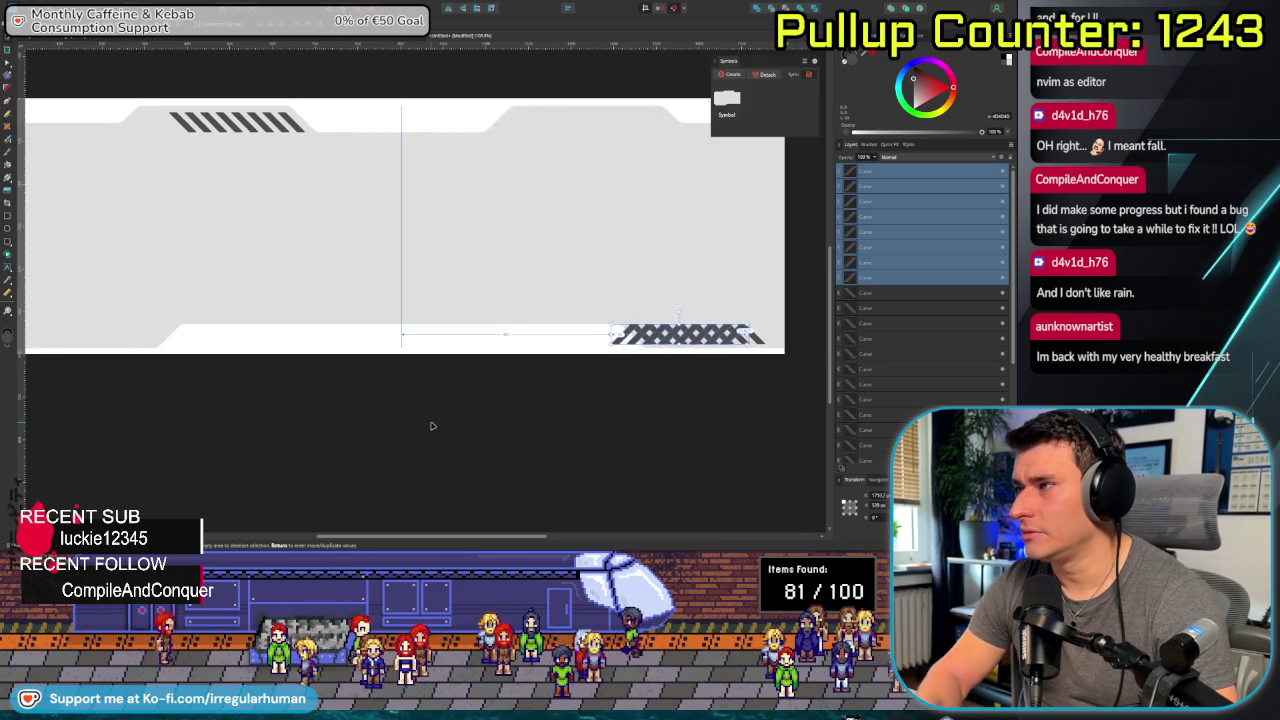
key("Left")
key("Left")
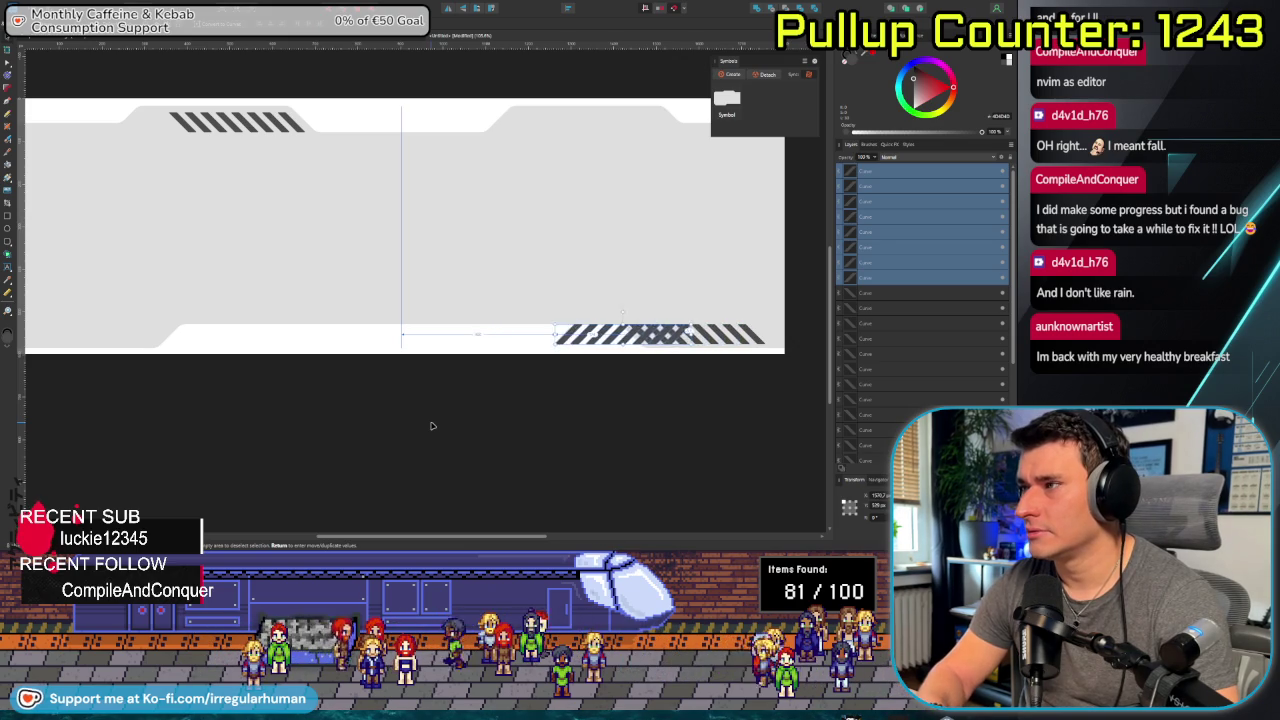
key("shift+Left")
key("shift+Left")
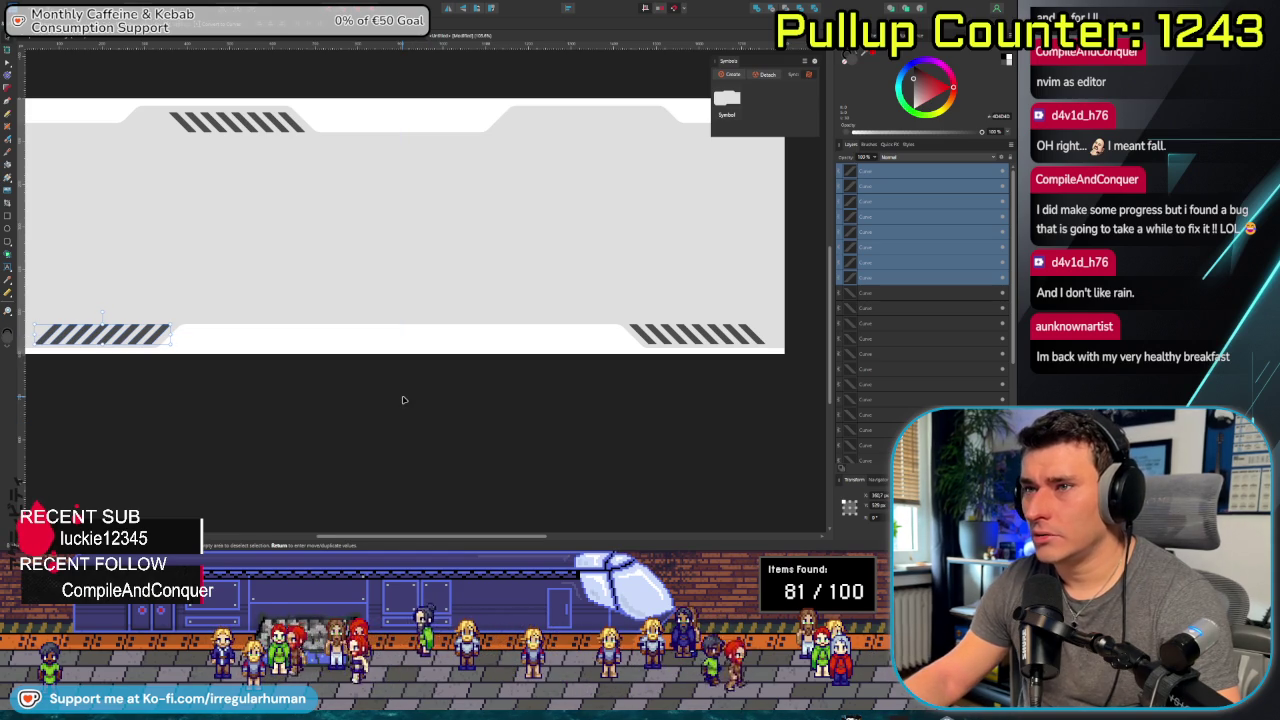
left_click(403, 400)
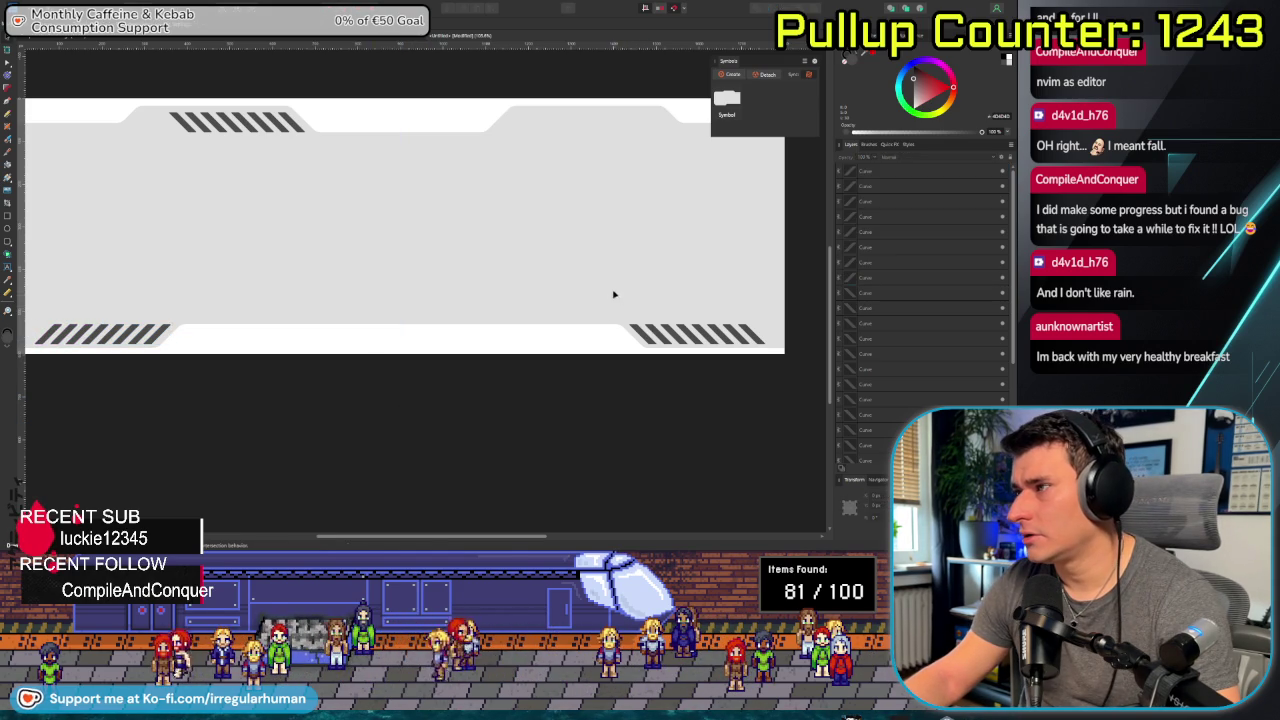
left_click_drag(614, 294, 742, 346)
left_click(641, 333)
left_click(645, 335)
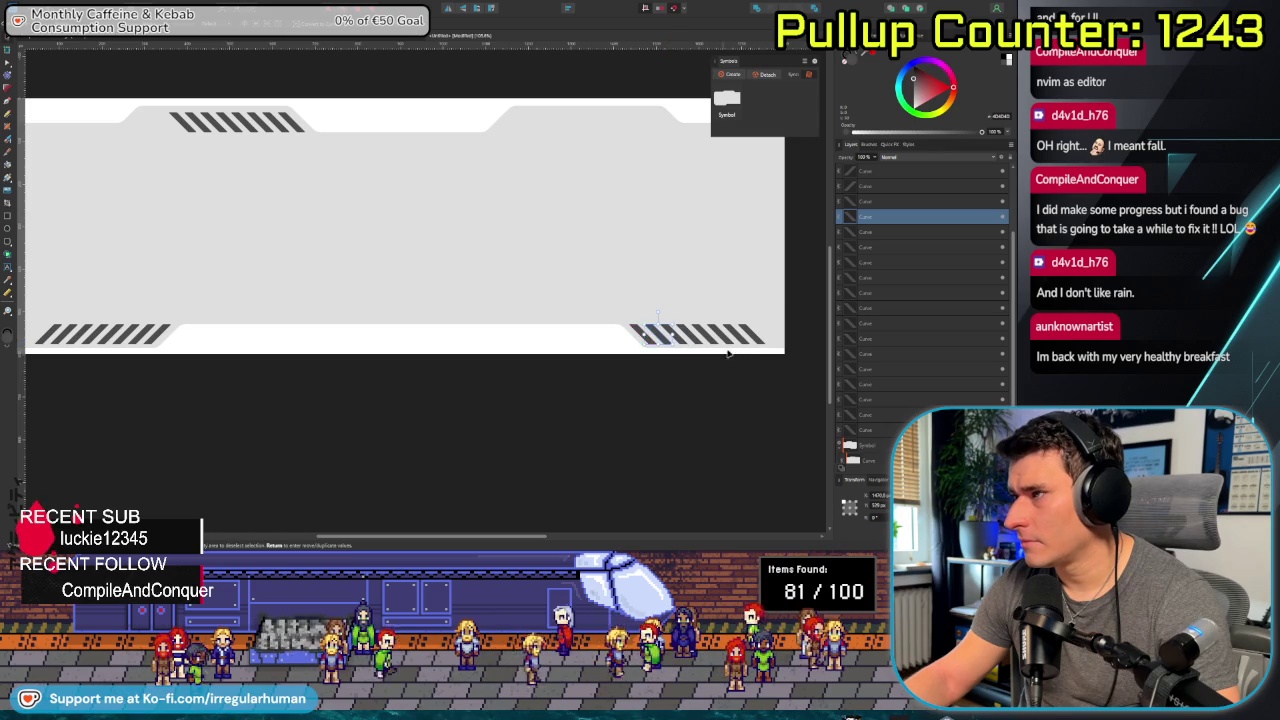
scroll(700, 356, "up", 3)
scroll(601, 346, "down", 1)
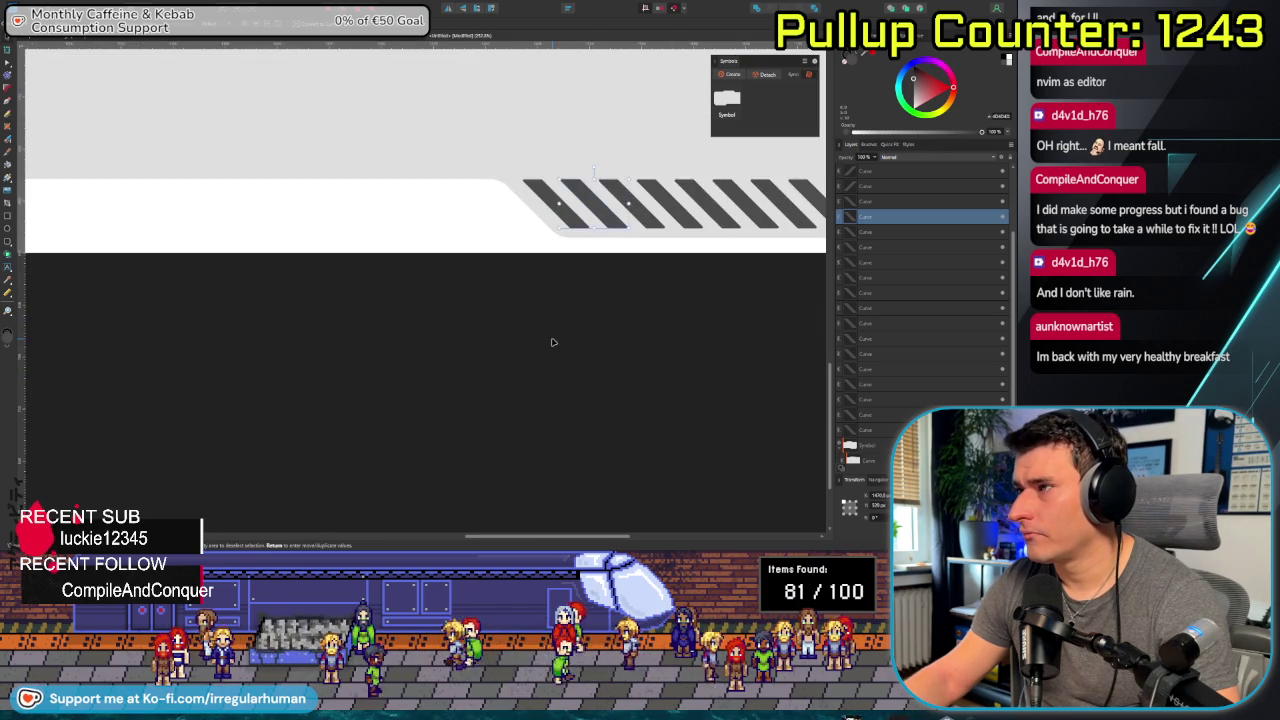
scroll(640, 396, "down", 3)
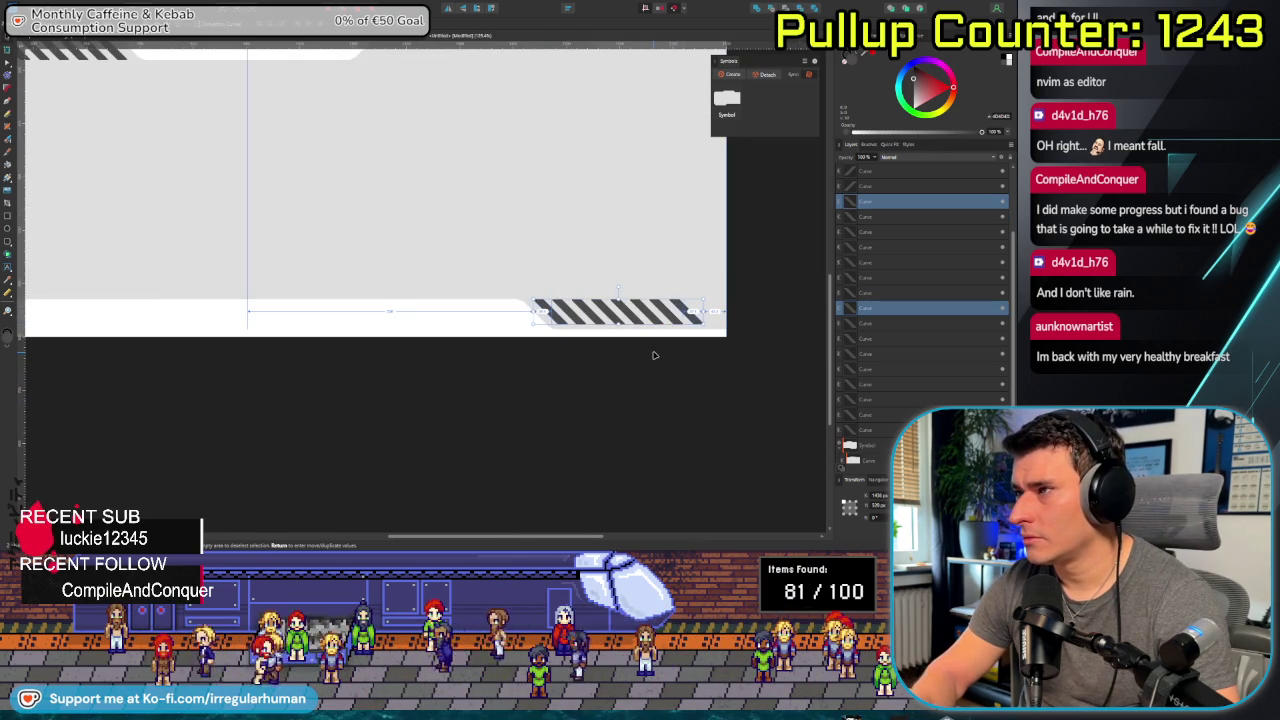
key("ctrl+d")
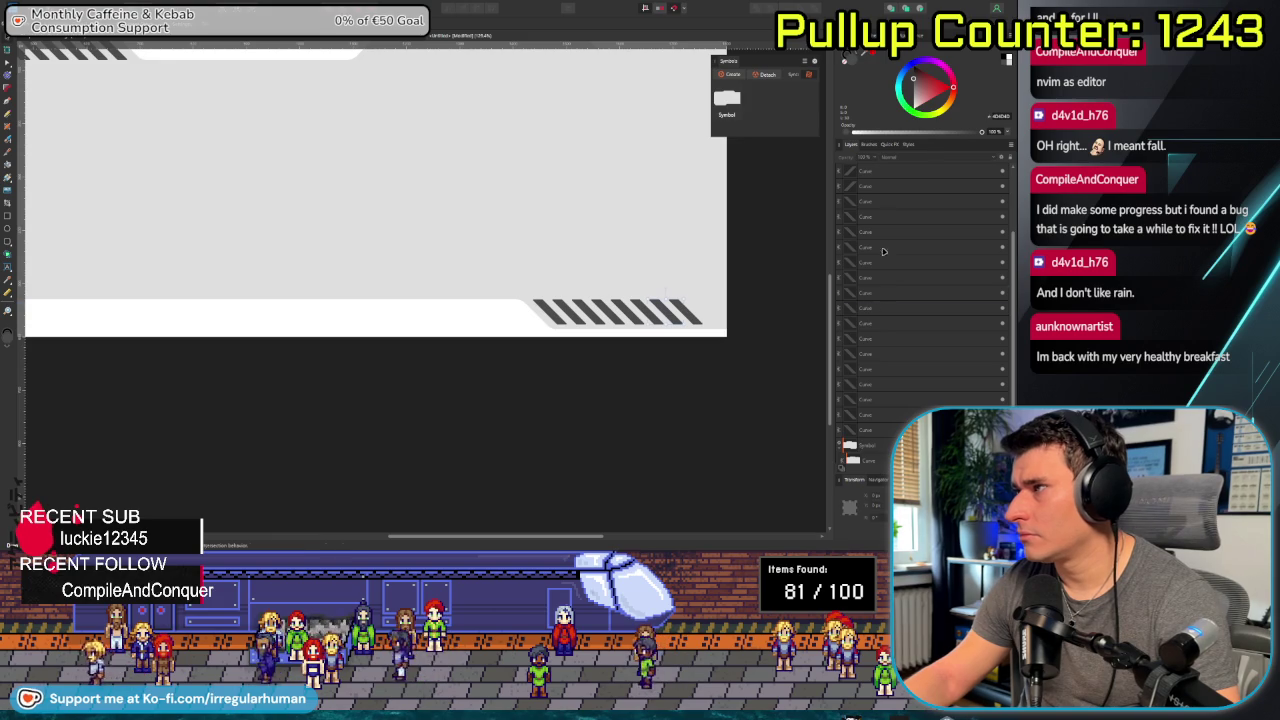
left_click(880, 292)
left_click(848, 202, "shift")
key("ctrl+0")
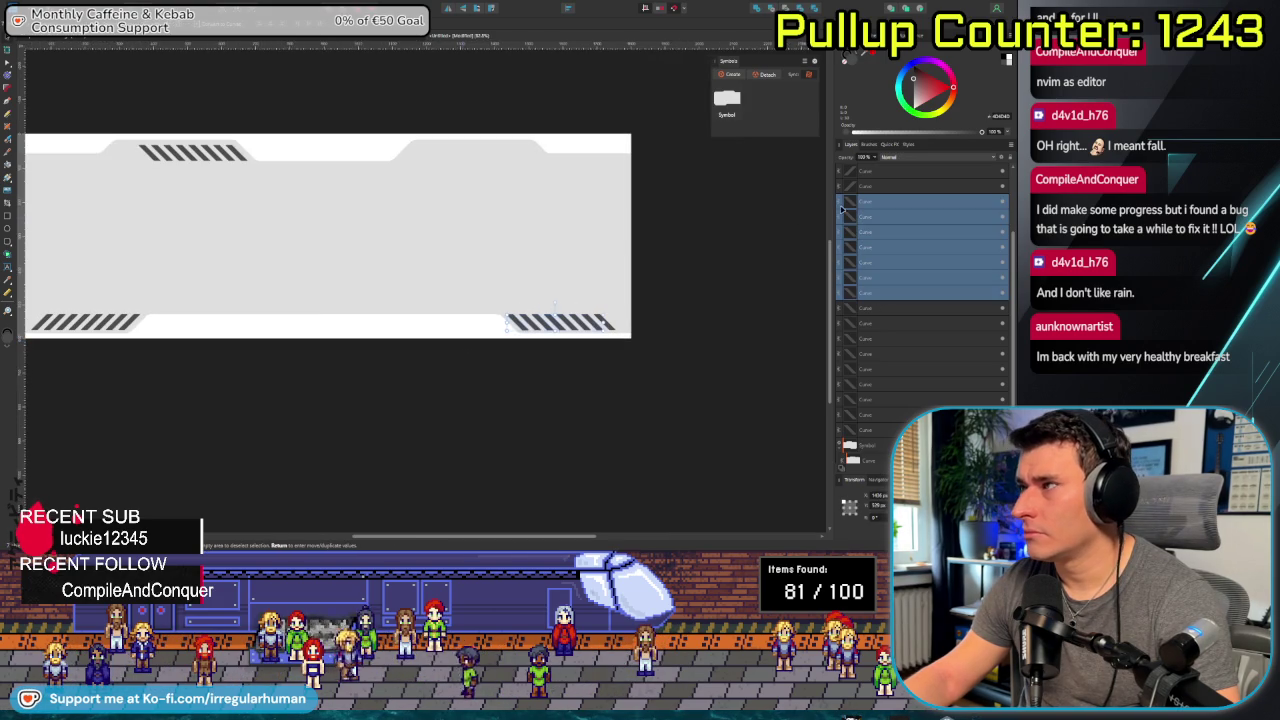
left_click(906, 187, "shift")
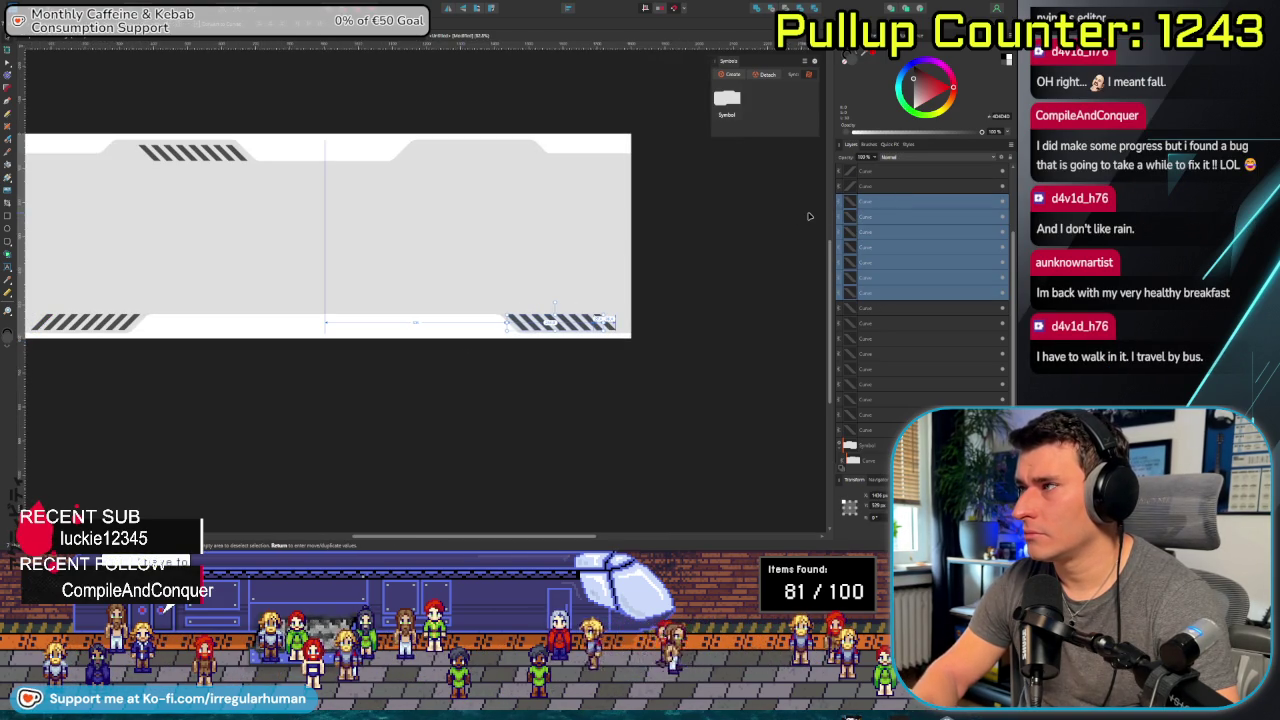
key("ctrl+d")
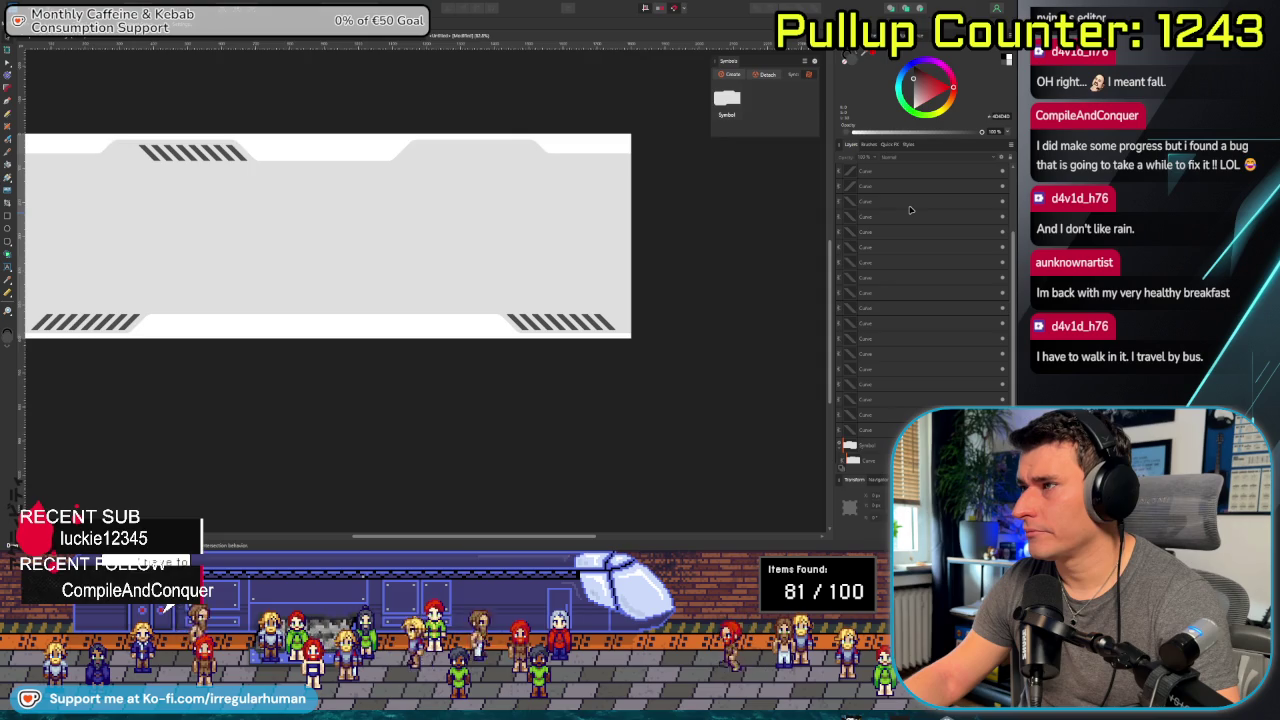
left_click(880, 300, "shift")
left_click(878, 292)
left_click(878, 307, "shift")
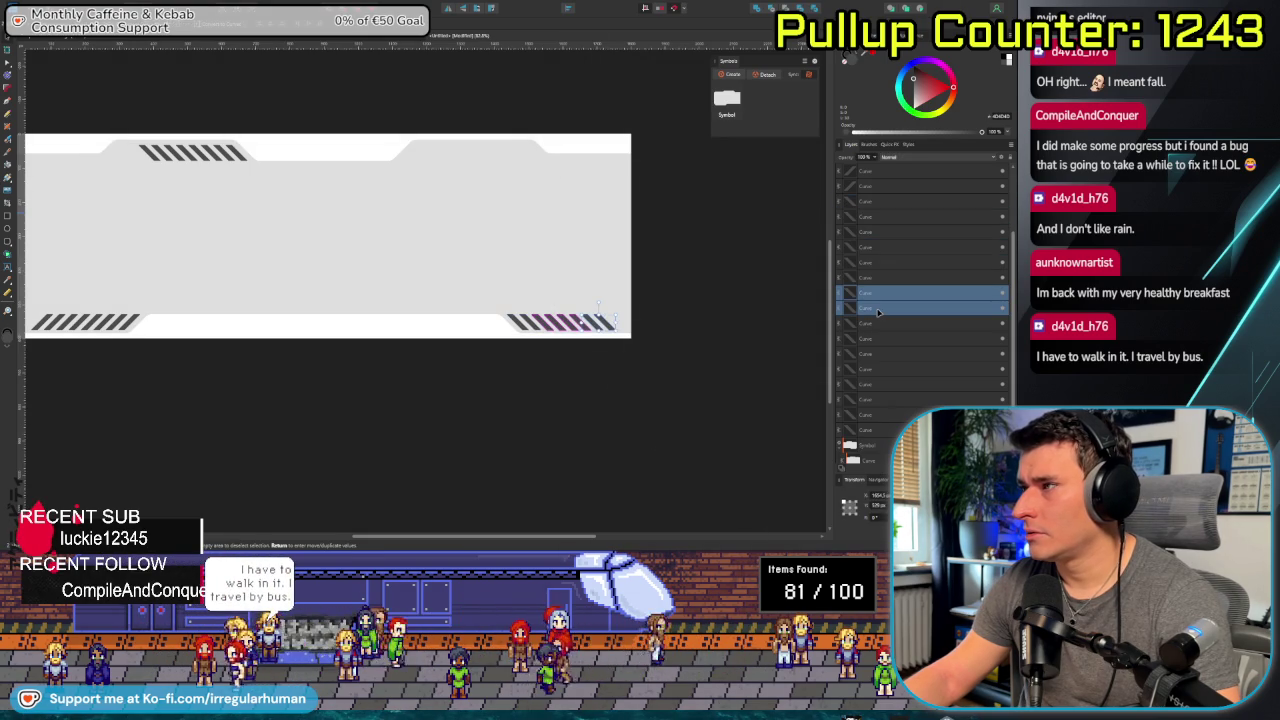
left_click(883, 203, "shift")
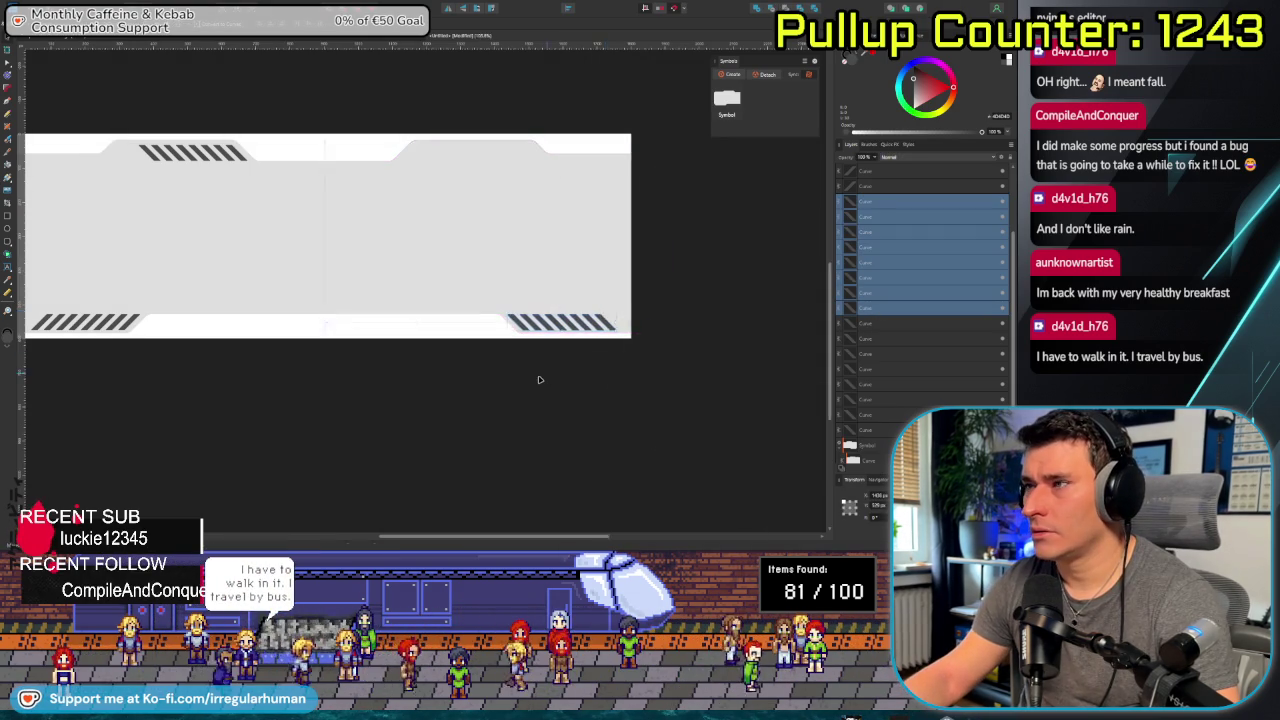
scroll(539, 379, "up", 3)
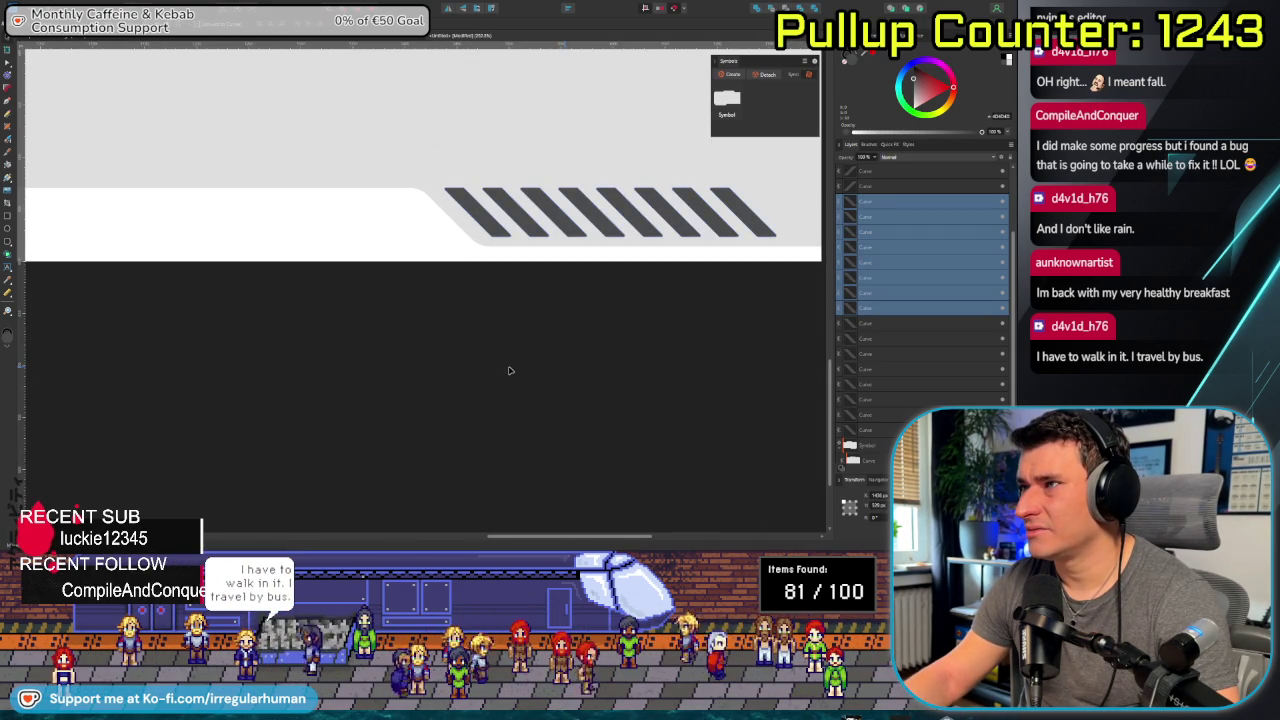
scroll(509, 371, "down", 3)
scroll(563, 400, "up", 1)
scroll(409, 407, "up", 1)
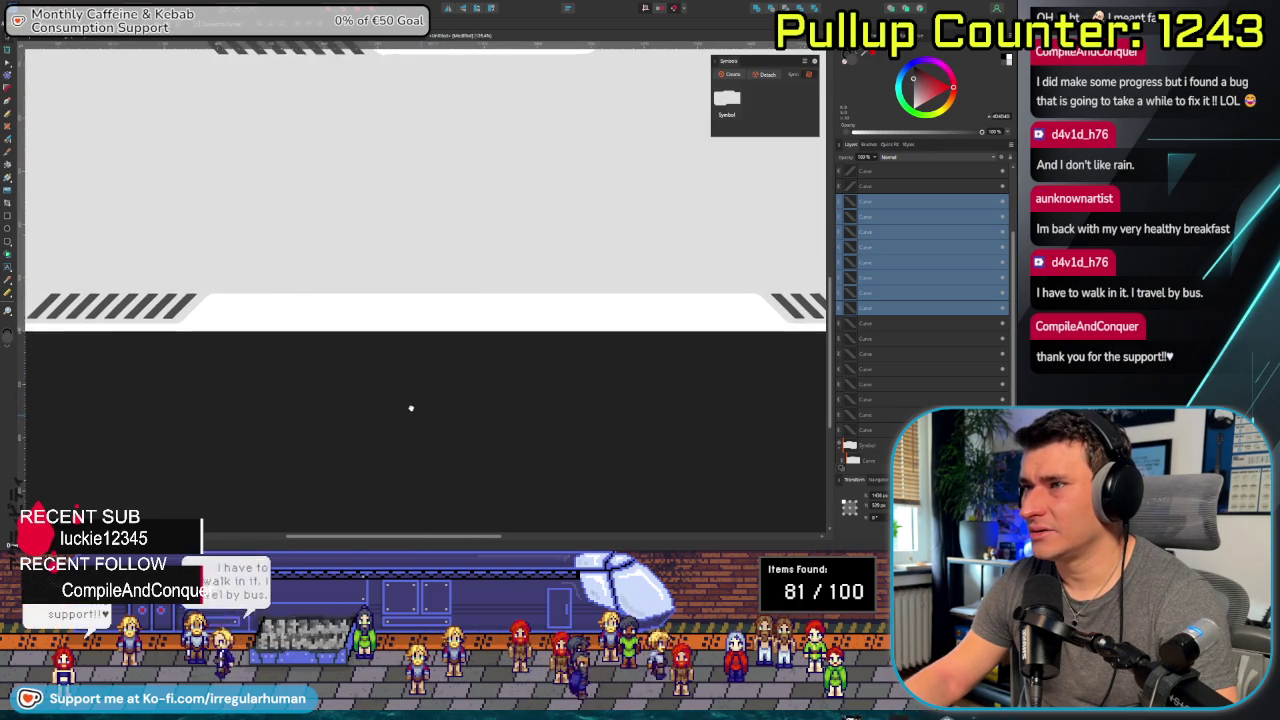
scroll(419, 396, "down", 2)
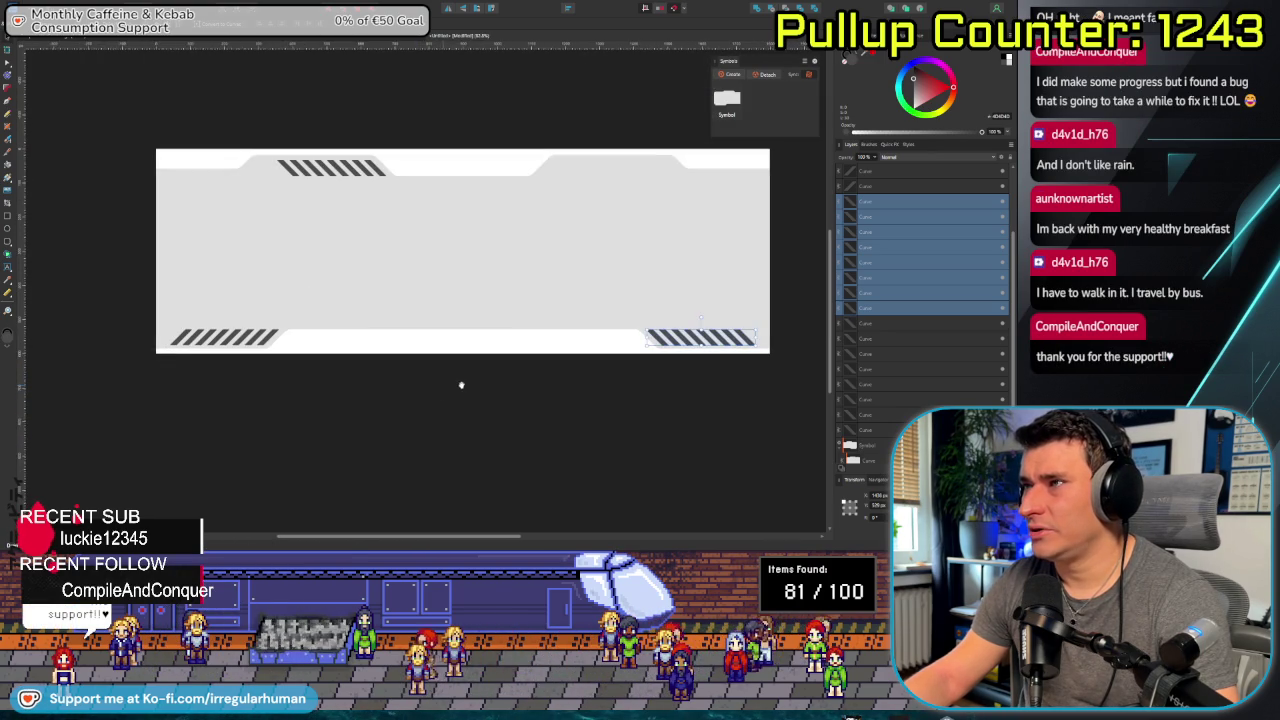
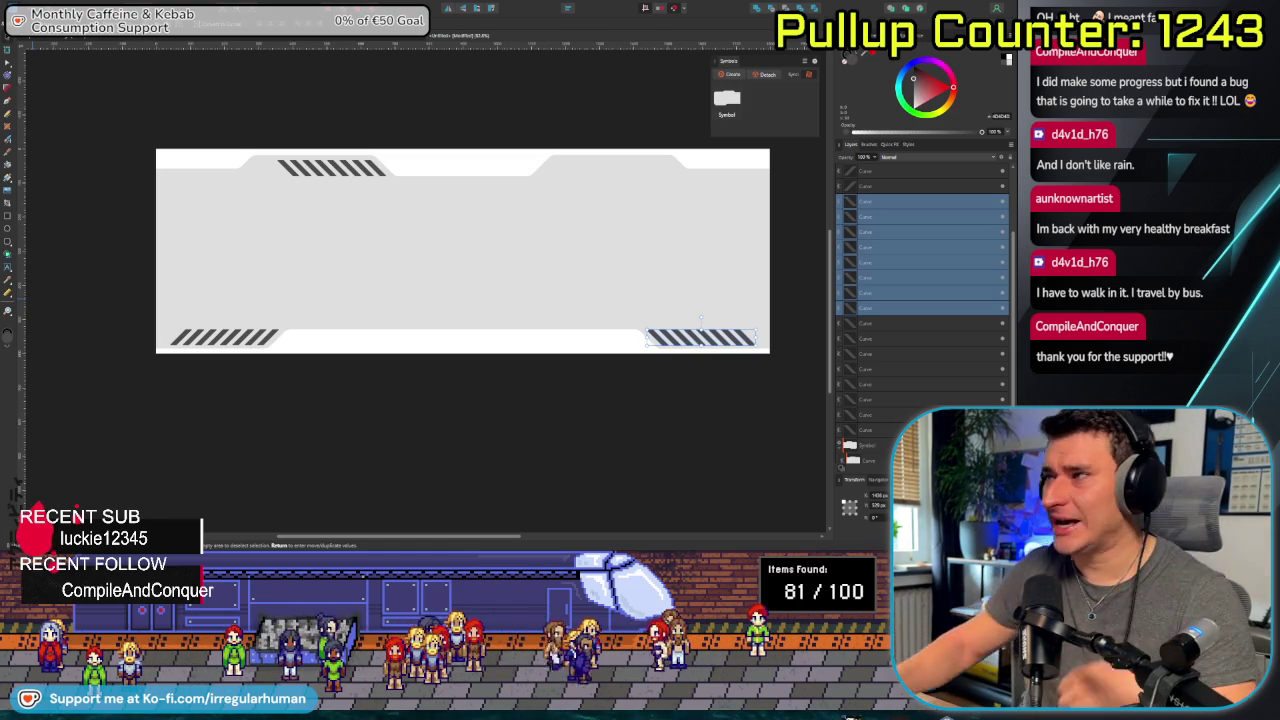
Alt-drag a copy of the bottom-left stripe group onto the top-right chevron and nudge it into alignment.
scroll(910, 305, "up", 2)
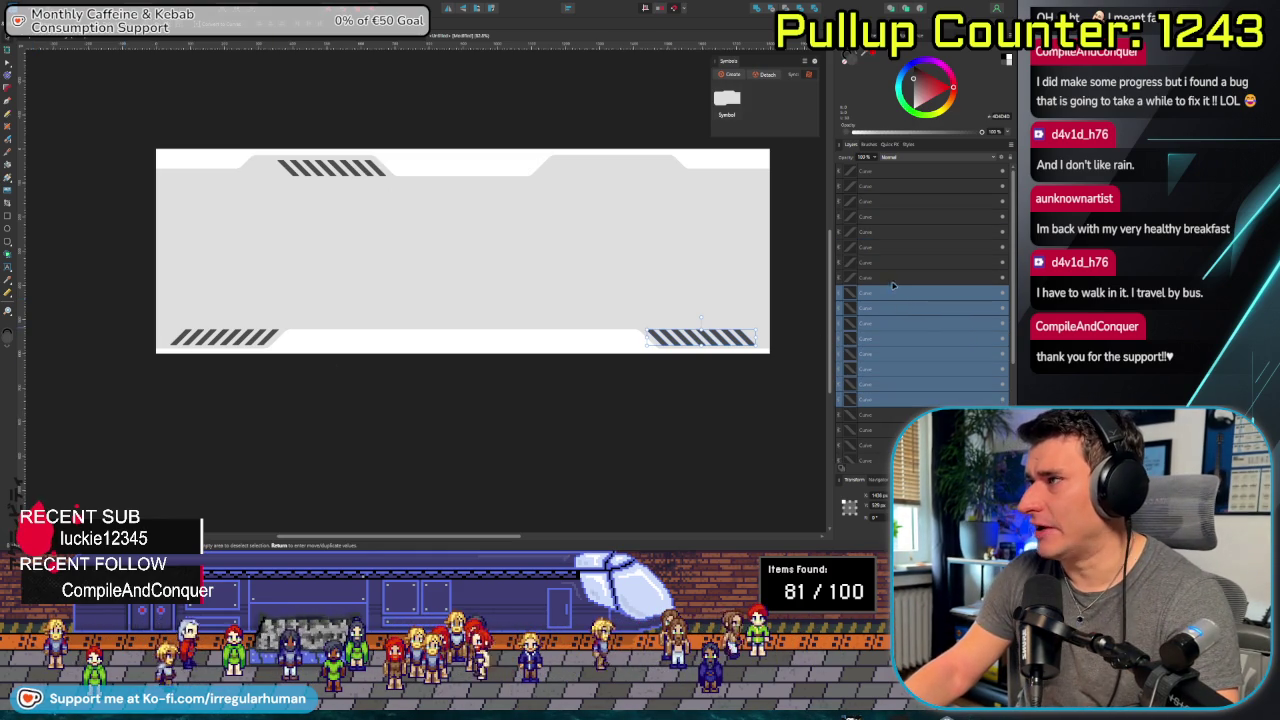
left_click_drag(160, 320, 533, 347)
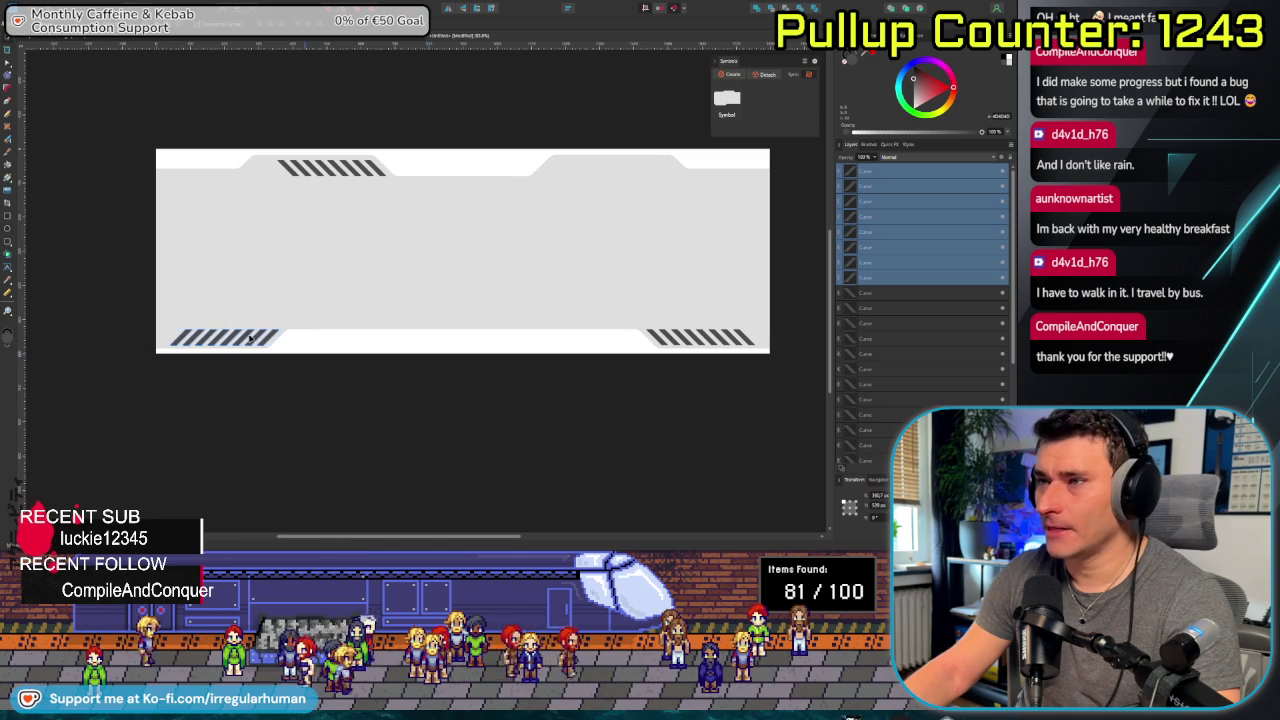
left_click_drag(243, 342, 598, 178)
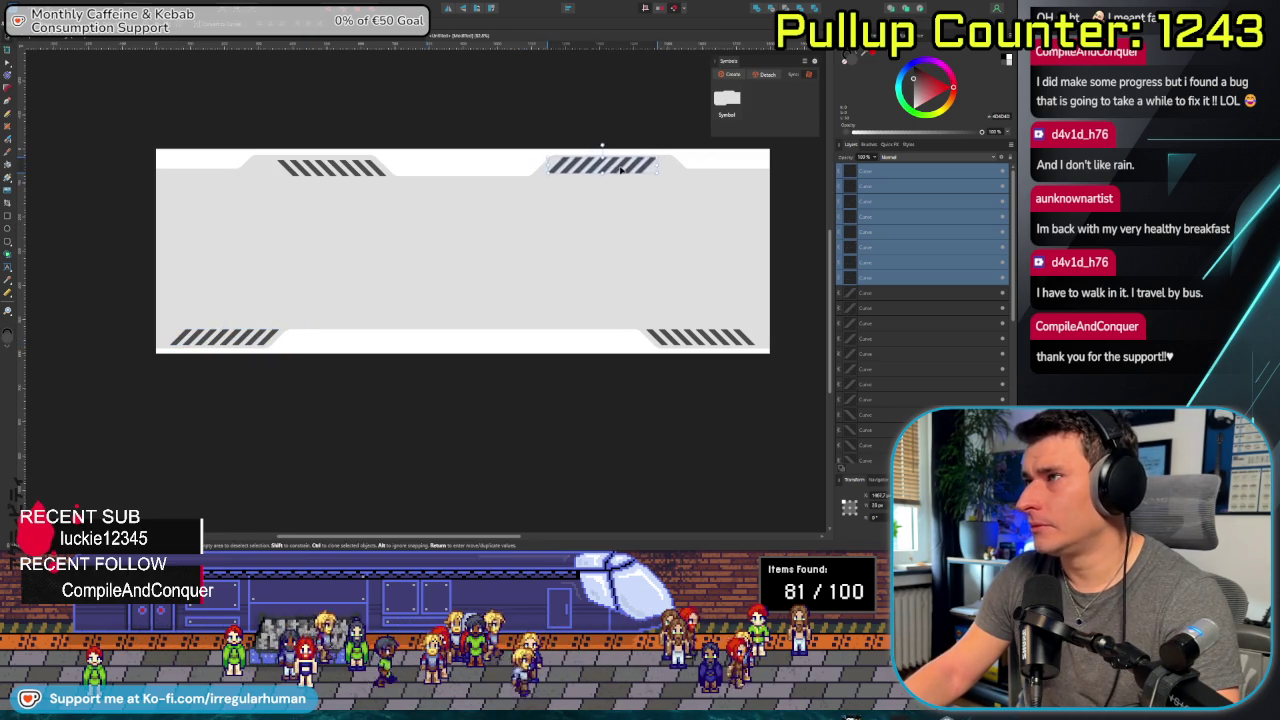
scroll(521, 226, "up", 5)
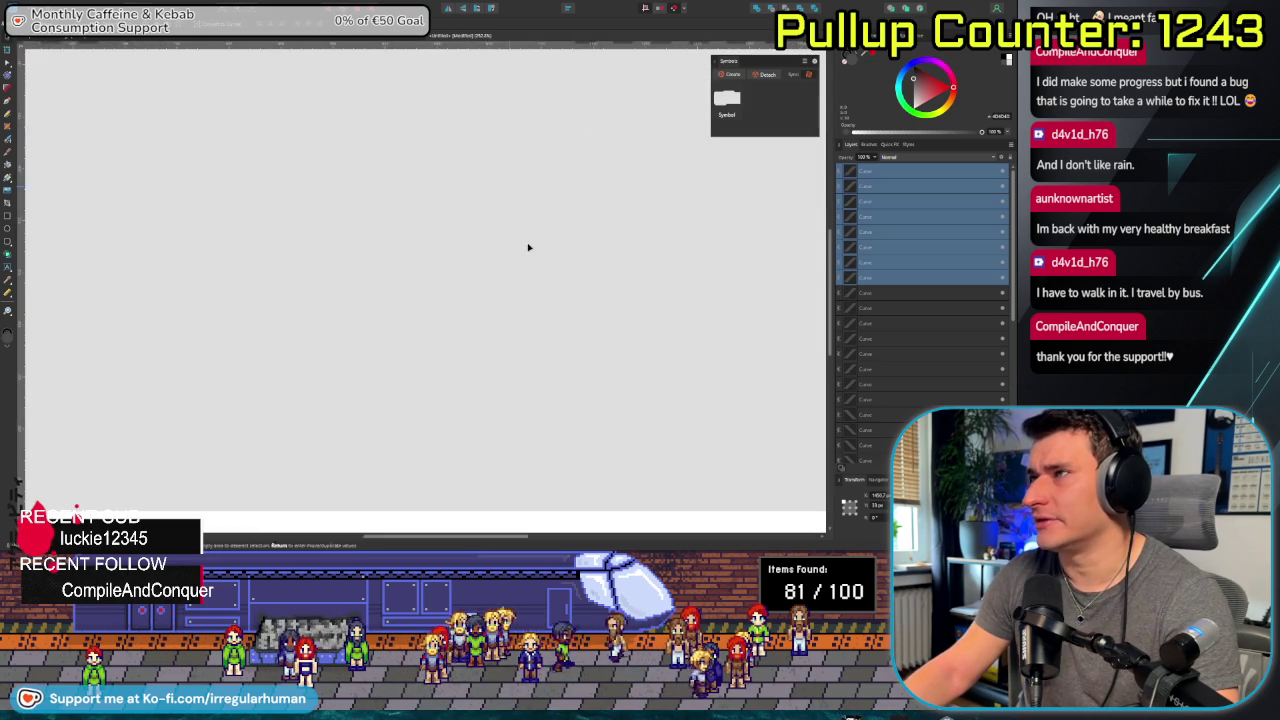
left_click_drag(477, 233, 357, 296)
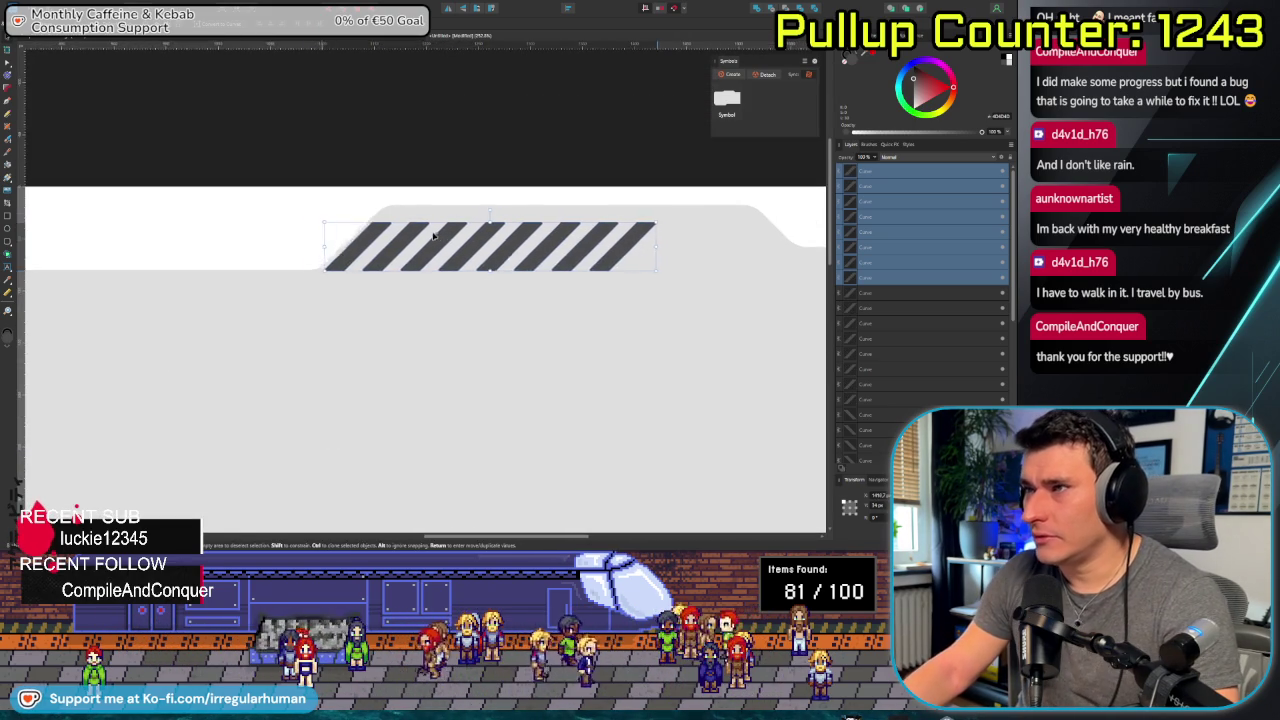
scroll(352, 320, "up", 3)
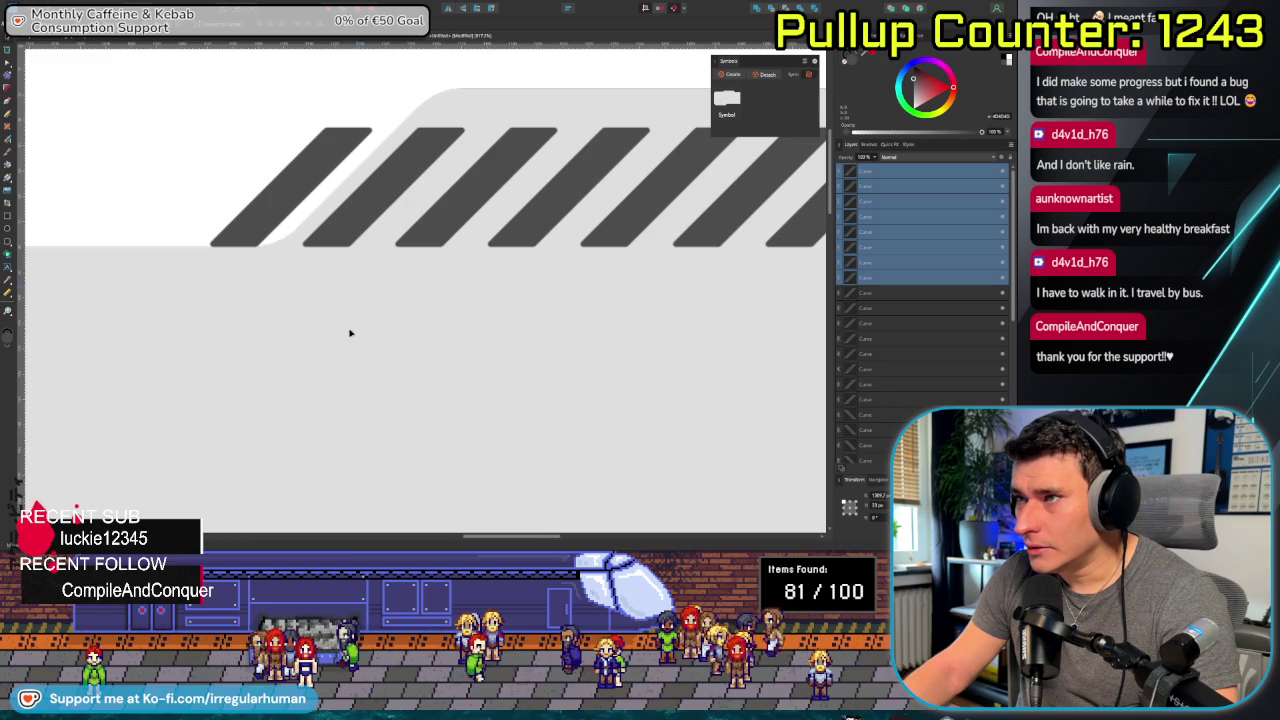
key("Right")
key("Right")
key("Right")
key("Right")
key("Right")
key("Right")
key("Right")
key("Right")
key("Right")
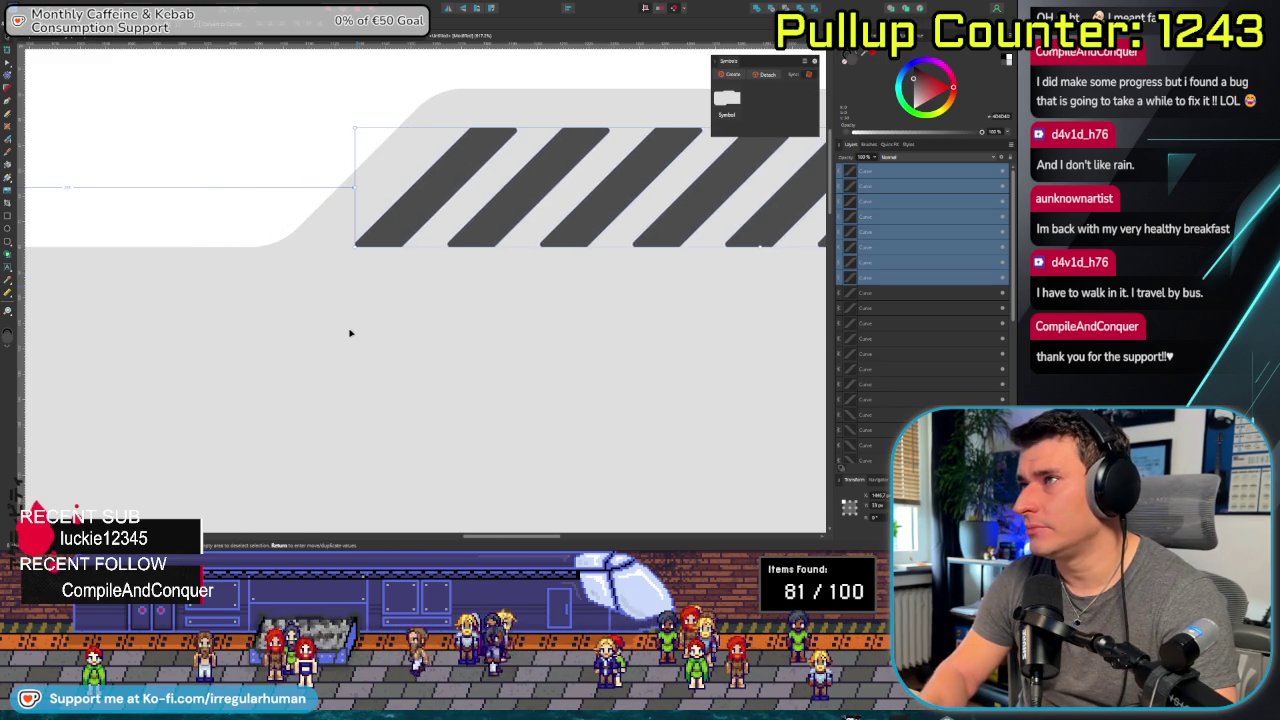
Deselect the copied stripes and zoom around the banner to check all four stripe groups.
scroll(394, 334, "down", 3)
scroll(391, 357, "down", 2)
scroll(394, 443, "up", 2)
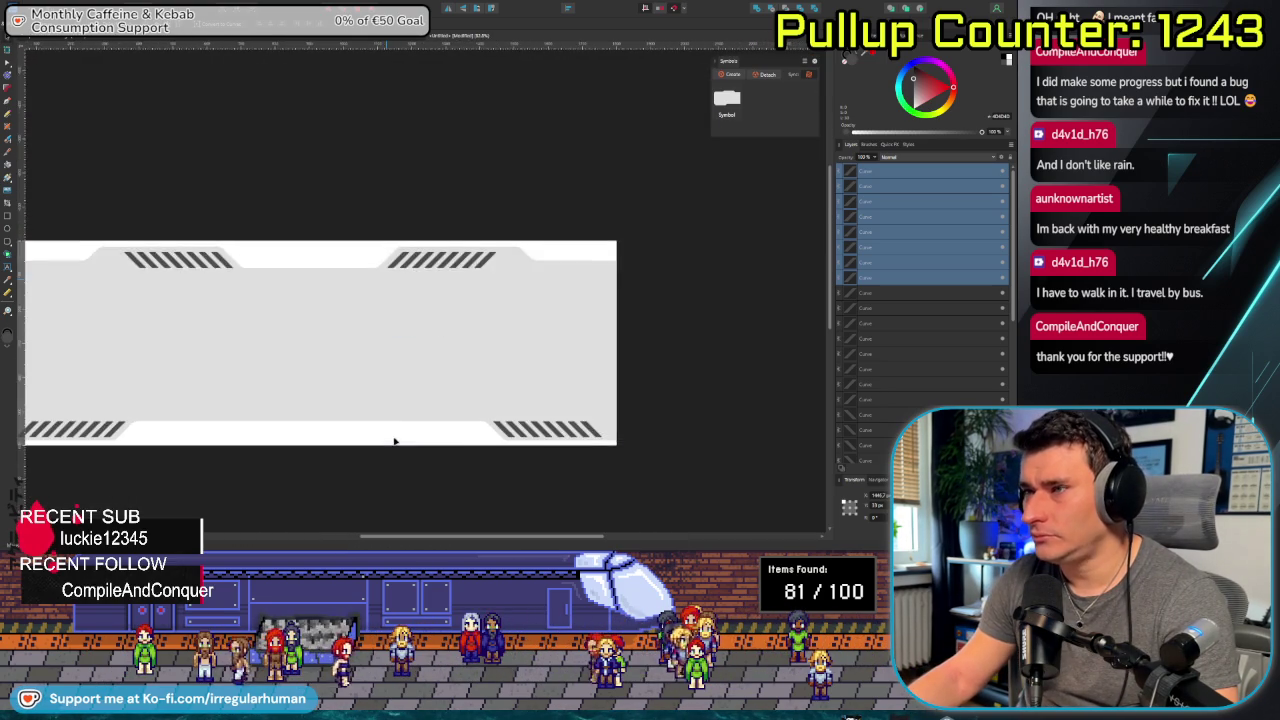
scroll(398, 431, "up", 1)
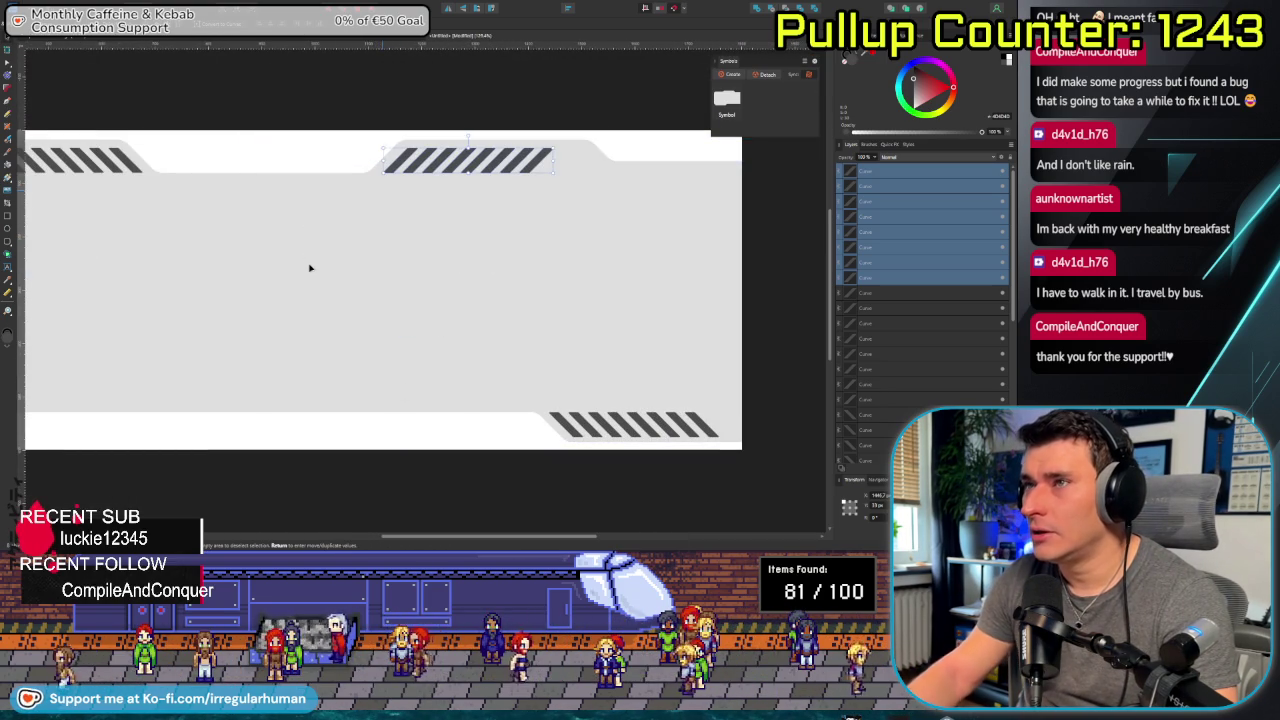
scroll(337, 394, "down", 2)
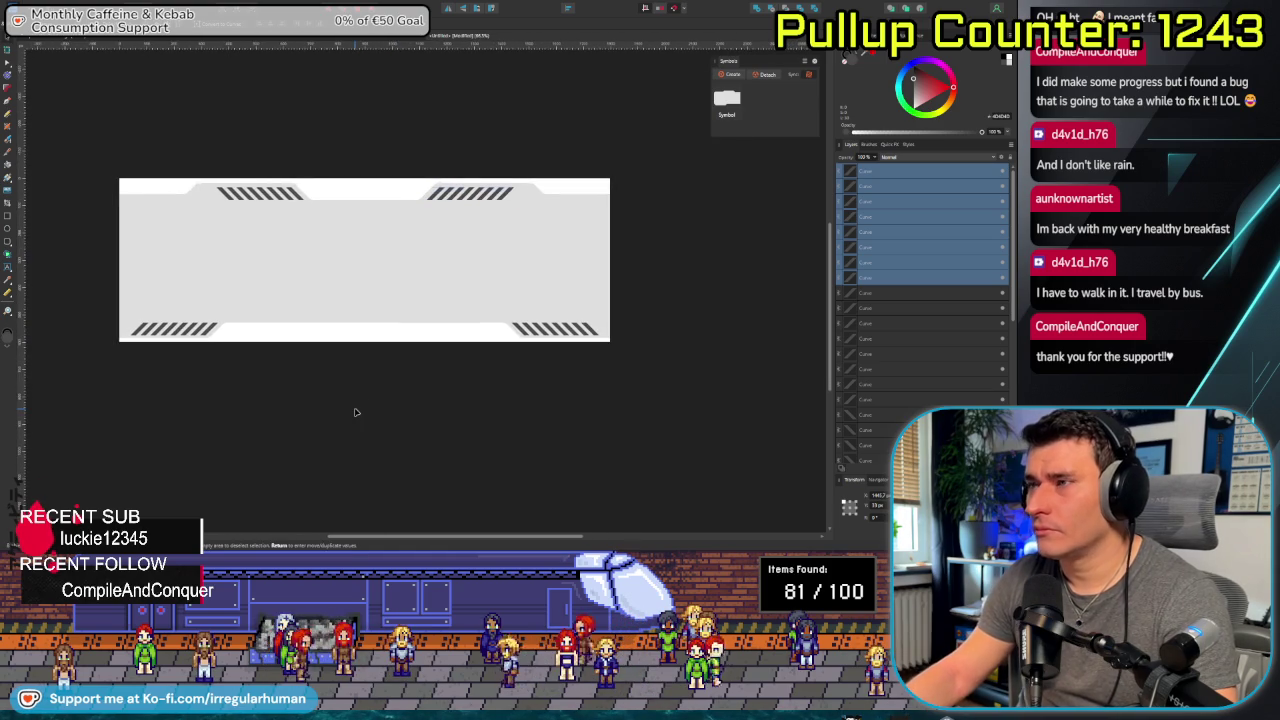
left_click(357, 410)
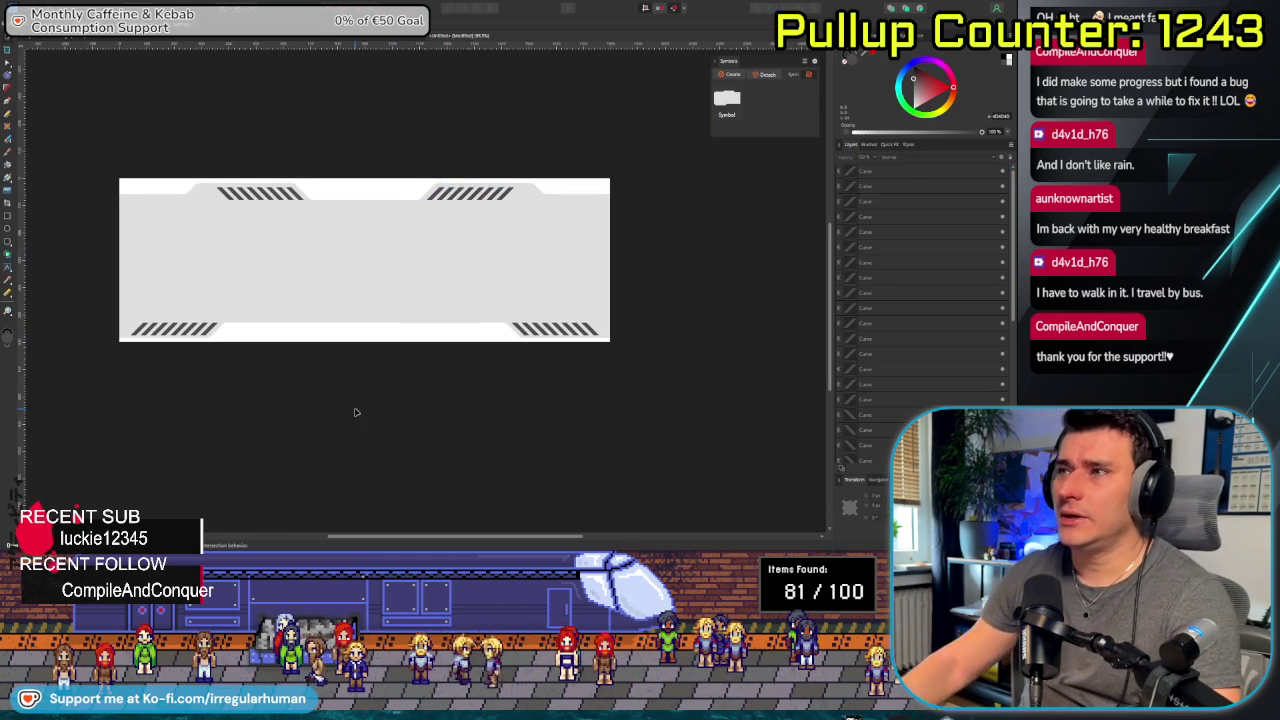
left_click_drag(356, 403, 369, 452)
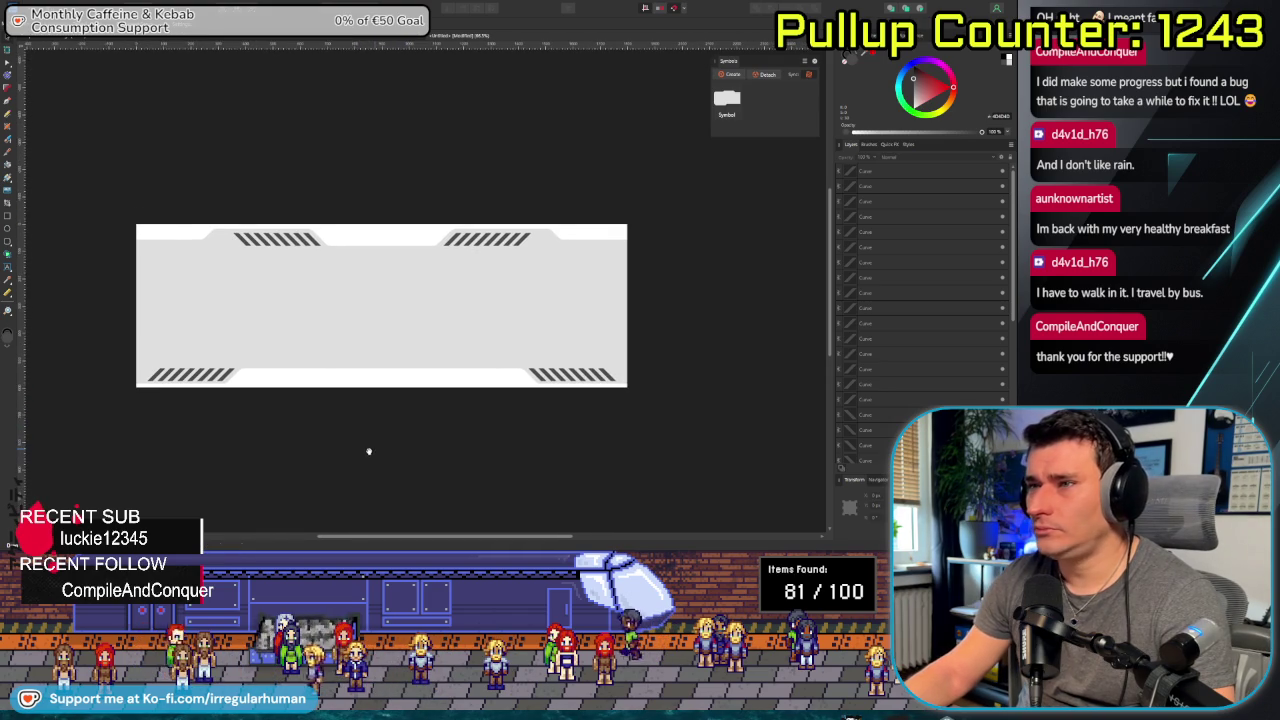
scroll(180, 296, "up", 1)
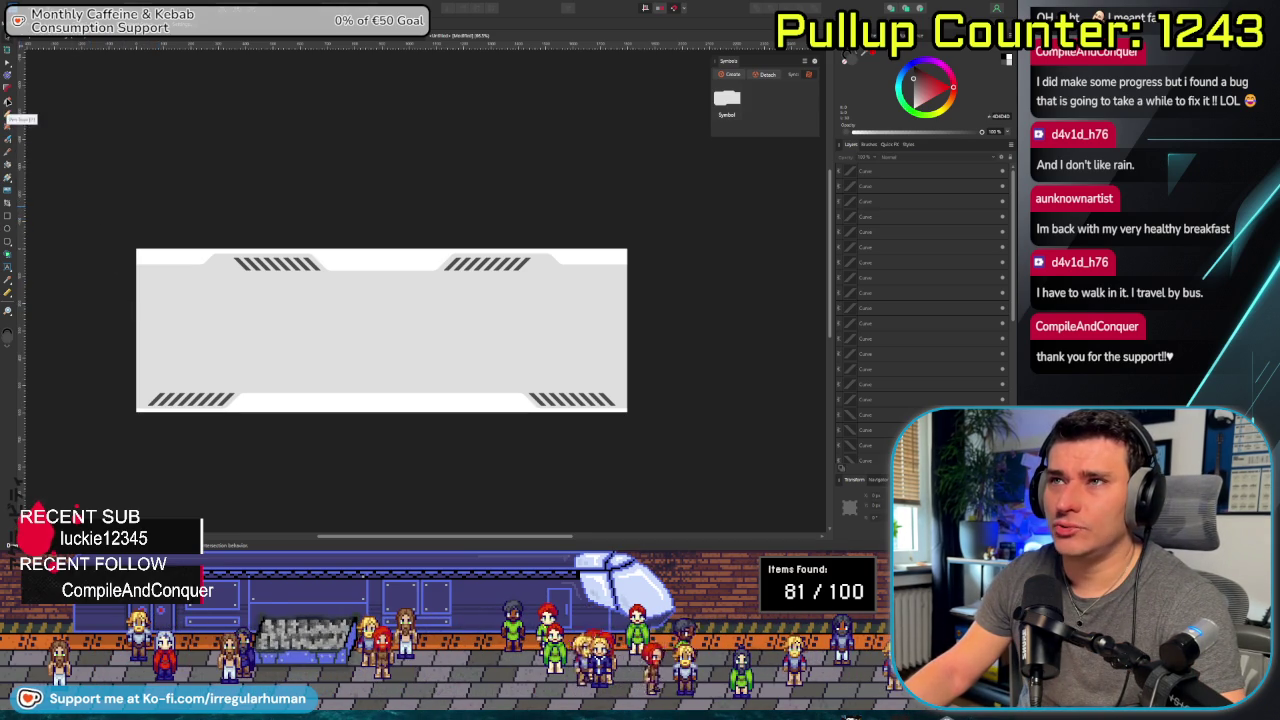
scroll(221, 264, "up", 3)
scroll(221, 264, "up", 2)
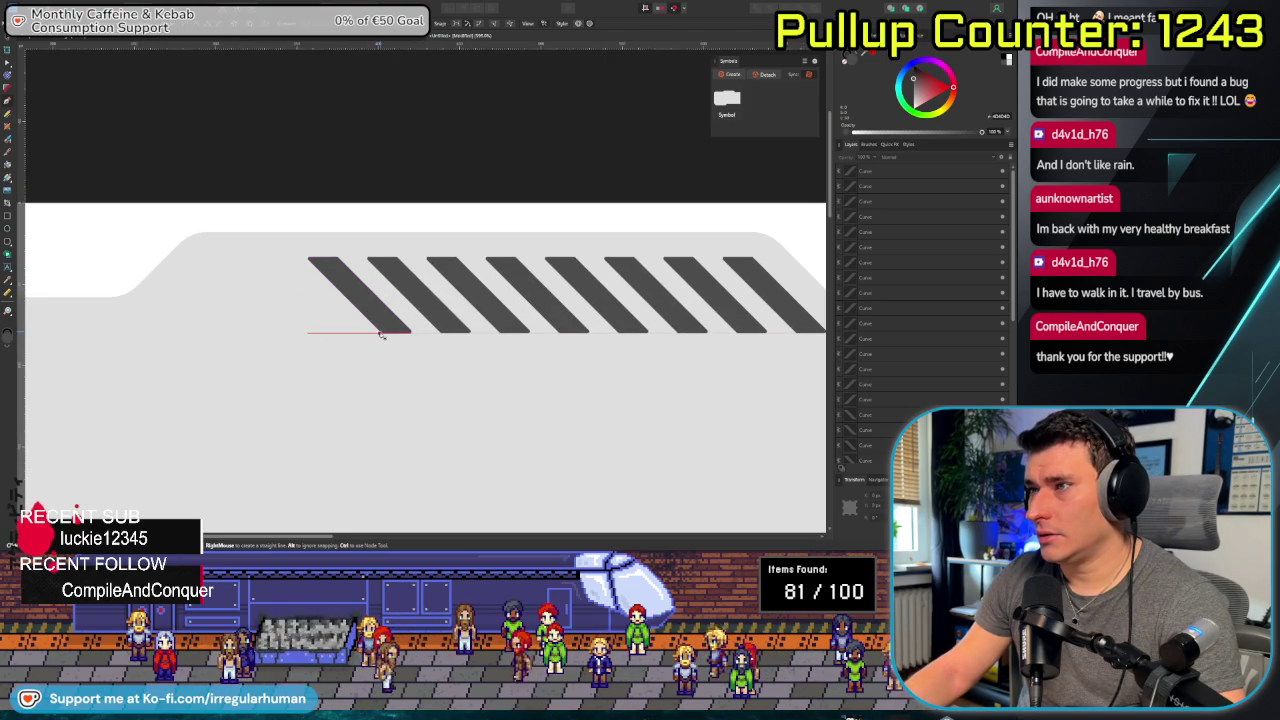
Draw a closed dark Pen shape running left from the top-left stripes along the chevron slope.
left_click(381, 335)
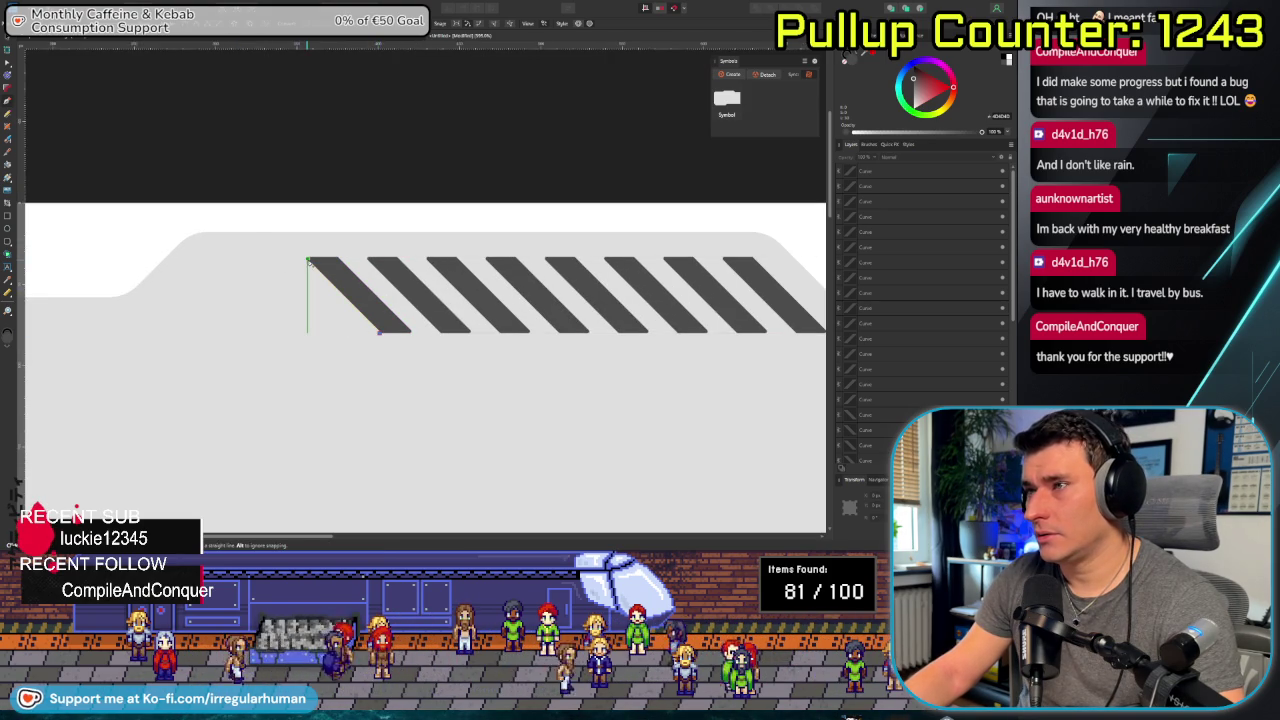
left_click(308, 262)
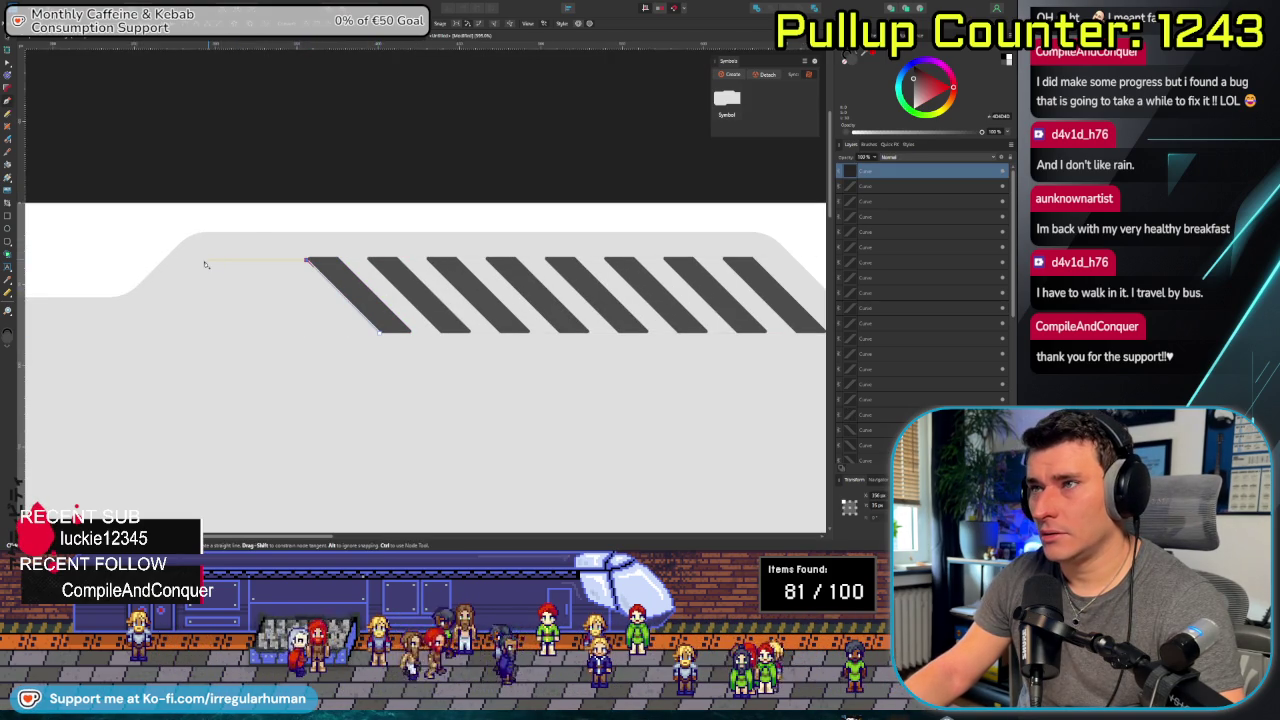
left_click(202, 262)
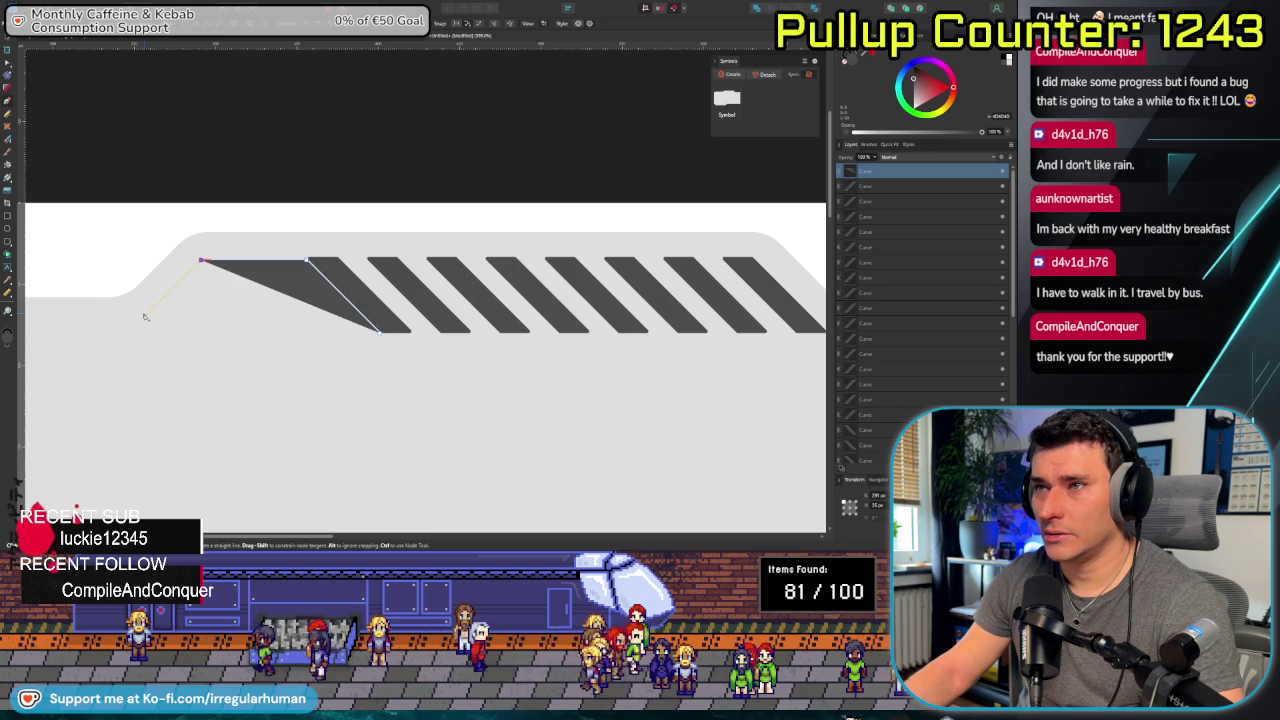
left_click(142, 320)
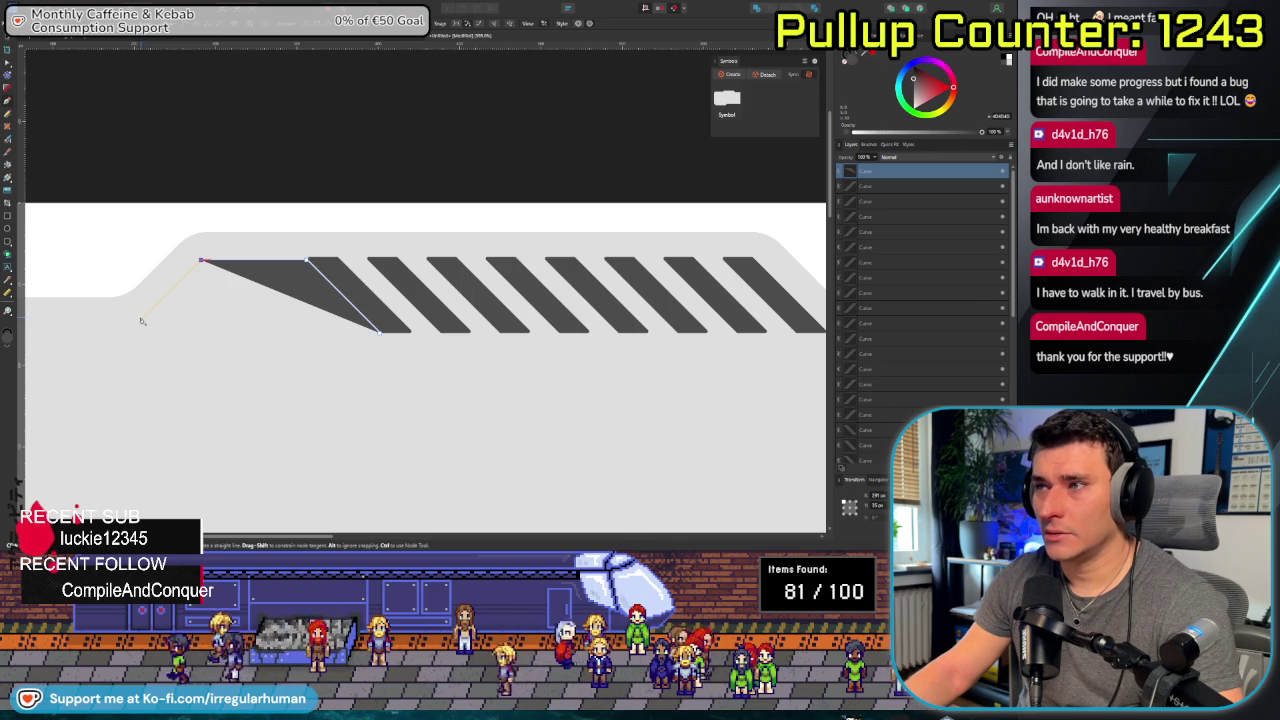
left_click(50, 319)
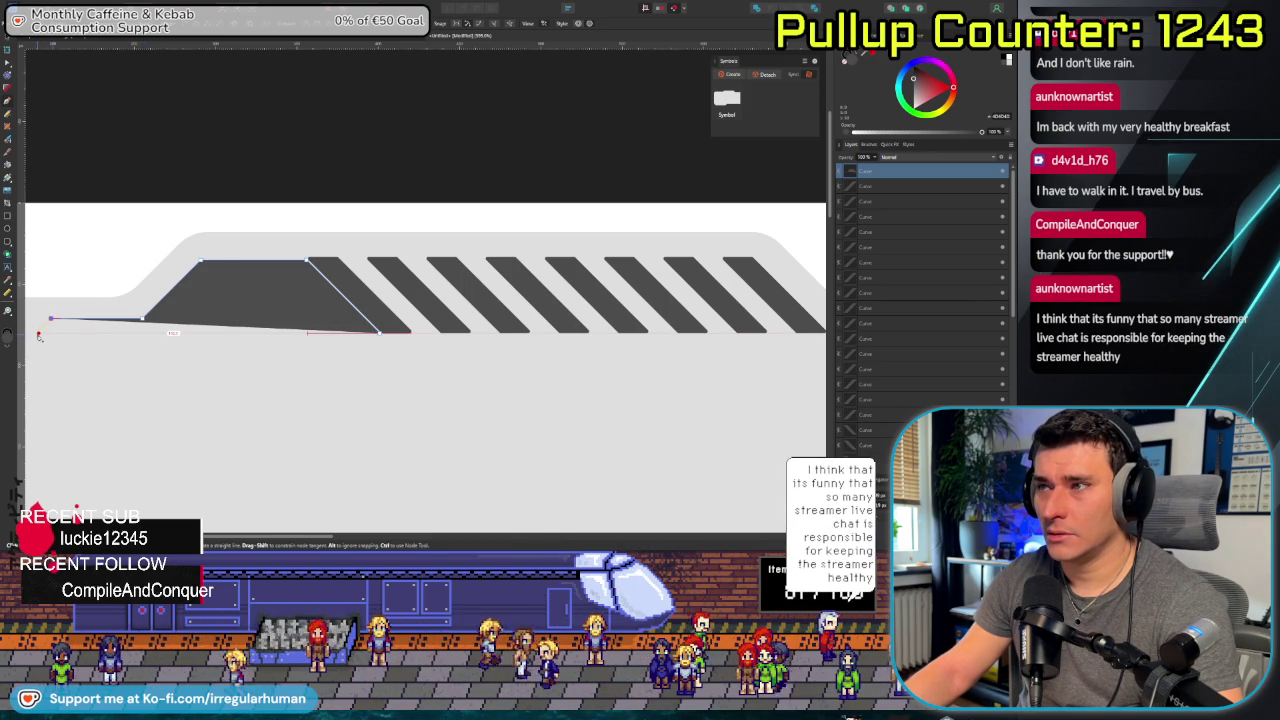
left_click(38, 334)
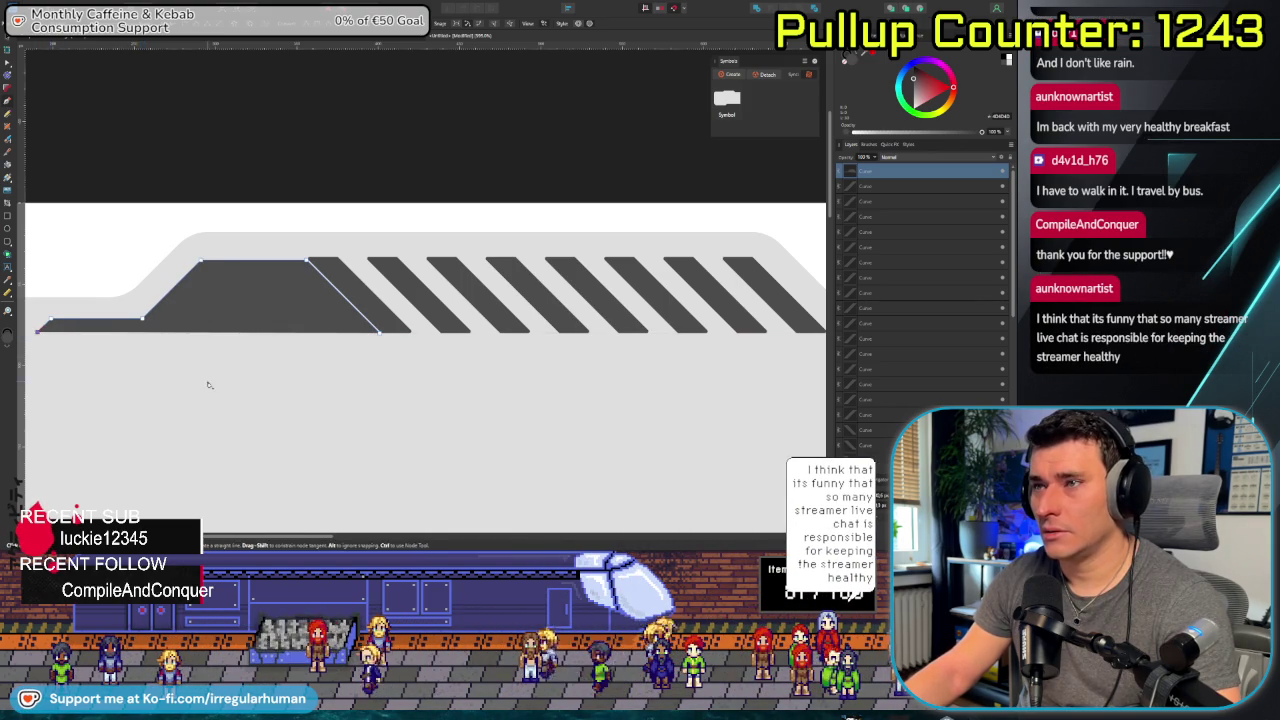
left_click_drag(230, 383, 325, 393)
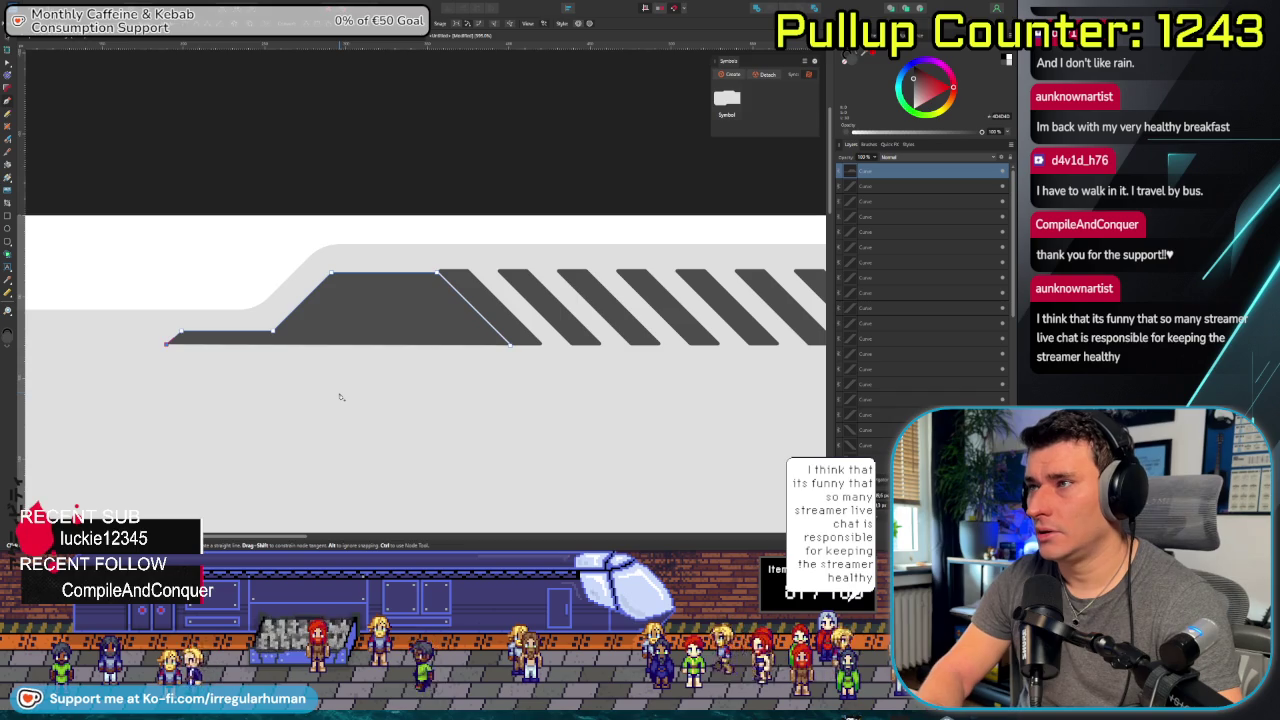
Shift the new dark shape's left-side nodes with Shift+arrow nudges to follow the notch edge.
key("p")
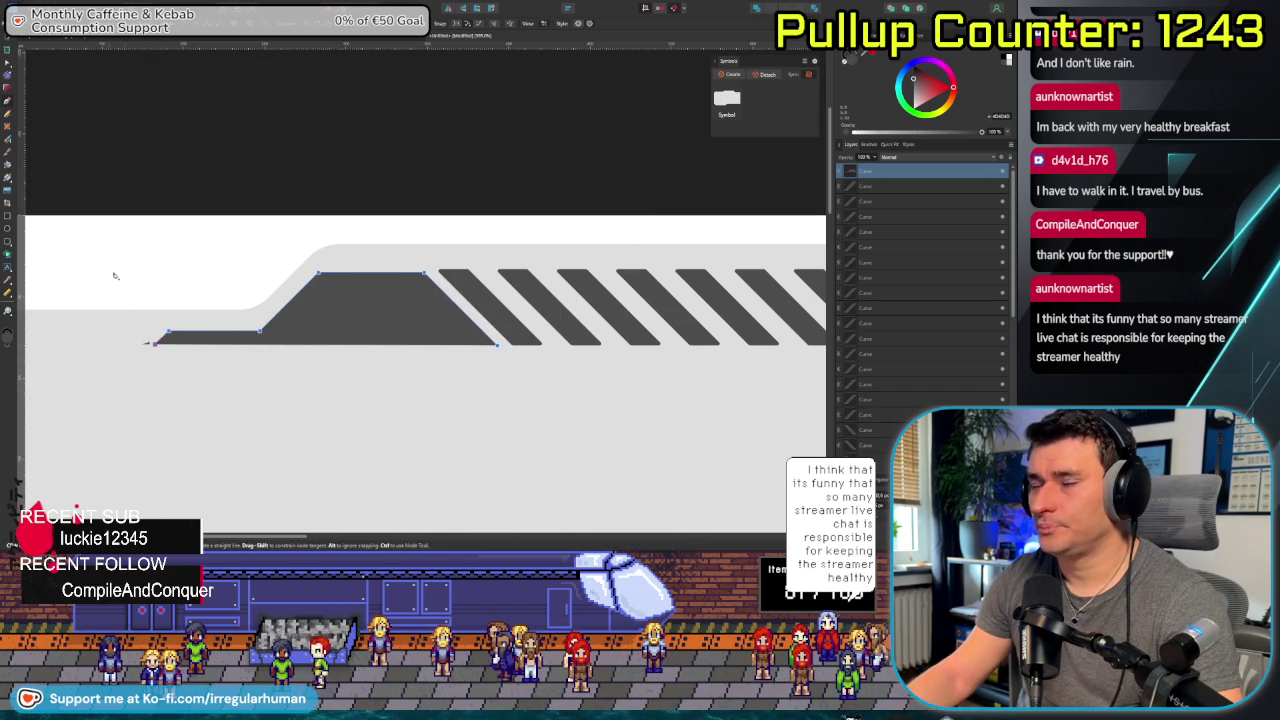
key("v")
left_click_drag(108, 228, 304, 368)
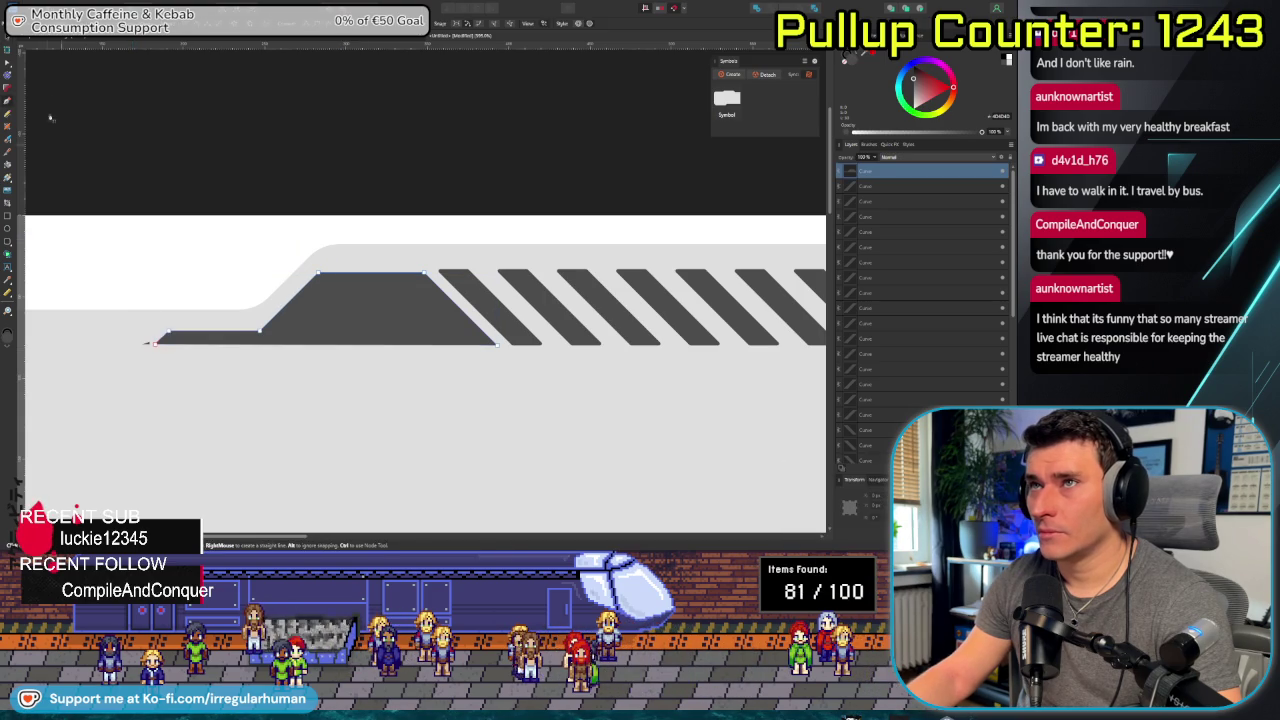
key("a")
left_click_drag(105, 213, 365, 395)
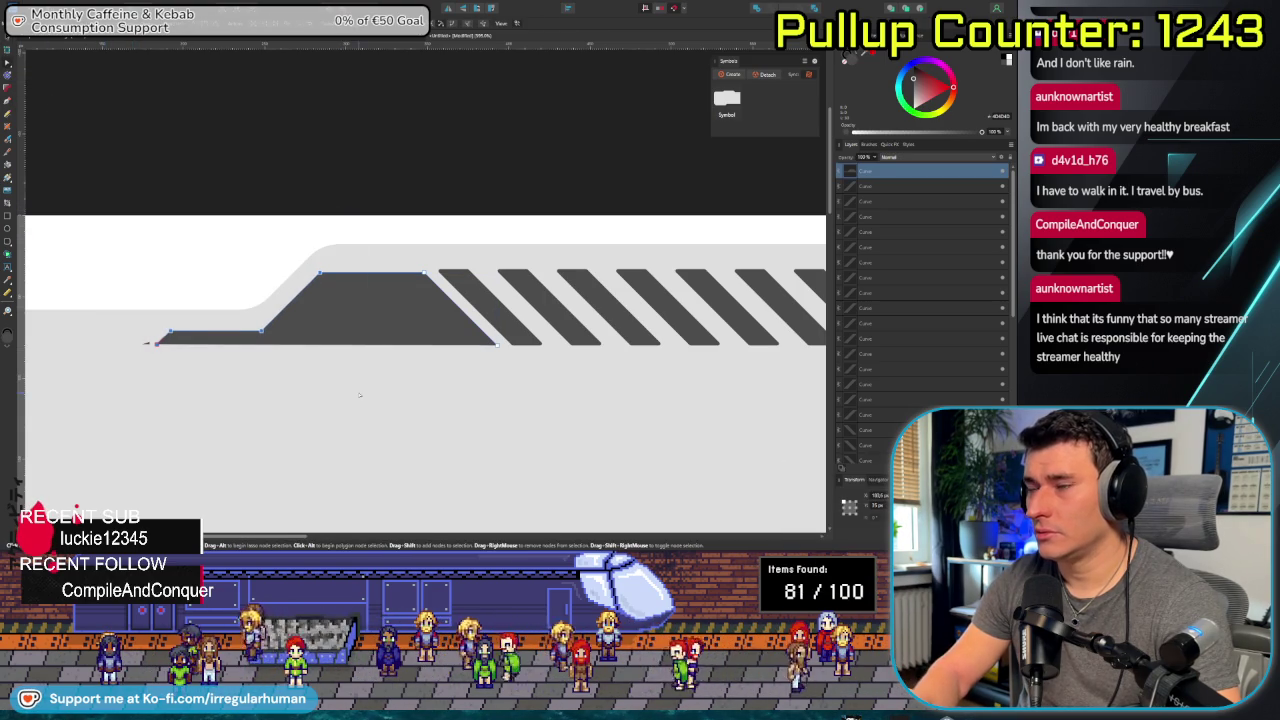
key("shift+Right")
key("shift+Right")
key("shift+Left")
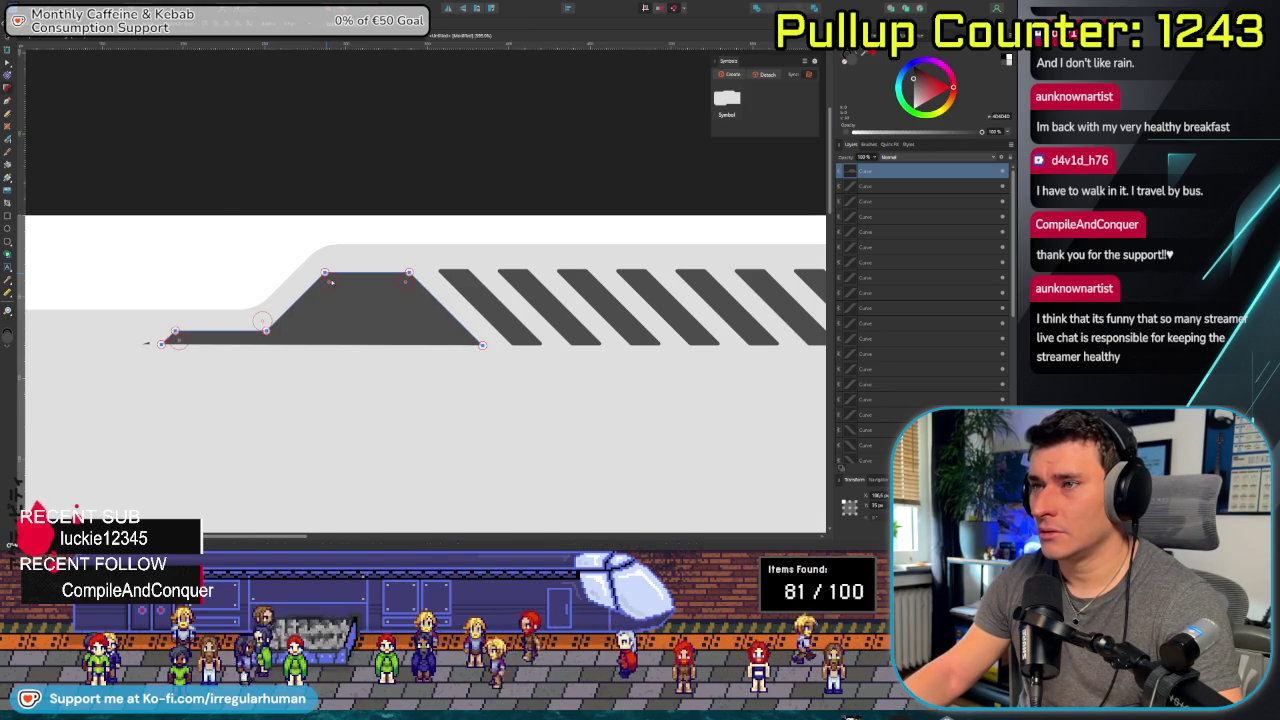
left_click(299, 389)
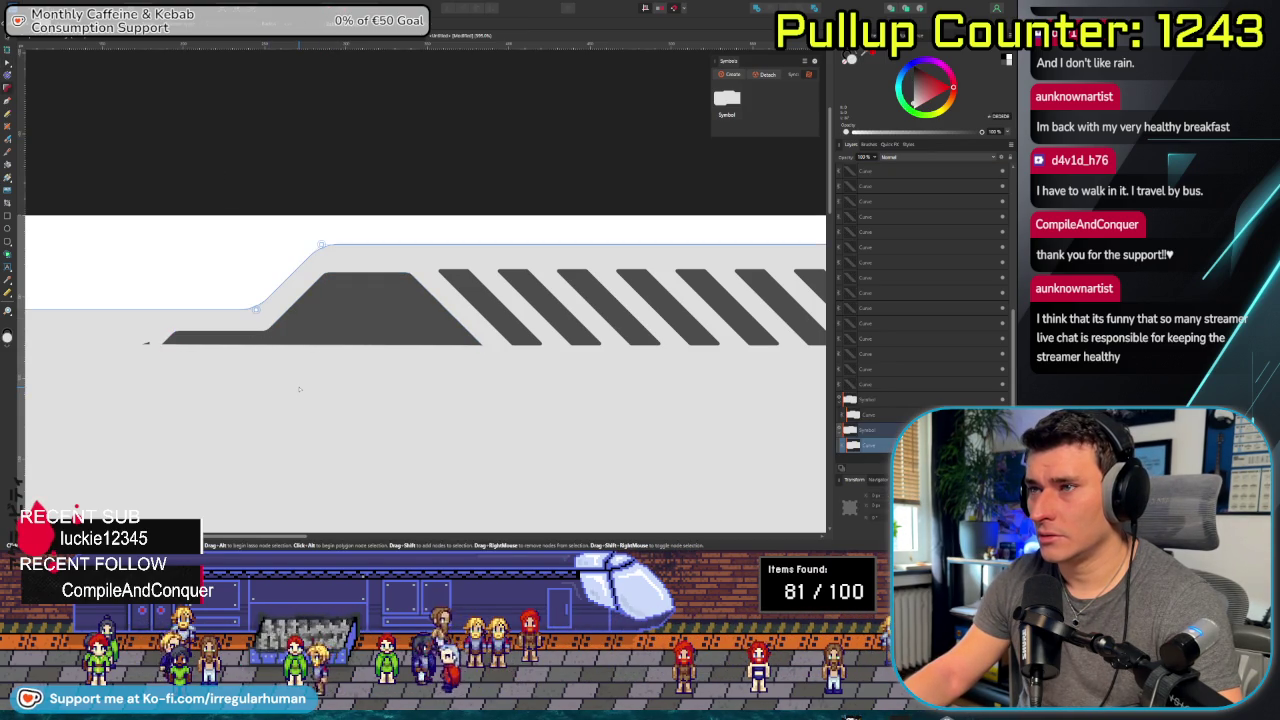
Zoom in and delete the dark shape's lower-left node to remove the thin sliver.
scroll(299, 389, "down", 3)
scroll(300, 385, "up", 3)
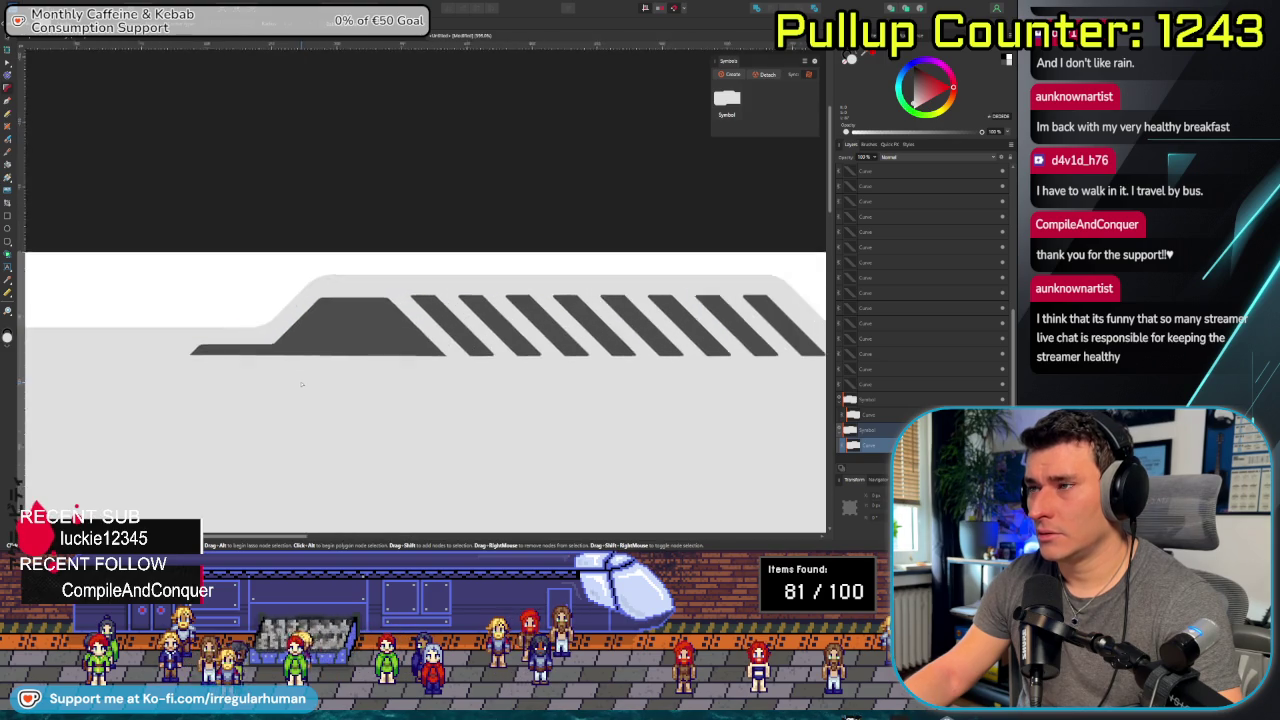
left_click(300, 385)
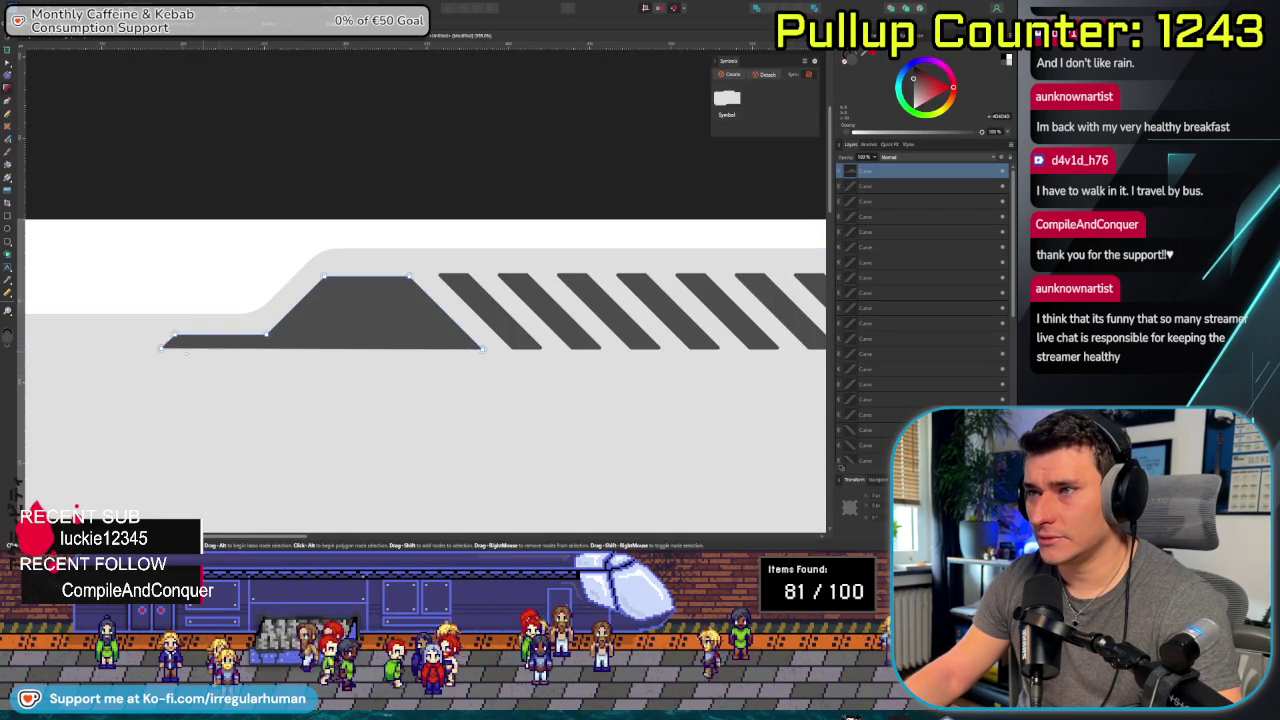
scroll(176, 355, "up", 1)
scroll(170, 365, "up", 1)
scroll(150, 390, "up", 1)
scroll(137, 407, "up", 1)
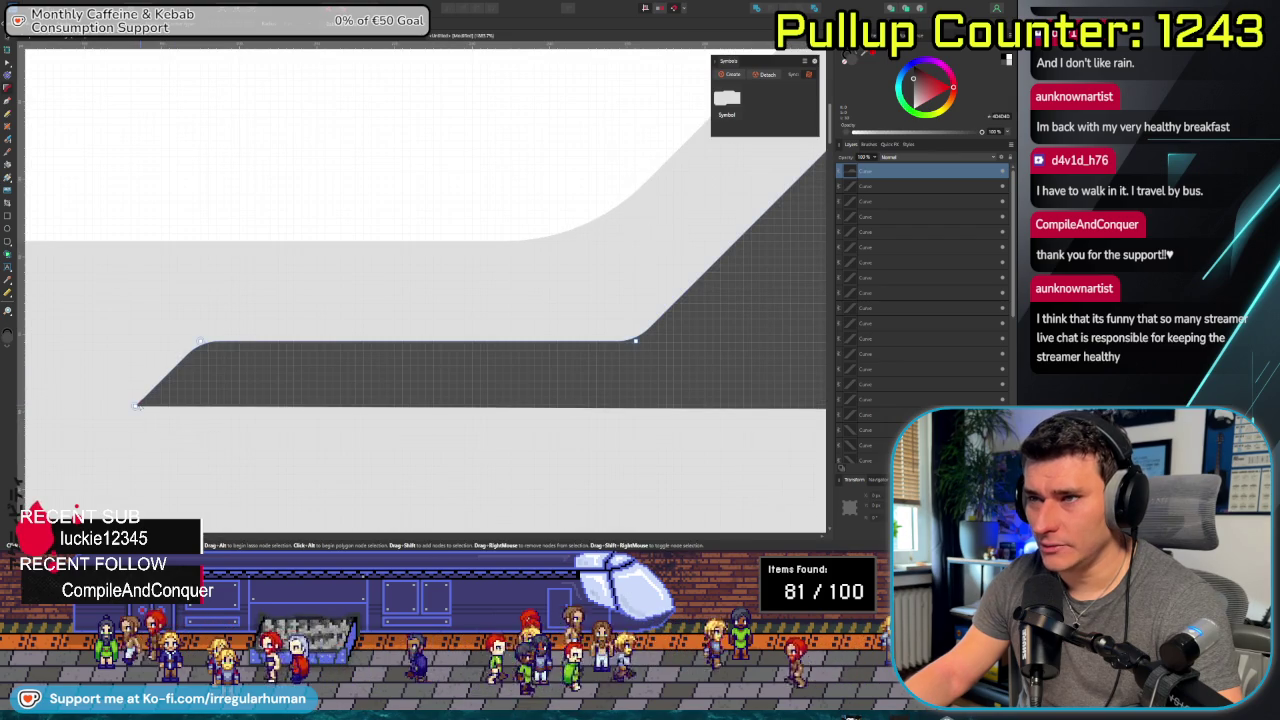
left_click(136, 407)
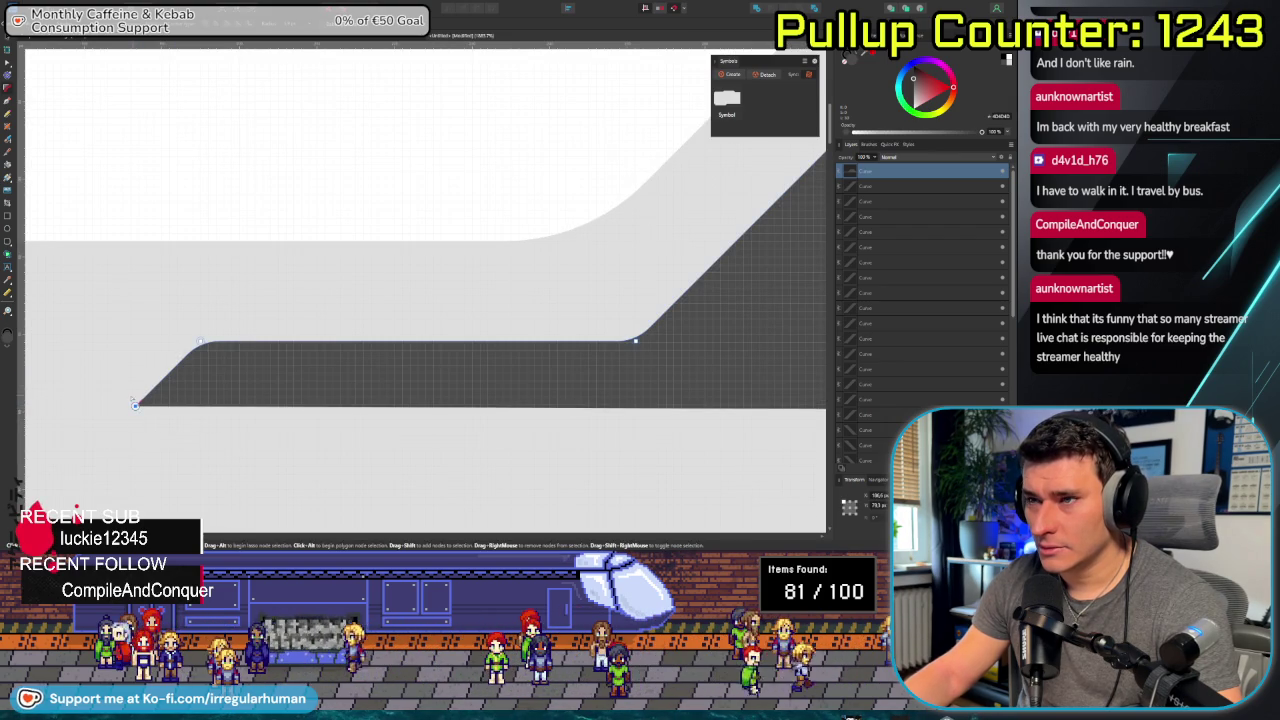
scroll(240, 408, "down", 2)
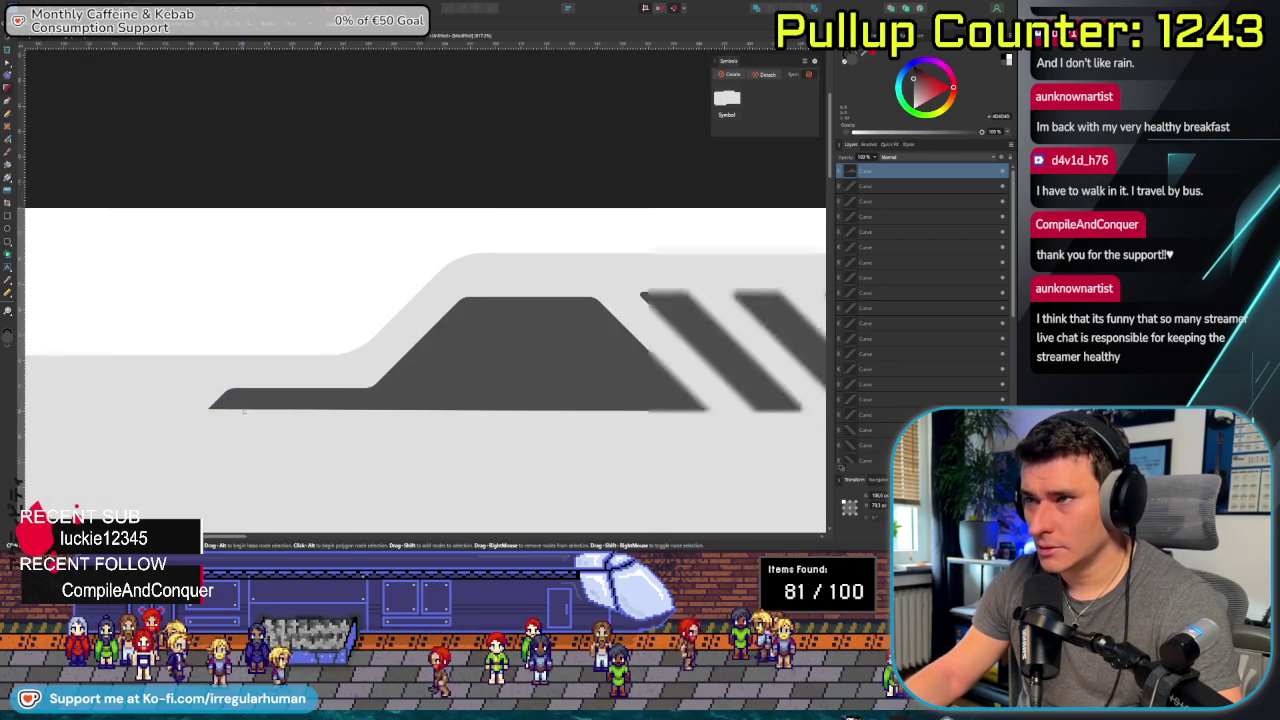
scroll(240, 408, "down", 1)
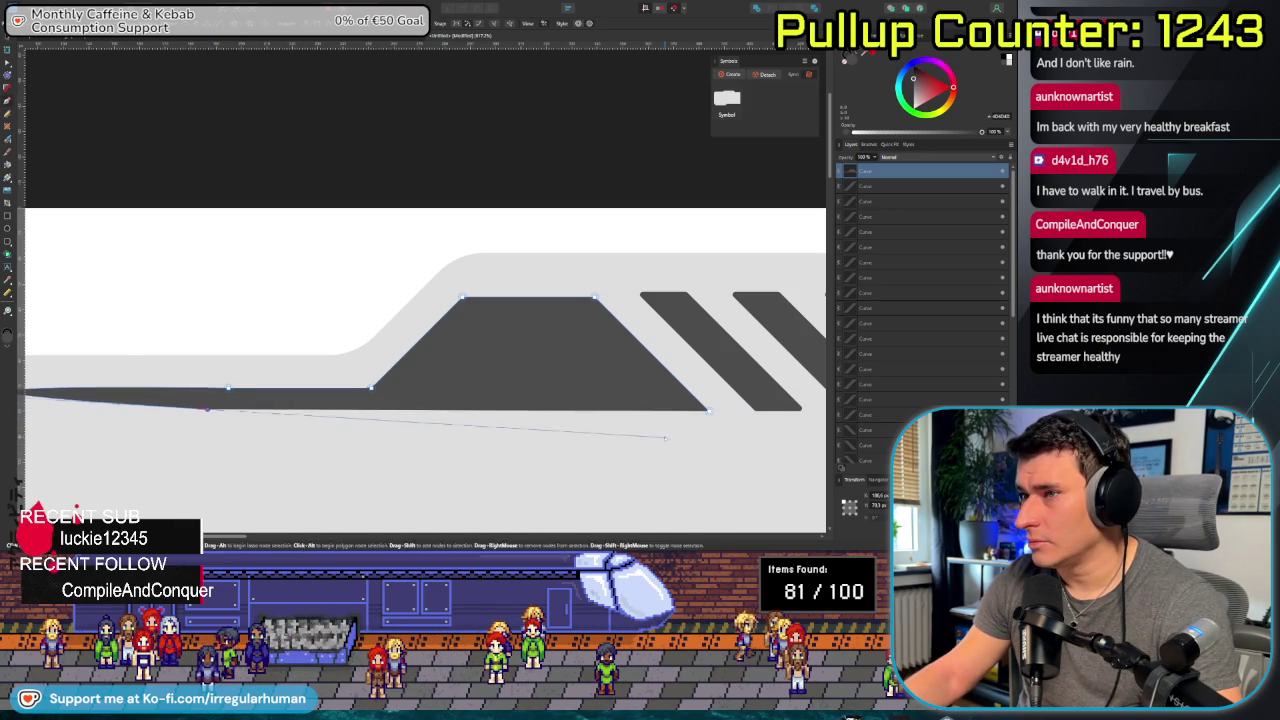
key("ctrl+z")
Try rounding the dark shape's bottom corners with the Corner tool, then undo it.
left_click_drag(710, 412, 708, 412)
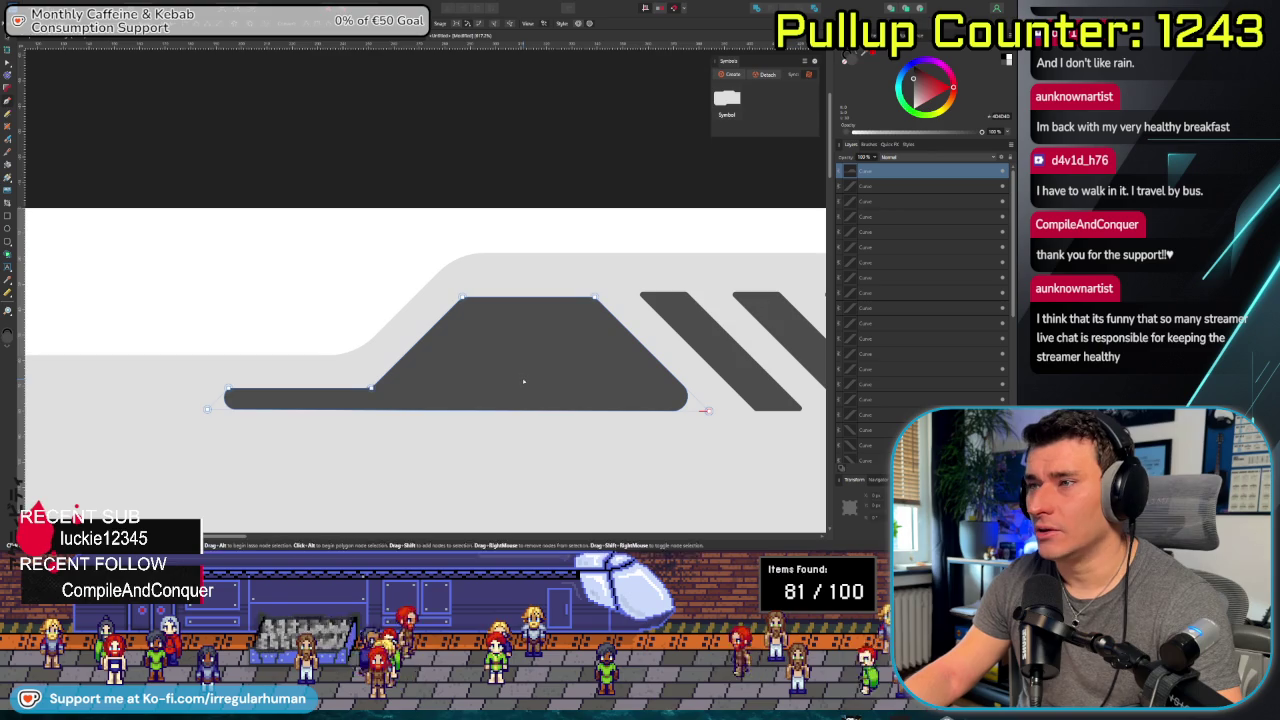
key("a")
key("ctrl+z")
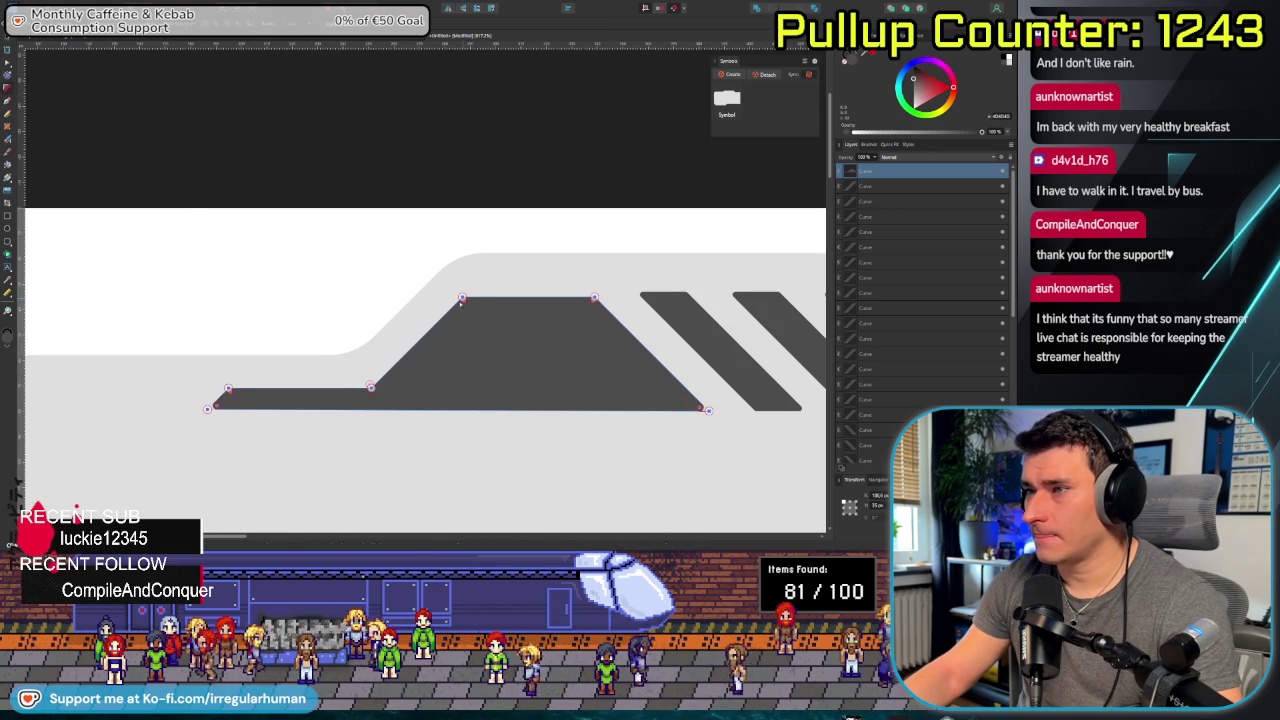
scroll(468, 462, "down", 3)
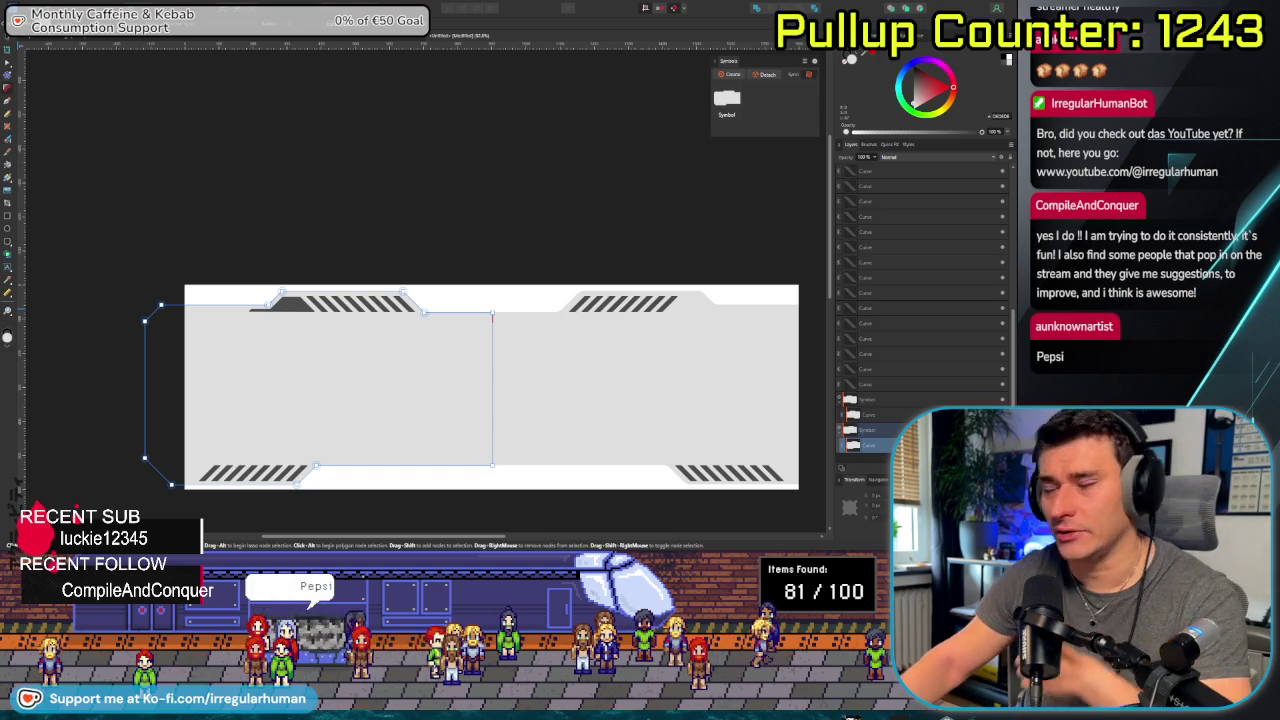
Delete the top-left dark piece's left-hand nodes and move the new left corner slightly down-left.
scroll(468, 234, "down", 1)
scroll(470, 235, "up", 1)
scroll(471, 237, "down", 1)
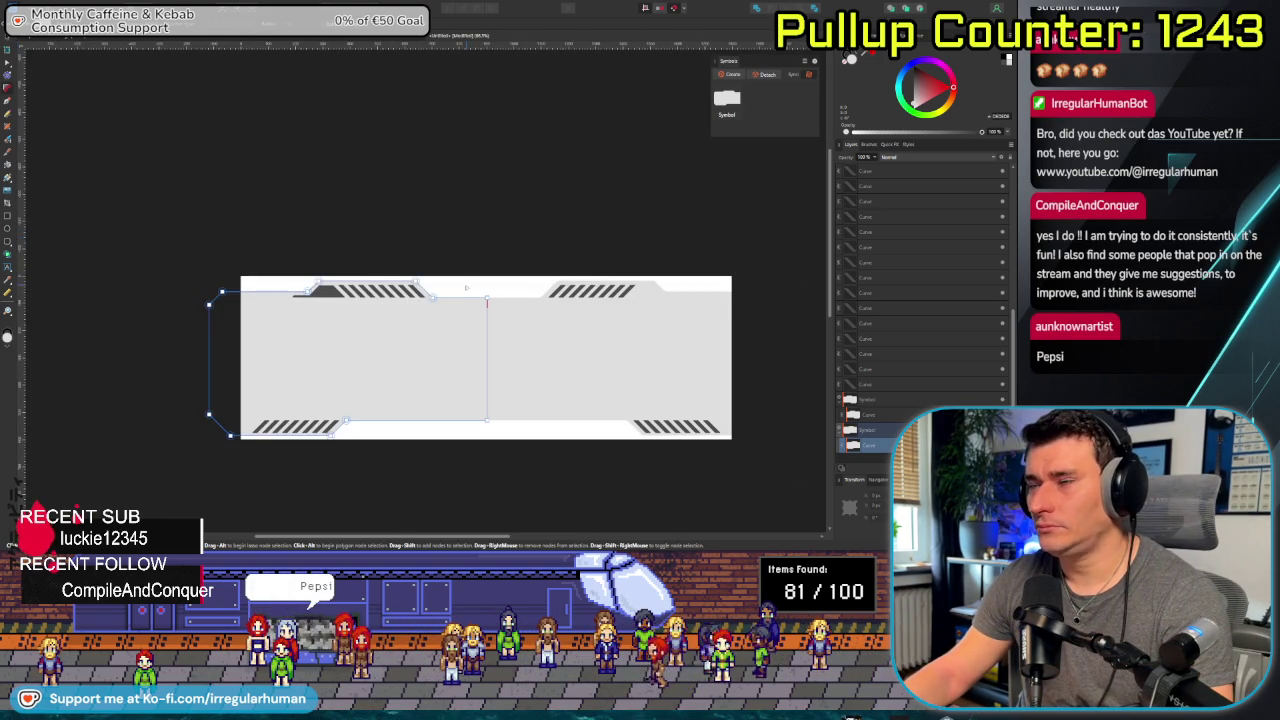
scroll(465, 288, "up", 1)
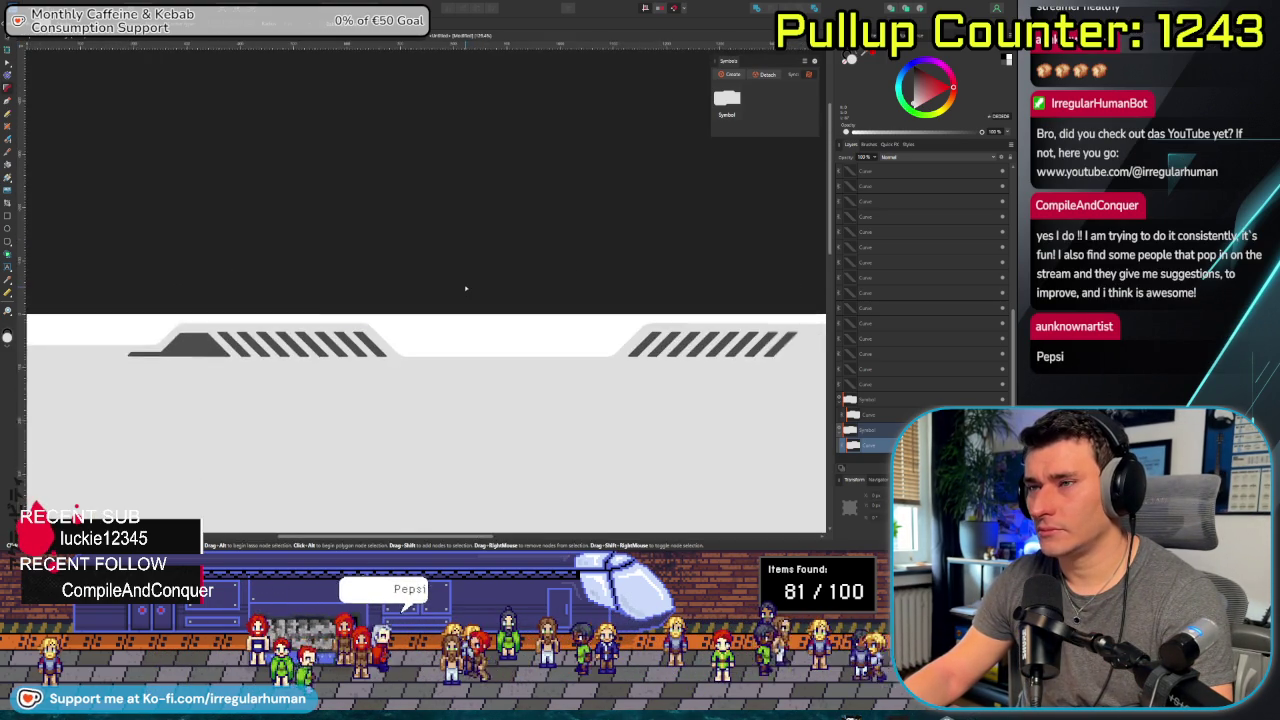
scroll(450, 320, "down", 1)
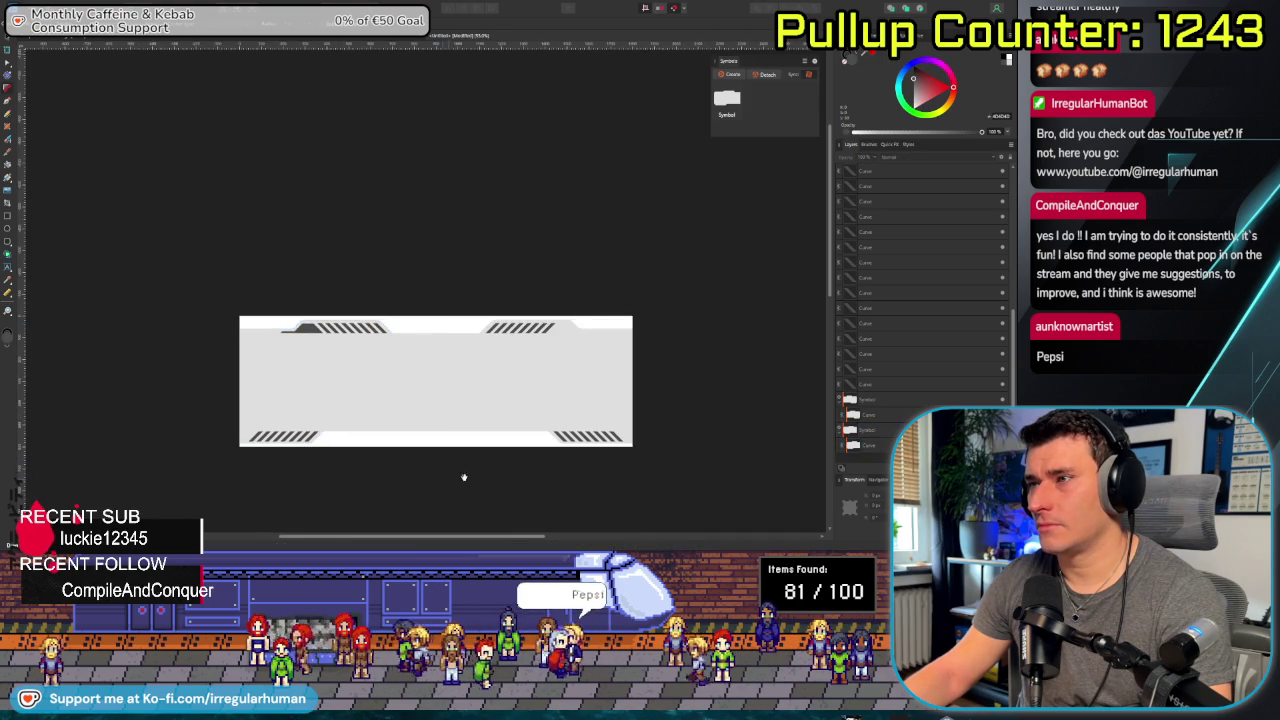
scroll(451, 481, "right", 5)
scroll(300, 440, "left", 3)
scroll(369, 446, "right", 1)
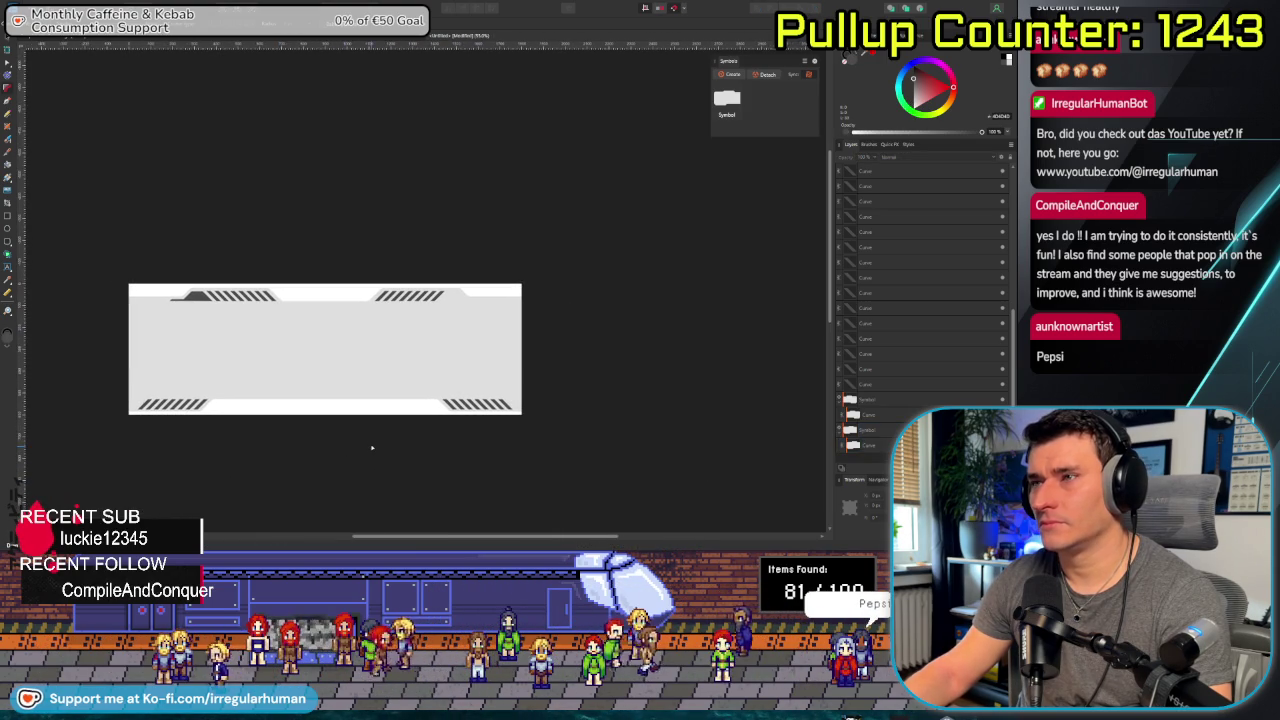
scroll(140, 320, "up", 3)
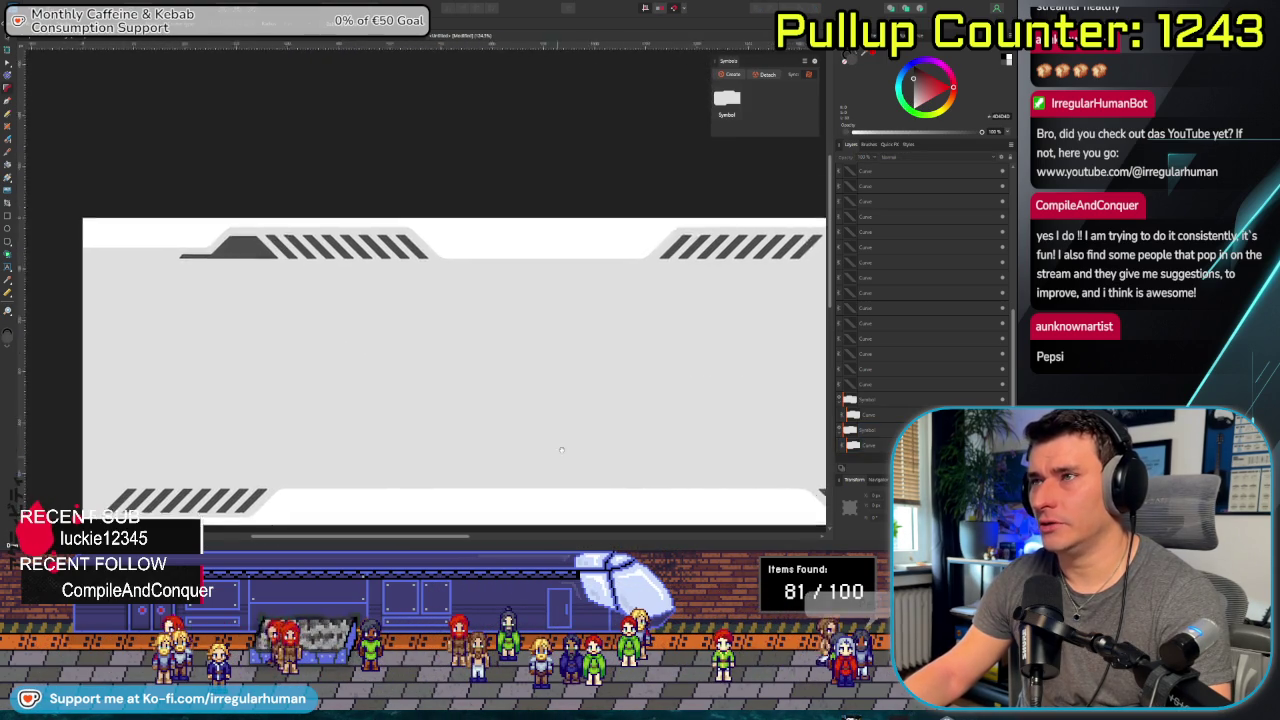
left_click(270, 268)
scroll(270, 289, "up", 2)
scroll(300, 320, "up", 1)
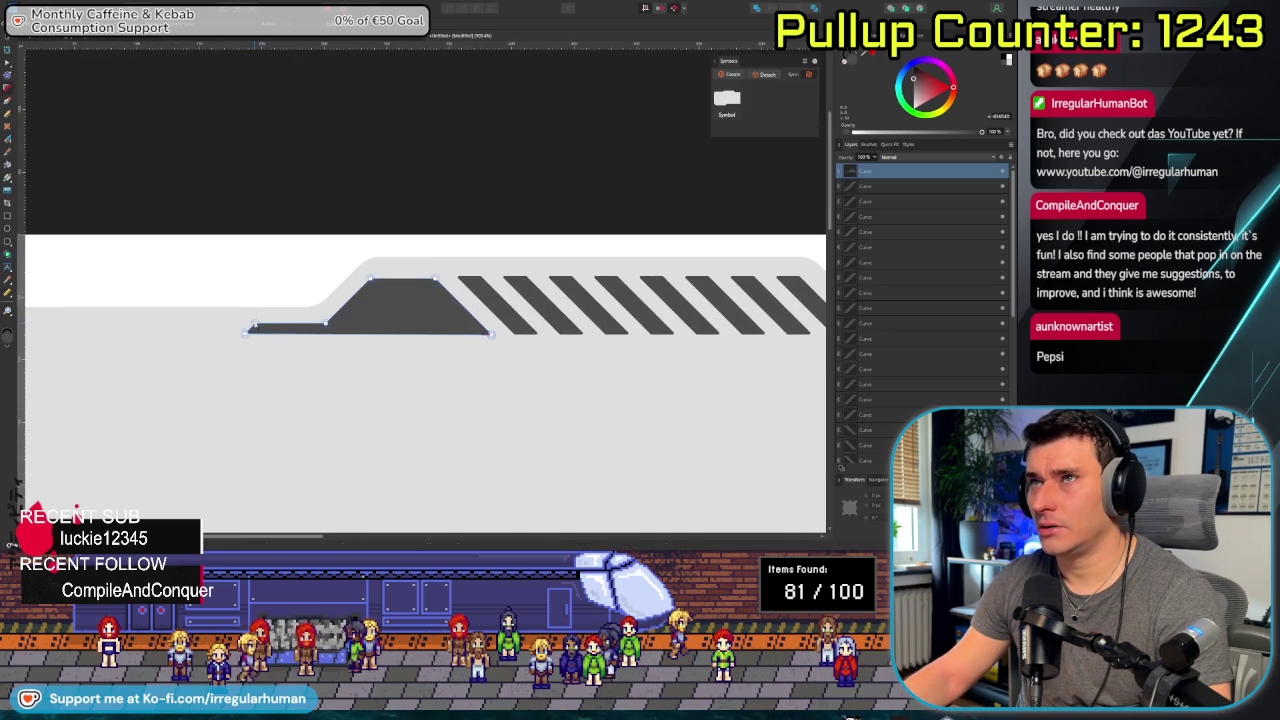
left_click_drag(225, 315, 272, 356)
key("Delete")
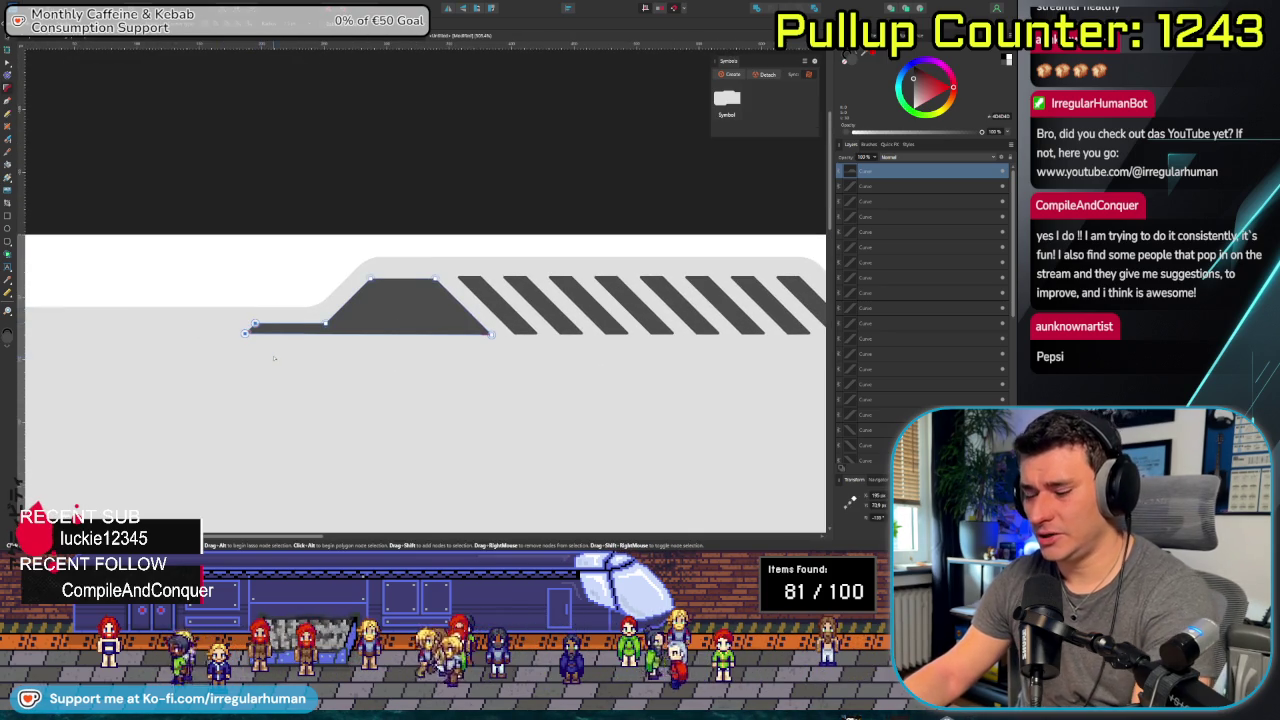
left_click(326, 324)
left_click_drag(326, 324, 314, 334)
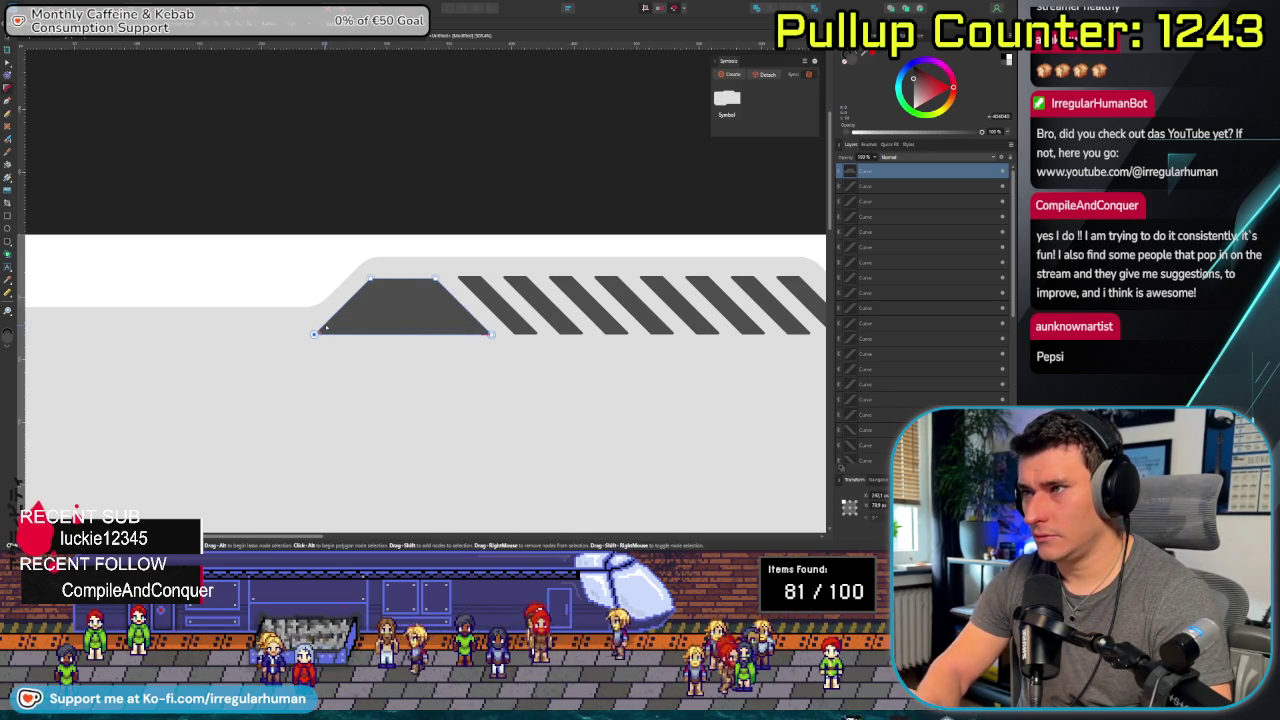
Deselect, recheck the view, and select the whole top-left trapezoid again.
left_click(398, 373)
scroll(398, 373, "up", 3)
scroll(398, 373, "up", 2)
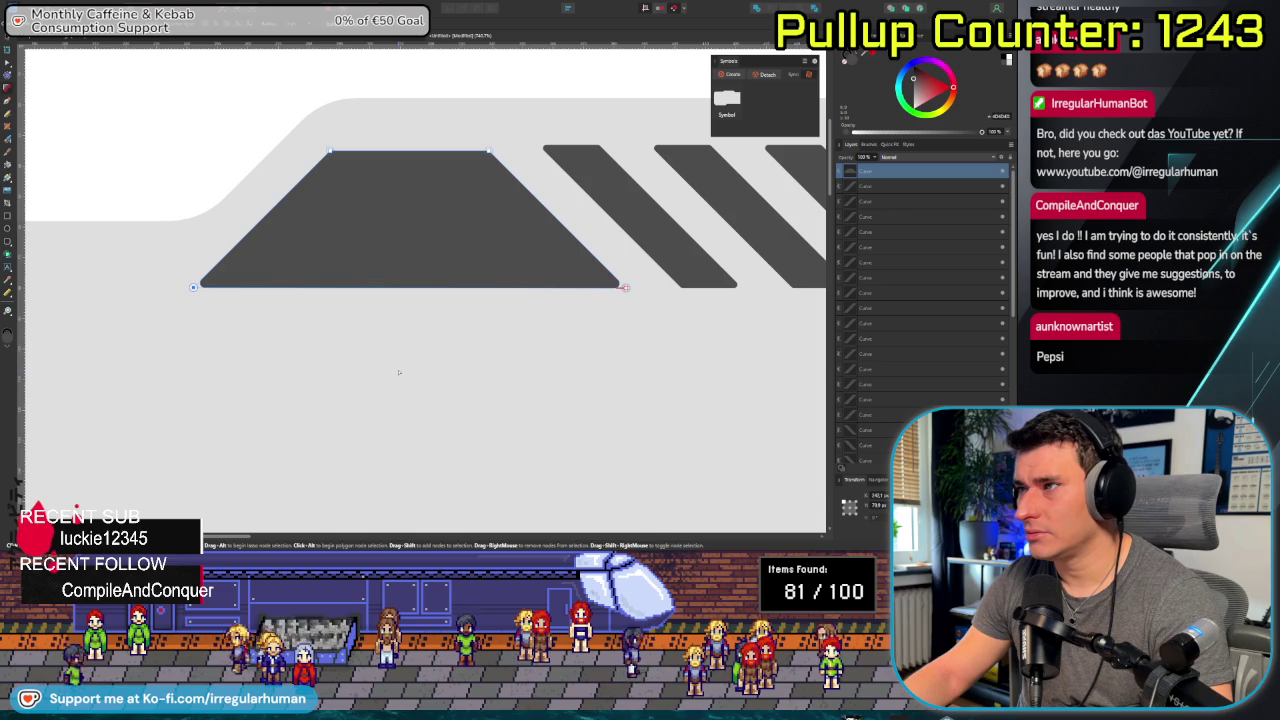
scroll(399, 371, "down", 3)
scroll(400, 380, "down", 2)
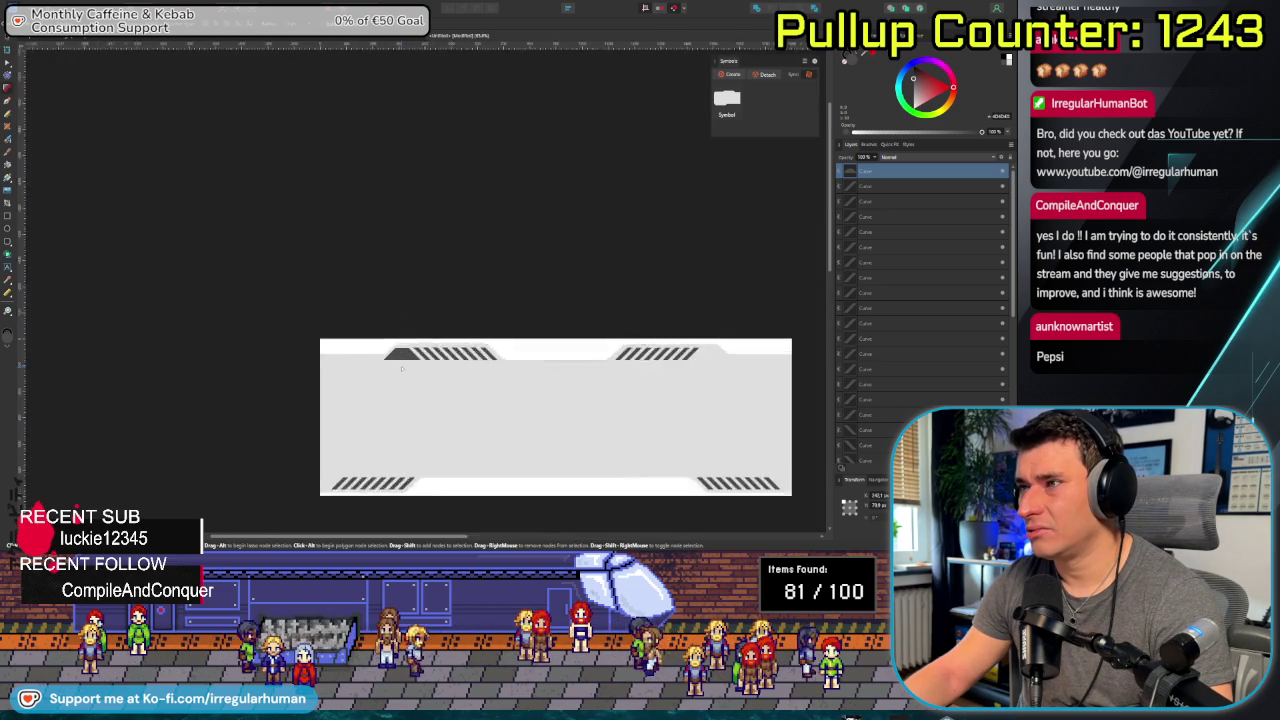
scroll(403, 400, "down", 1)
scroll(406, 432, "down", 1)
left_click(410, 443)
mouse_move(410, 441)
left_mouse_down()
mouse_move(300, 371)
mouse_move(440, 411)
left_mouse_up()
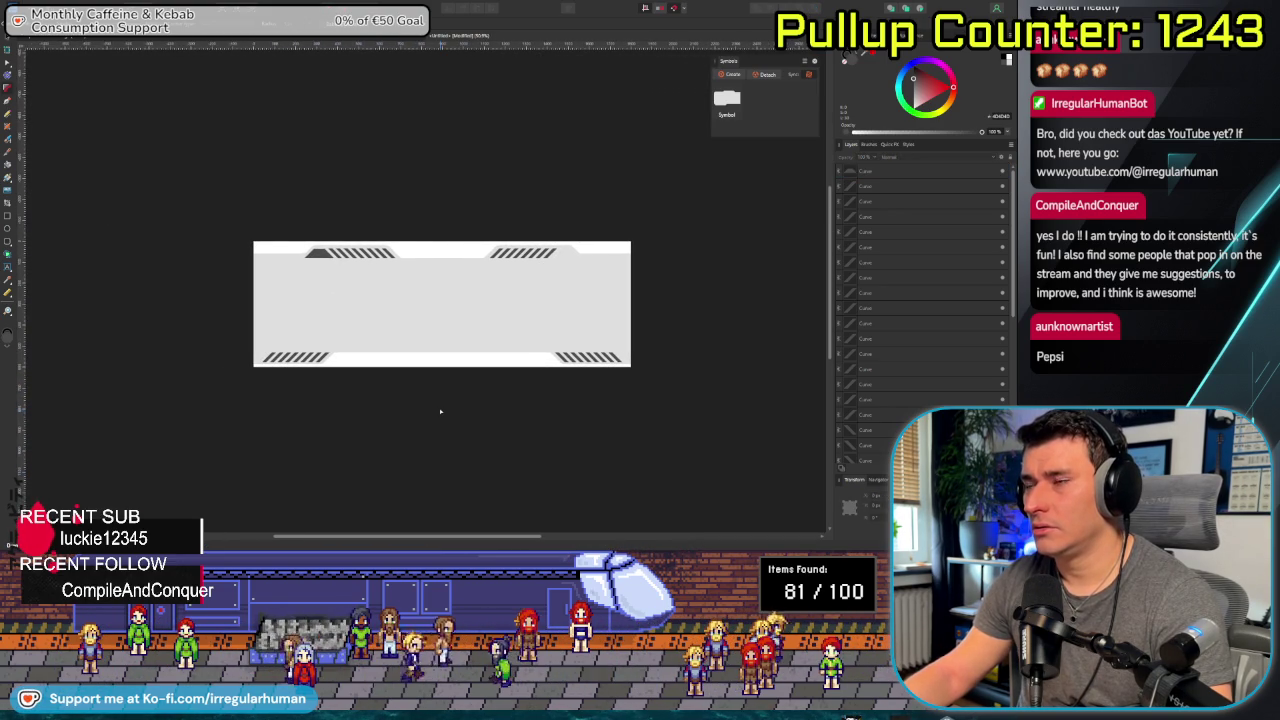
scroll(437, 409, "up", 1)
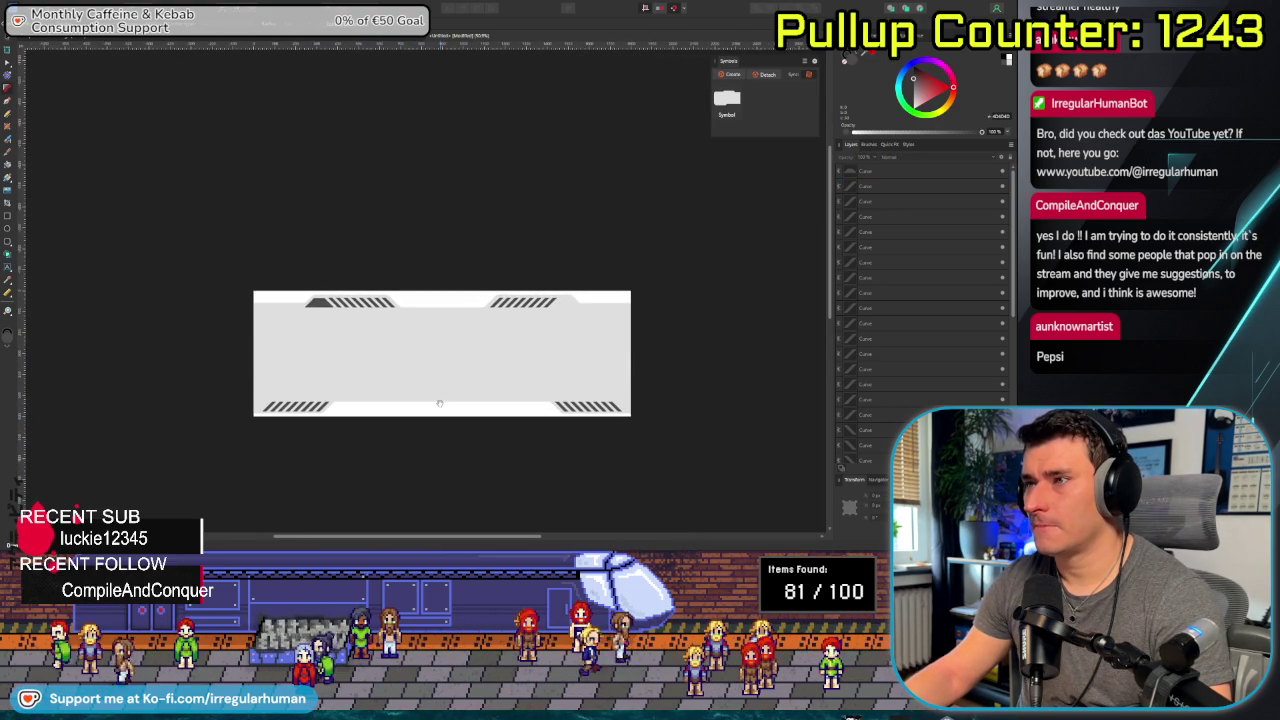
scroll(391, 360, "up", 1)
scroll(300, 300, "up", 1)
left_click(215, 220)
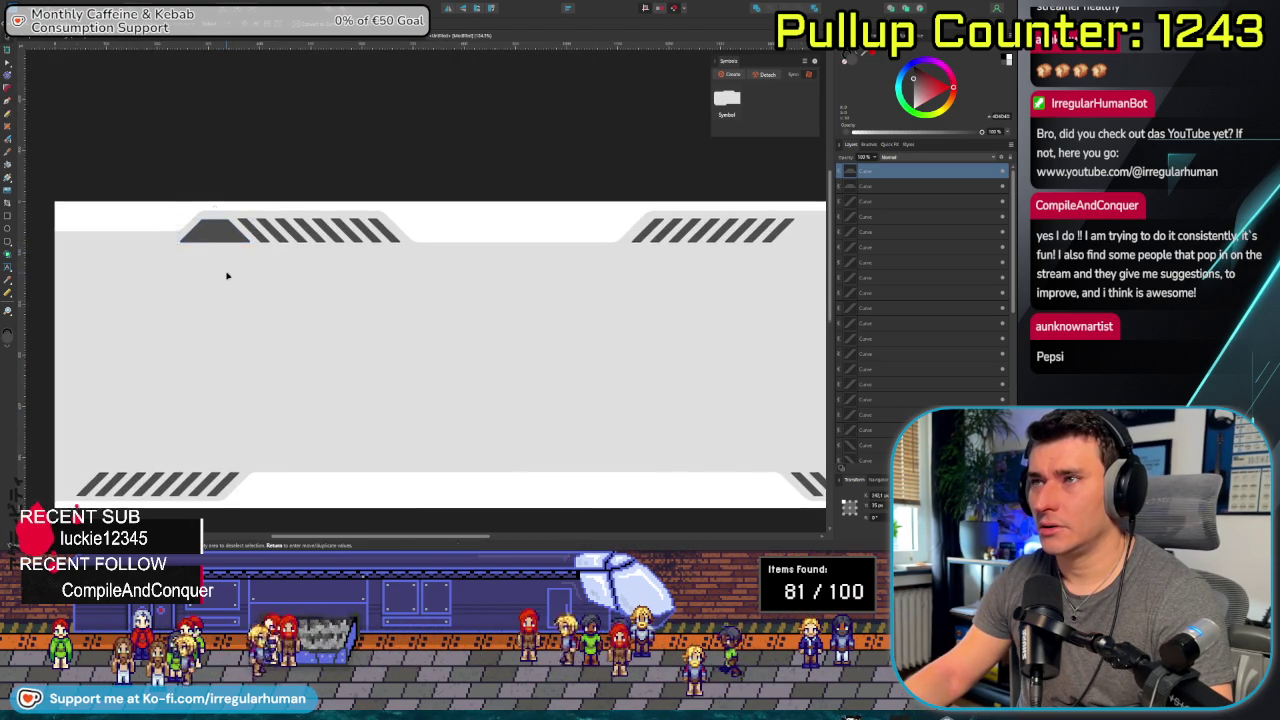
scroll(226, 277, "up", 3)
left_click(265, 284)
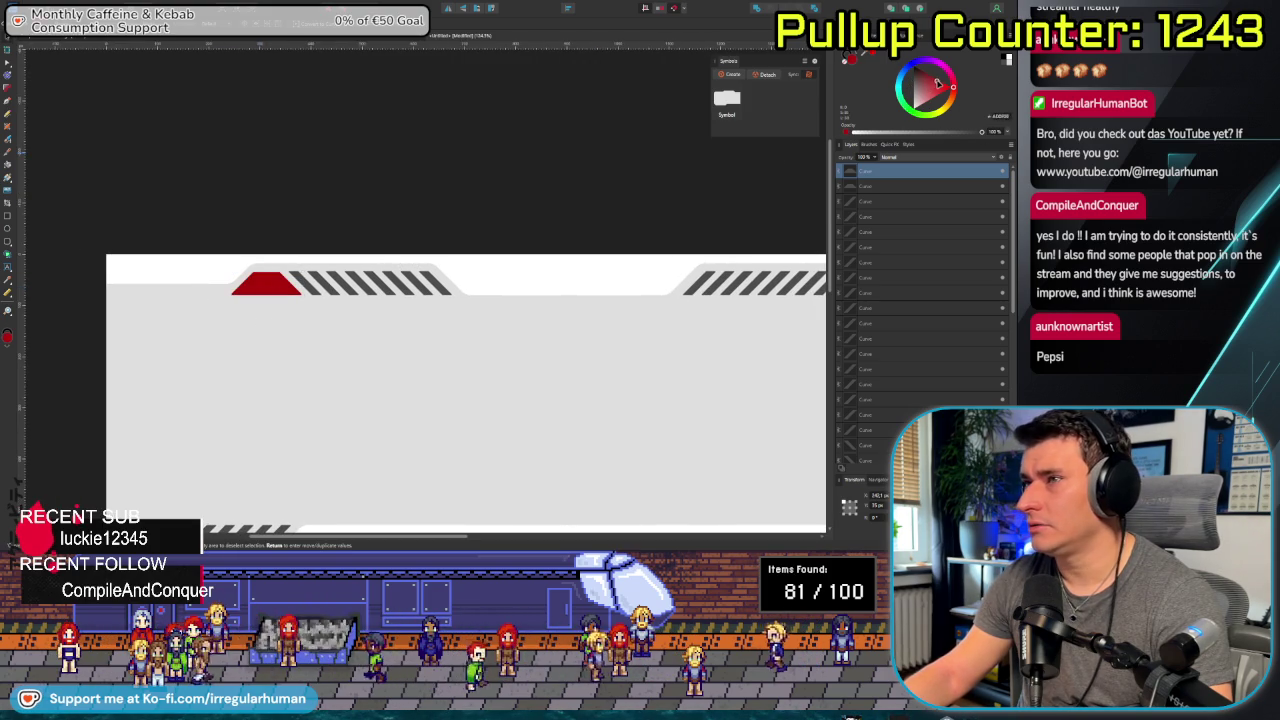
Narrow the red shape by shifting its right nodes left, trying and undoing two corner drags.
scroll(294, 314, "up", 3)
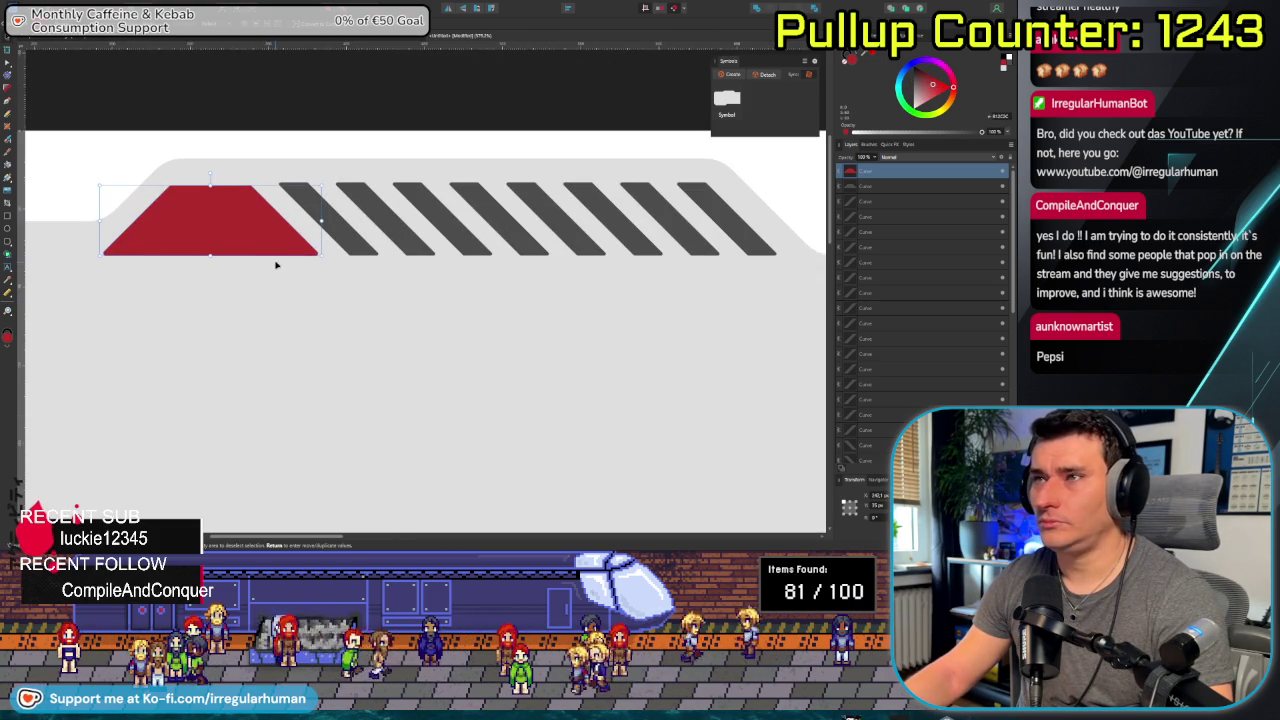
key("a")
left_click_drag(229, 168, 368, 280)
key("Left")
key("Left")
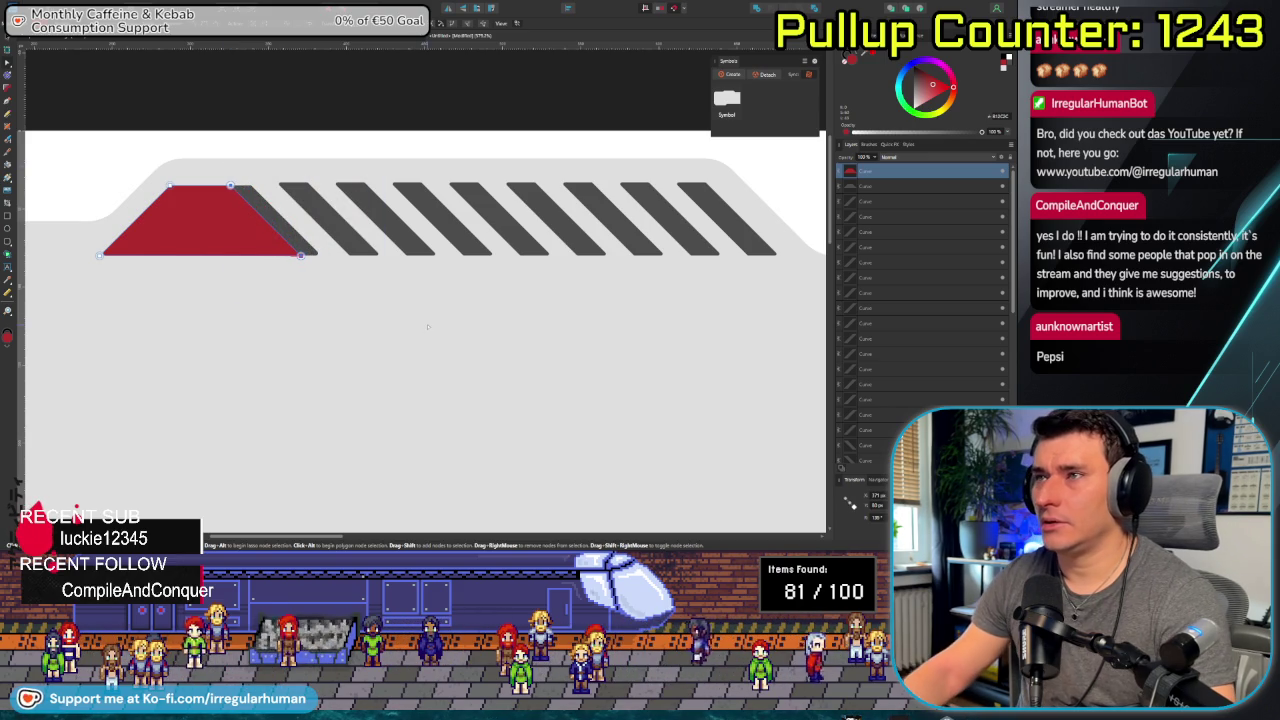
left_click_drag(66, 159, 205, 296)
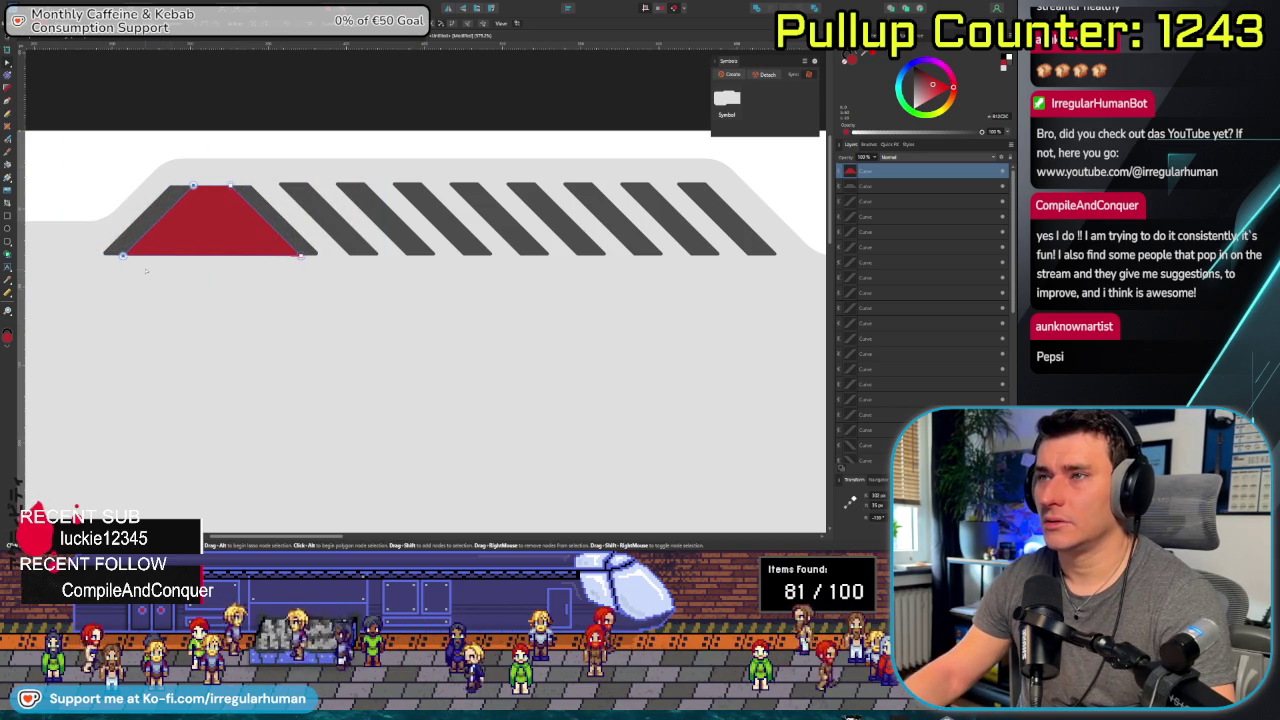
left_click_drag(106, 236, 360, 330)
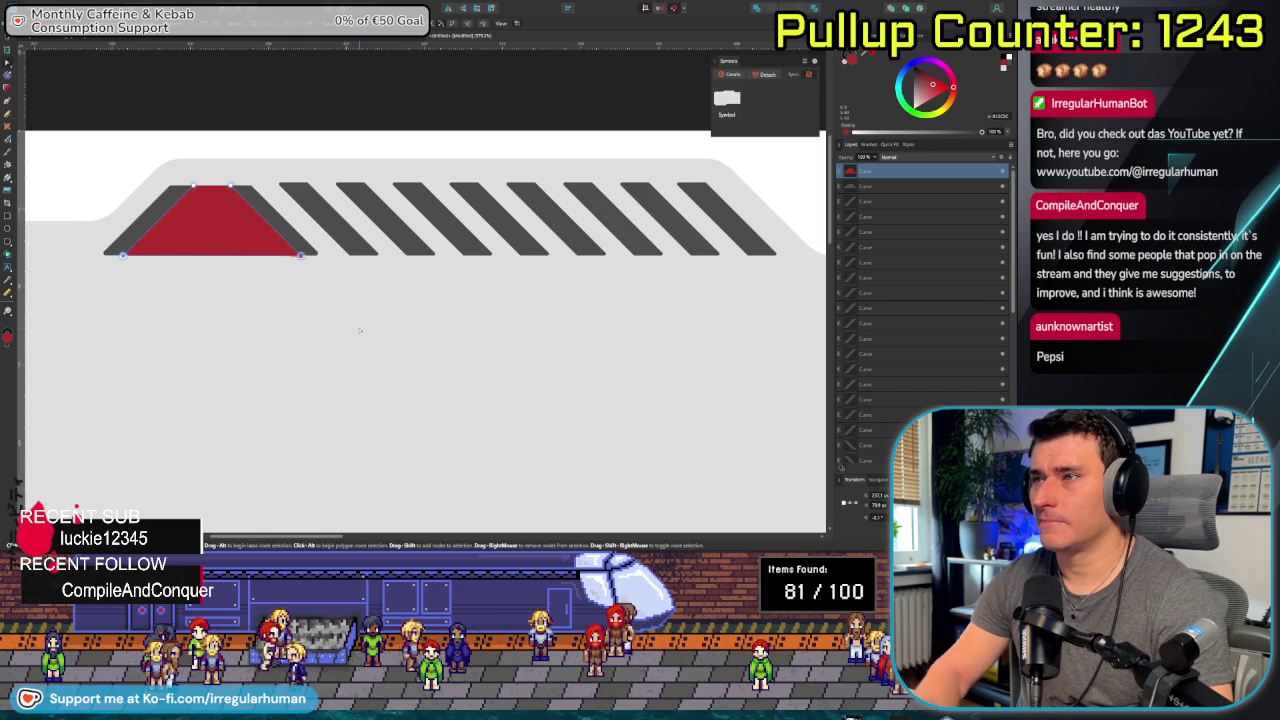
left_click_drag(300, 254, 400, 323)
key("ctrl+z")
left_click_drag(300, 254, 208, 221)
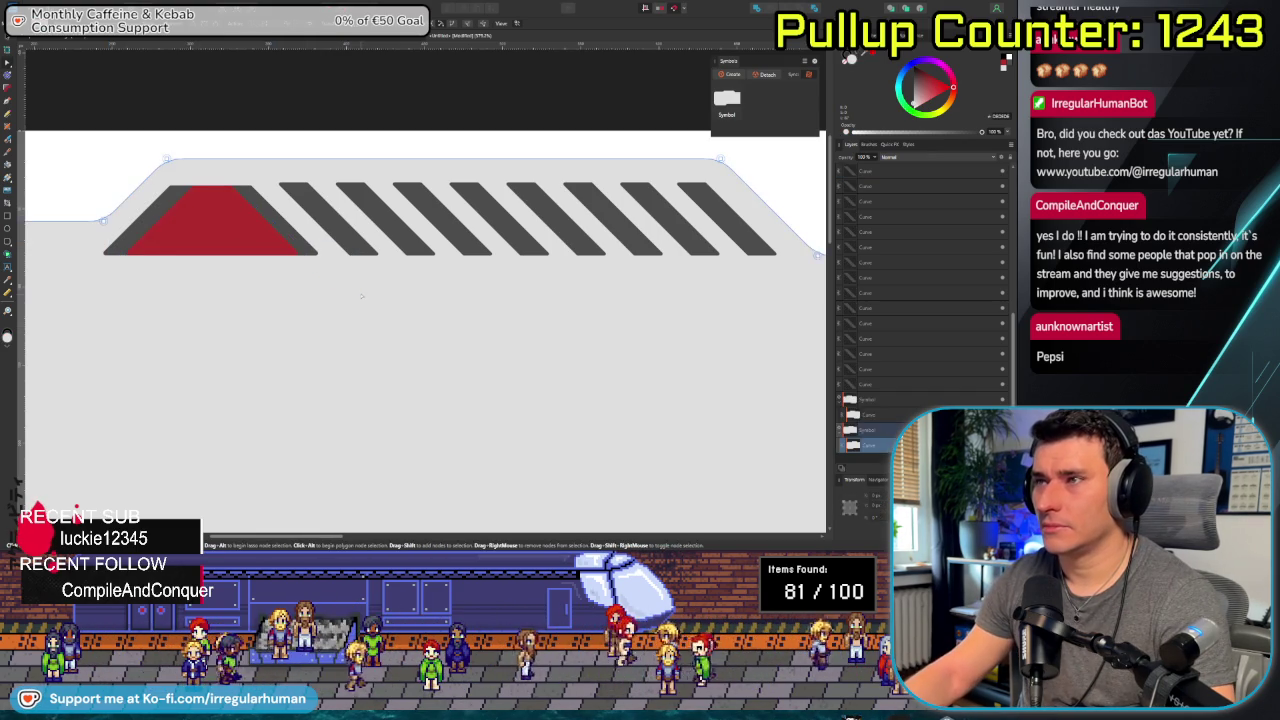
key("ctrl+z")
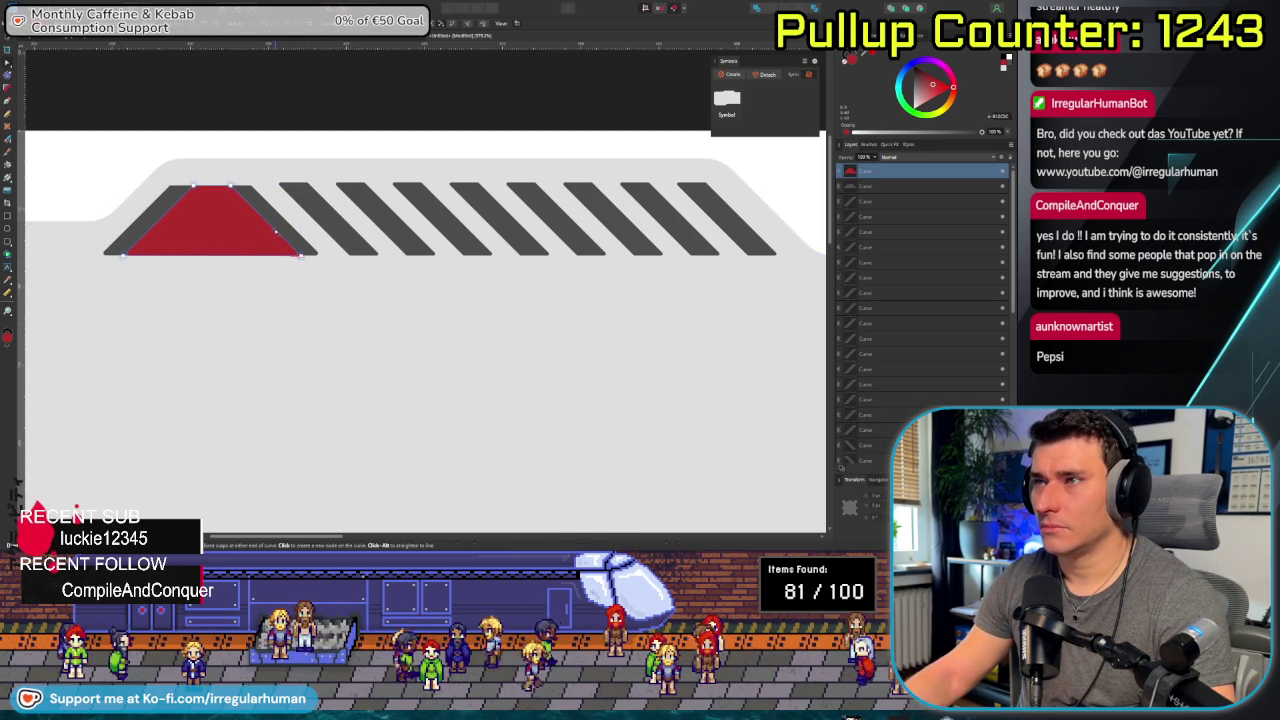
Nudge the red shape's bottom corners up and inward and move its top-right corner down-right.
key("a")
left_click_drag(288, 236, 316, 272)
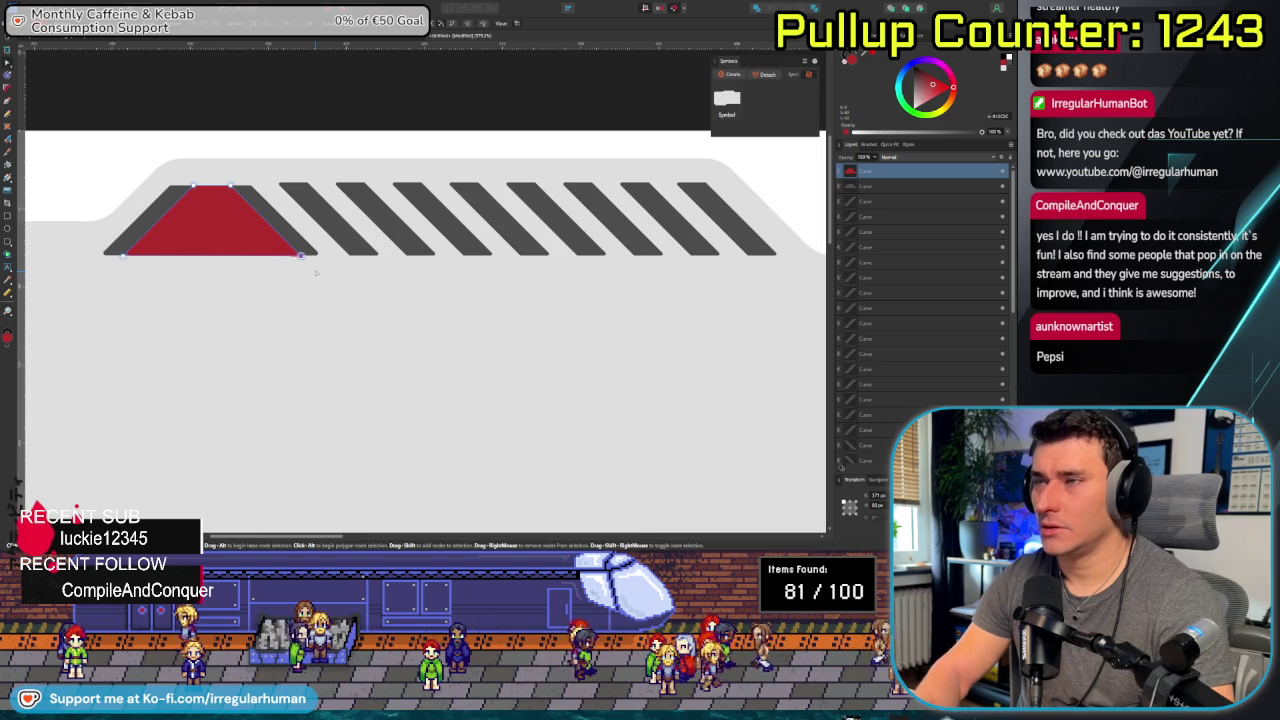
key("Left")
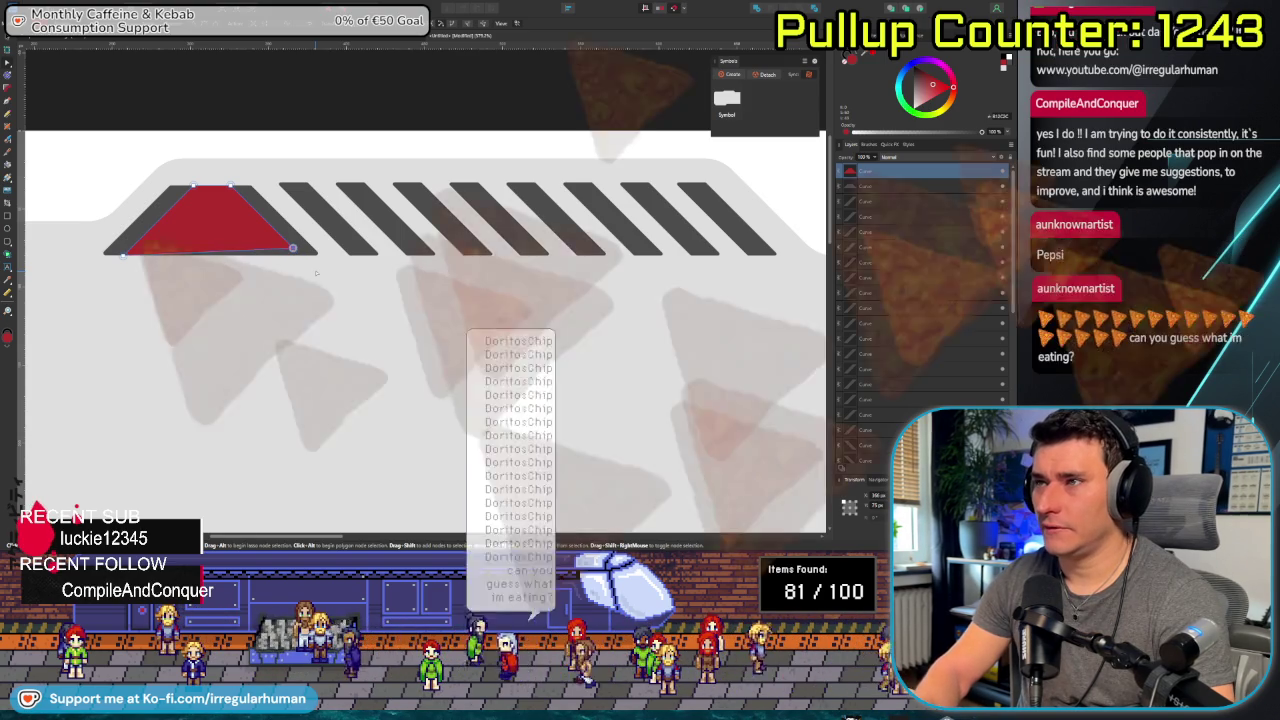
key("Left")
key("Left")
key("Left")
key("Up")
key("Up")
key("Up")
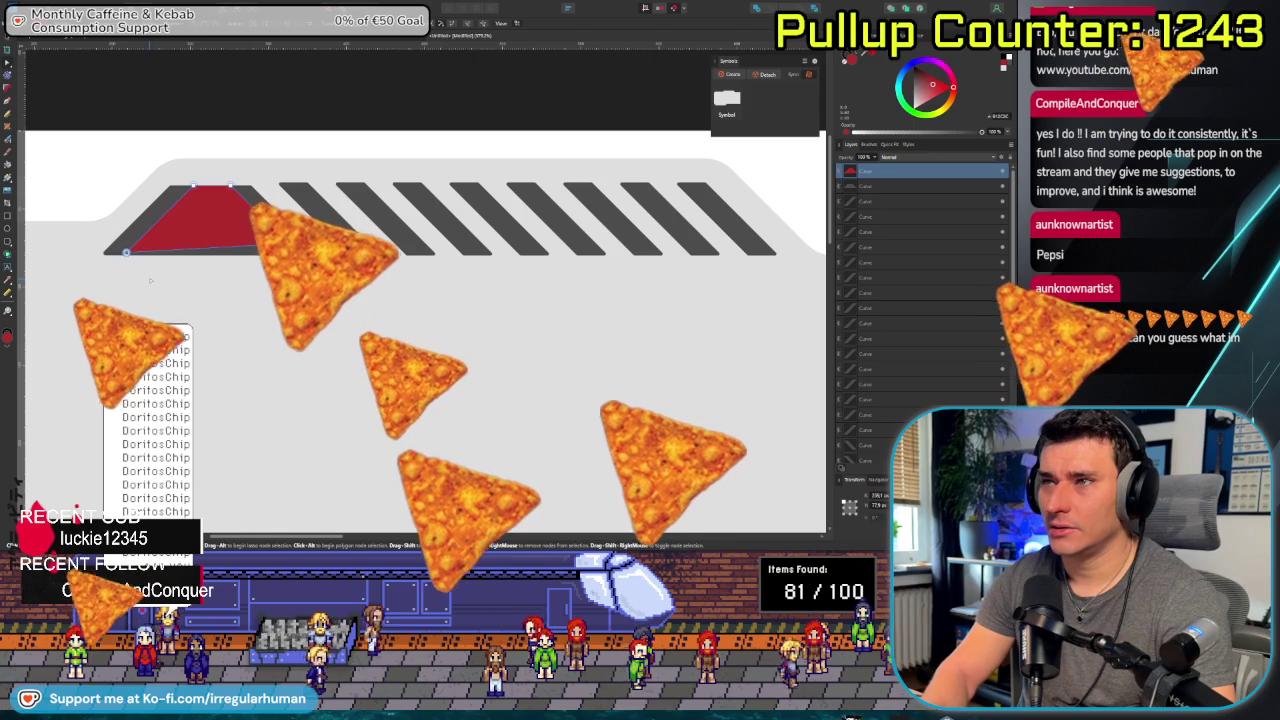
key("Right")
key("Right")
key("Right")
key("Up")
key("Up")
key("Up")
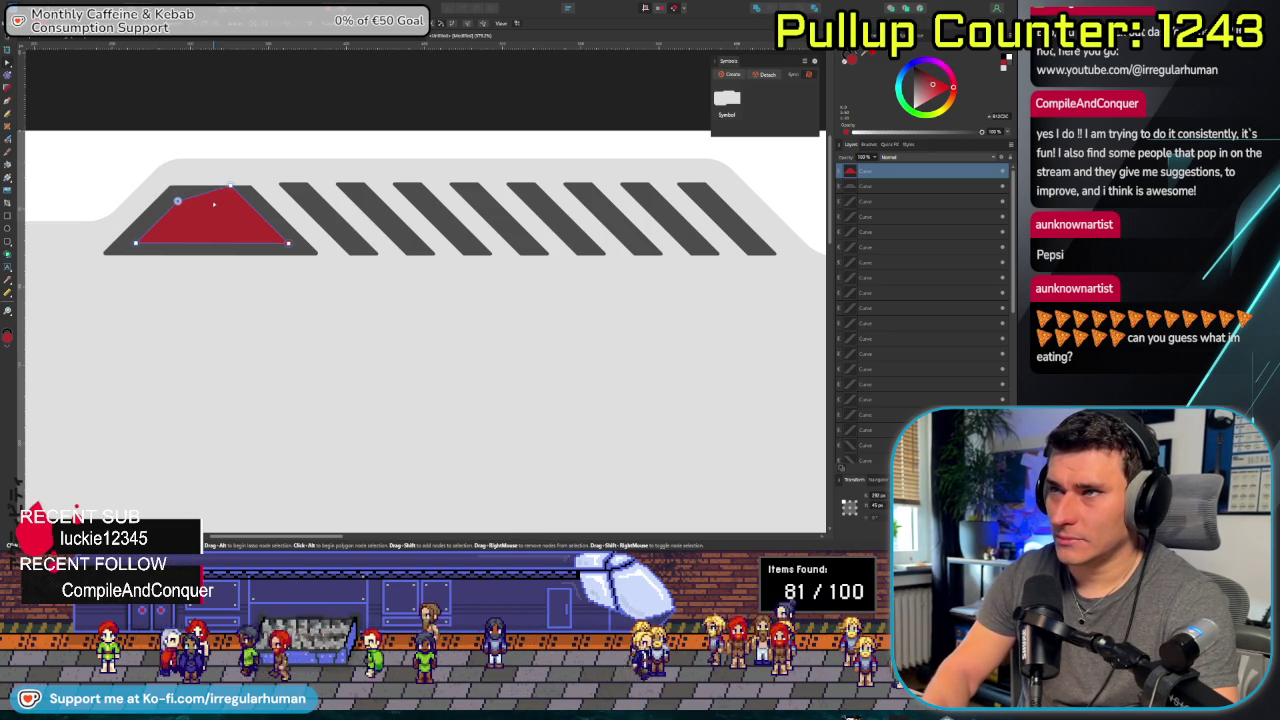
left_click_drag(251, 200, 251, 200)
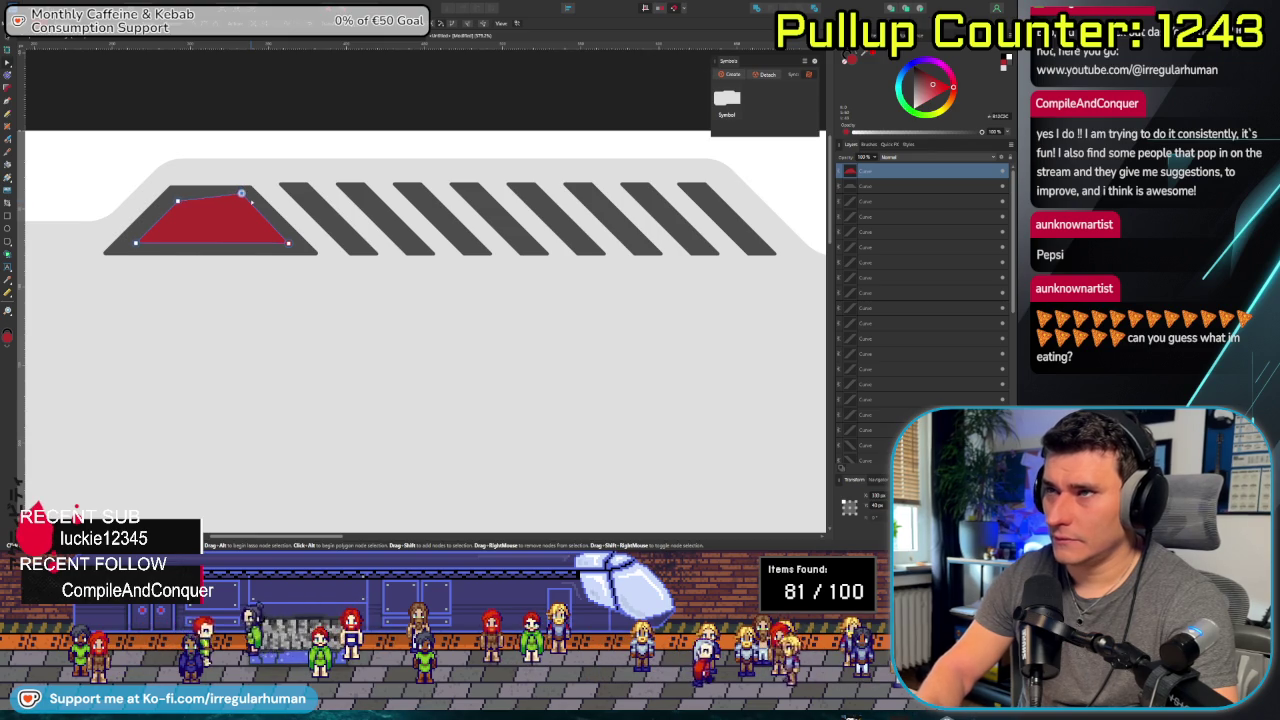
left_click_drag(241, 193, 246, 199)
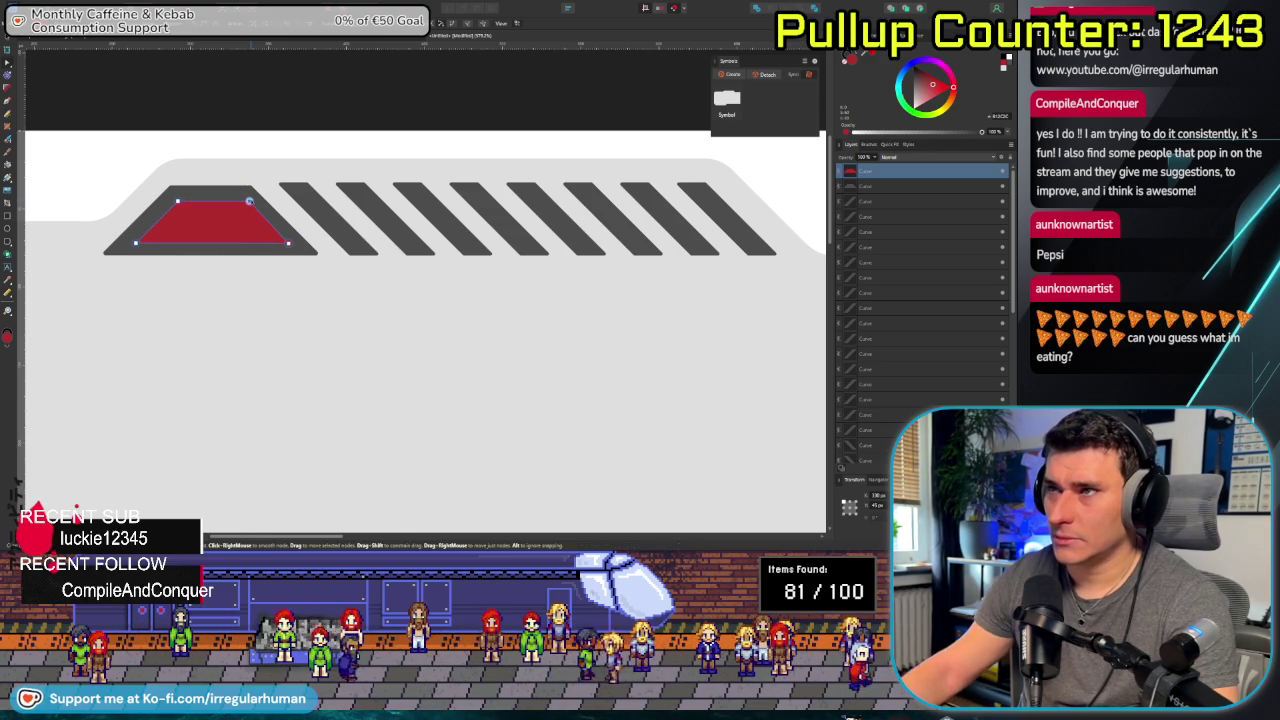
left_click(228, 198, "shift")
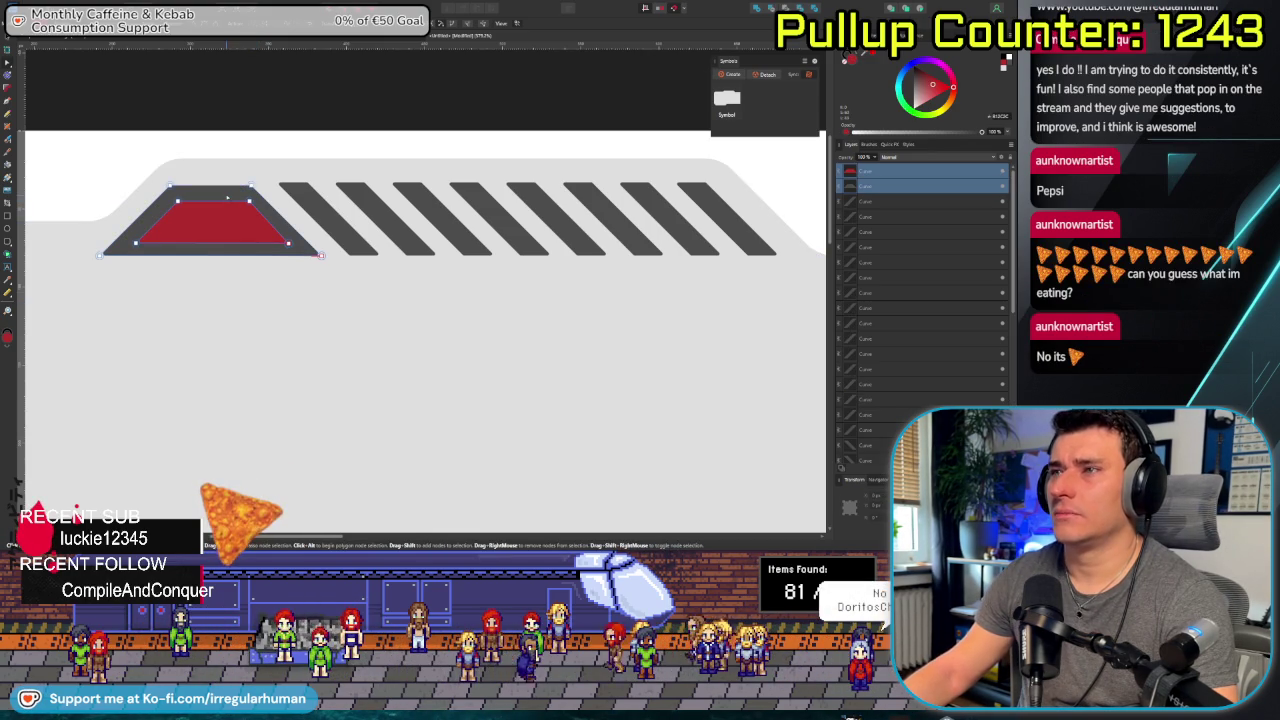
Apply Subtract with Ctrl+Alt+S, then select the light panel to check the result.
key("ctrl+alt+s")
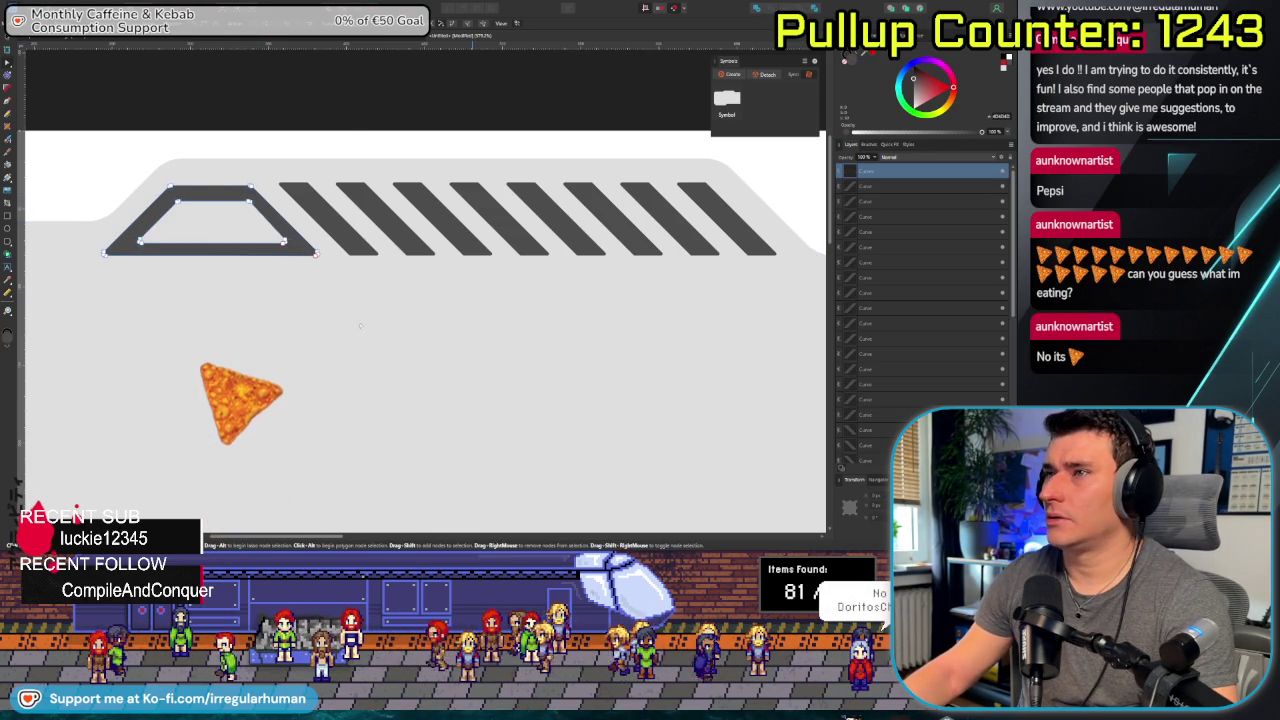
scroll(425, 299, "down", 3)
left_click(311, 347)
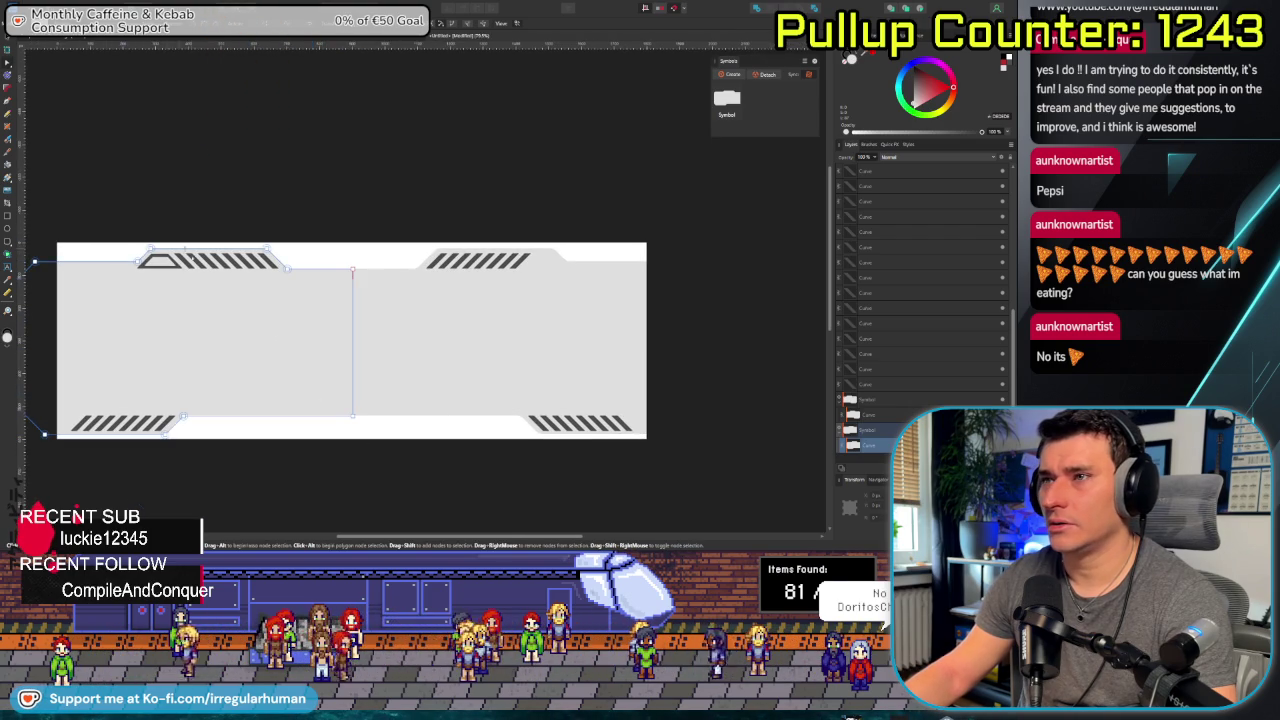
scroll(143, 265, "up", 2)
scroll(143, 265, "up", 2)
scroll(143, 265, "up", 1)
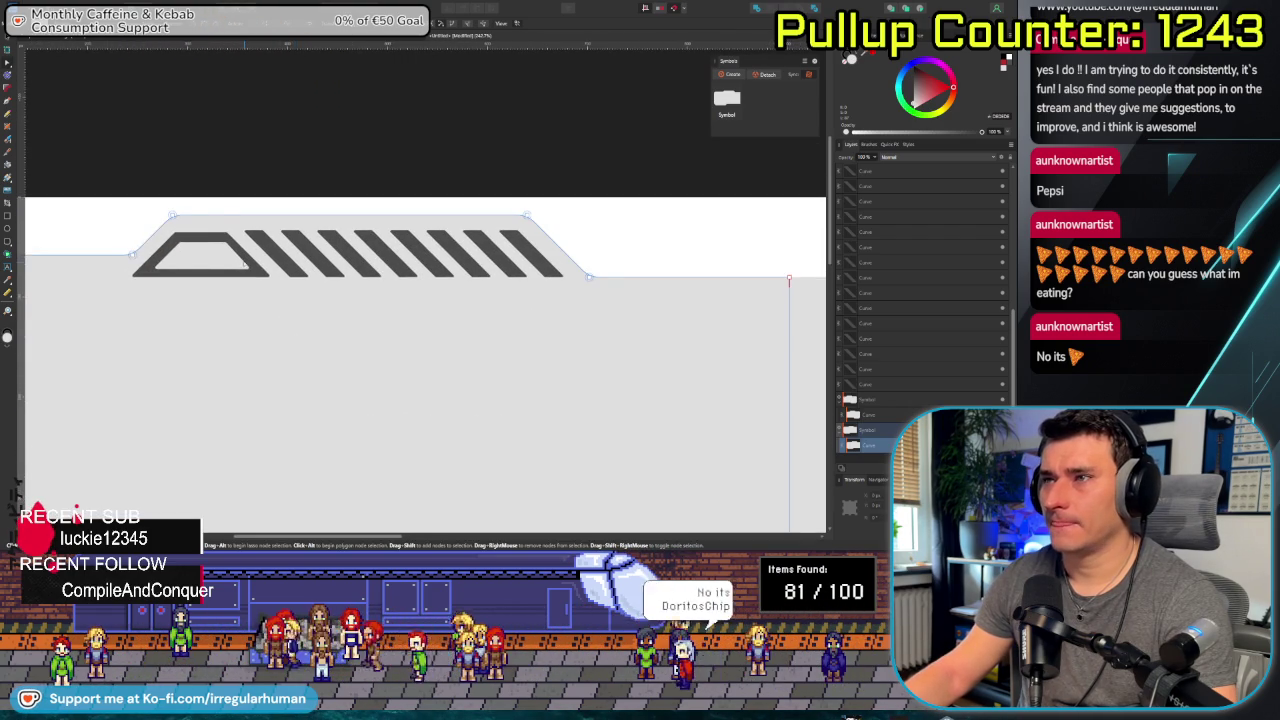
Reselect the red and dark trapezoids together and subtract the red shape from the dark one.
left_click(200, 256)
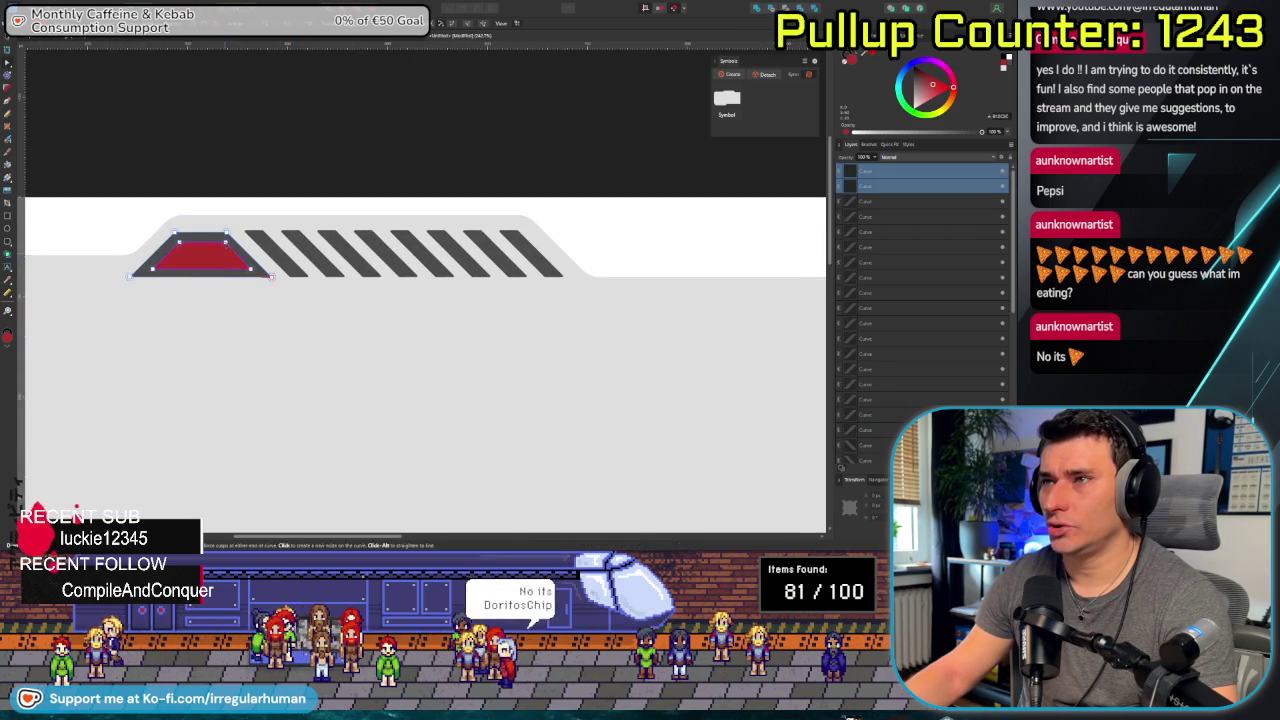
scroll(290, 212, "up", 1)
scroll(290, 212, "up", 1)
scroll(290, 212, "up", 1)
key("v")
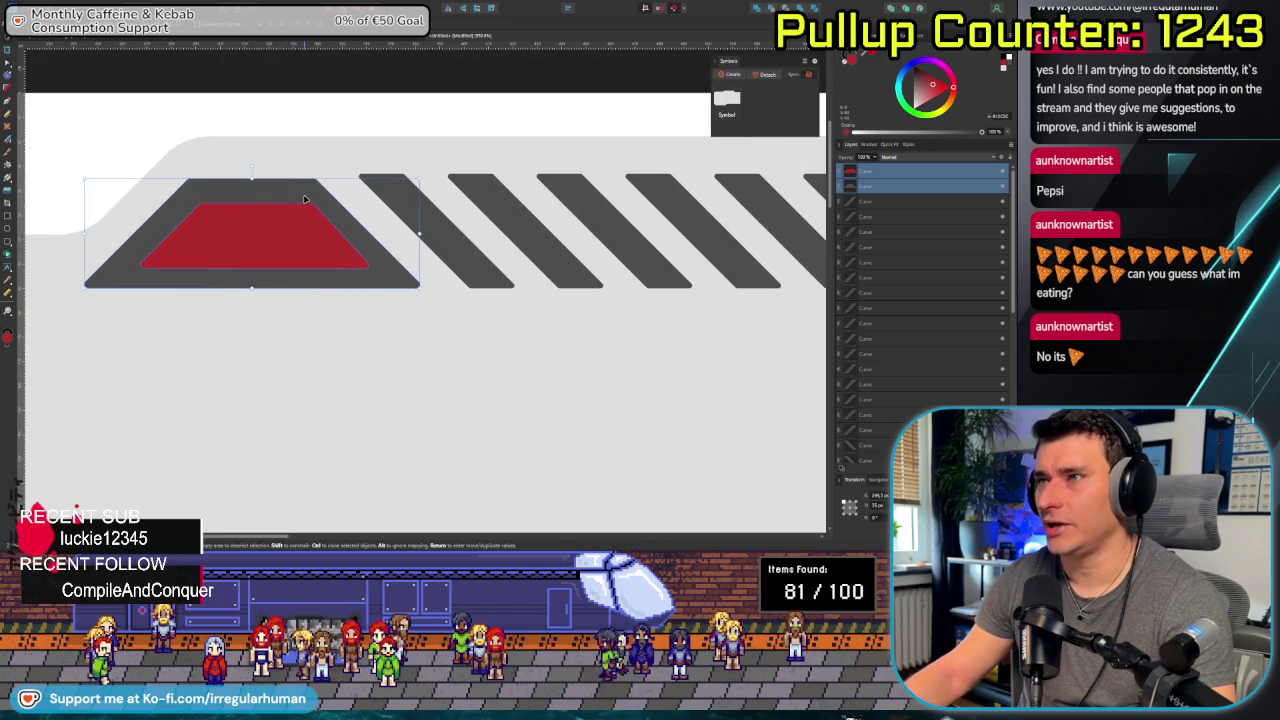
key("a")
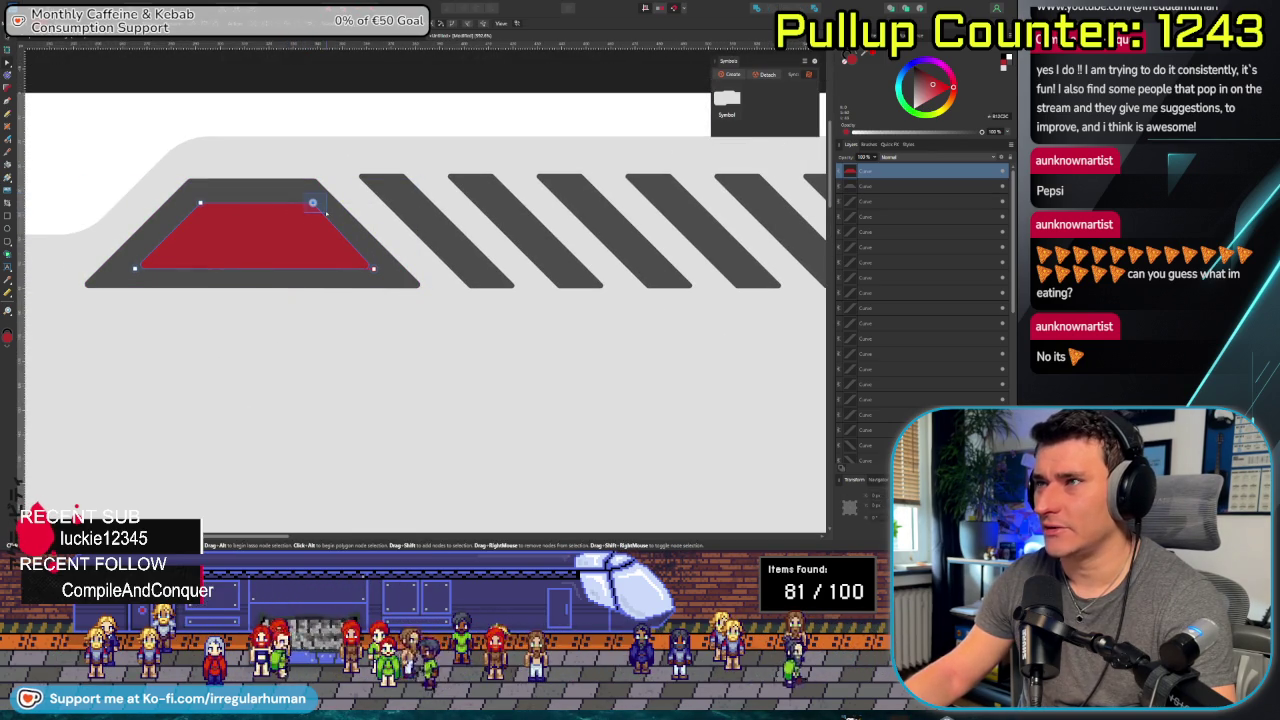
left_click(334, 349)
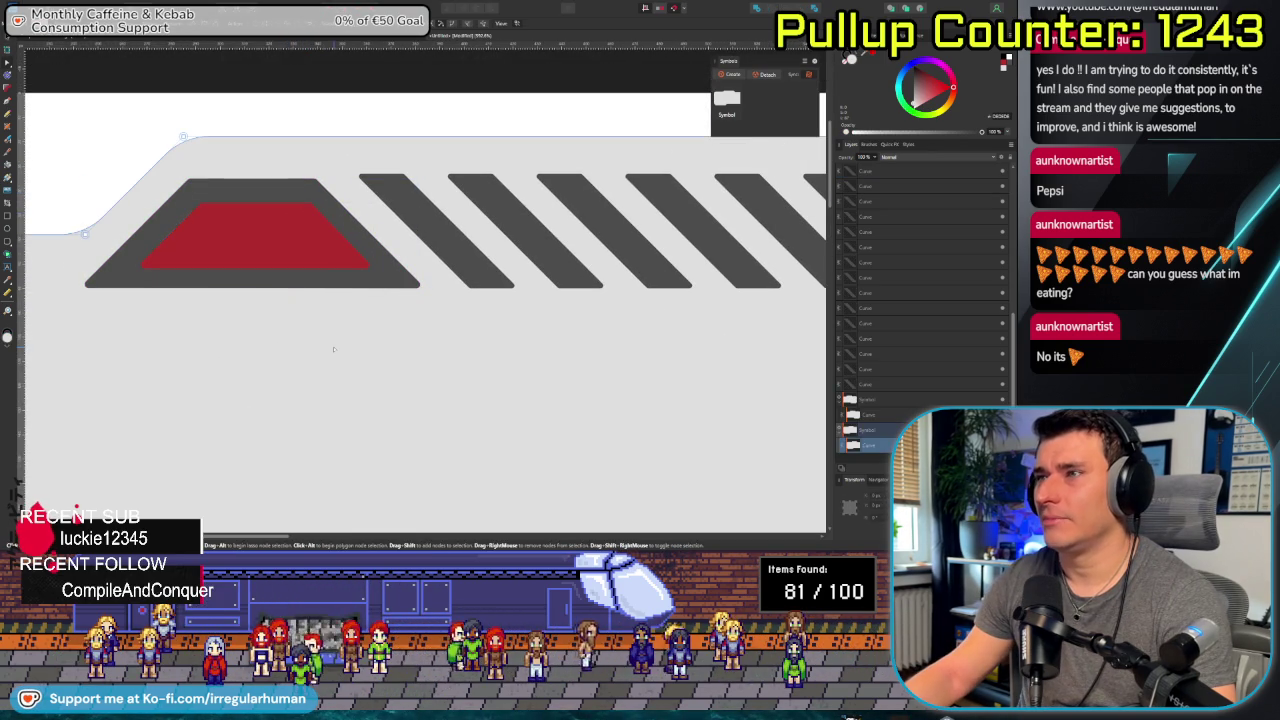
left_click(258, 251)
left_click(340, 200, "shift")
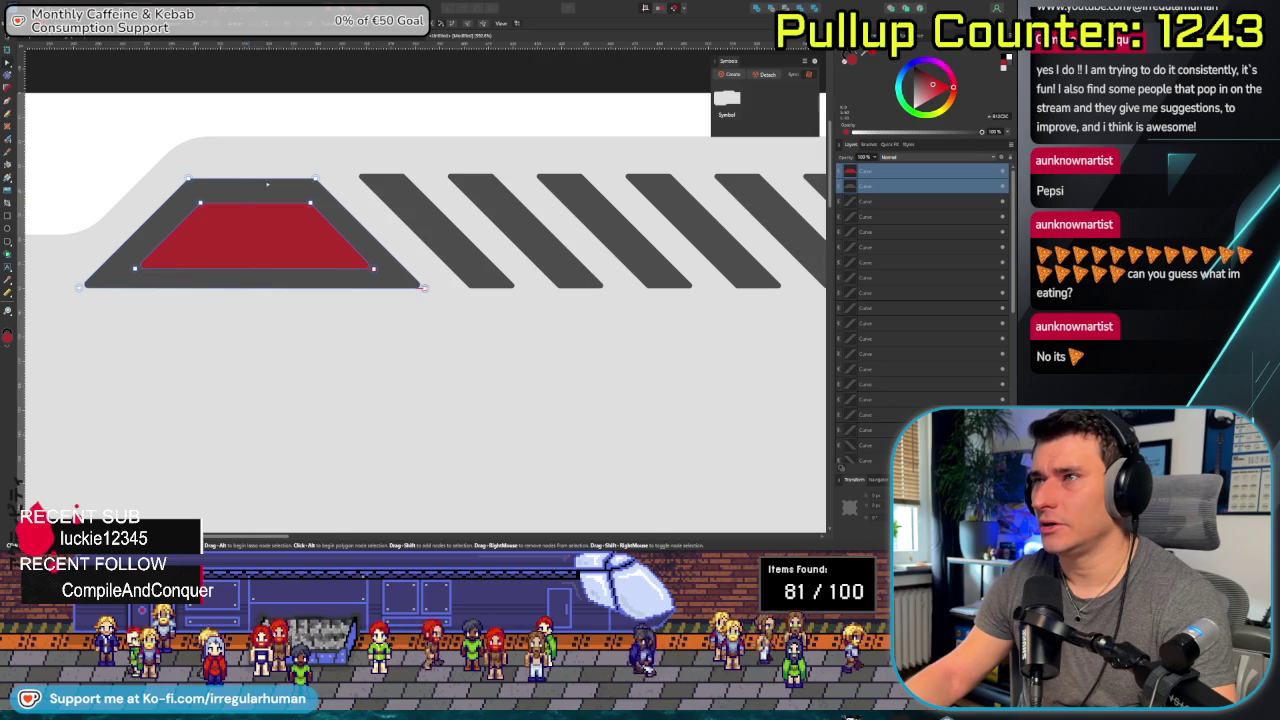
left_click(768, 9)
scroll(187, 391, "down", 2)
scroll(187, 391, "down", 2)
scroll(187, 391, "down", 2)
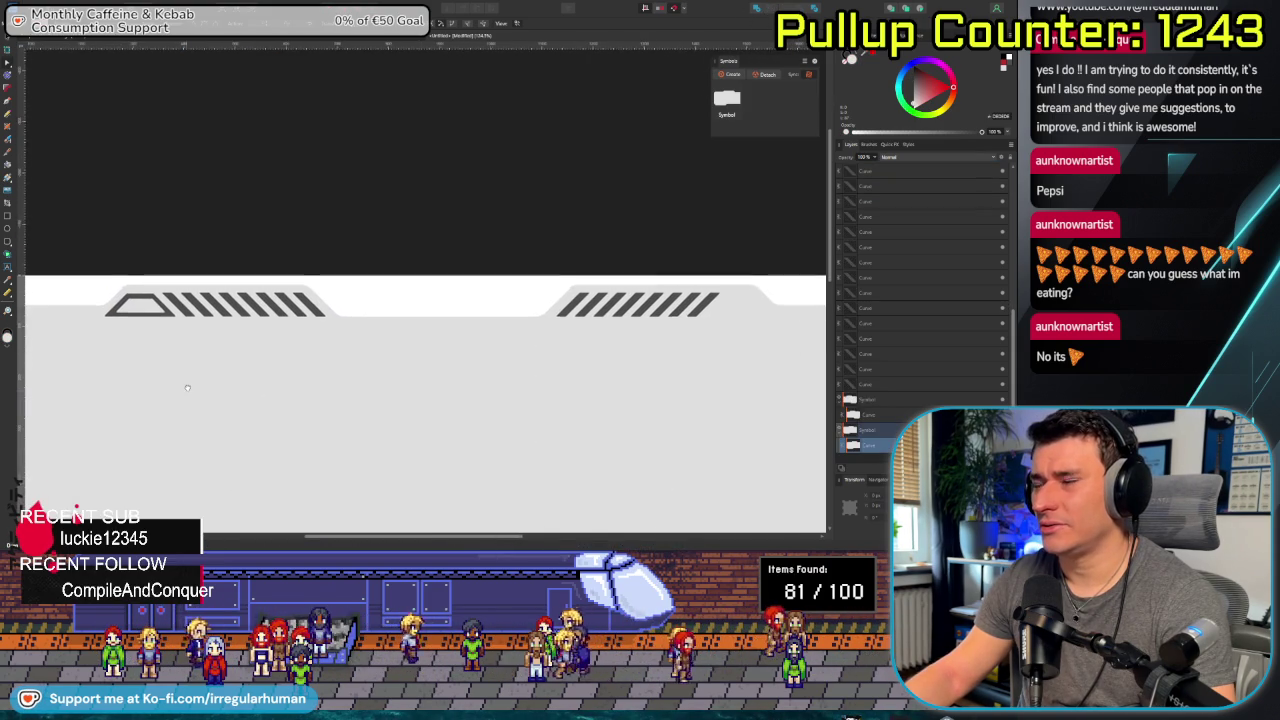
Zoom in on the banner's left edge and select the hollow trapezoid's inner right corner nodes.
key("a")
left_click_drag(187, 389, 282, 389)
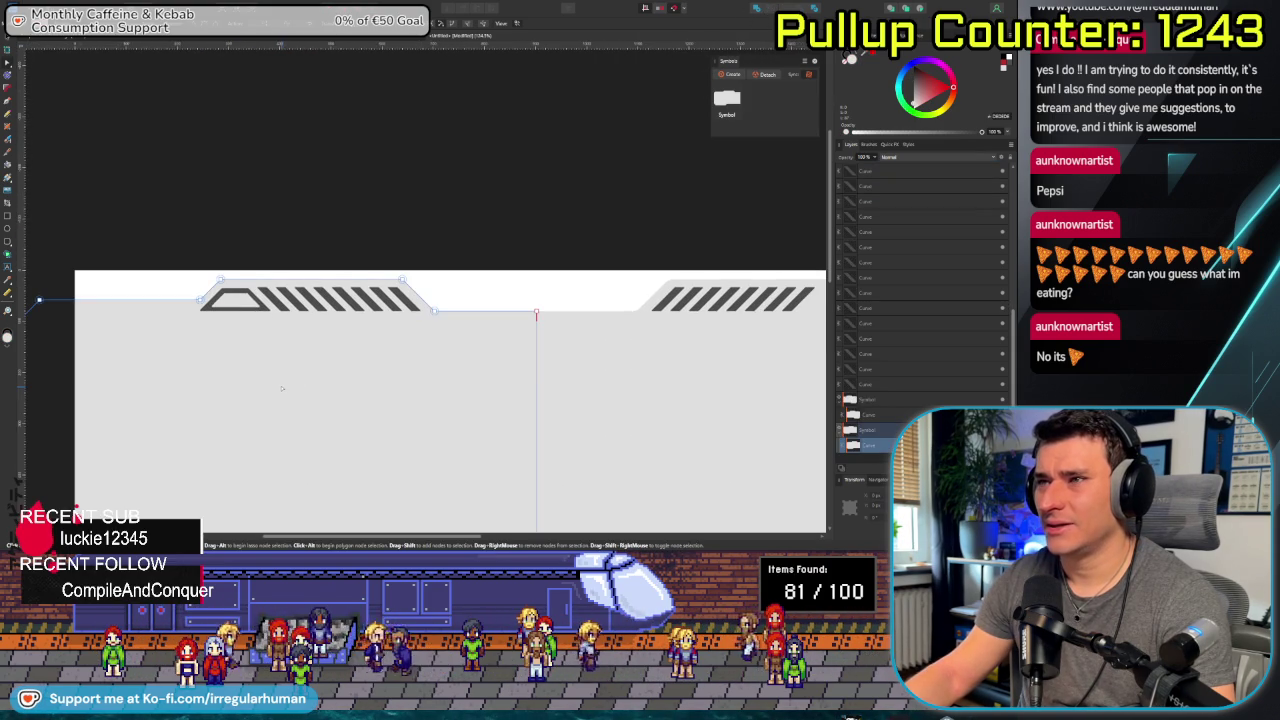
scroll(282, 388, "up", 2)
scroll(290, 392, "down", 1)
scroll(300, 396, "up", 2)
scroll(314, 400, "up", 2)
scroll(300, 360, "up", 2)
scroll(320, 296, "up", 2)
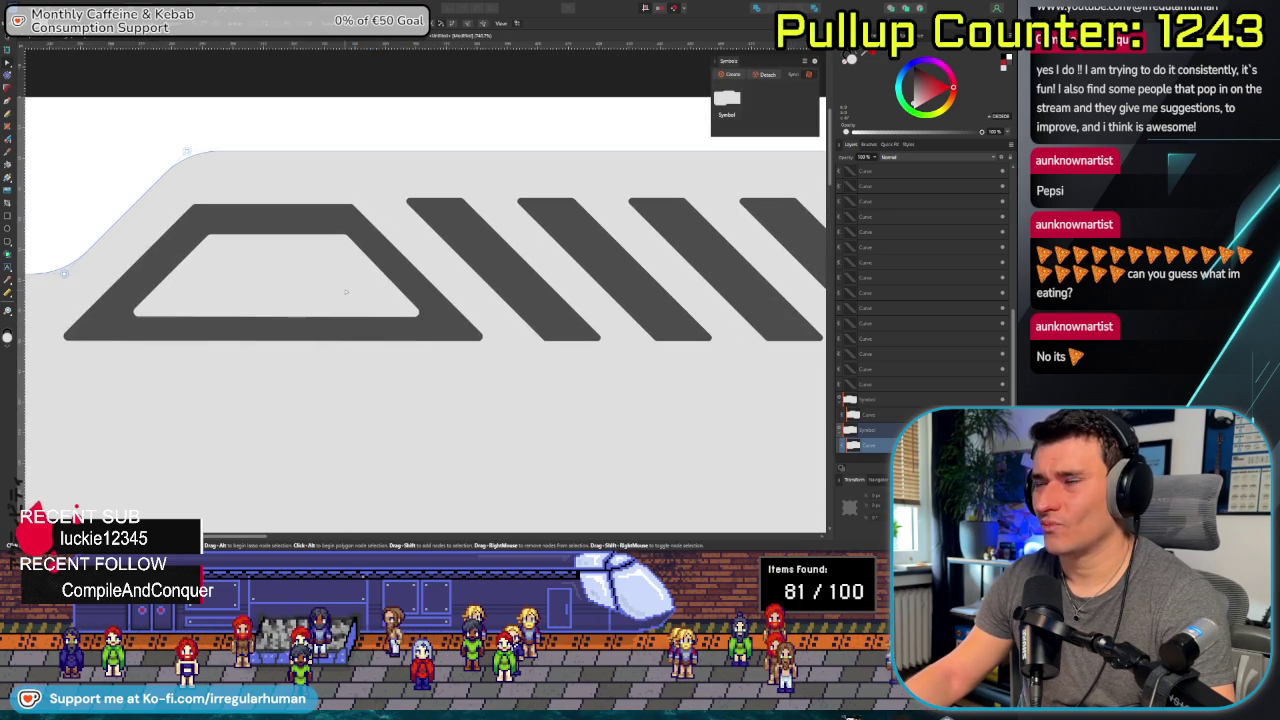
left_click(345, 247)
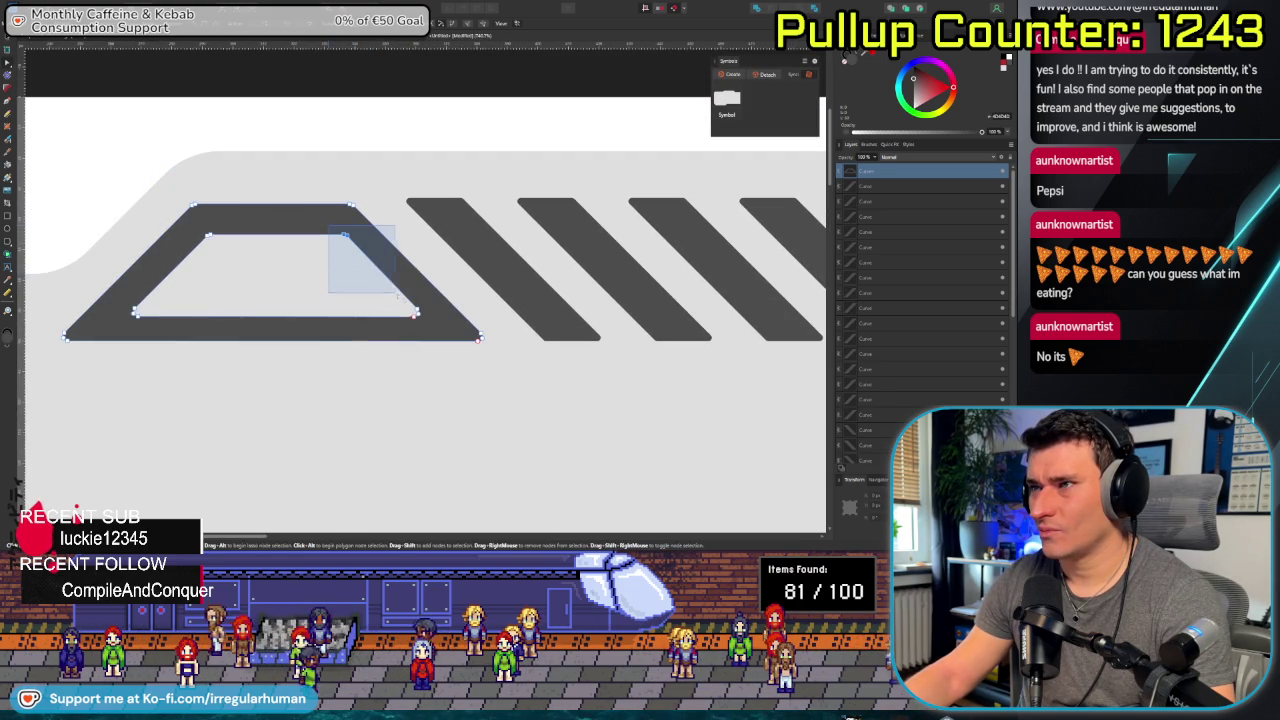
left_click_drag(433, 324, 433, 324)
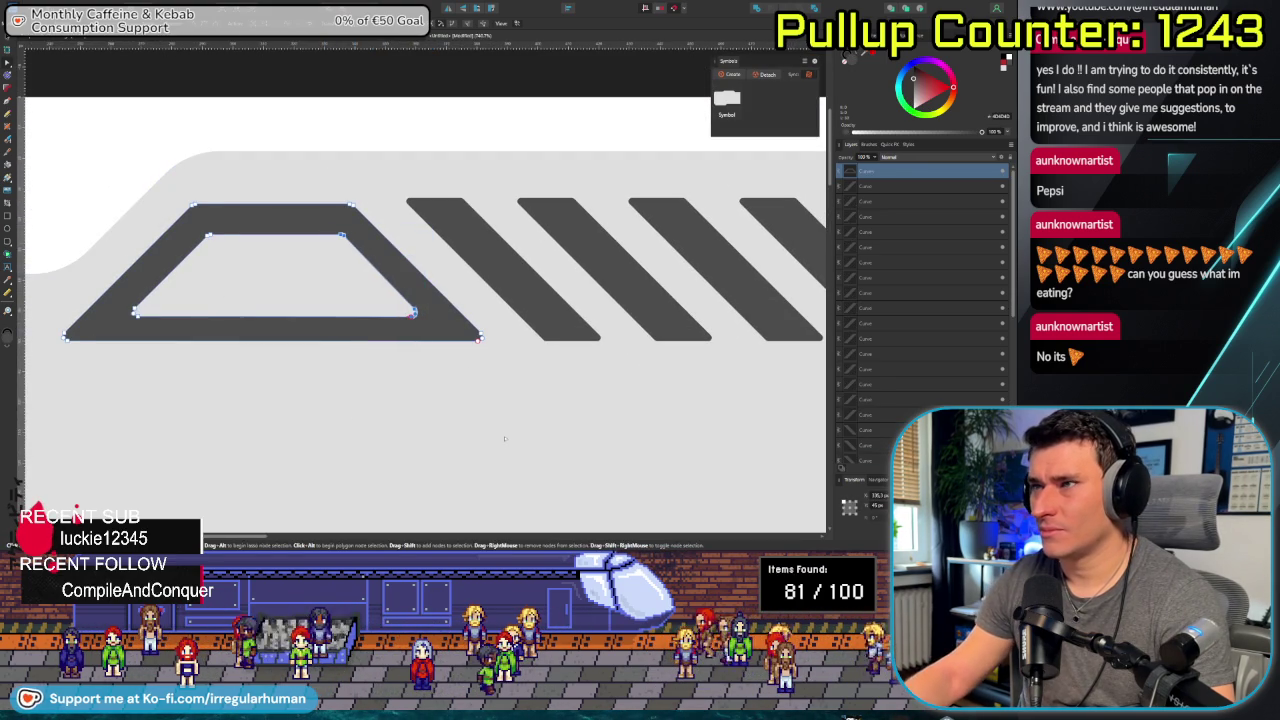
scroll(500, 414, "down", 4)
scroll(280, 325, "up", 1)
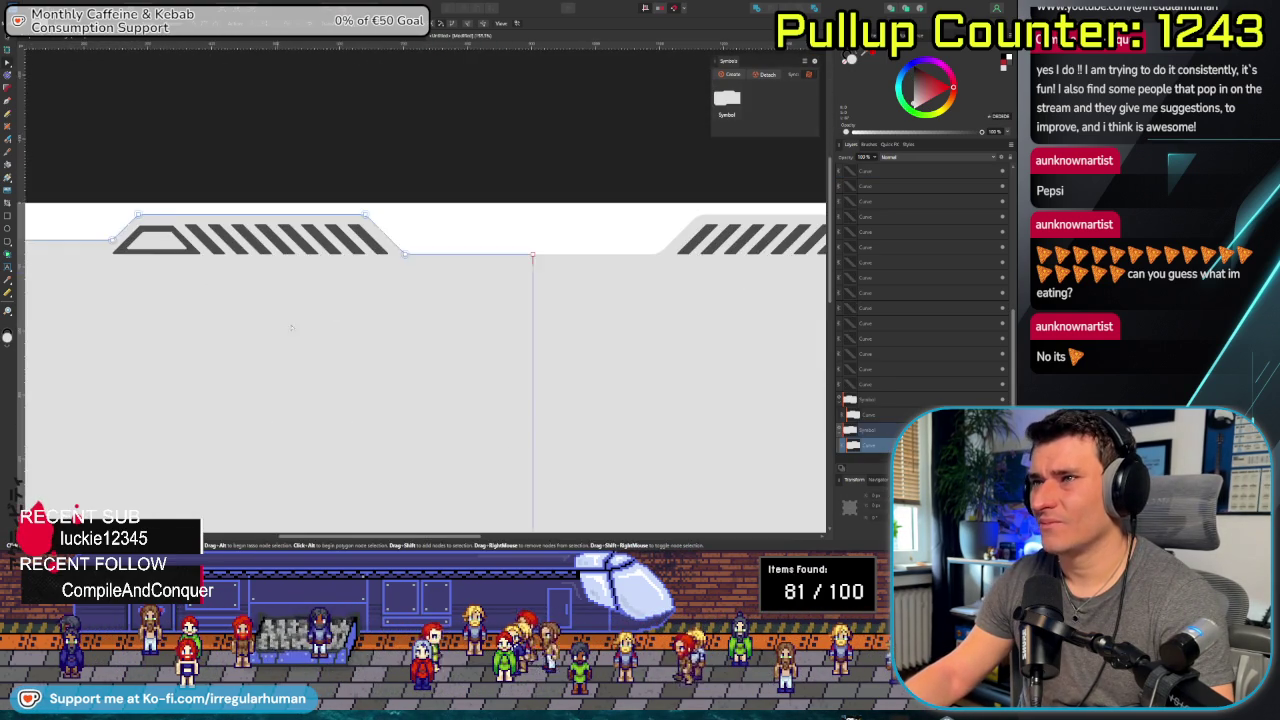
scroll(280, 325, "down", 2)
Select the nodes along the opening's top edge, then select the light background panel.
left_click(321, 368)
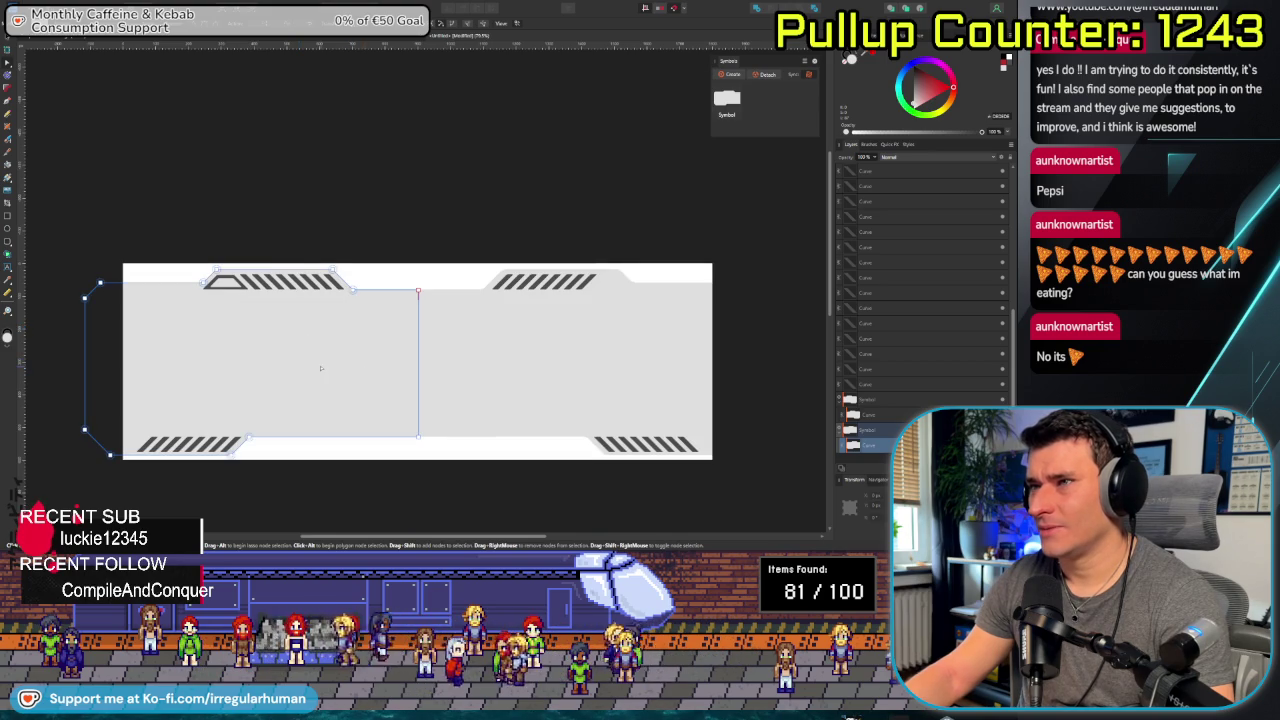
scroll(240, 359, "up", 3)
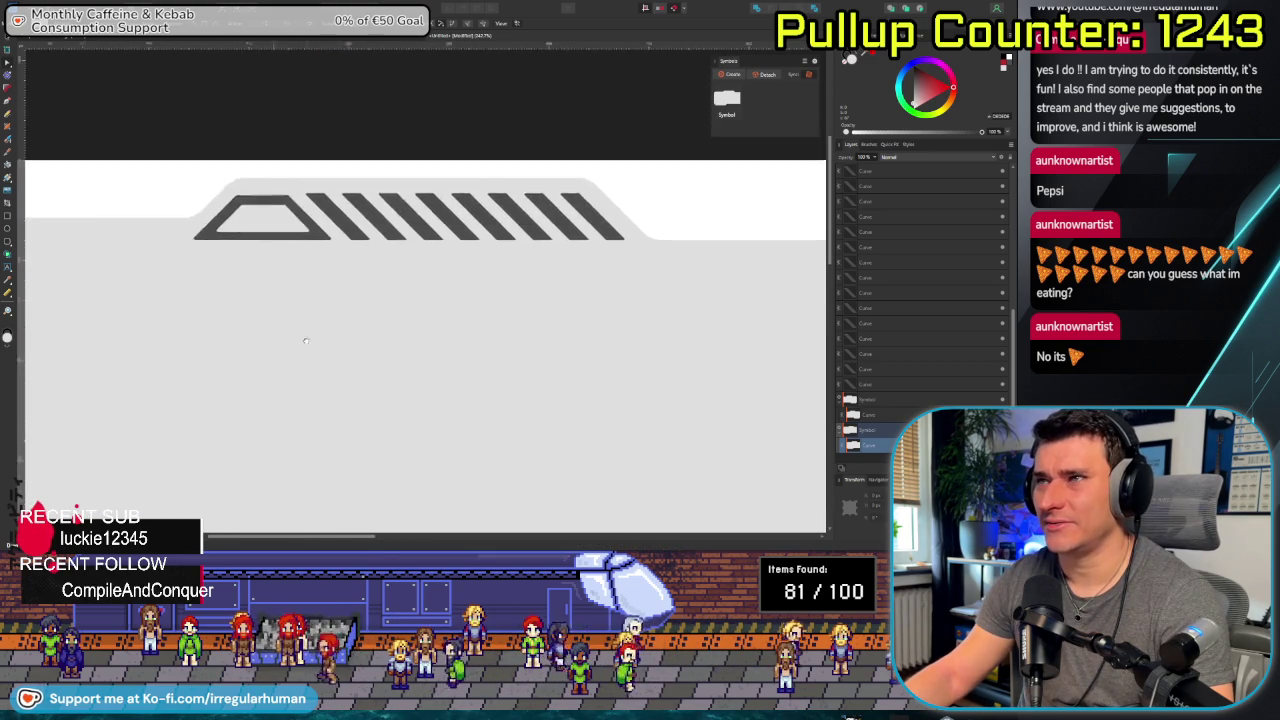
scroll(328, 359, "up", 2)
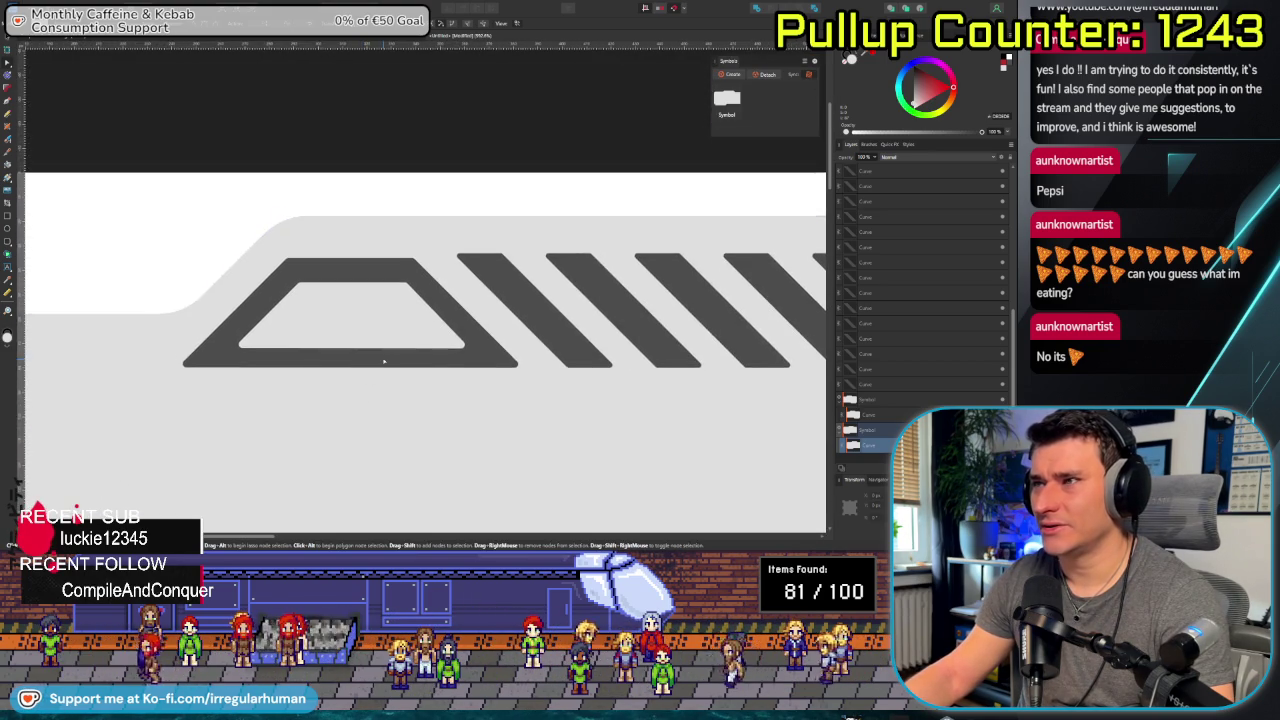
scroll(403, 340, "up", 2)
left_click(422, 236)
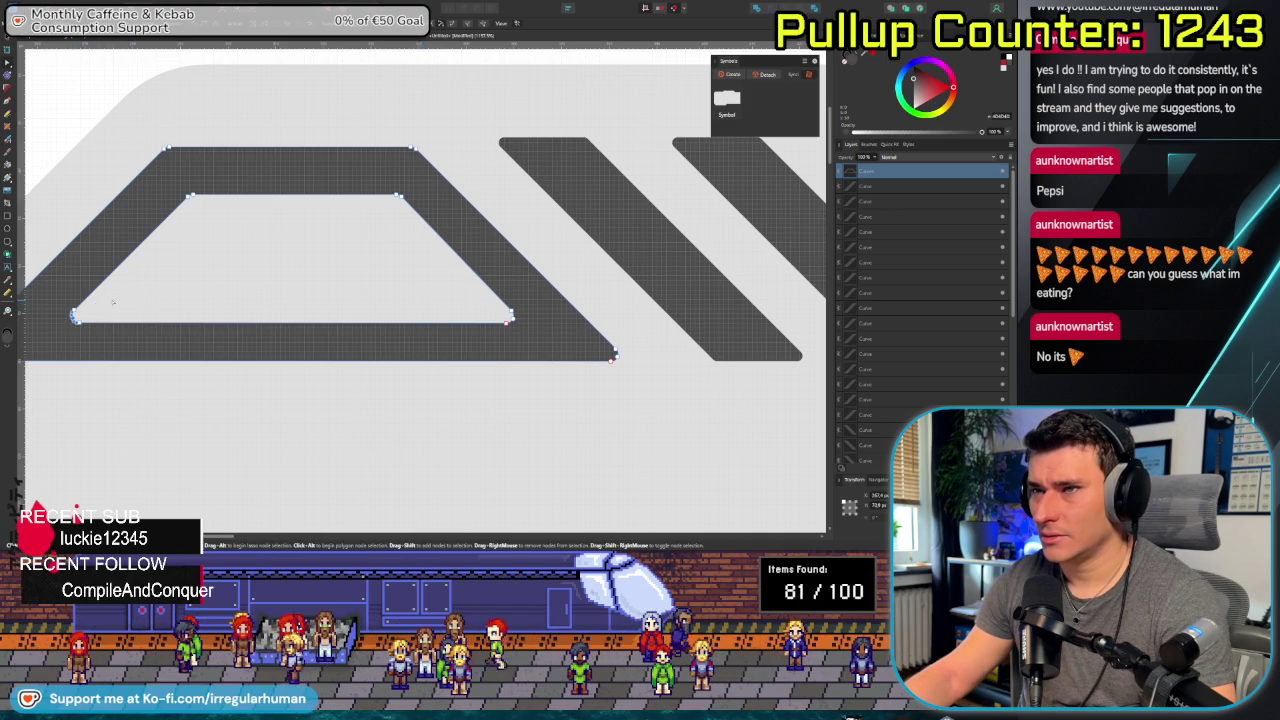
left_click(733, 74)
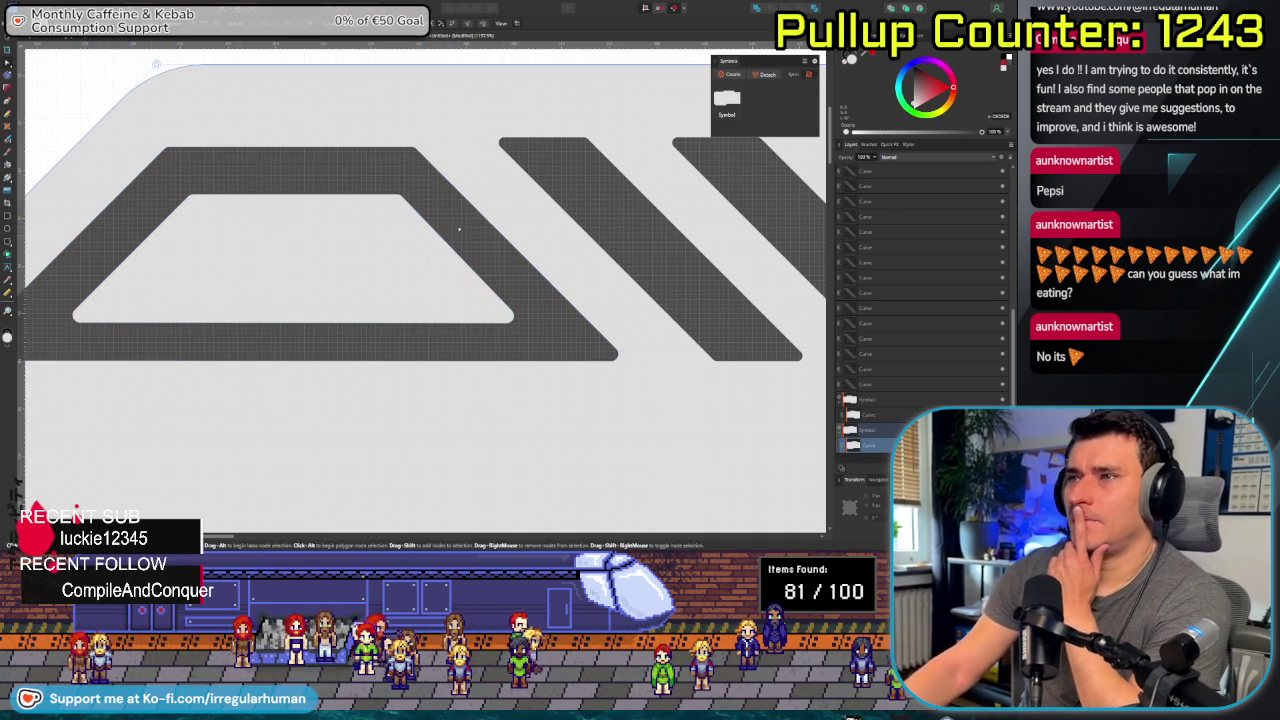
left_click(613, 355)
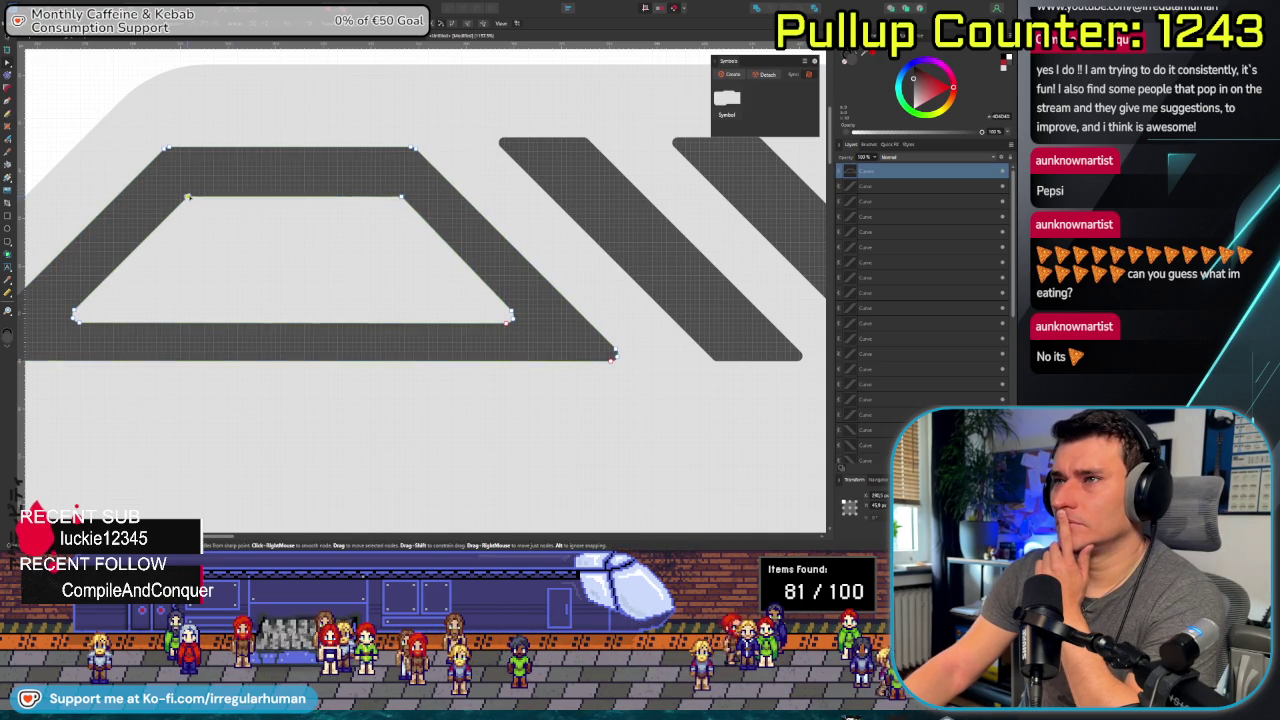
mouse_move(165, 178)
left_mouse_down()
mouse_move(353, 218)
mouse_move(426, 218)
left_mouse_up()
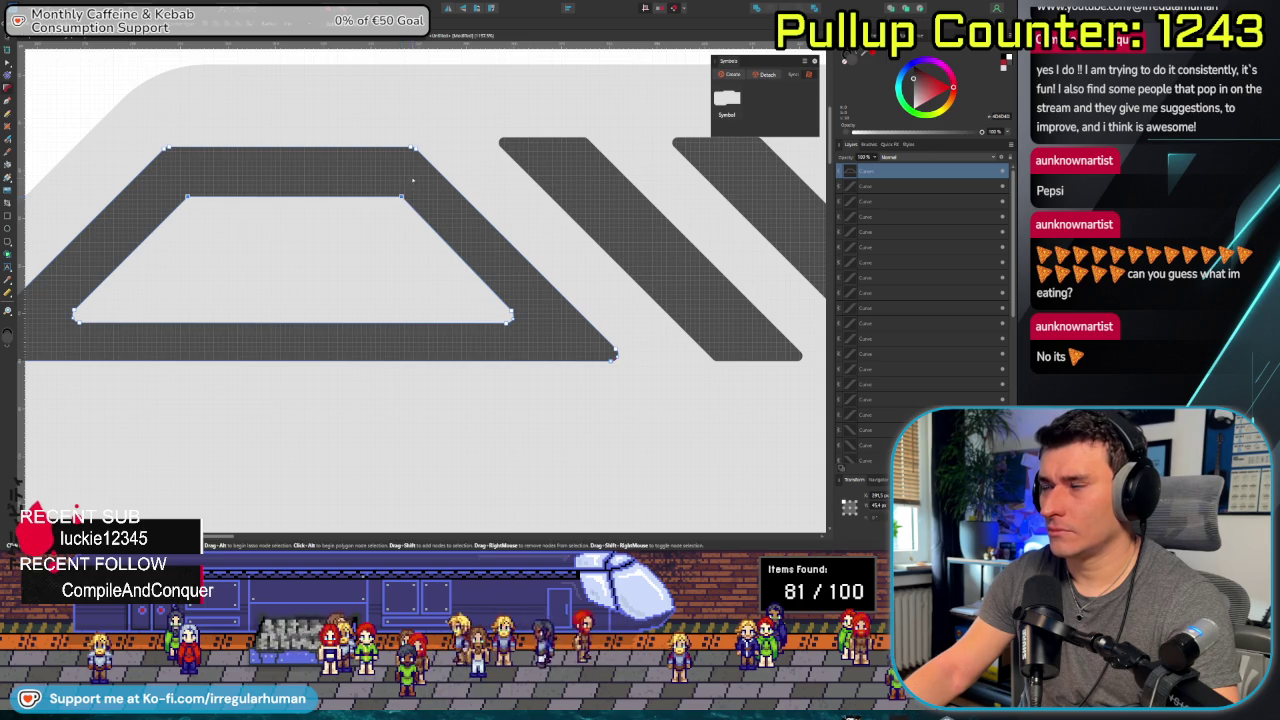
left_click(395, 437)
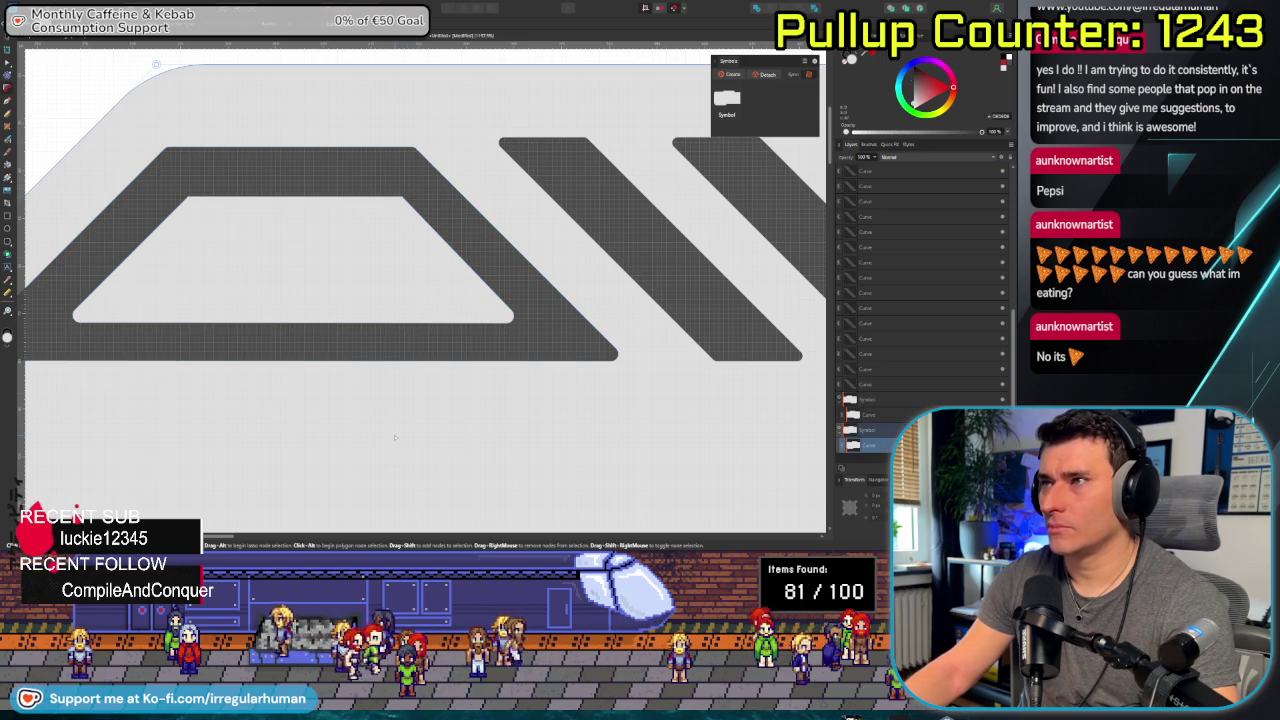
Zoom in on the trapezoid outline and select the symbol containing it.
scroll(395, 437, "down", 1)
scroll(399, 250, "up", 1)
scroll(399, 250, "up", 1)
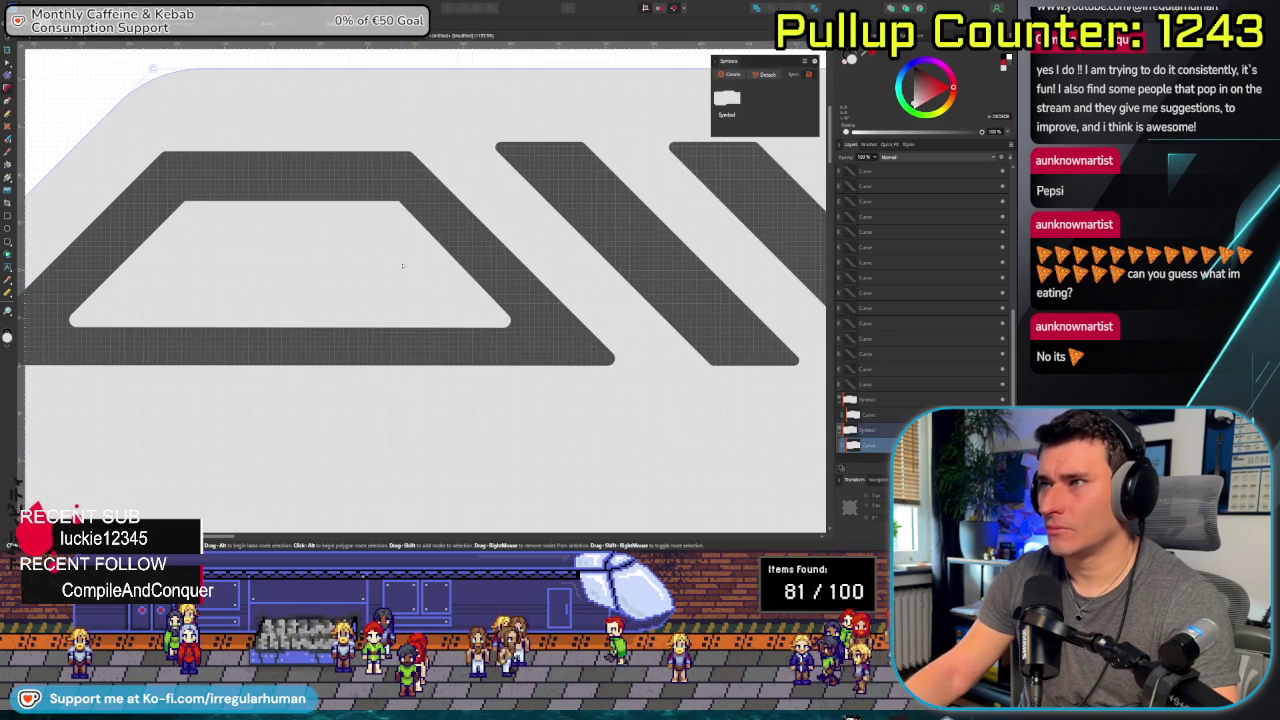
scroll(399, 250, "up", 1)
scroll(399, 250, "up", 1)
scroll(399, 196, "up", 1)
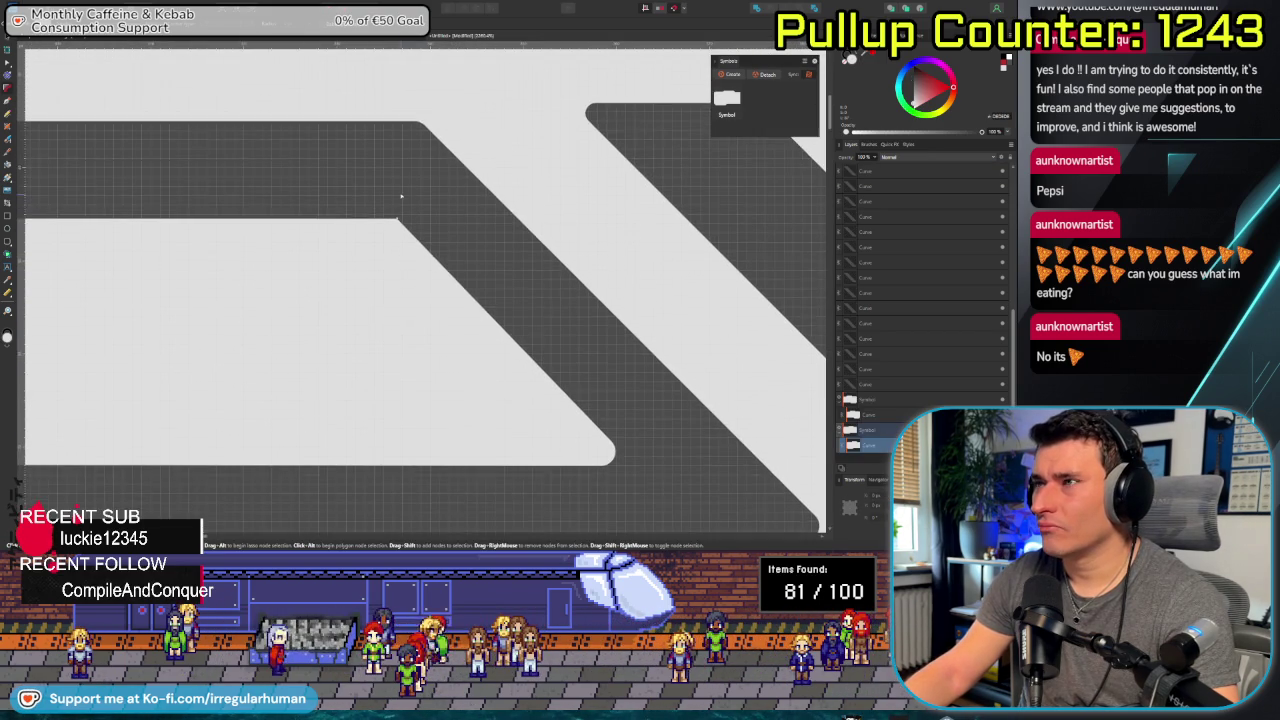
scroll(400, 194, "up", 1)
scroll(400, 180, "up", 1)
scroll(400, 205, "up", 1)
scroll(404, 366, "up", 1)
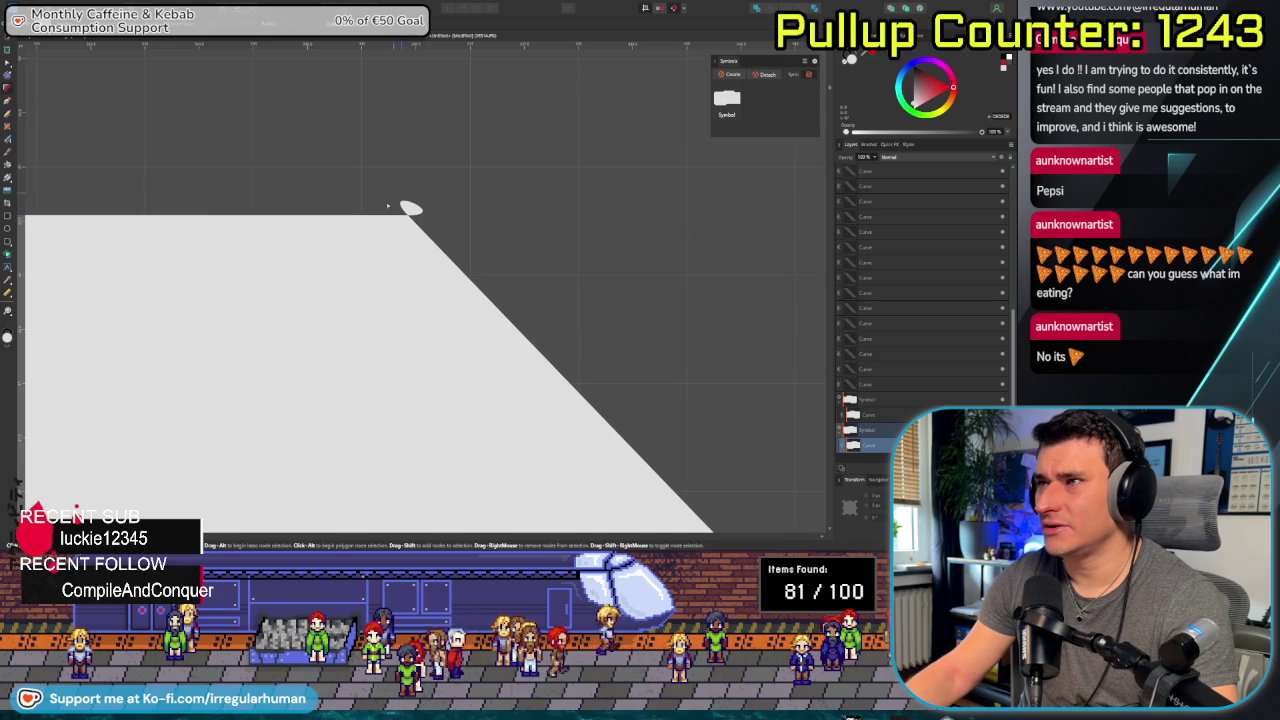
left_click(411, 212)
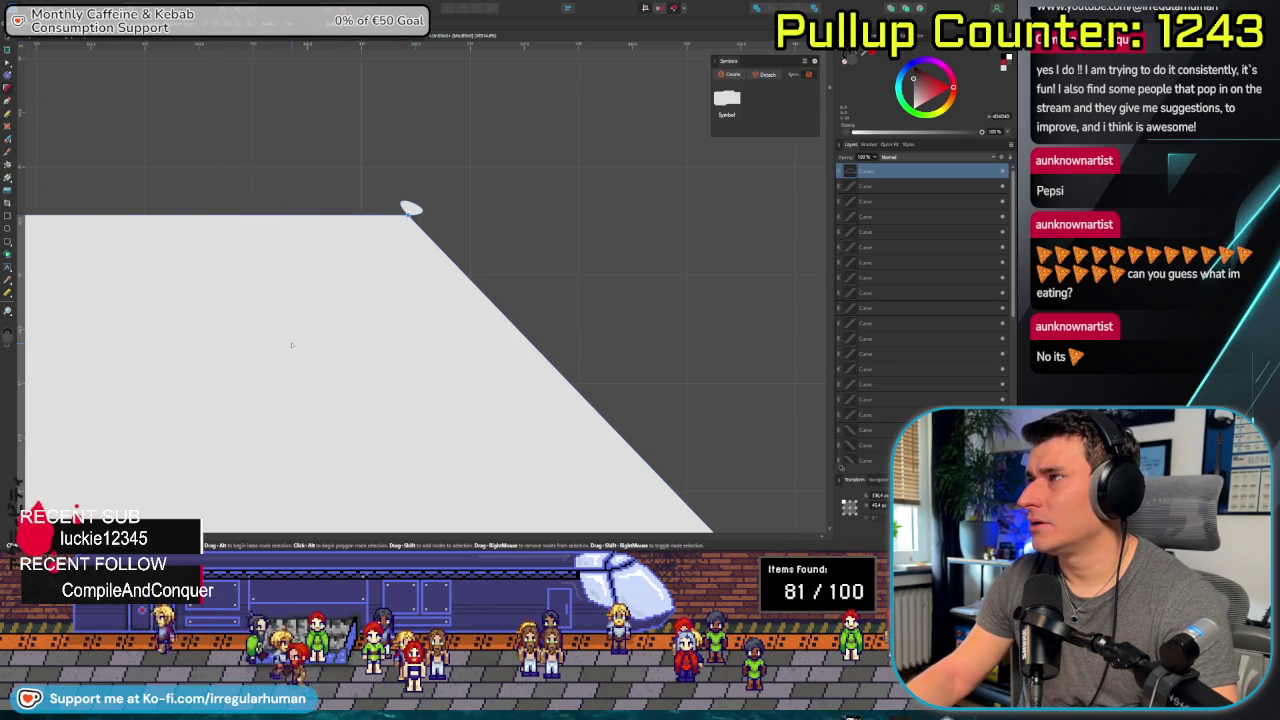
left_click(410, 210)
Use the Node Tool to make the trapezoid's rounded top corner a sharp angle.
key("a")
left_click(387, 264)
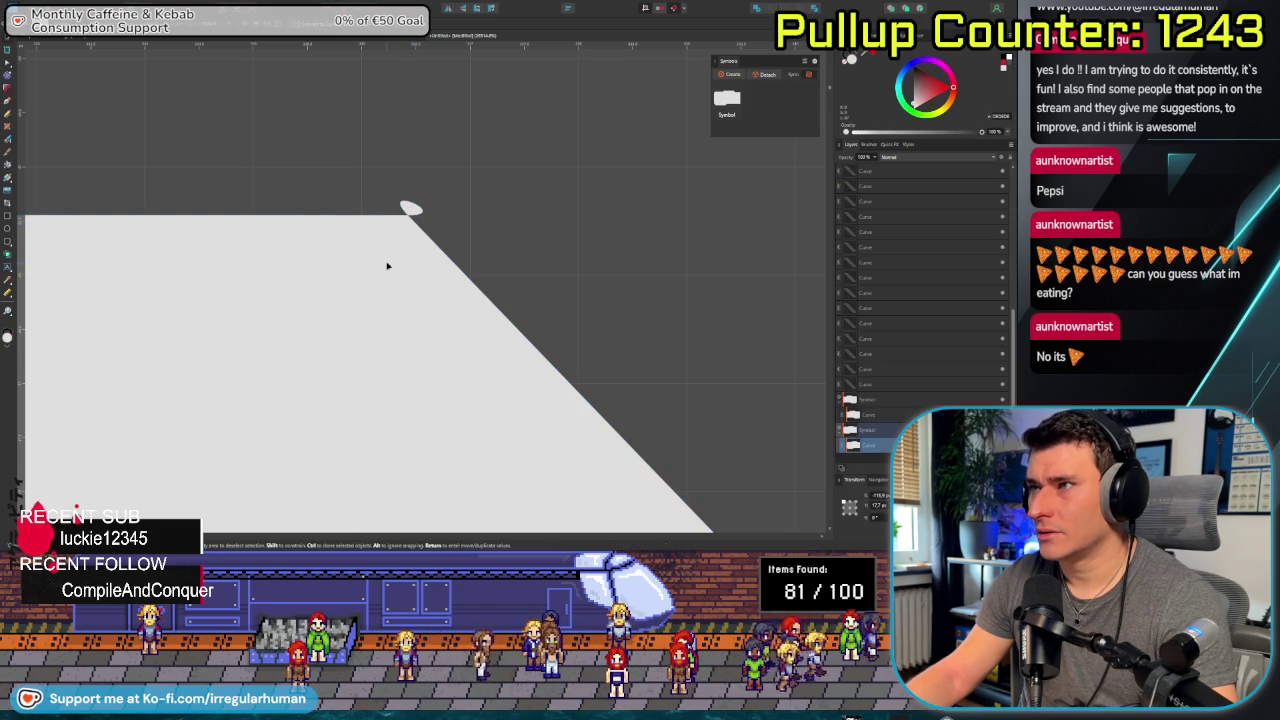
left_click(419, 216)
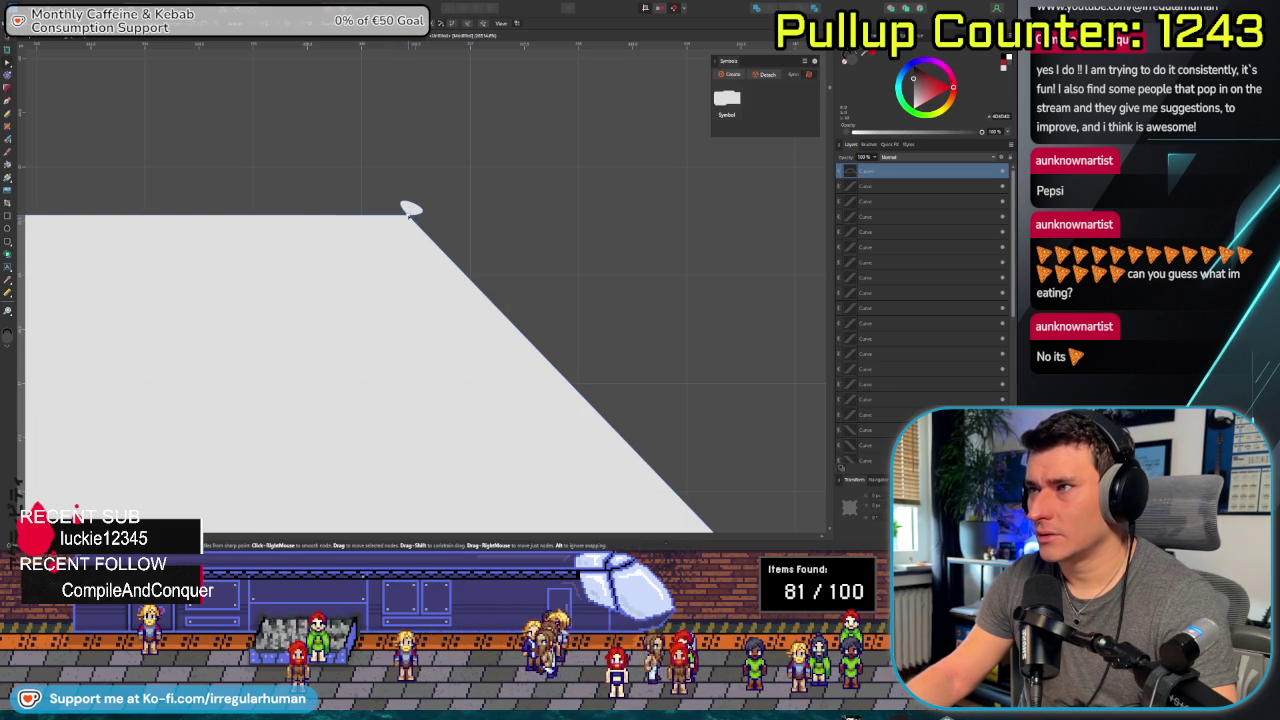
left_click_drag(411, 210, 403, 242)
key("ctrl+z")
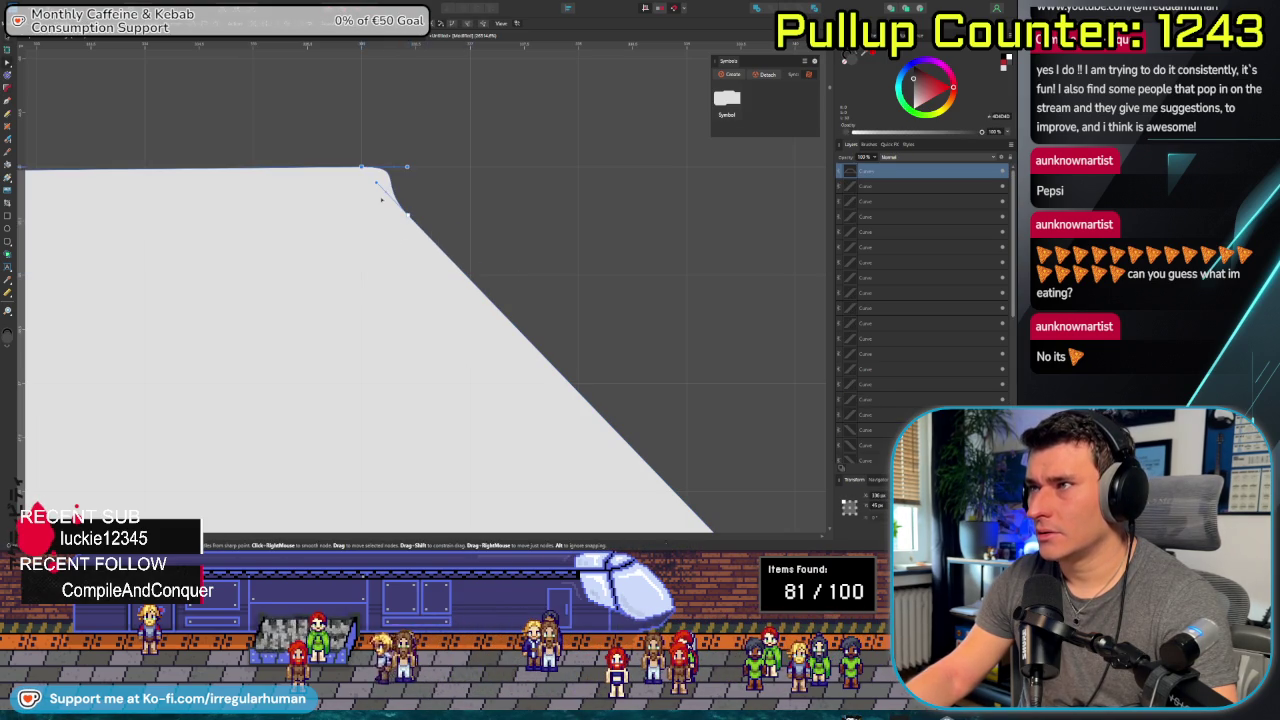
key("ctrl+z")
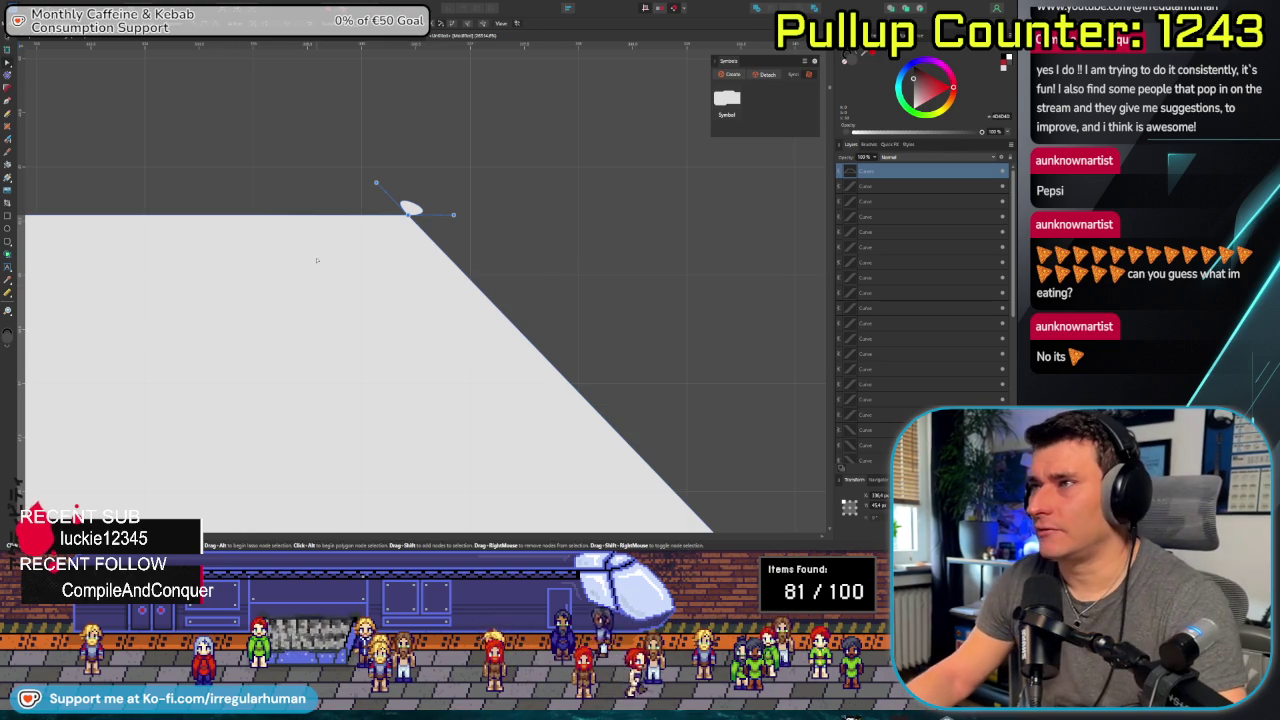
mouse_move(425, 225)
left_mouse_down()
mouse_move(465, 240)
mouse_move(361, 167)
left_mouse_up()
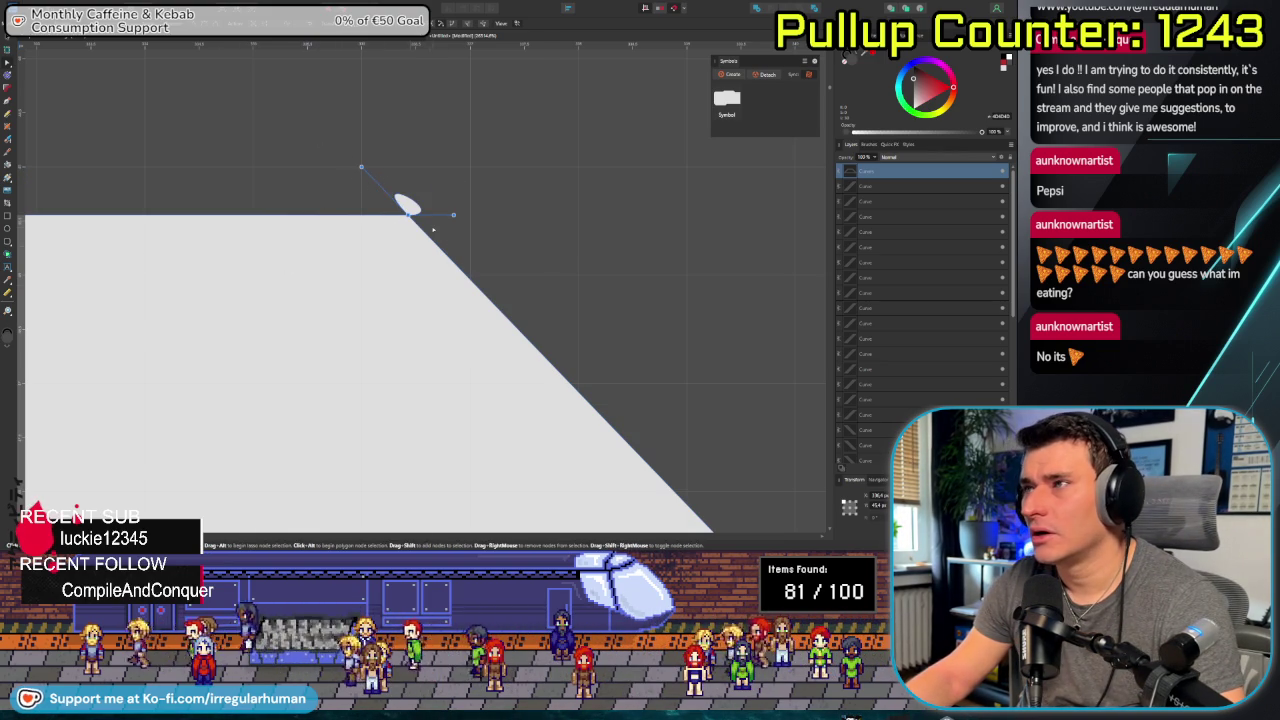
scroll(380, 315, "down", 5)
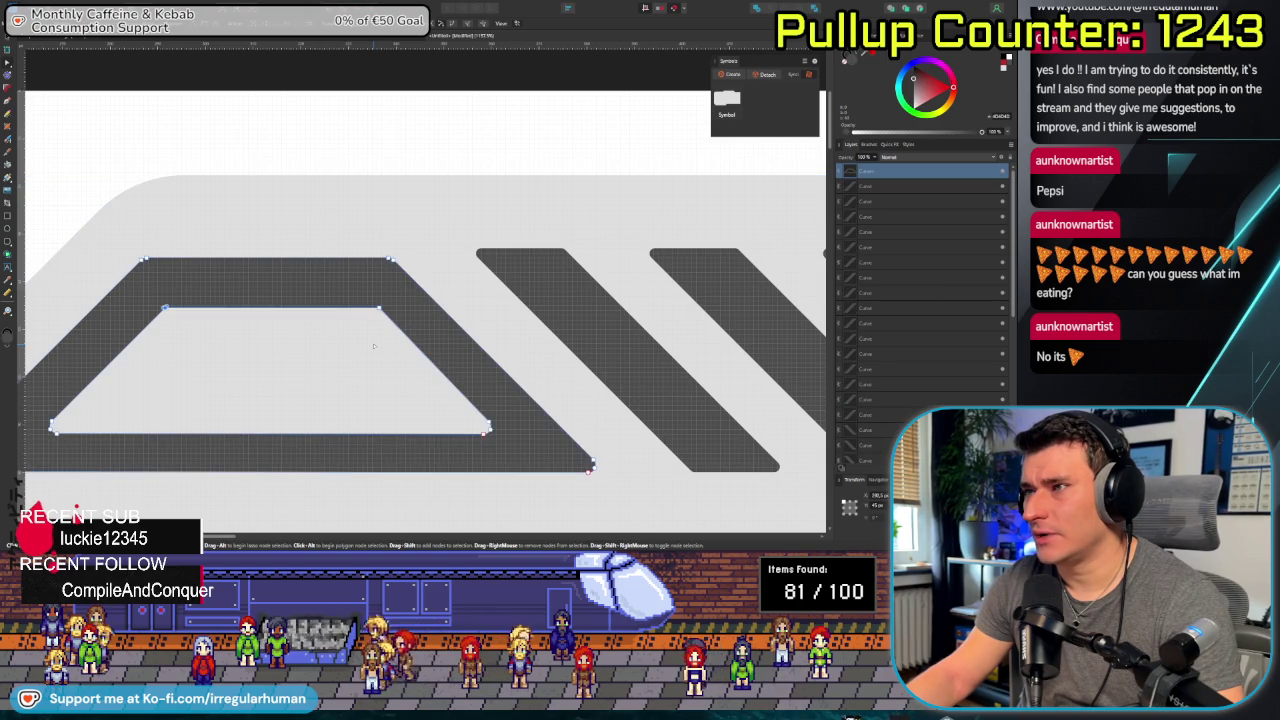
Select the light banner shape and zoom out so the whole banner is visible.
left_click(373, 346)
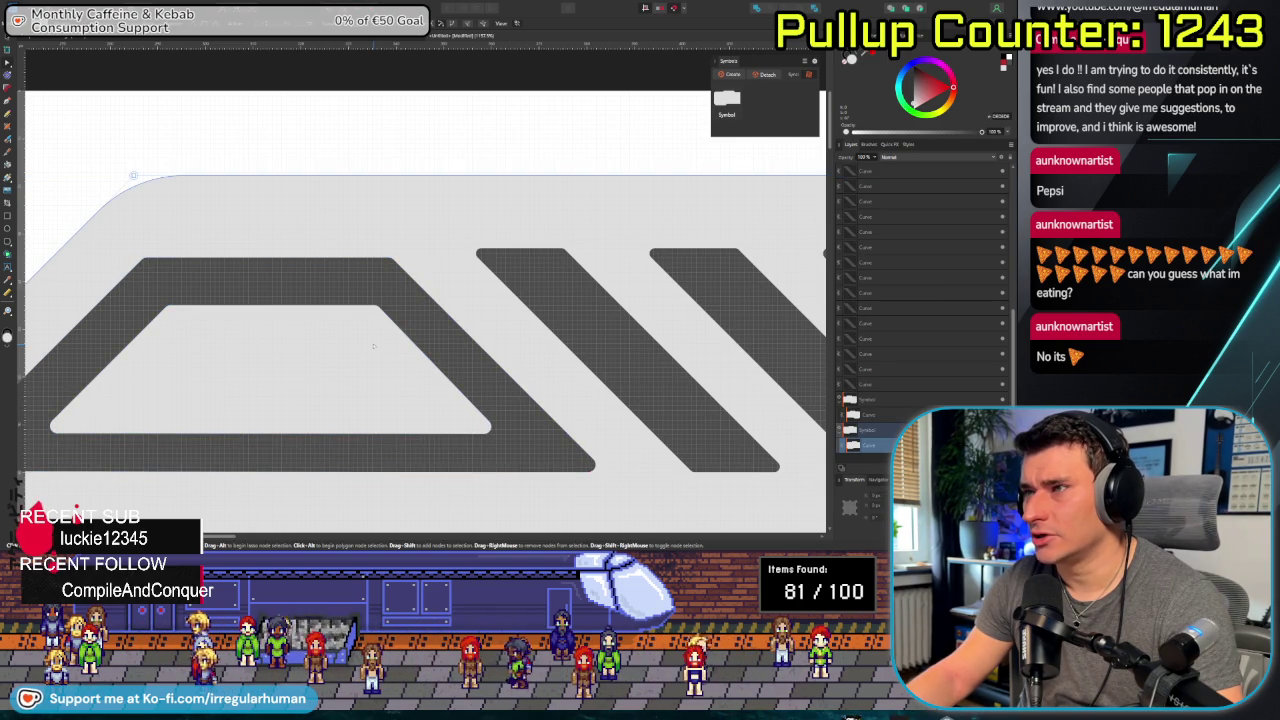
scroll(346, 354, "down", 2)
scroll(380, 370, "down", 3)
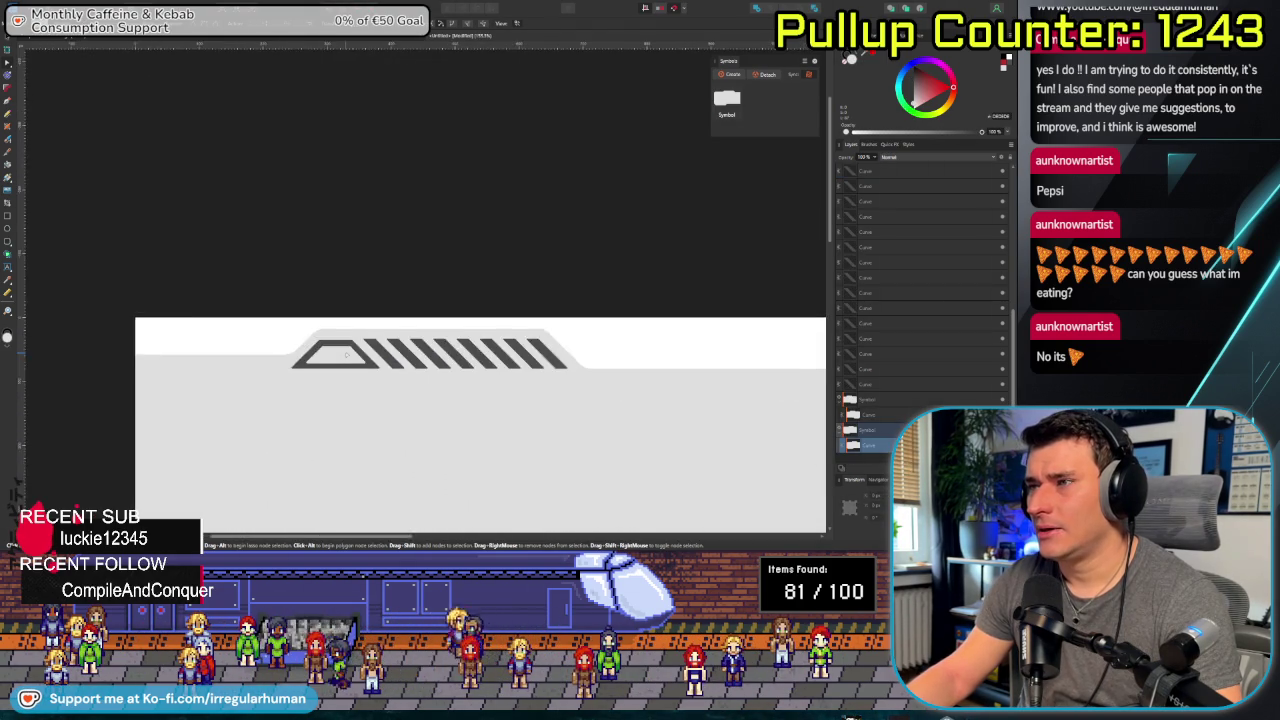
scroll(410, 385, "down", 2)
scroll(432, 397, "down", 1)
left_click_drag(432, 397, 277, 371)
scroll(285, 350, "up", 3)
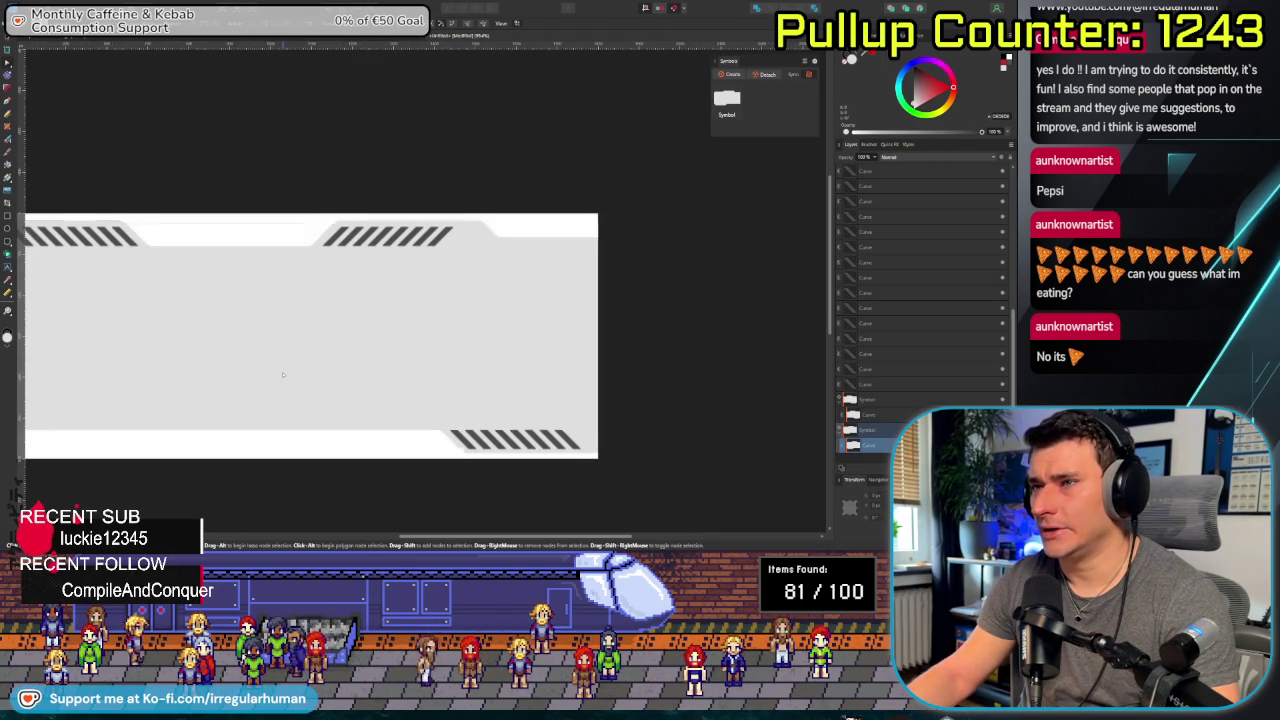
scroll(285, 349, "up", 1)
Alt-drag a copy of the top-left trapezoid outline to the top-right stripe group.
double_click(130, 245)
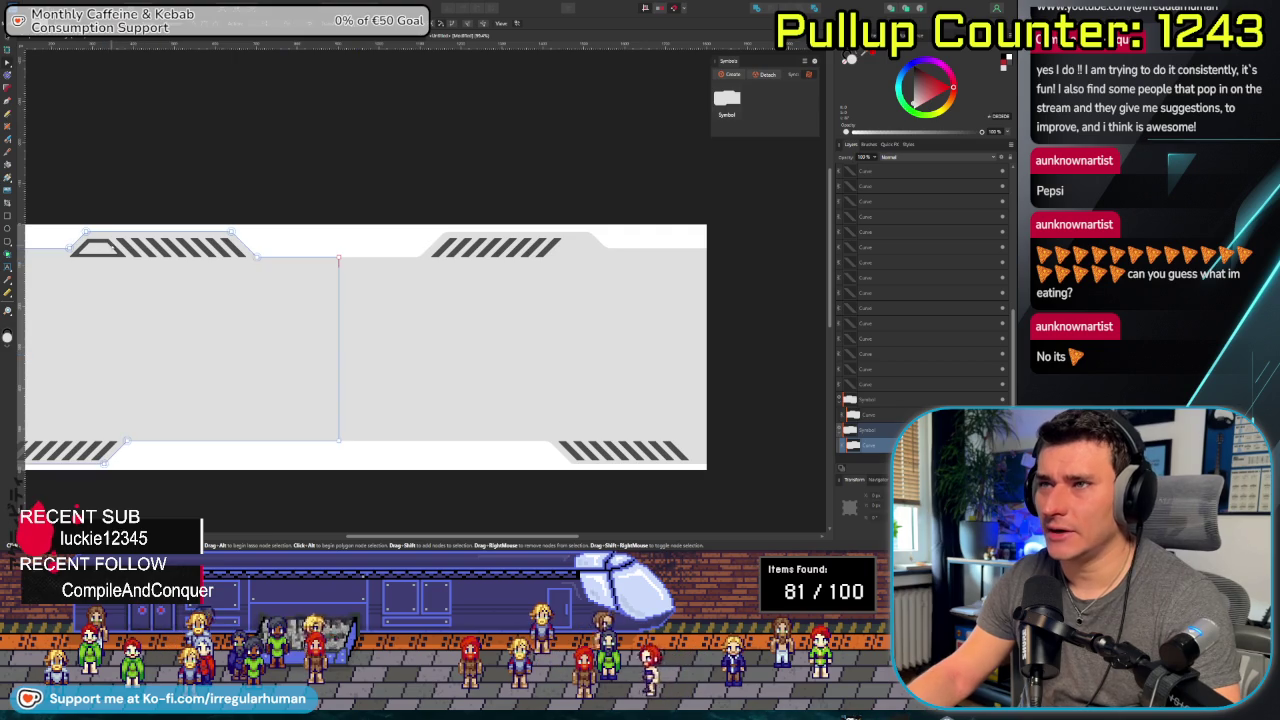
left_click(97, 246)
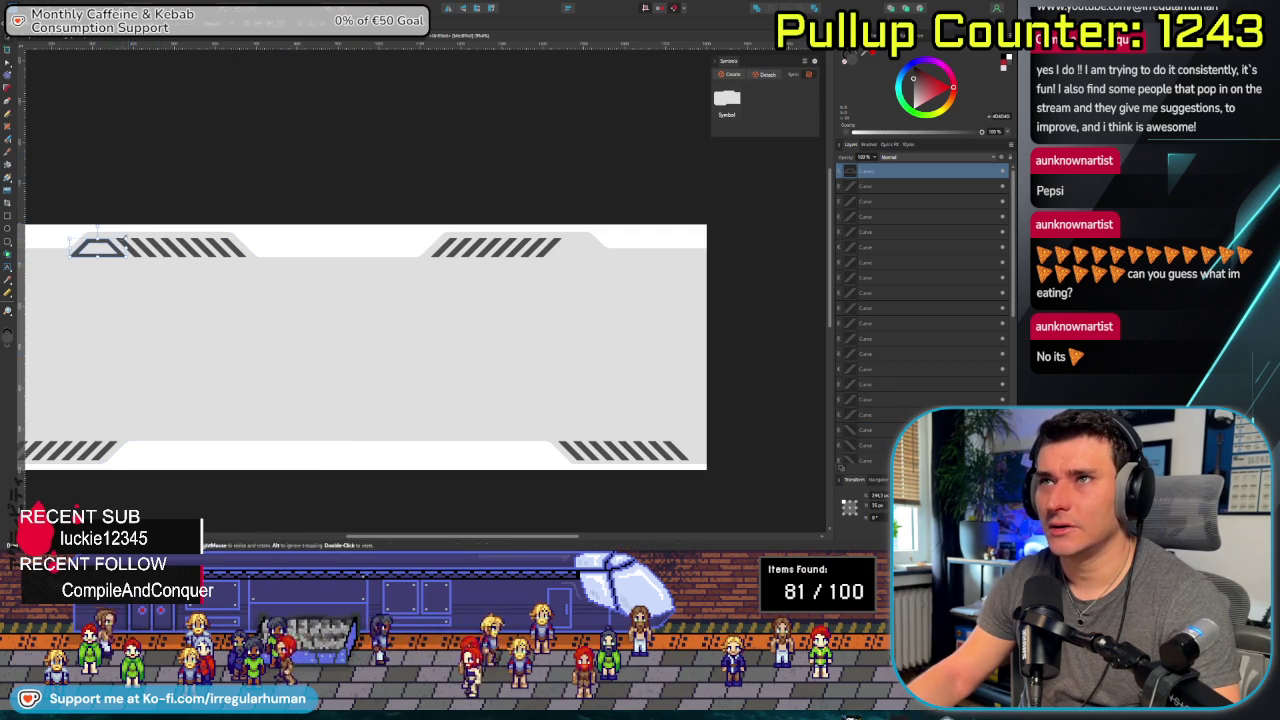
left_click_drag(144, 257, 597, 247)
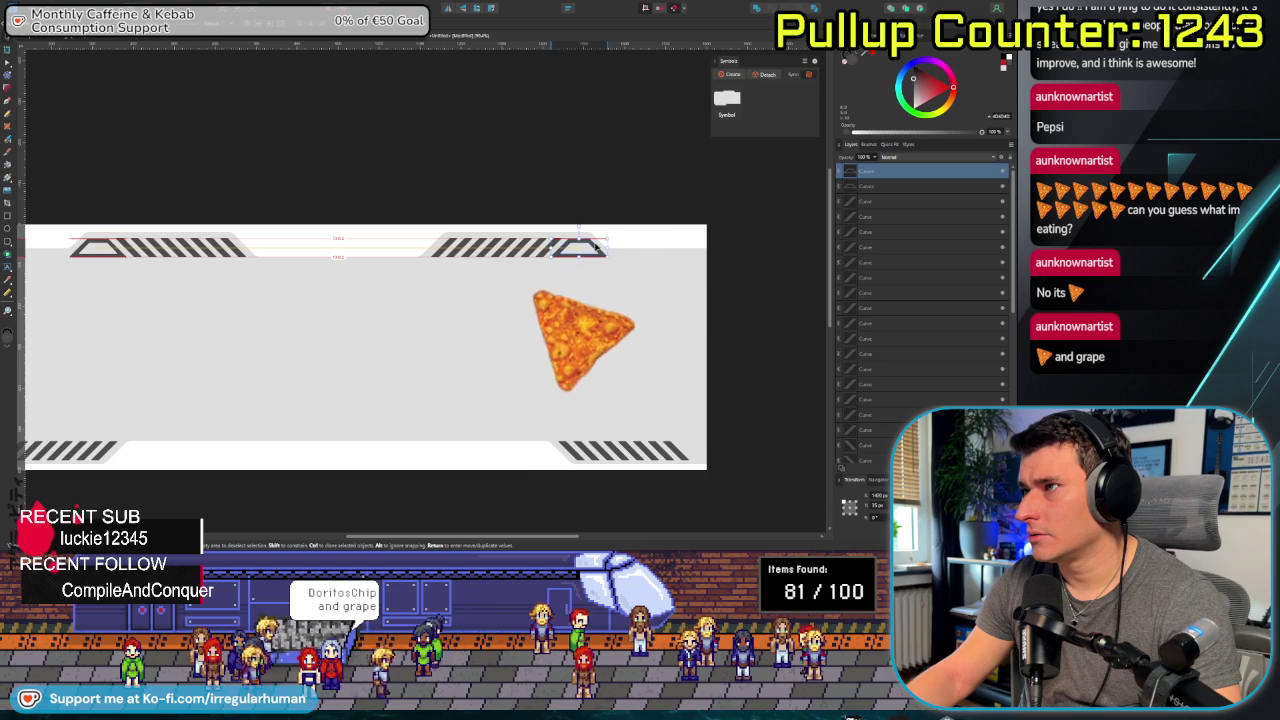
left_click(597, 191)
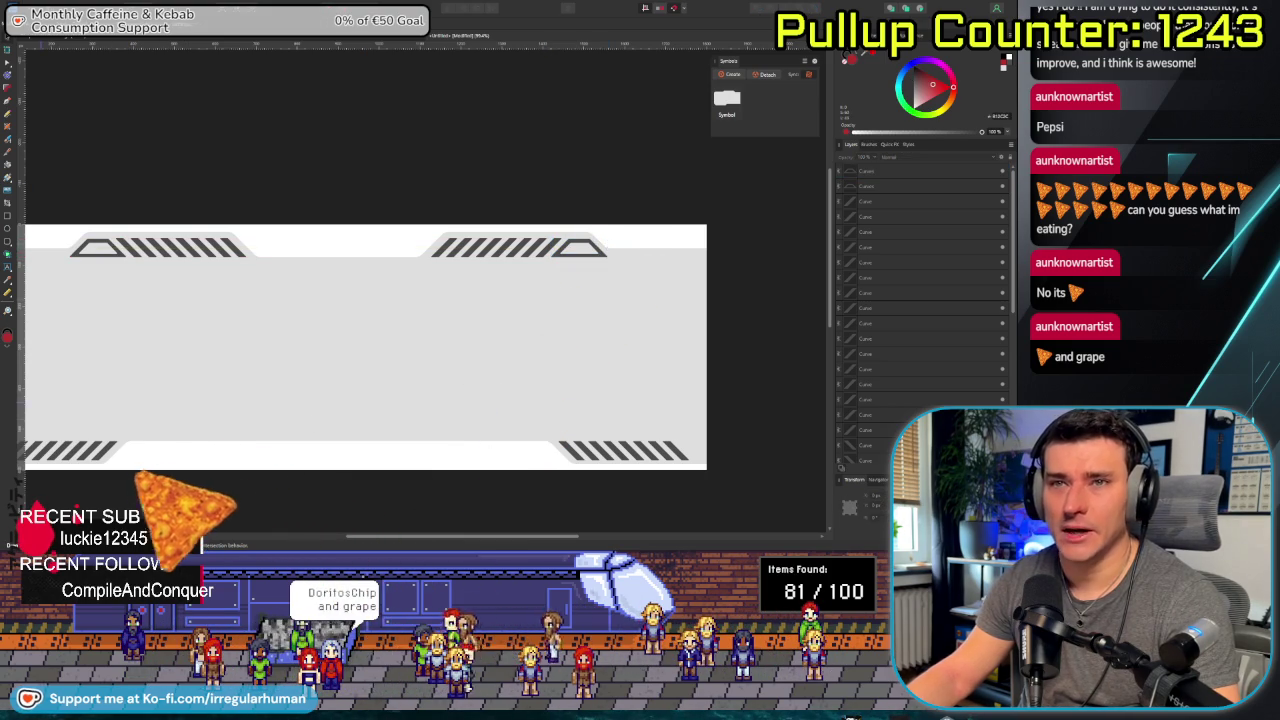
scroll(470, 380, "down", 2)
scroll(462, 357, "down", 1)
scroll(317, 383, "down", 2)
scroll(318, 383, "up", 2)
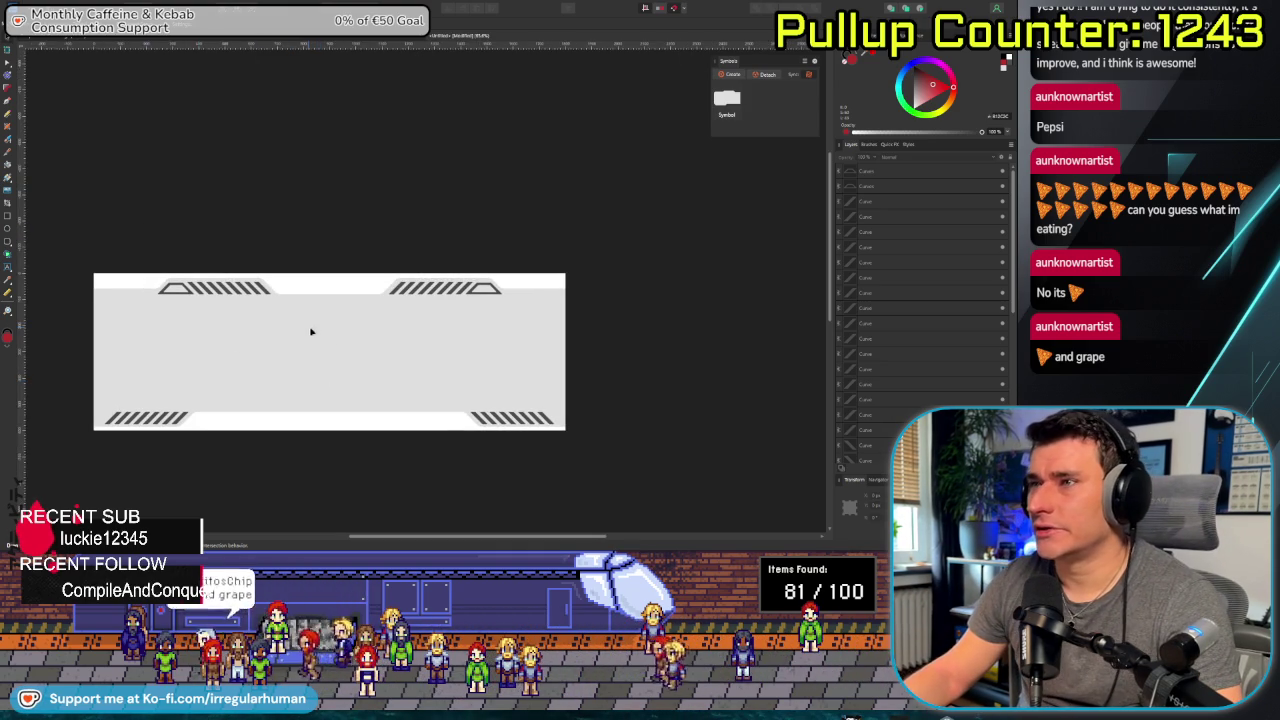
left_click(479, 421)
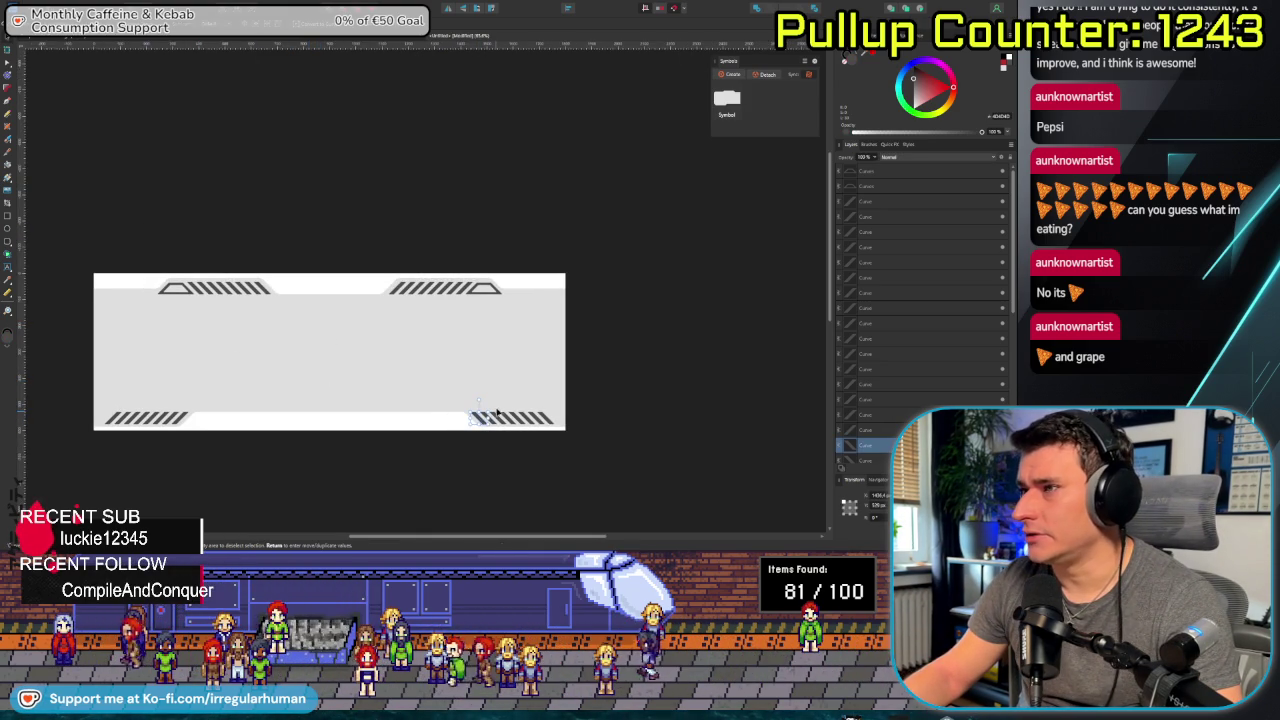
Brighten the stripes' green on the Colour wheel and group them into one bar.
left_click(494, 426)
key("Escape")
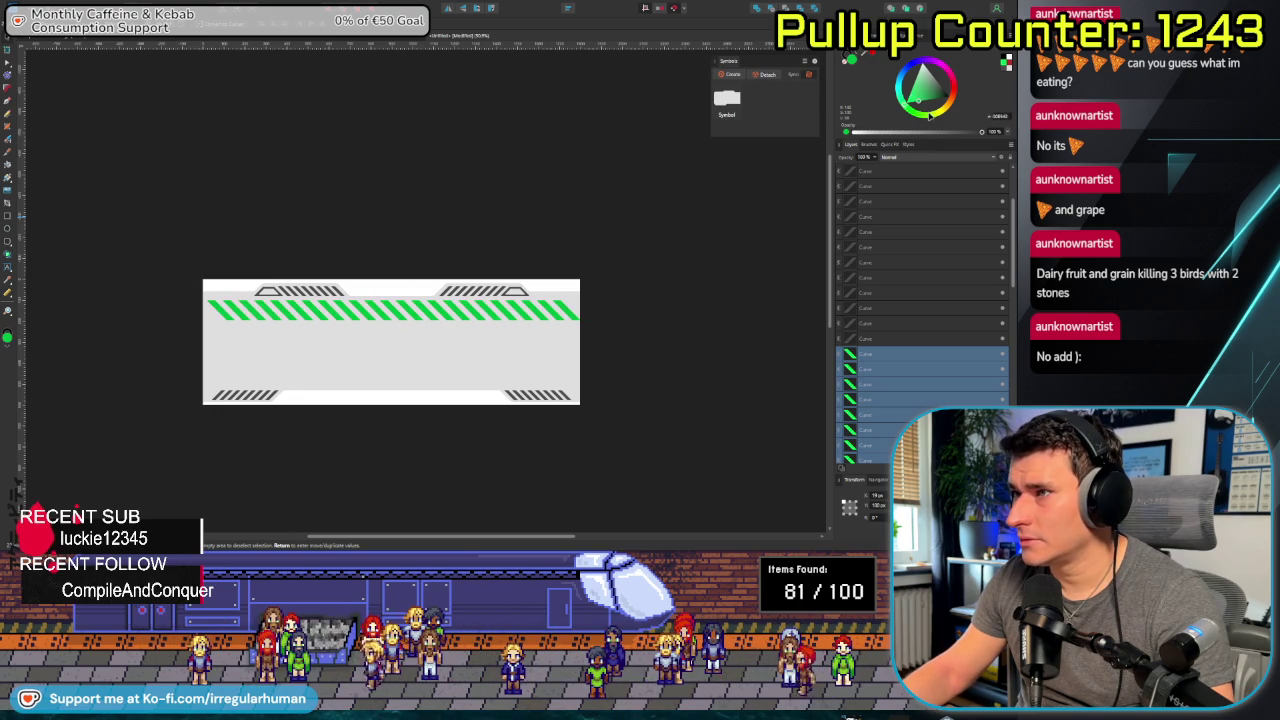
left_click_drag(929, 115, 931, 130)
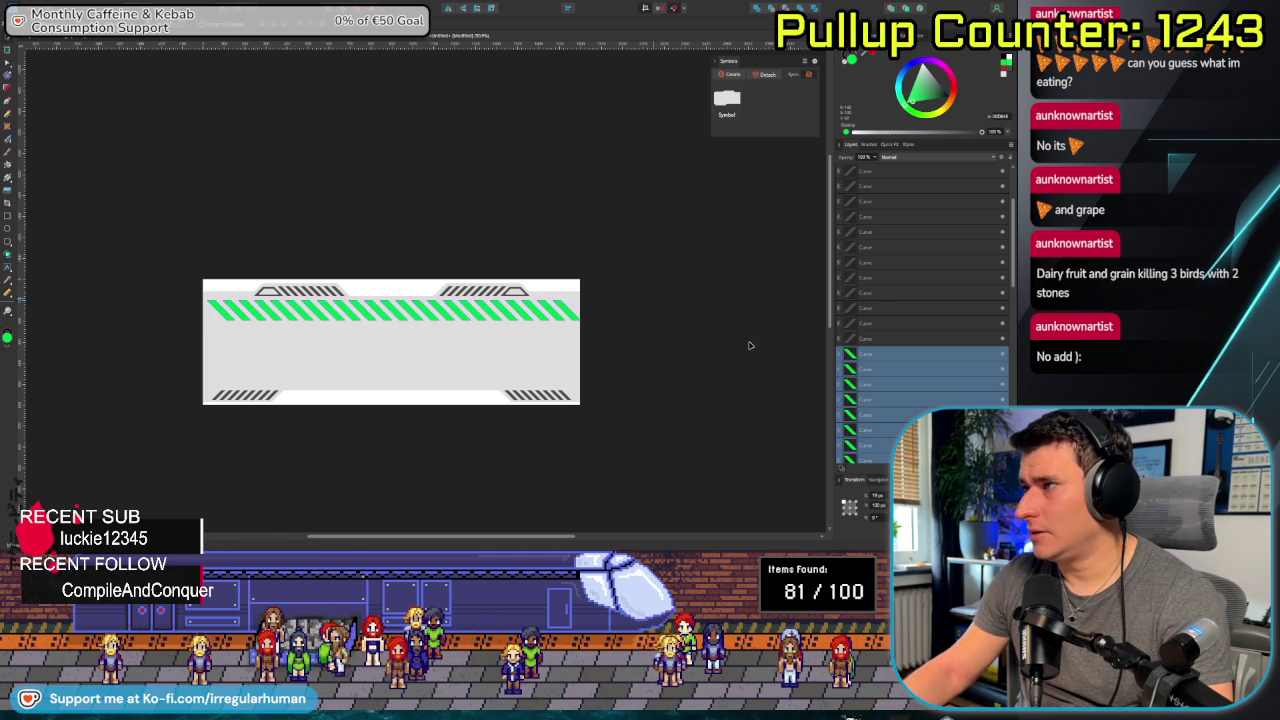
key("ctrl+g")
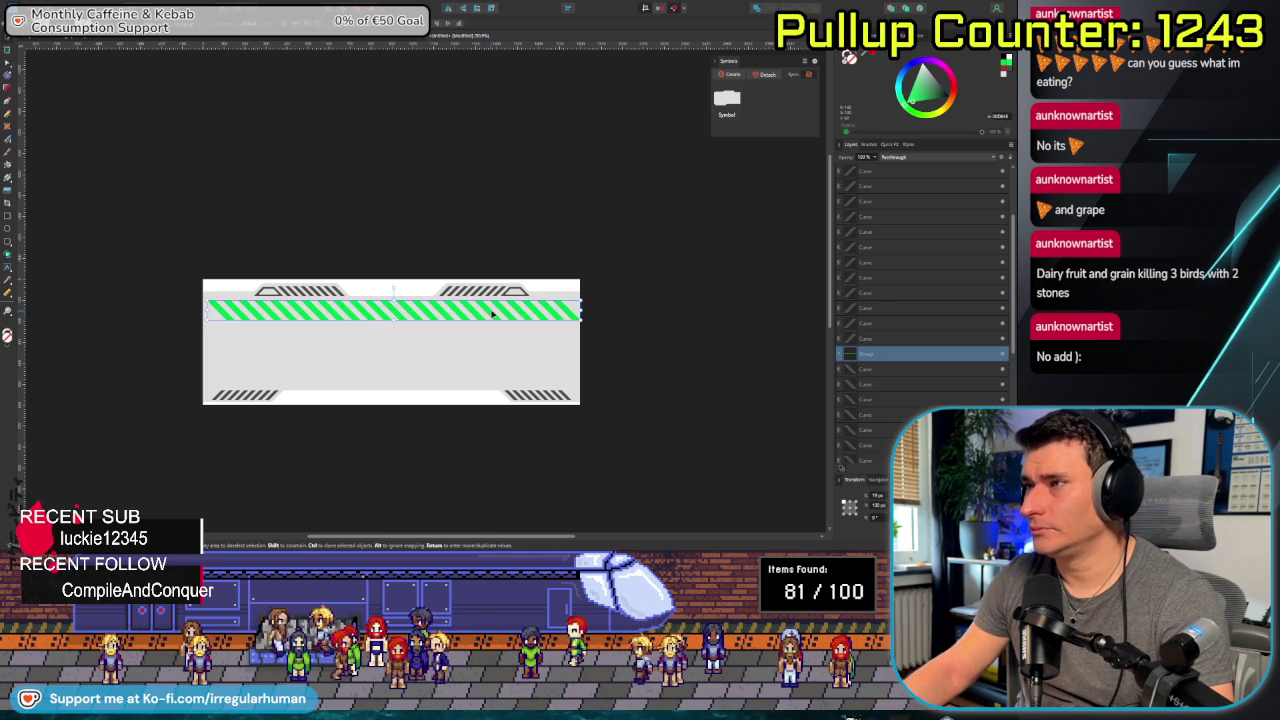
Nudge the green stripe bar slightly left and Alt-drag a duplicate to its right.
left_click_drag(480, 315, 475, 319)
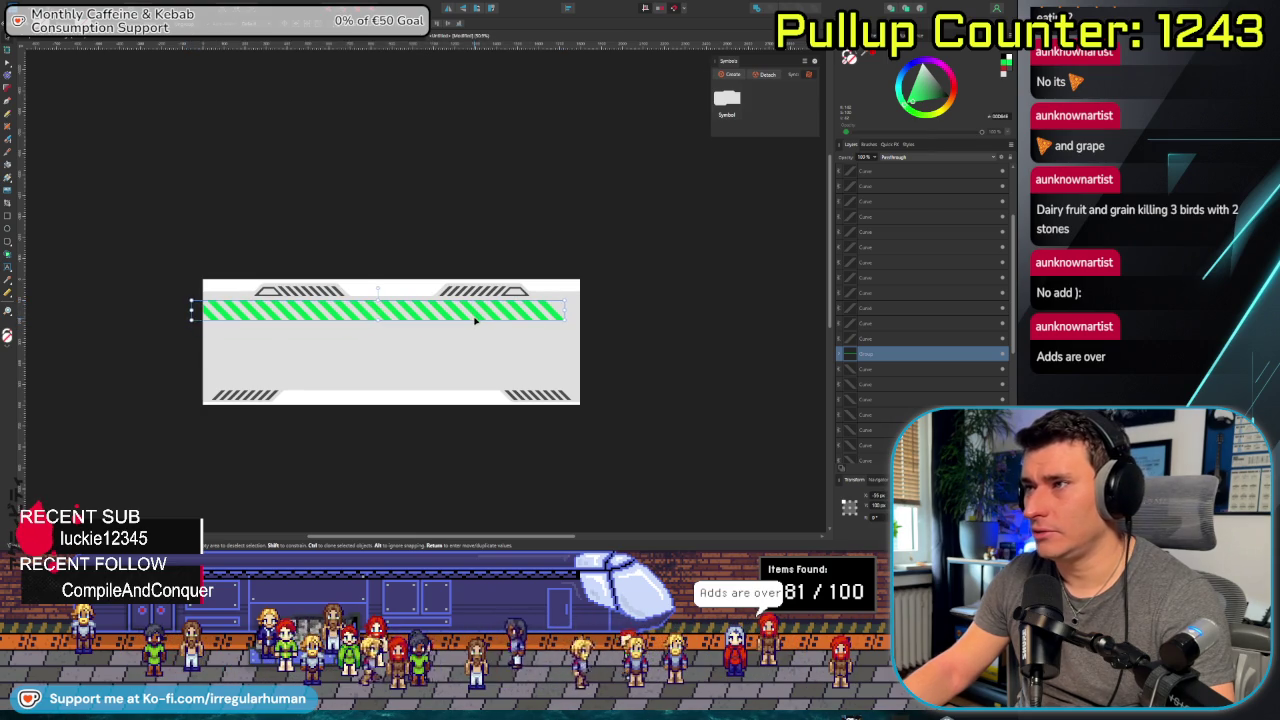
scroll(500, 388, "right", 3)
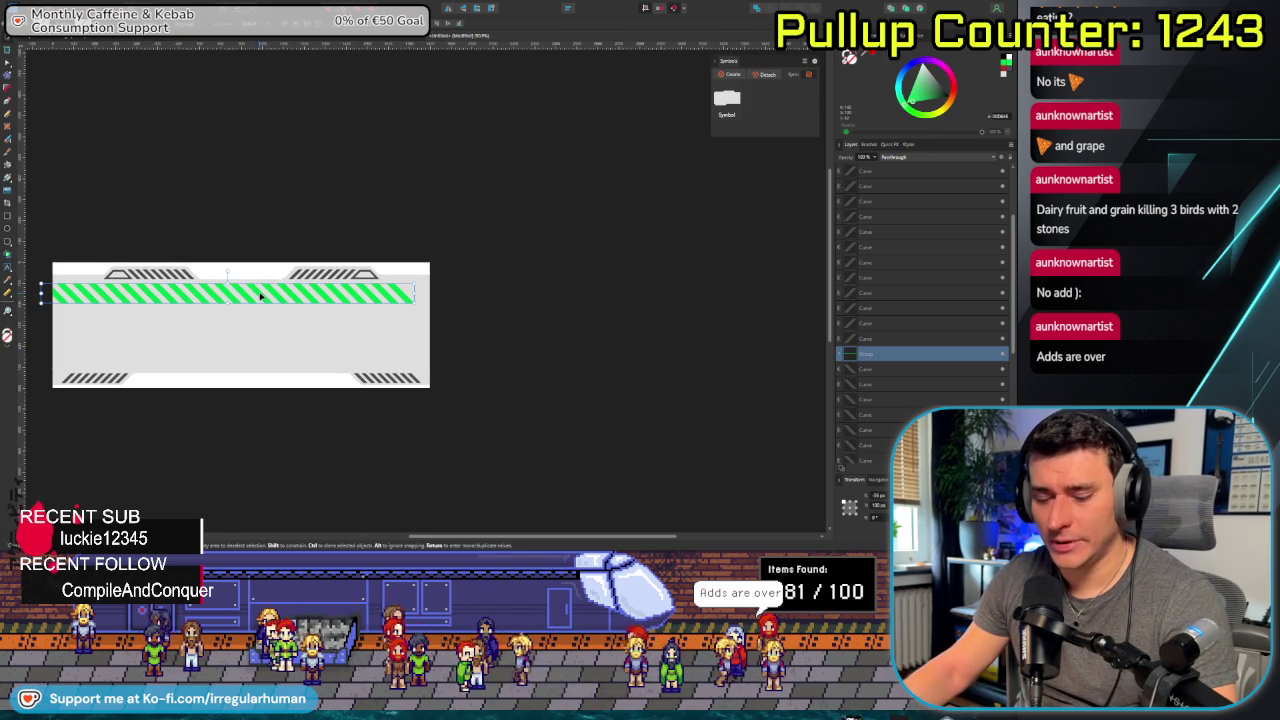
left_click_drag(260, 295, 621, 296)
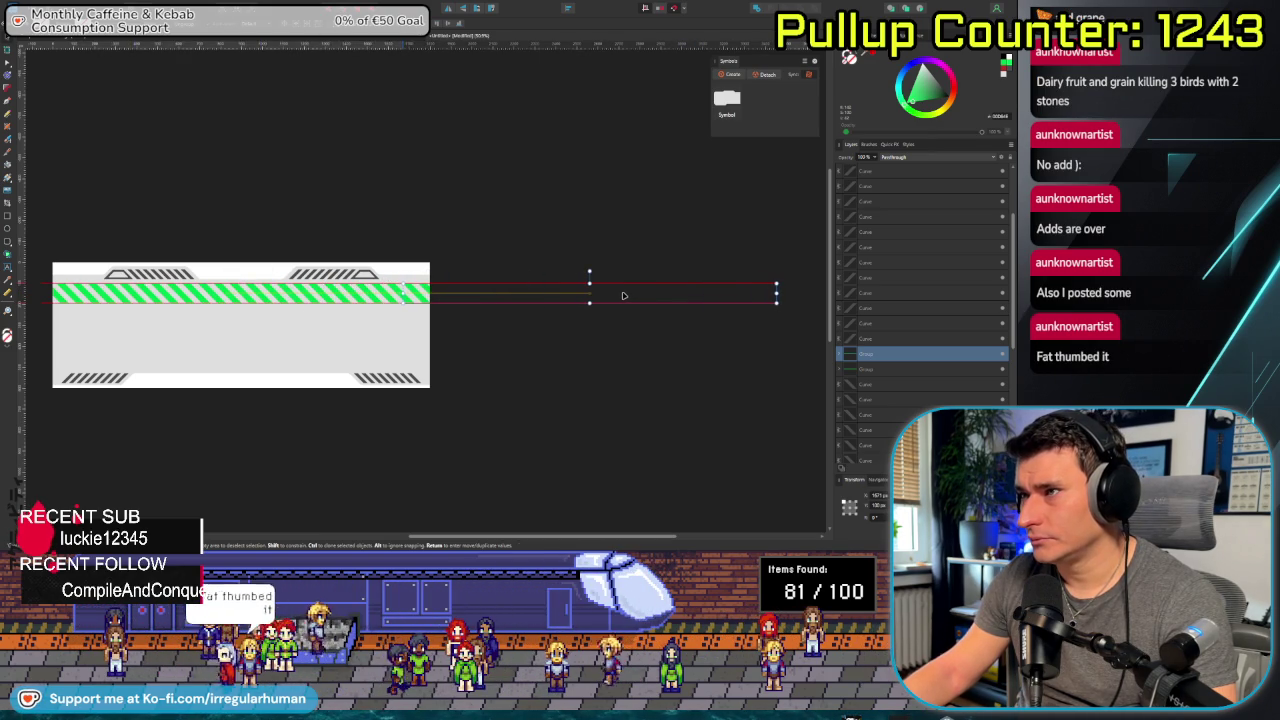
scroll(354, 306, "up", 3)
scroll(378, 353, "up", 2)
scroll(378, 353, "left", 2)
scroll(380, 345, "up", 2)
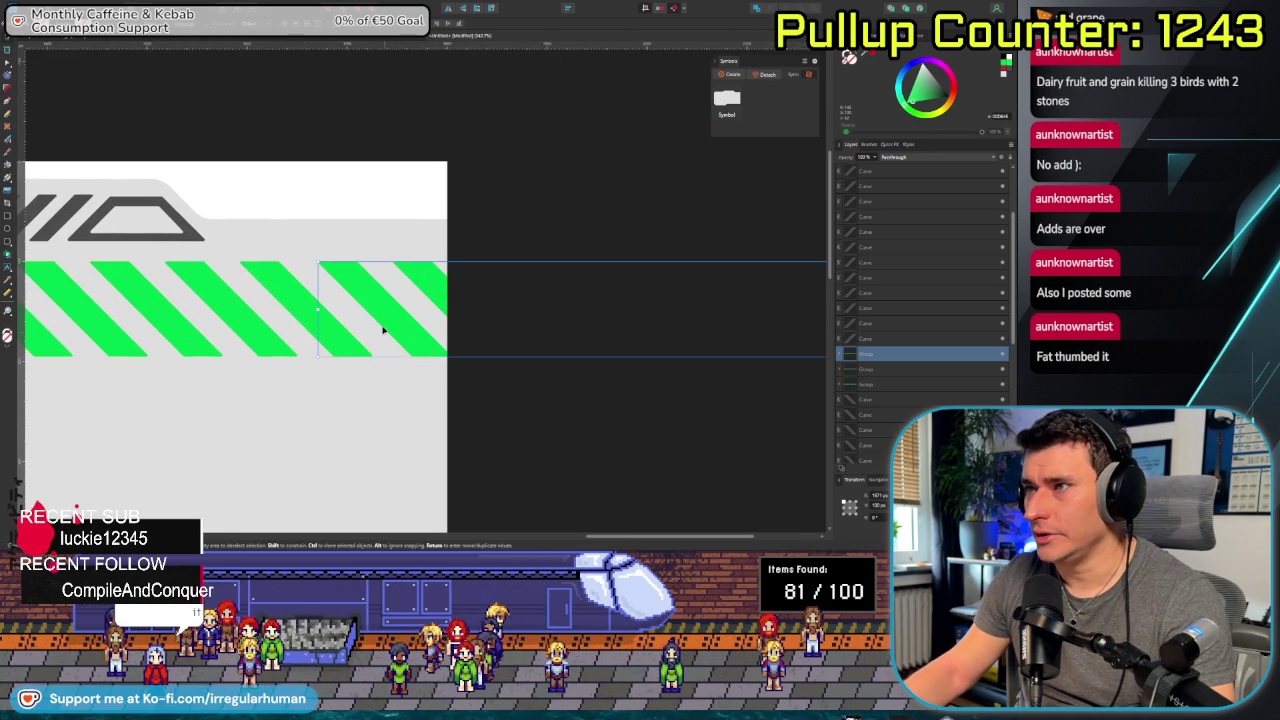
Shift the duplicate stripe bar until its stripes line up with no visible seam.
key("Left")
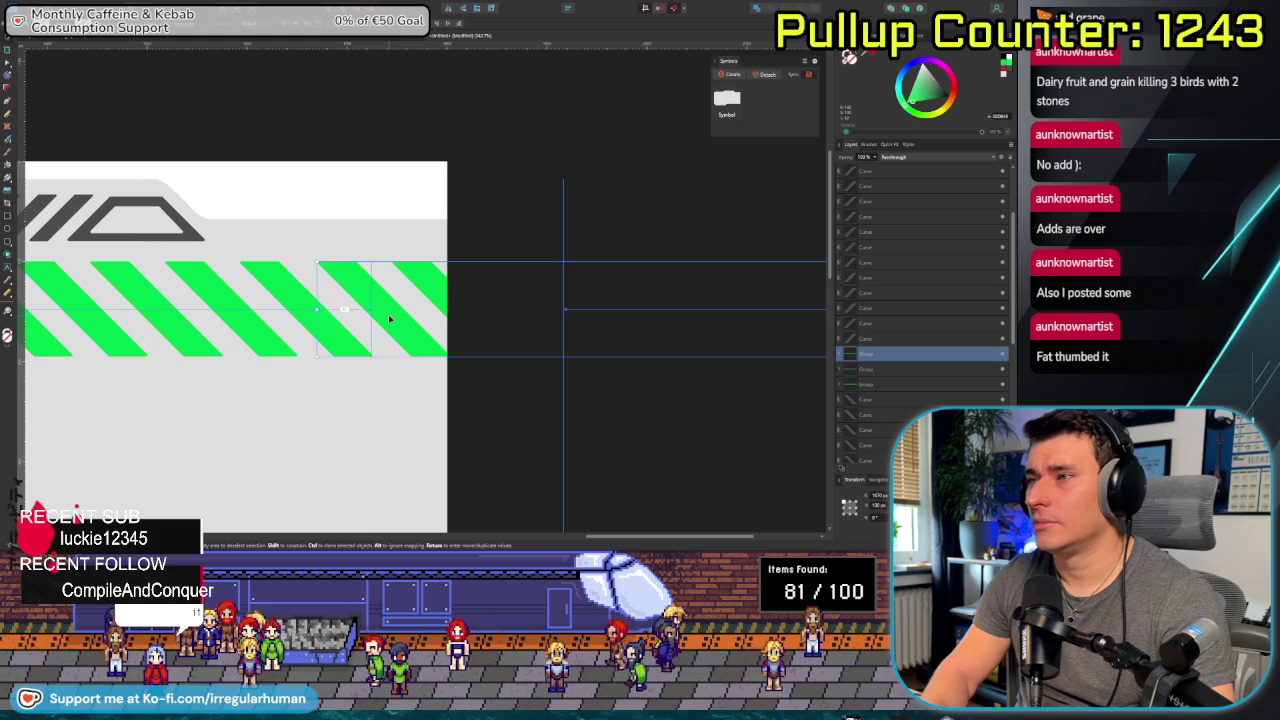
key("Left")
key("Left")
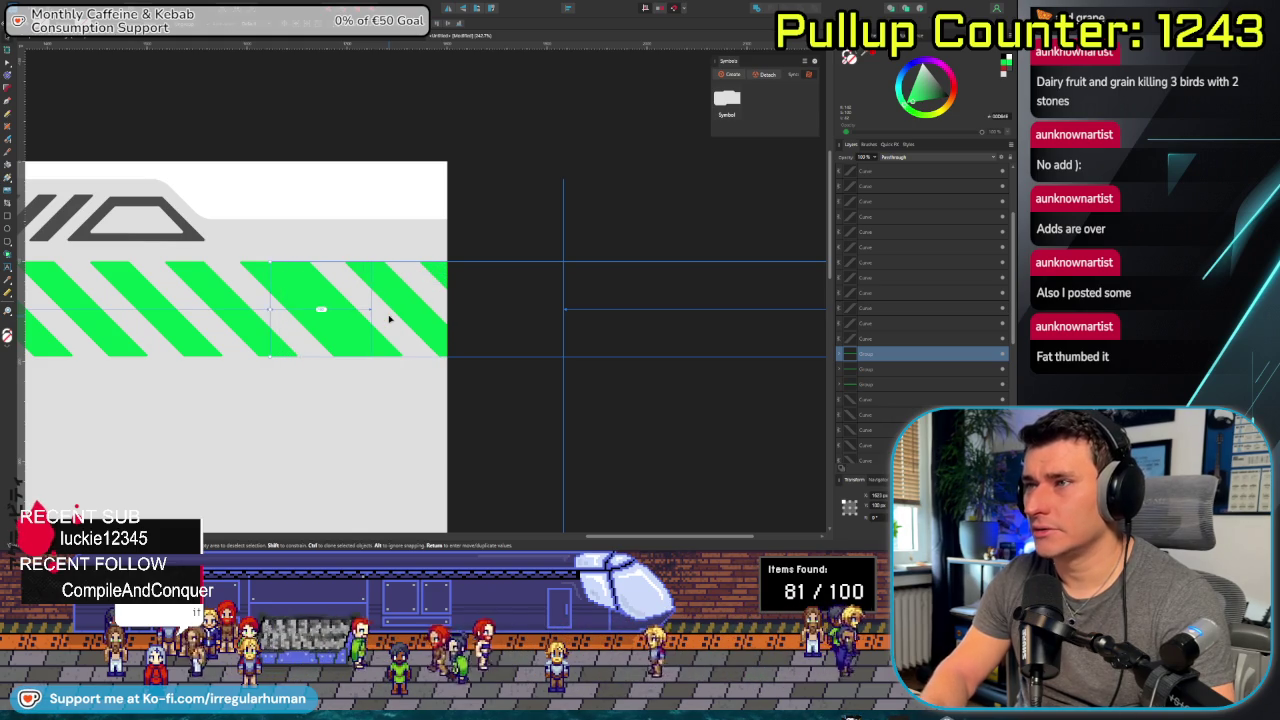
key("Left")
key("Left")
key("Left")
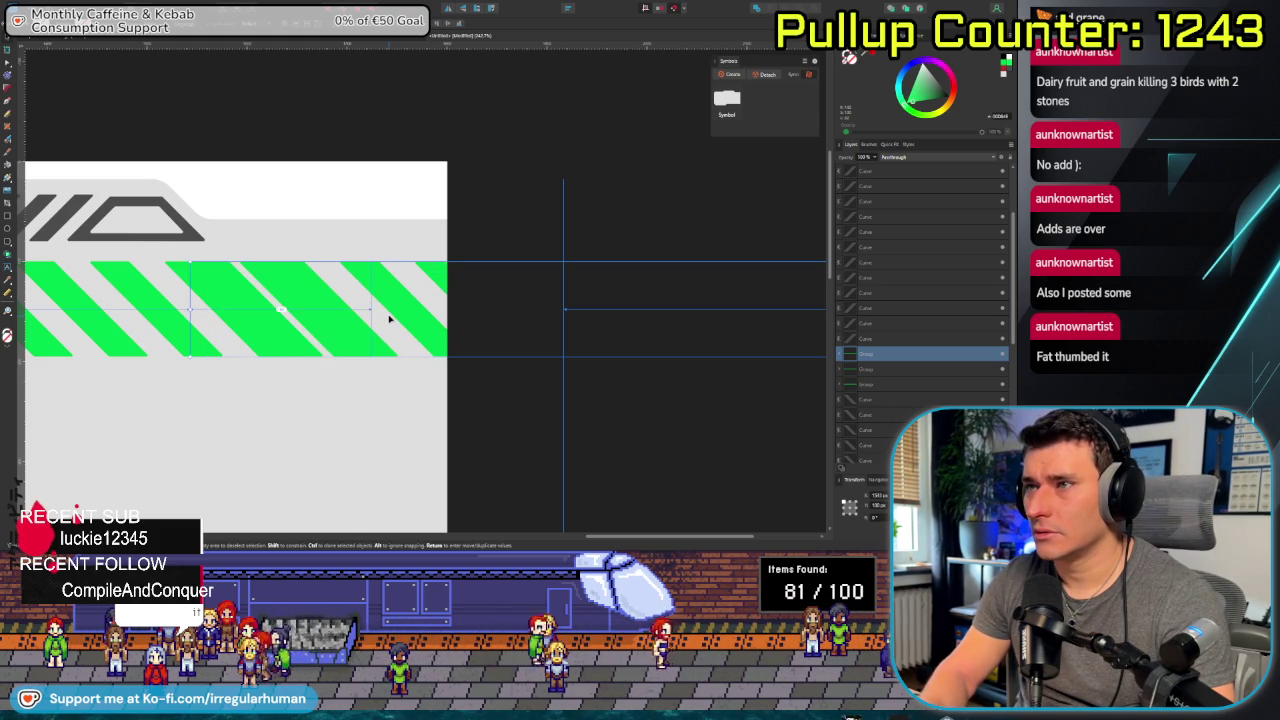
key("Left")
key("Left")
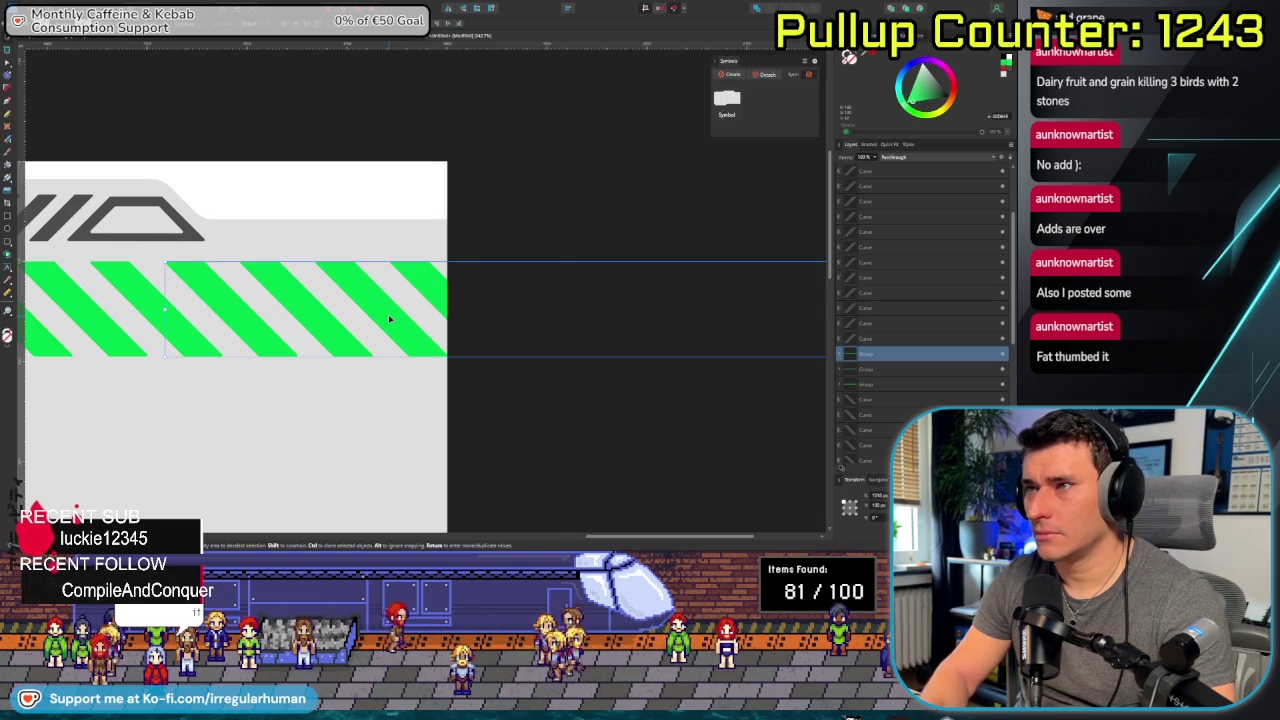
key("ctrl+j")
key("ctrl+z")
key("ctrl+j")
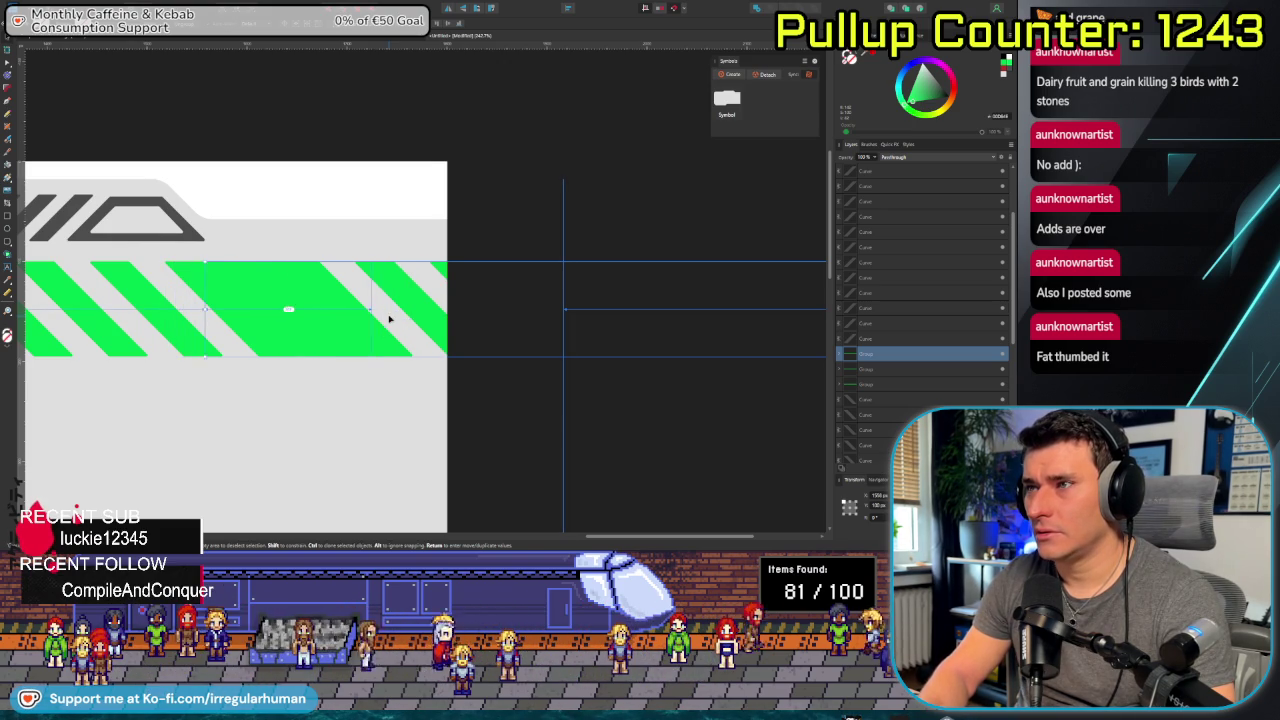
key("Right")
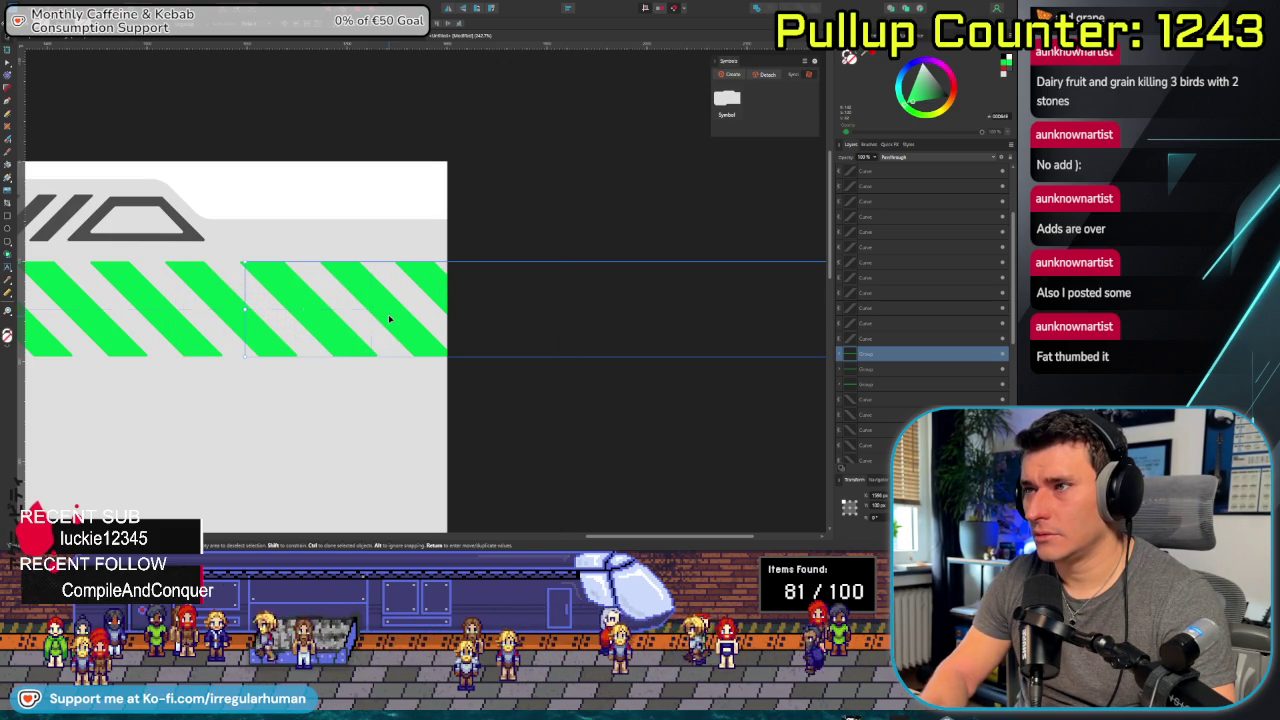
key("ctrl+j")
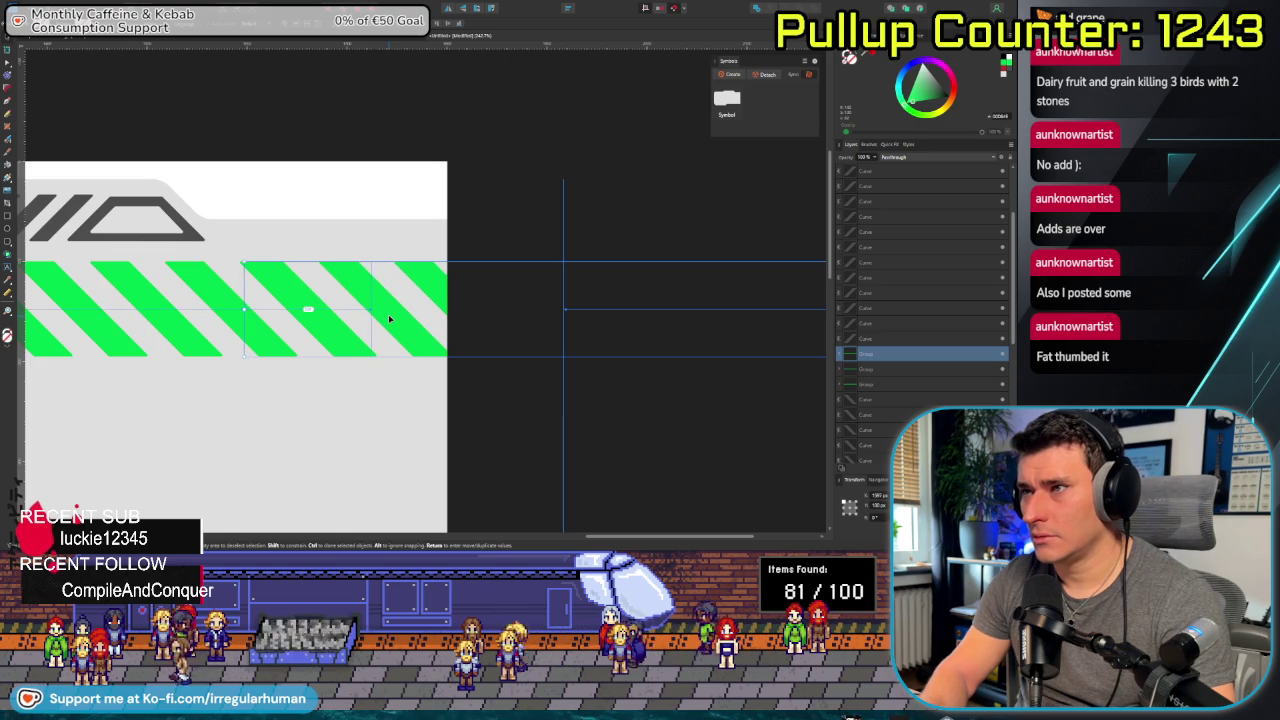
key("Left")
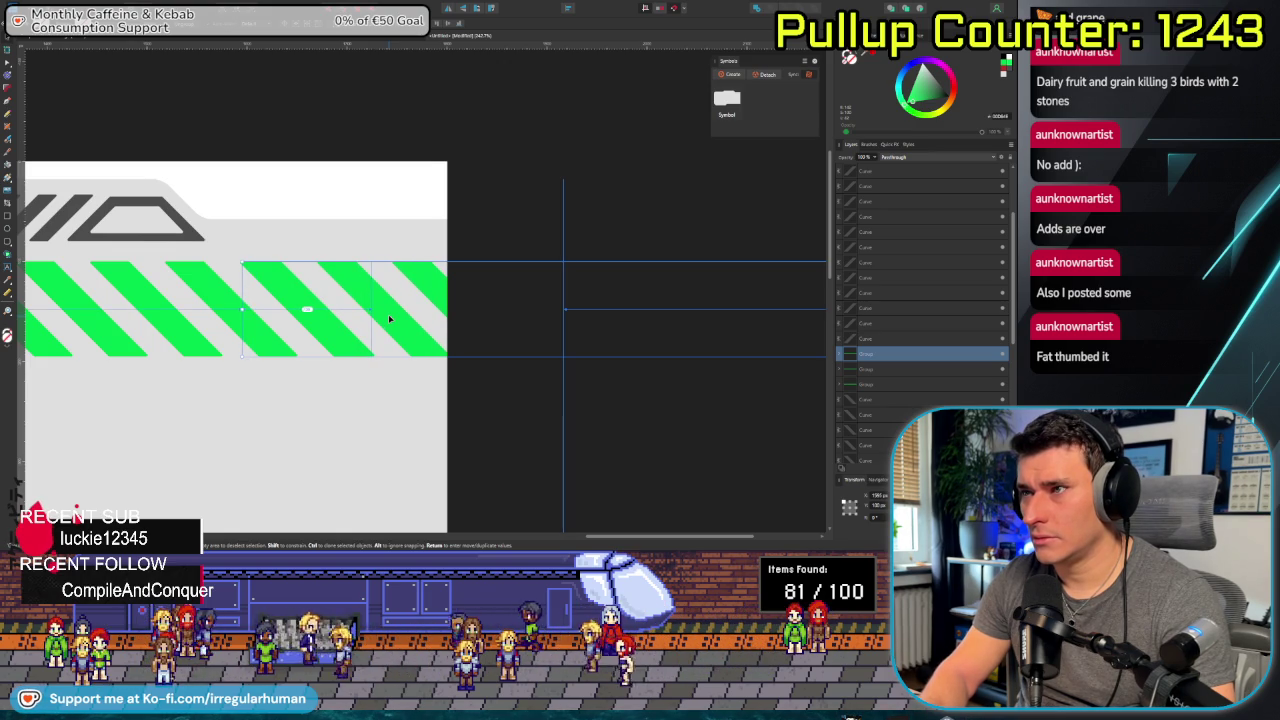
key("ctrl+j")
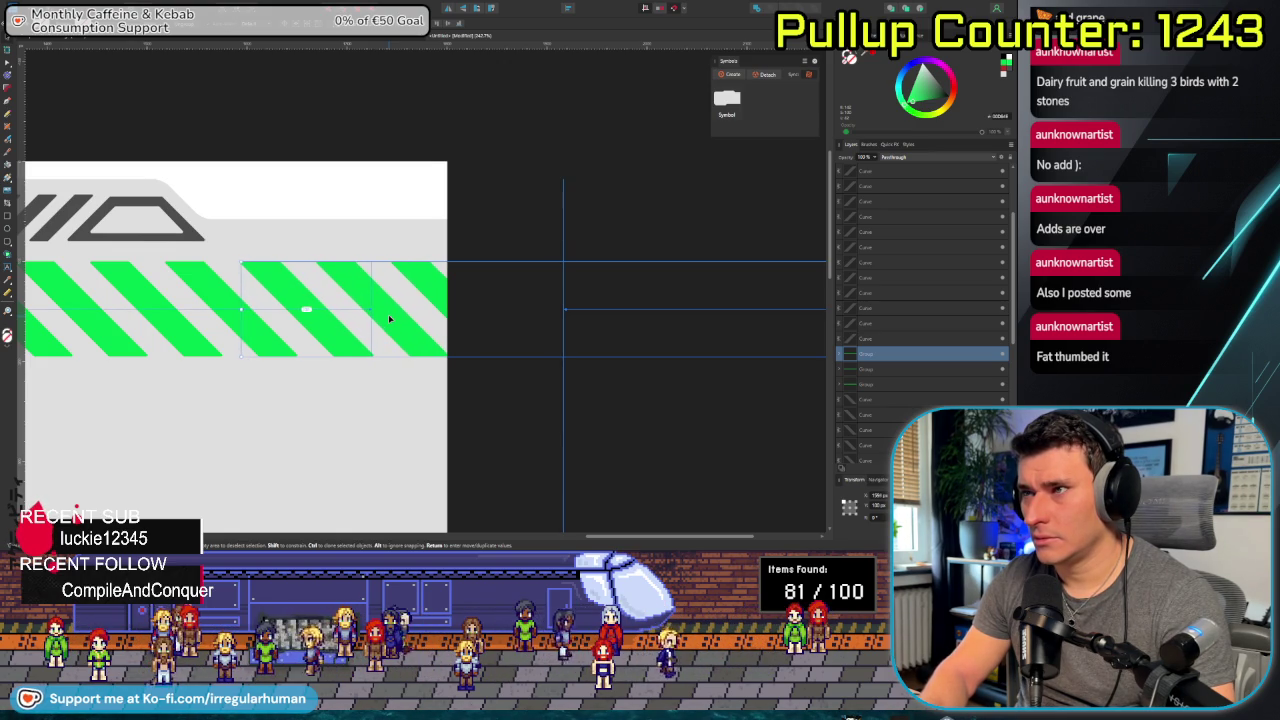
key("ctrl+z")
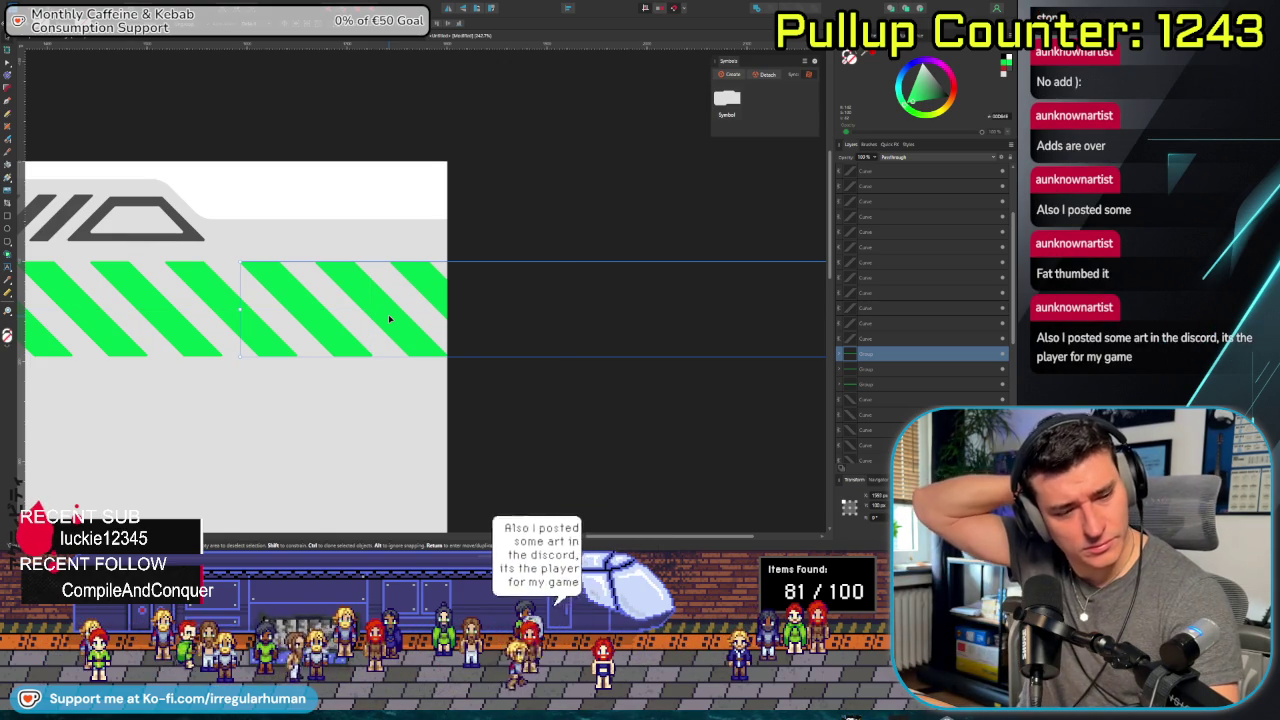
key("super")
Compute 207 − 132 = 75 in Calculator, then close it.
type("re")
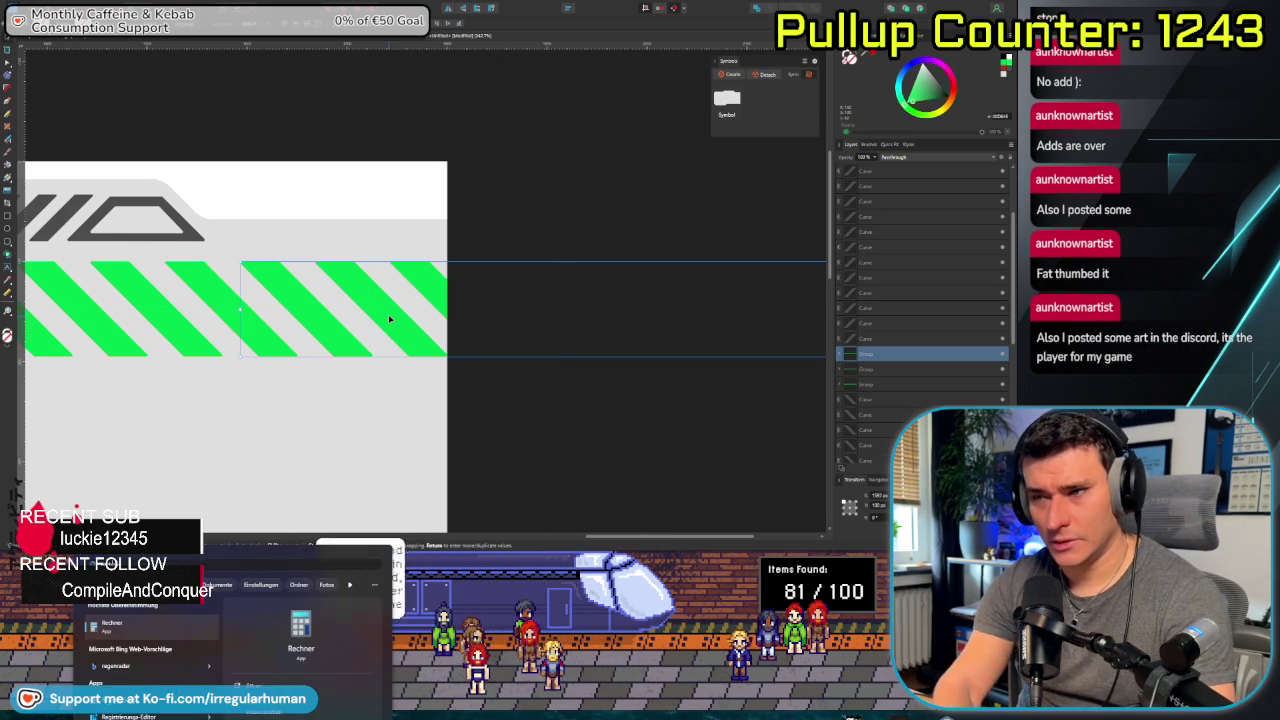
key("Return")
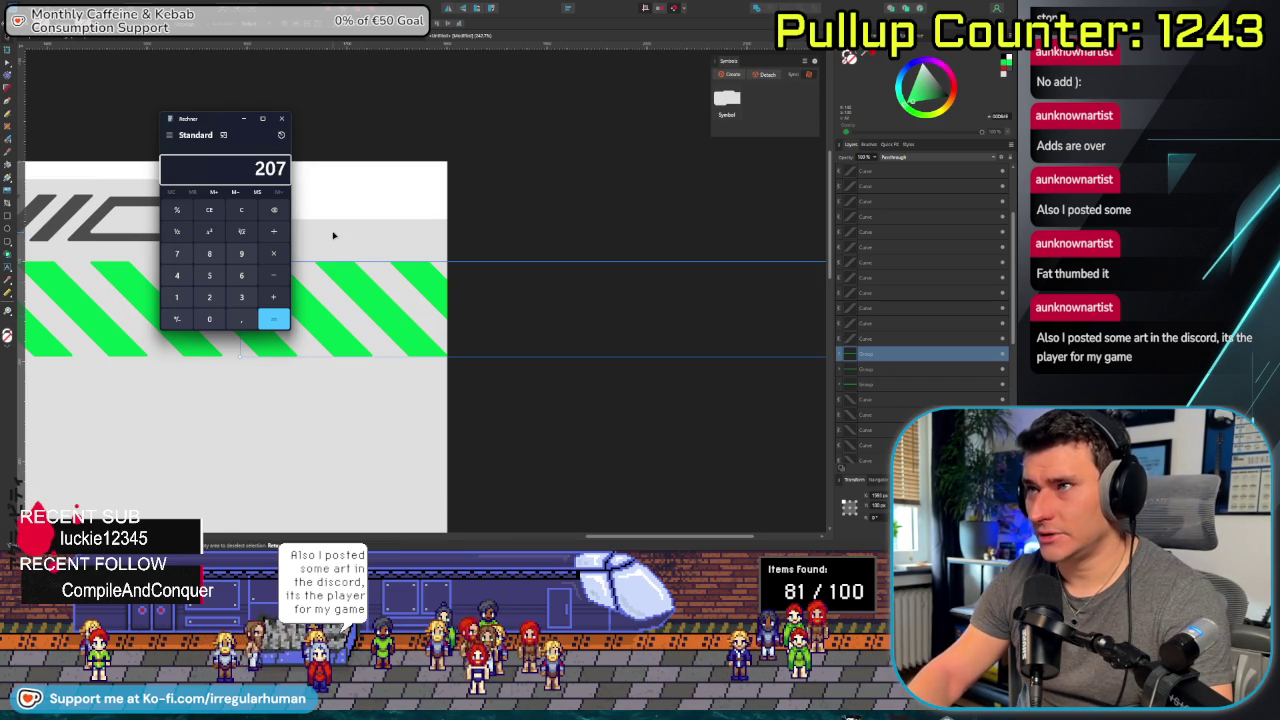
type("75")
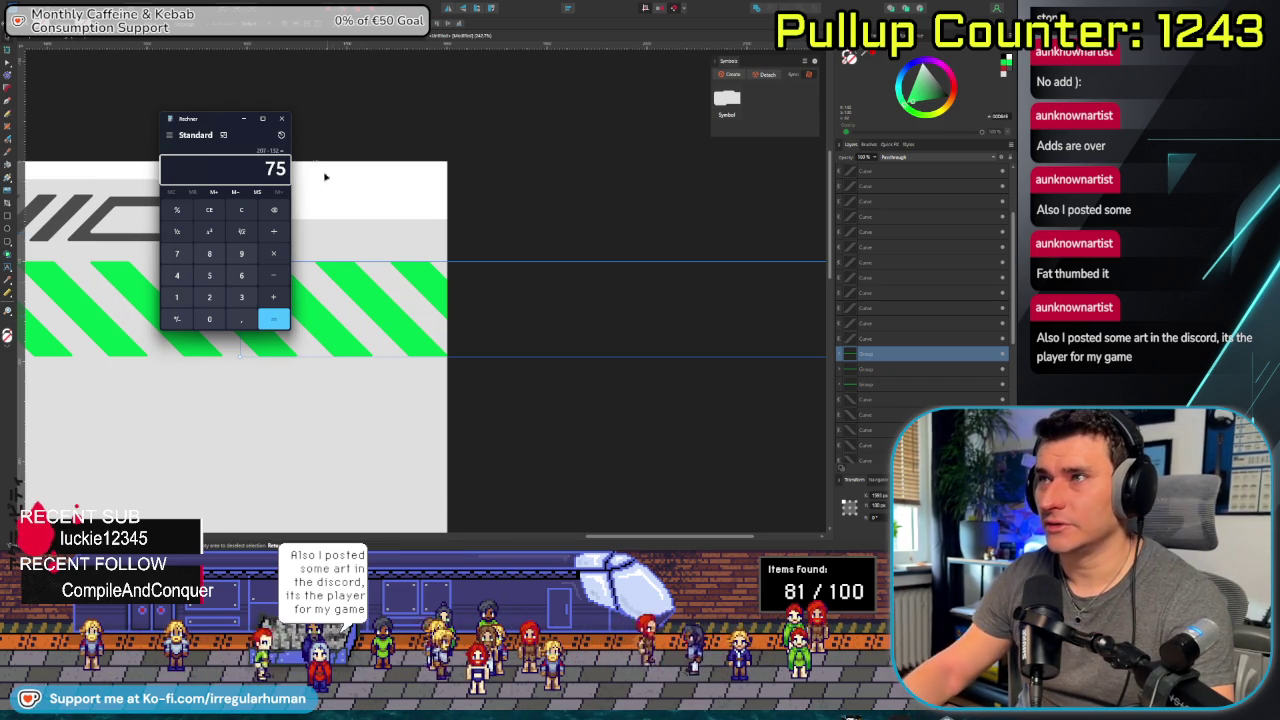
left_click(284, 124)
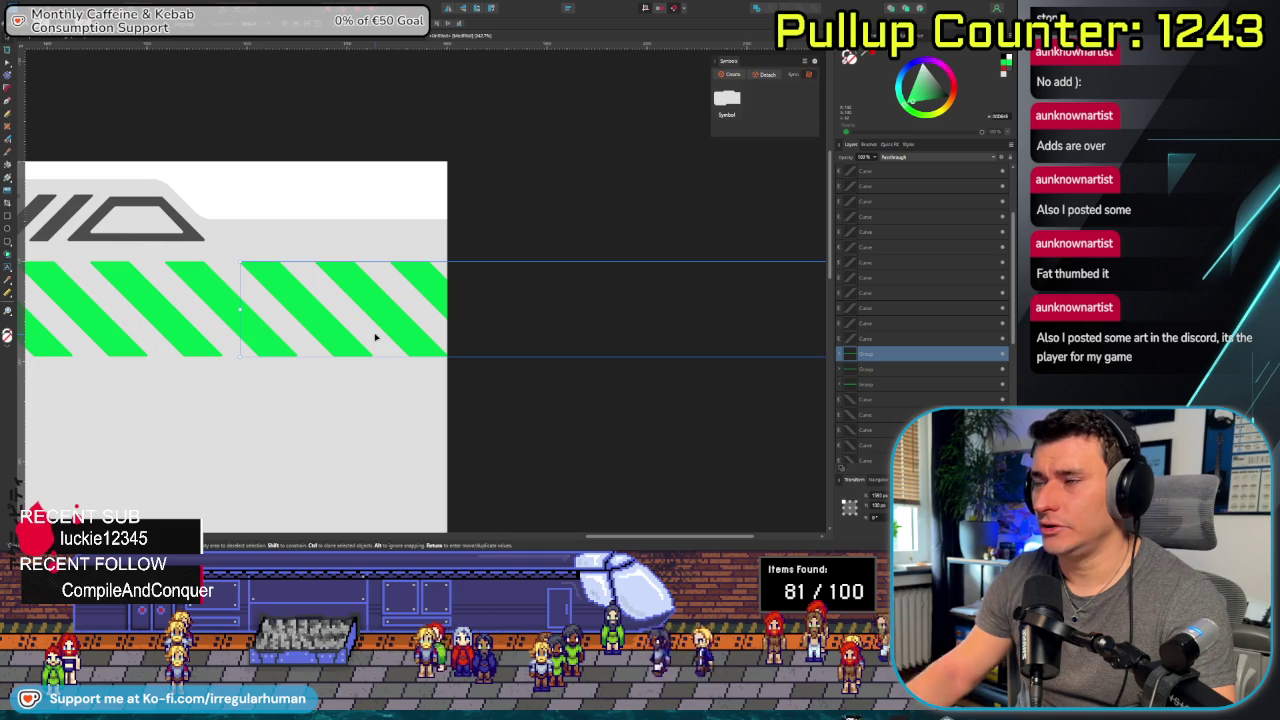
left_click_drag(375, 337, 375, 337)
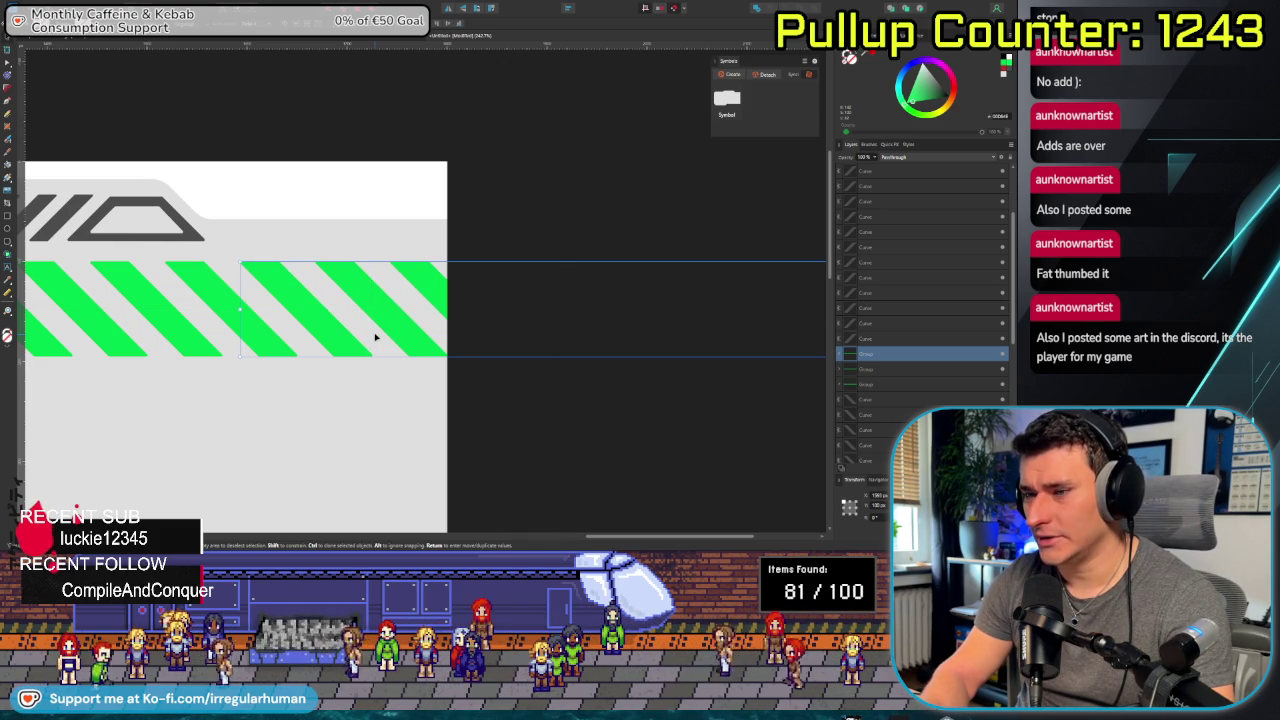
Compute 132 − 75 = 57 in Calculator, then move the stripe copy right.
key("super")
type("calc")
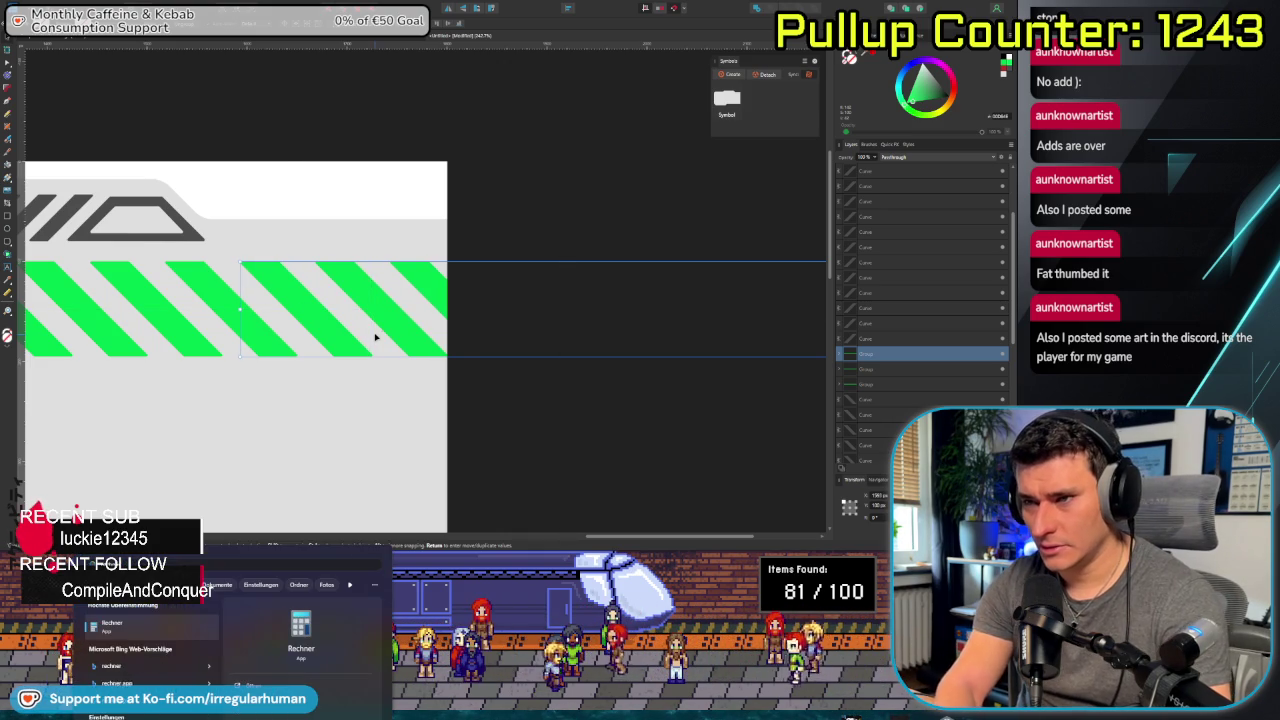
key("Return")
type("132")
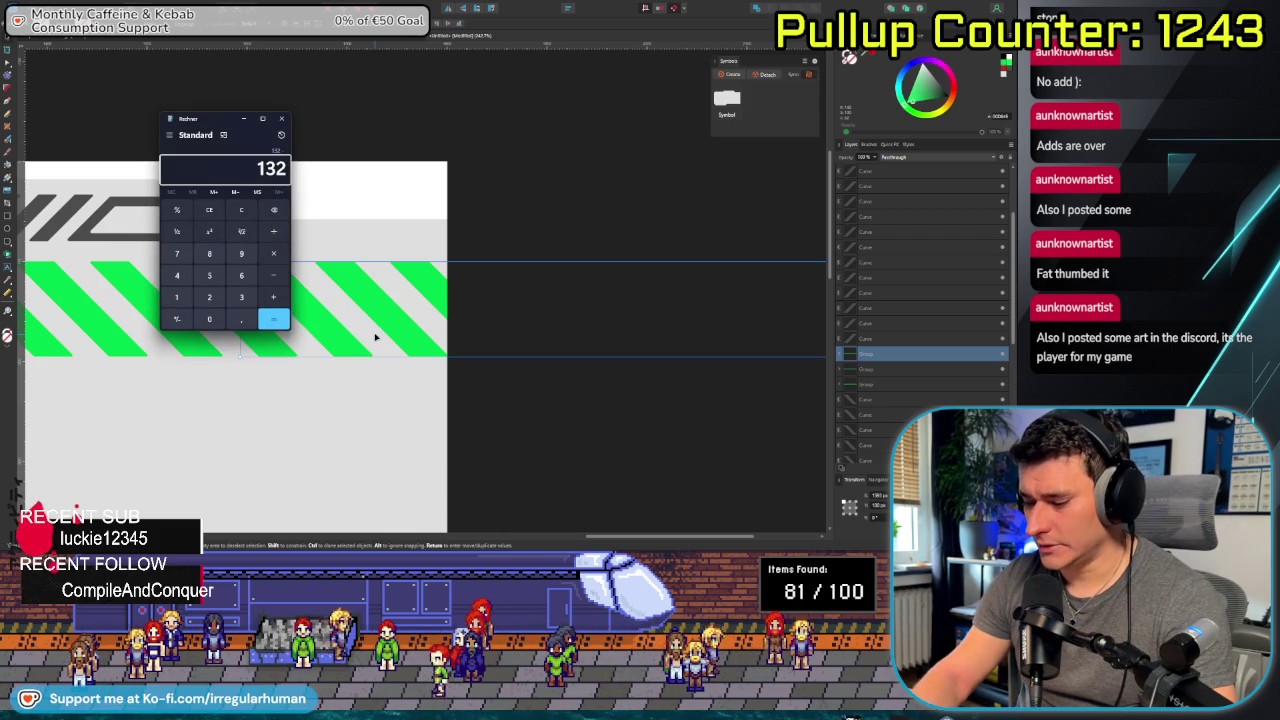
key("BackSpace")
type("57")
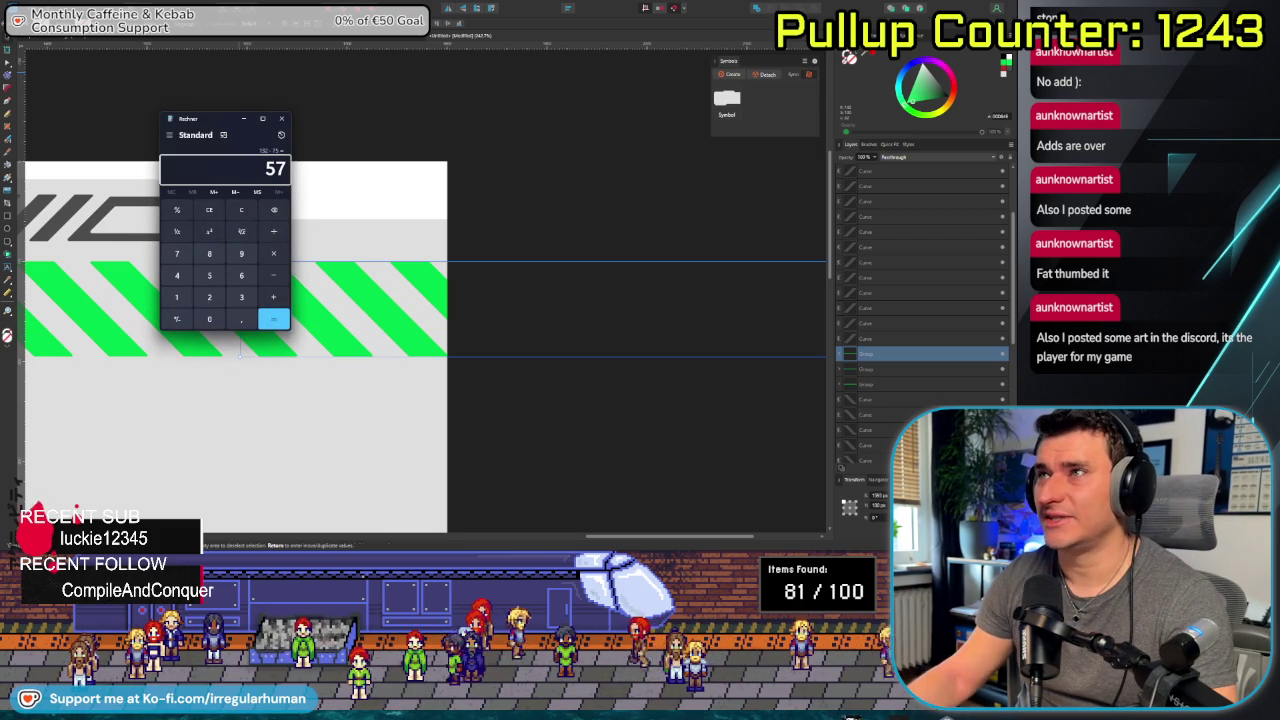
left_click(386, 337)
left_click_drag(386, 310, 440, 279)
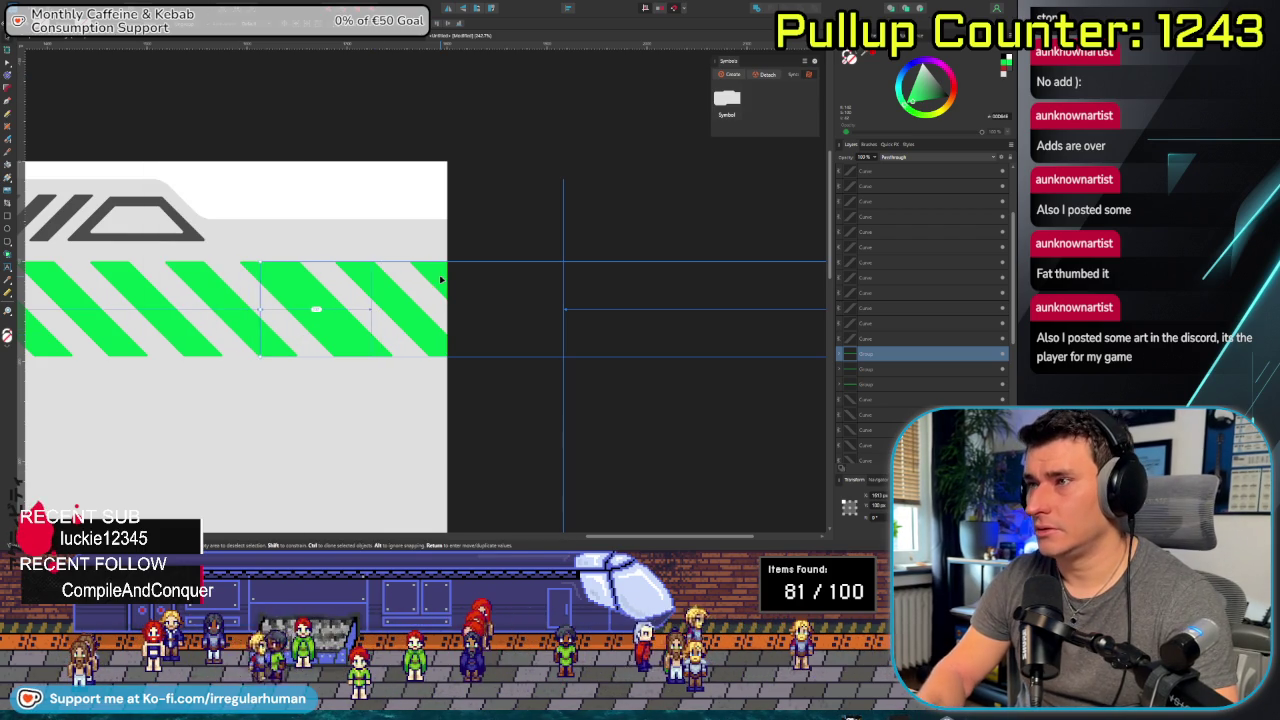
Nudge the stripe copy right with Shift+arrow keys and zoom out to the whole banner.
key("shift+Right")
key("shift+Right")
key("shift+Right")
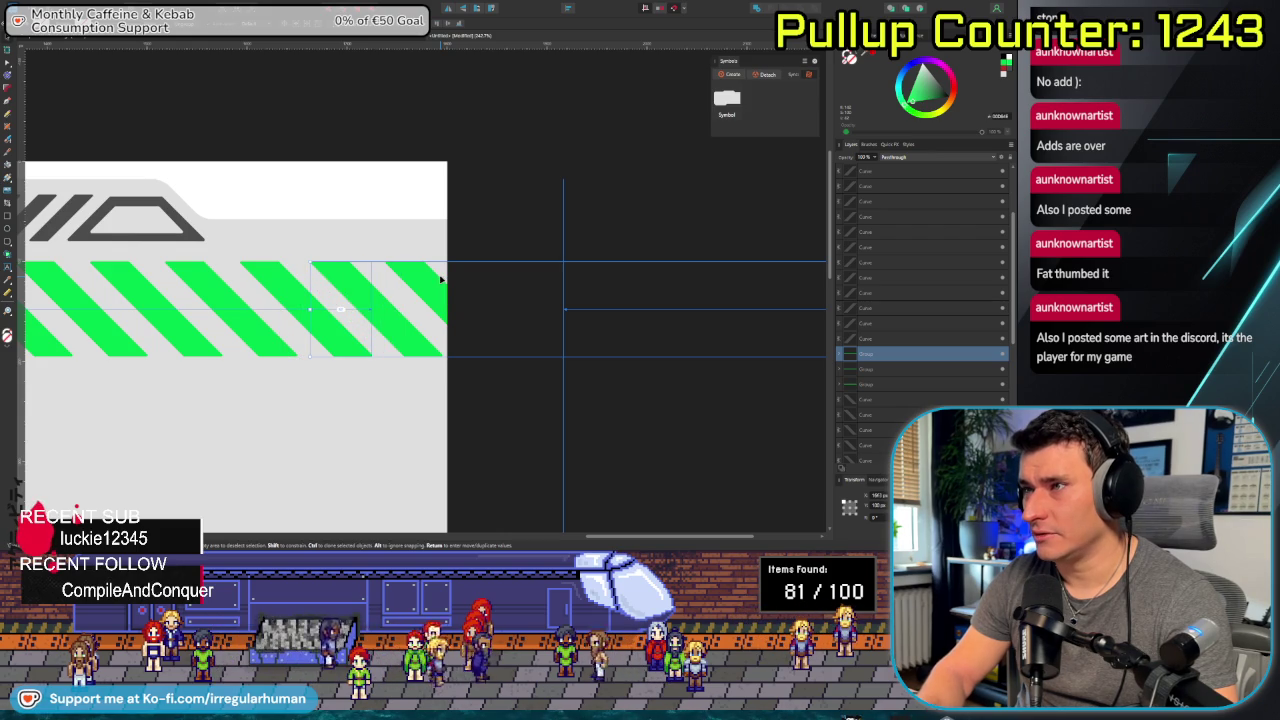
key("shift+Right")
key("Left")
key("Left")
key("Left")
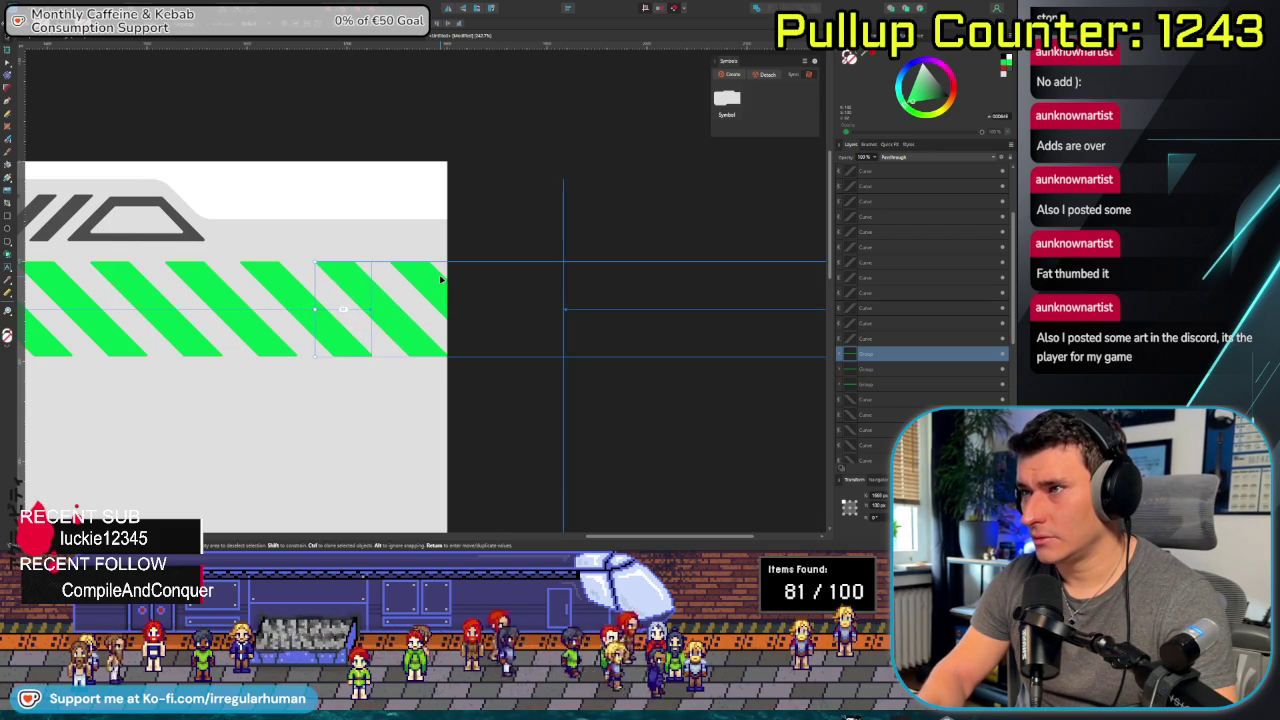
scroll(288, 362, "down", 5)
scroll(286, 371, "down", 2)
left_click_drag(243, 400, 503, 354)
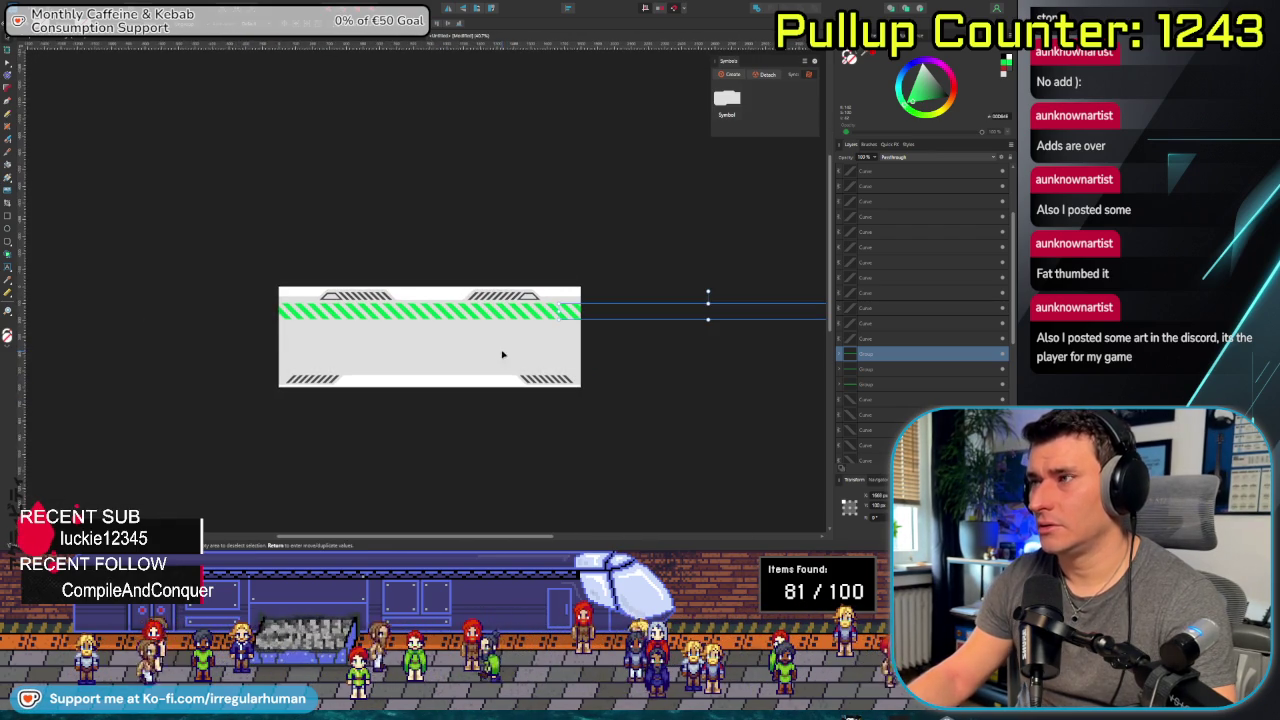
Select both stripe groups in Layers and Alt-drag them down as a second band.
left_click(877, 370, "shift")
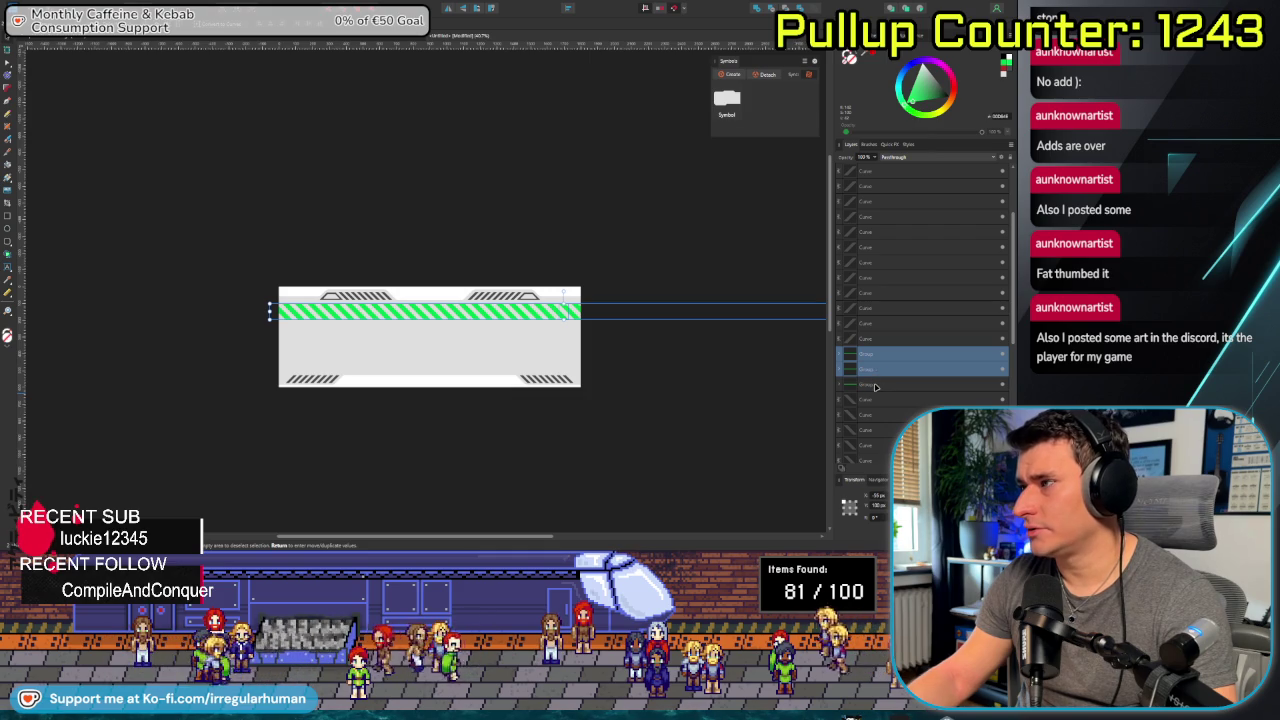
left_click(876, 386)
left_click(879, 369)
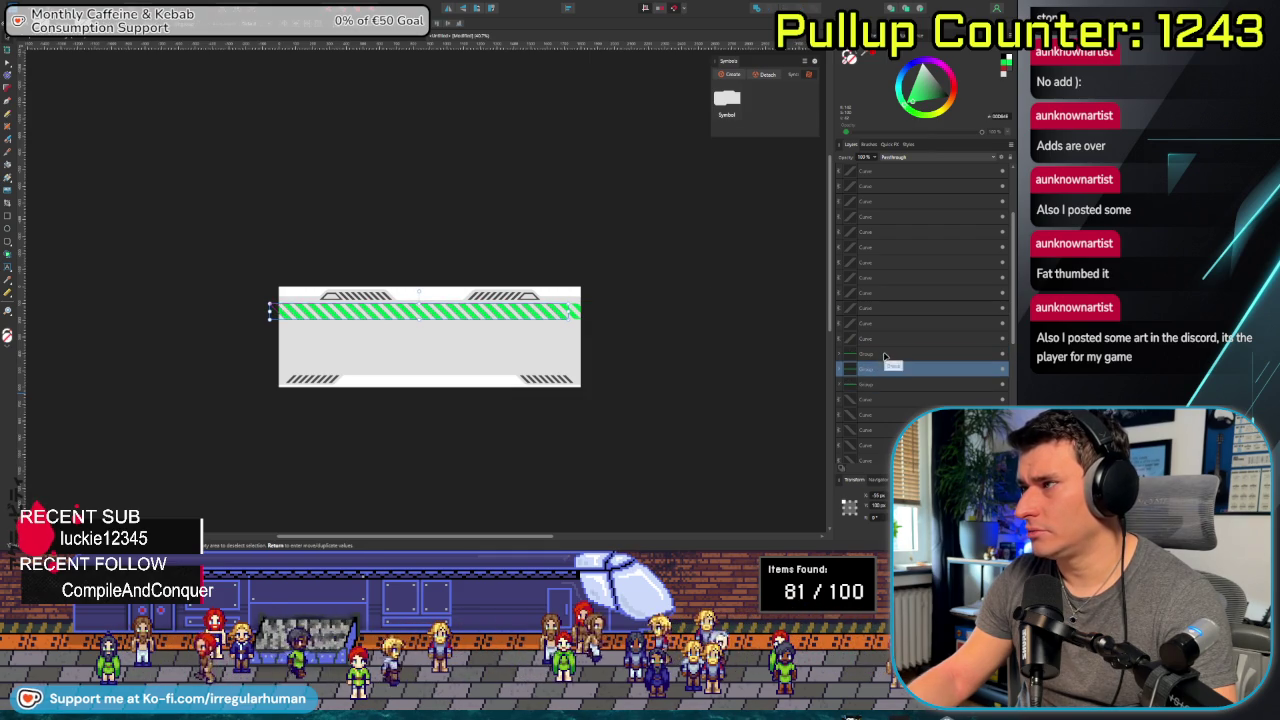
left_click(884, 355)
left_click(882, 370)
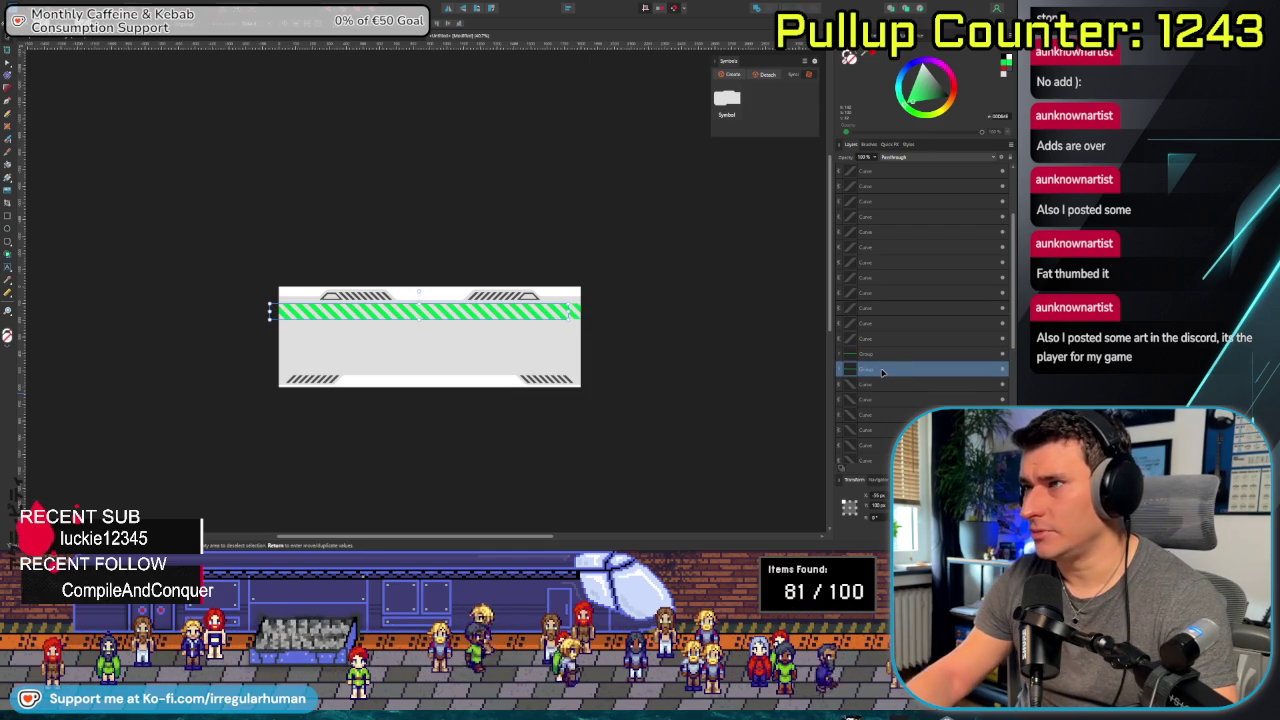
left_click(886, 354)
left_click(882, 370, "shift")
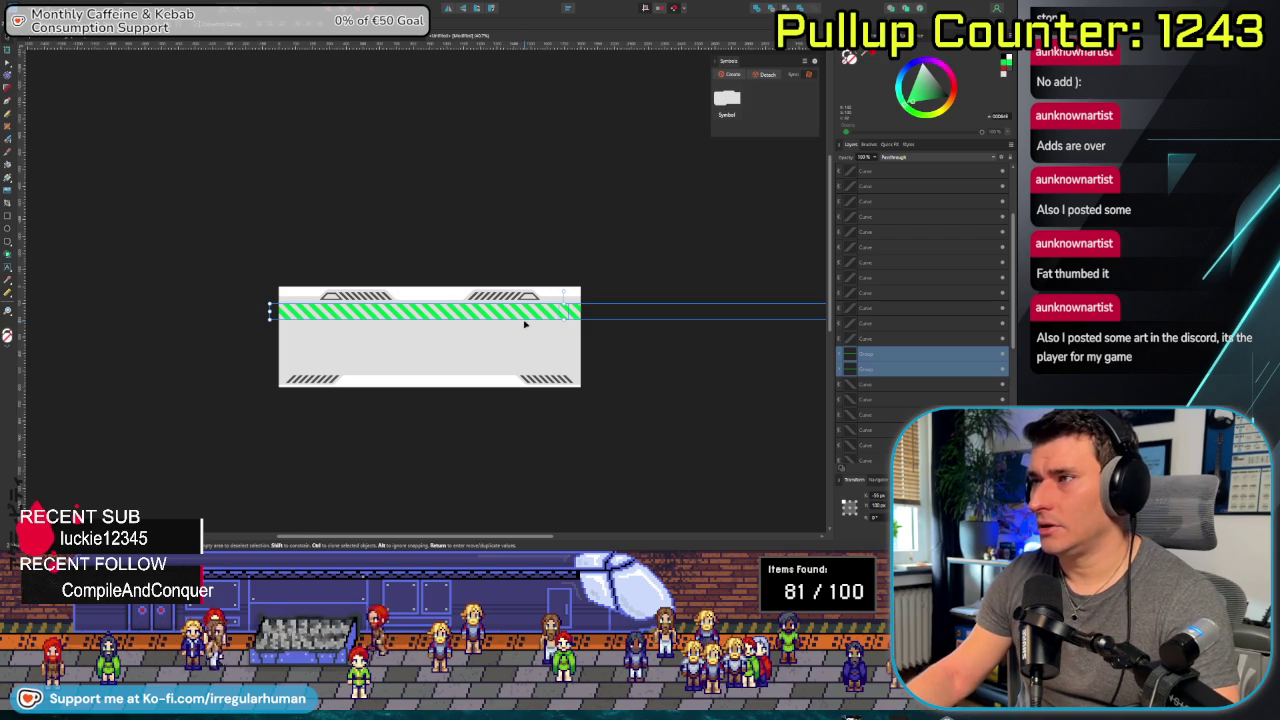
left_click_drag(520, 318, 255, 373)
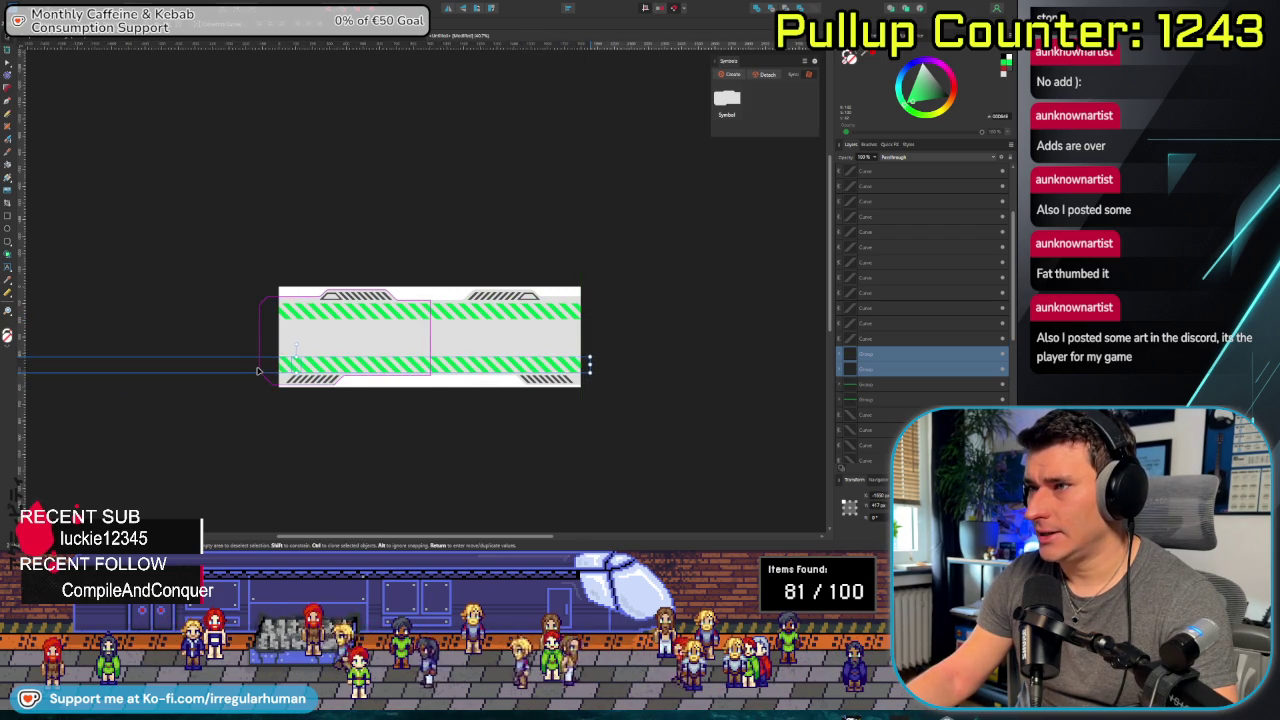
left_click_drag(255, 373, 258, 370)
scroll(485, 451, "up", 5)
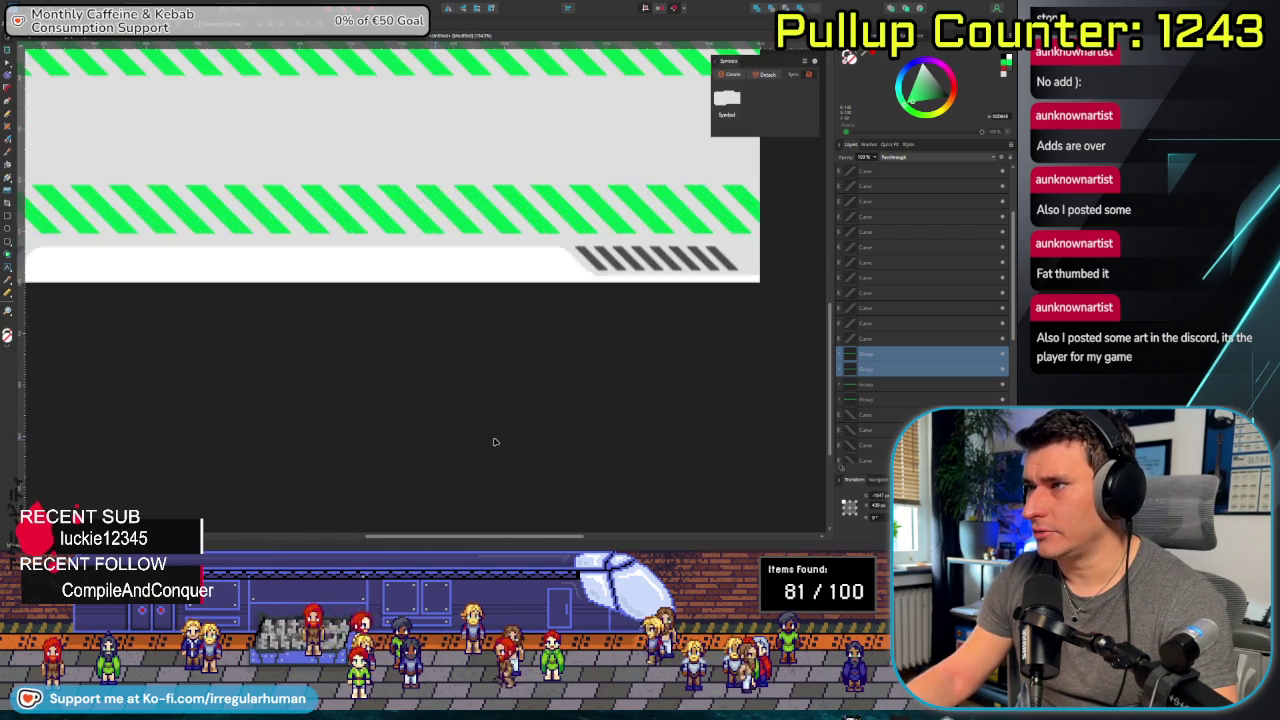
scroll(485, 451, "down", 3)
scroll(485, 451, "right", 2)
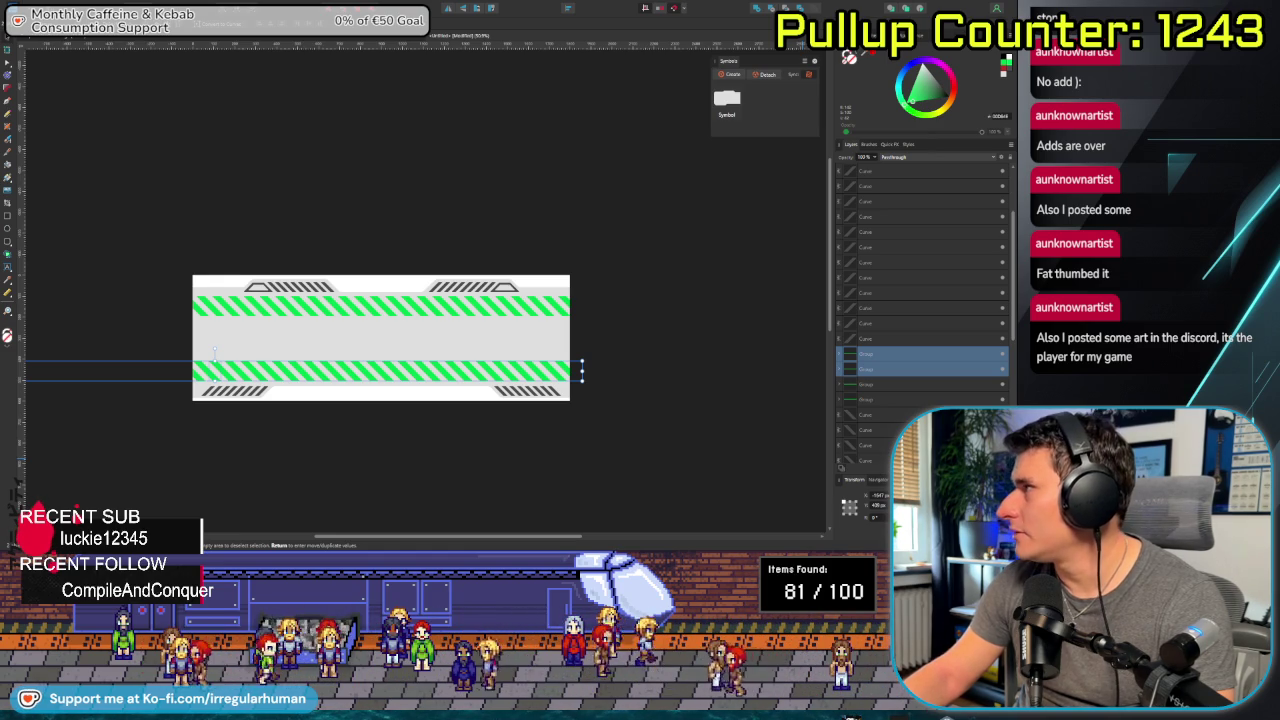
mouse_move(1270, 65)
left_mouse_down()
mouse_move(587, 63)
mouse_move(587, 41)
left_mouse_up()
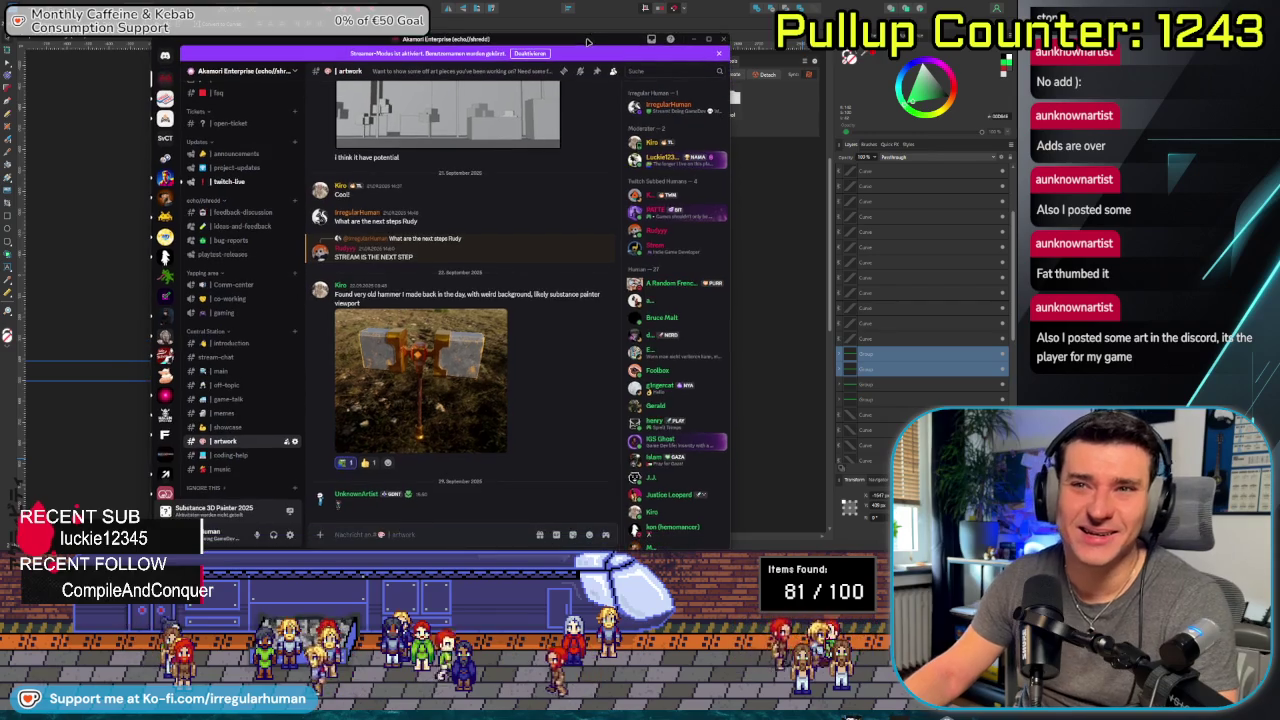
View the attachment posted in #artwork full size, close it, and minimize Discord.
left_click(340, 508)
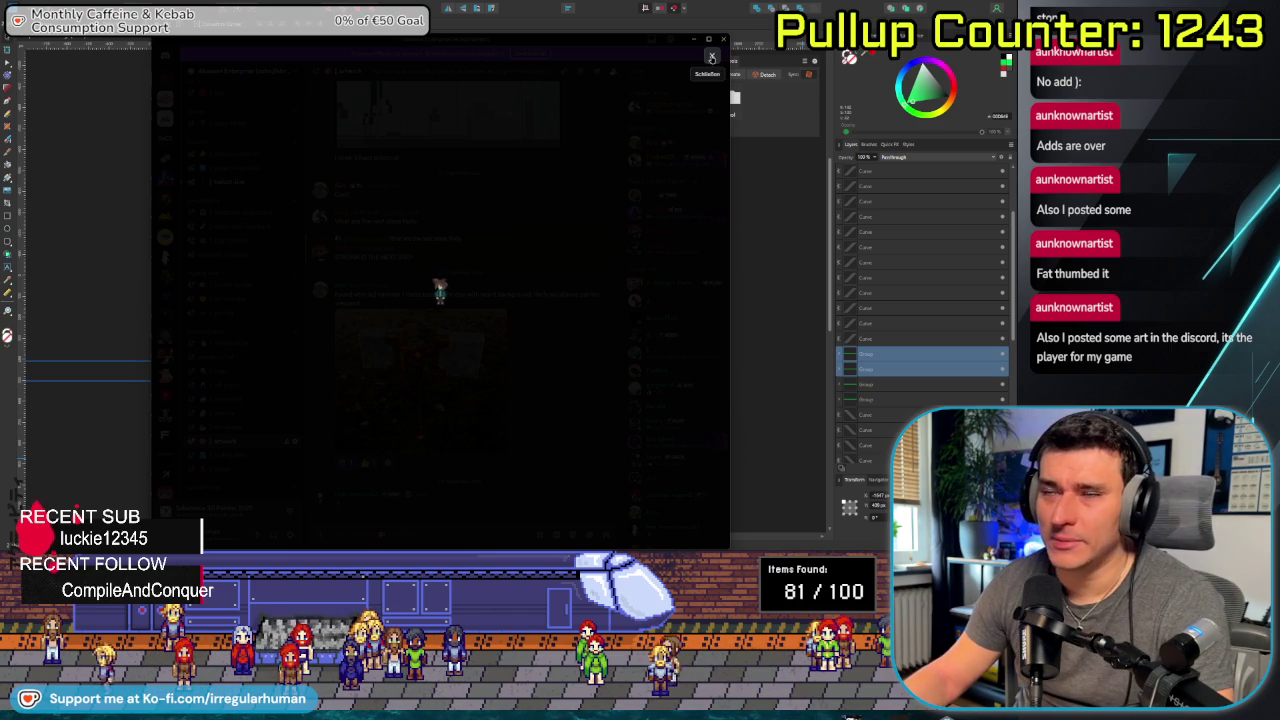
left_click(712, 57)
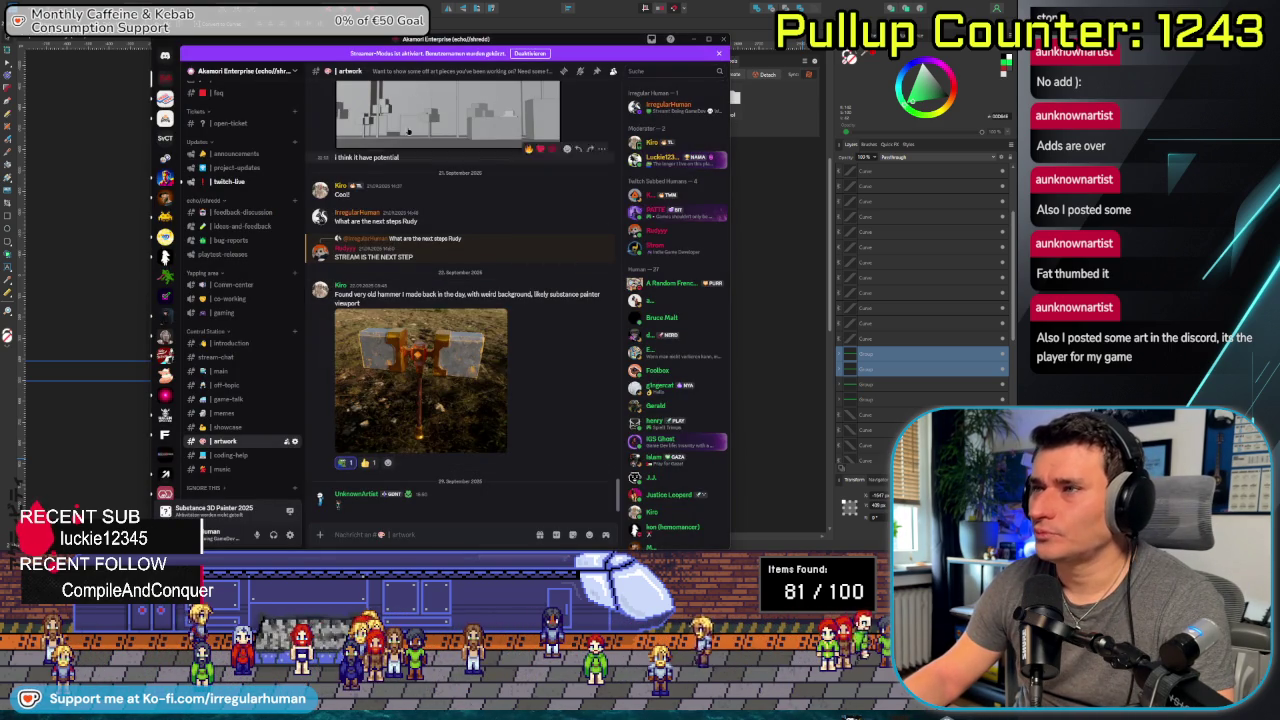
key("super+Down")
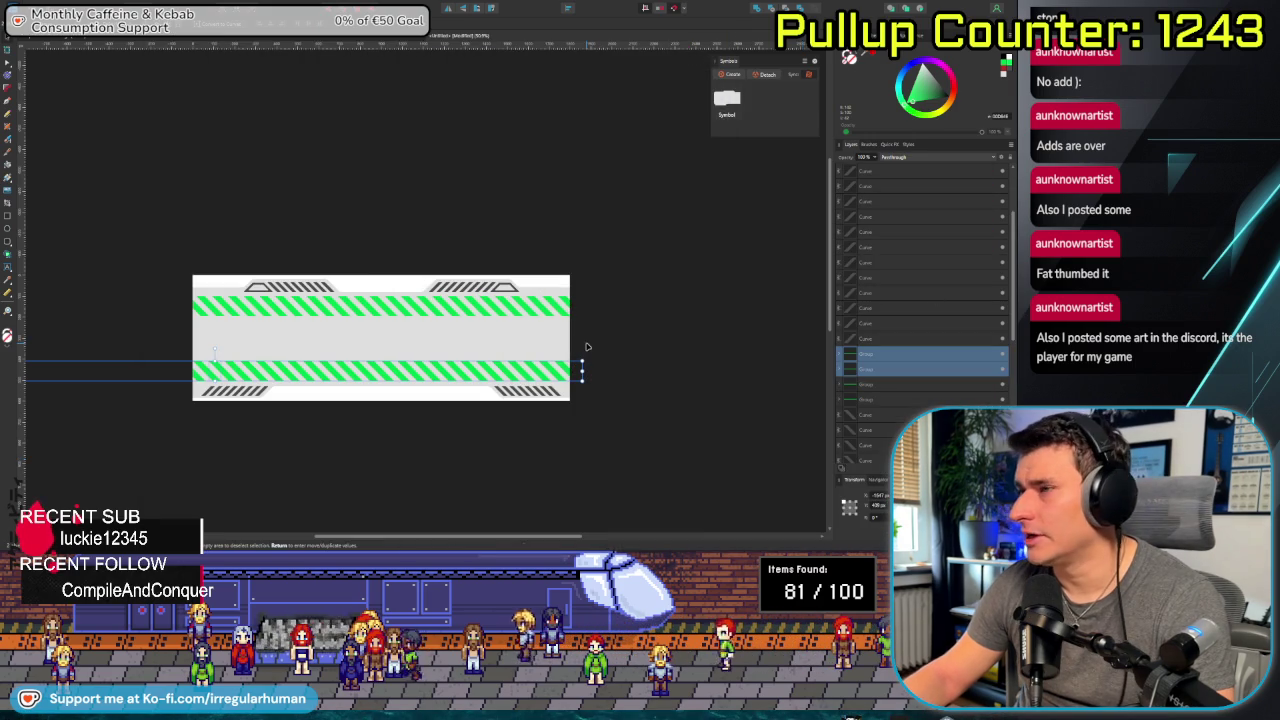
Draw a frame text box across the grey band between the two green stripe bars.
left_click(497, 437)
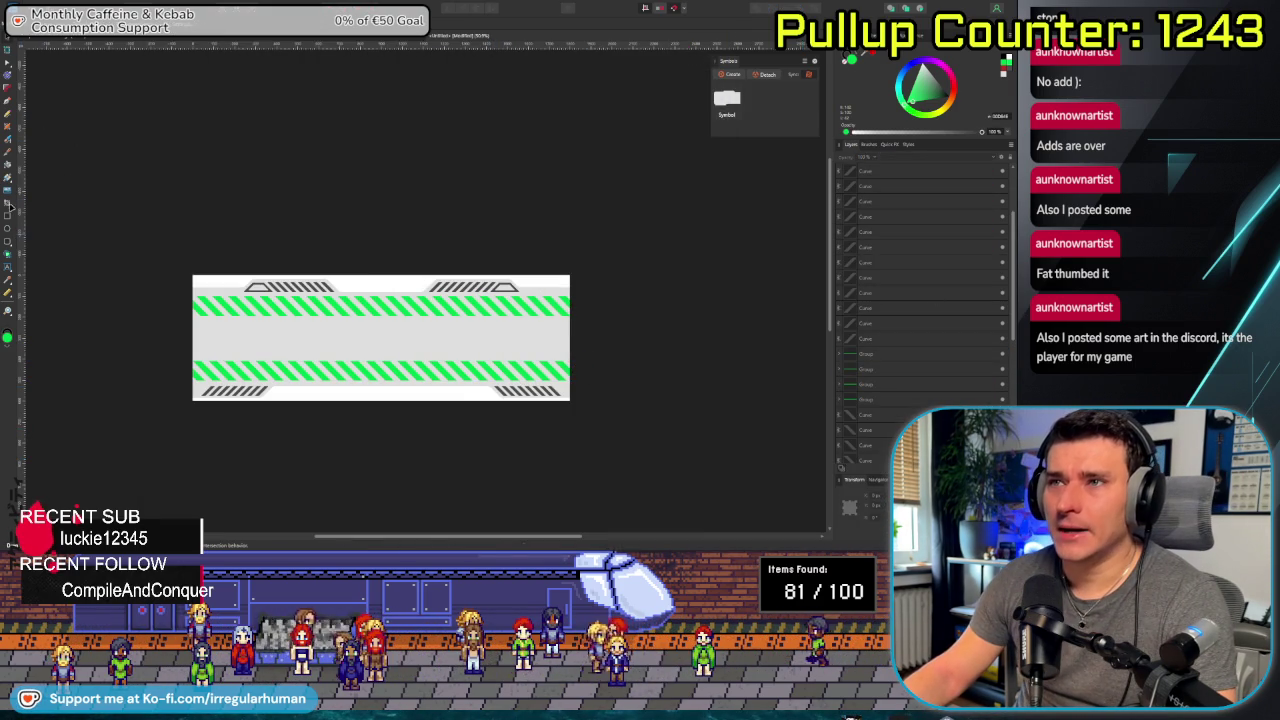
left_click(8, 268)
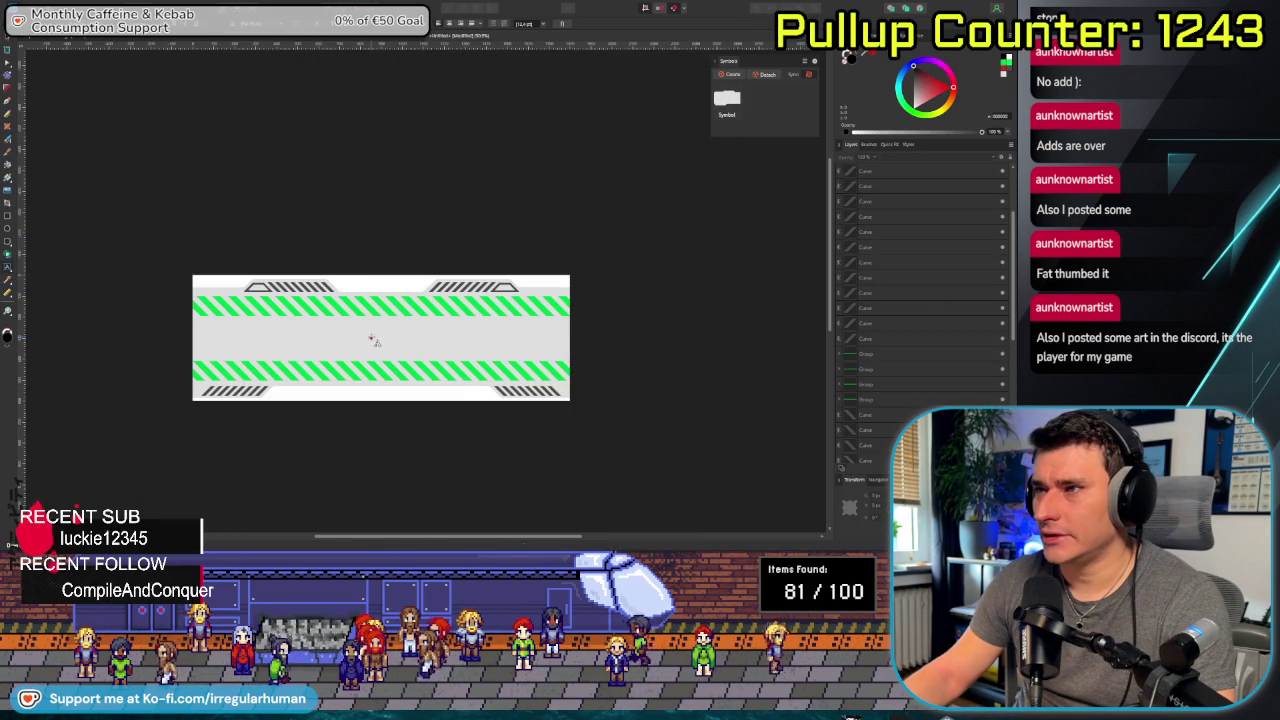
left_click_drag(381, 342, 422, 347)
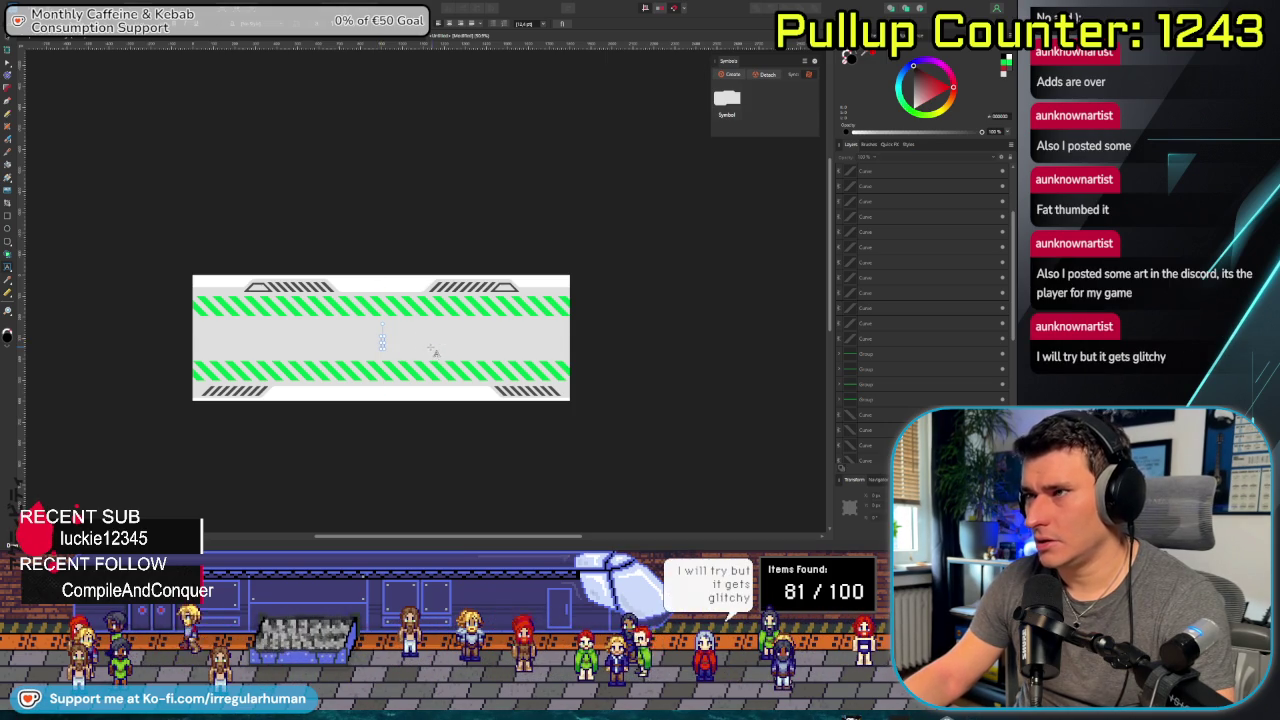
left_click_drag(422, 347, 428, 348)
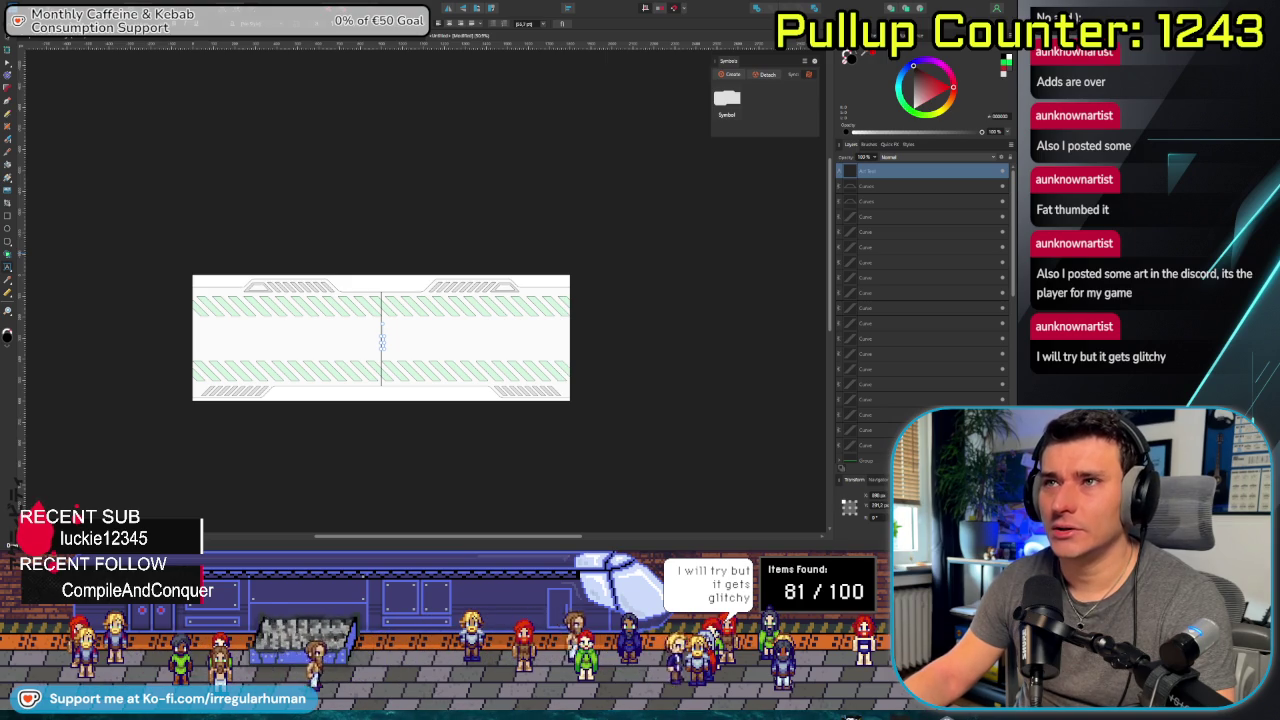
left_click(8, 268)
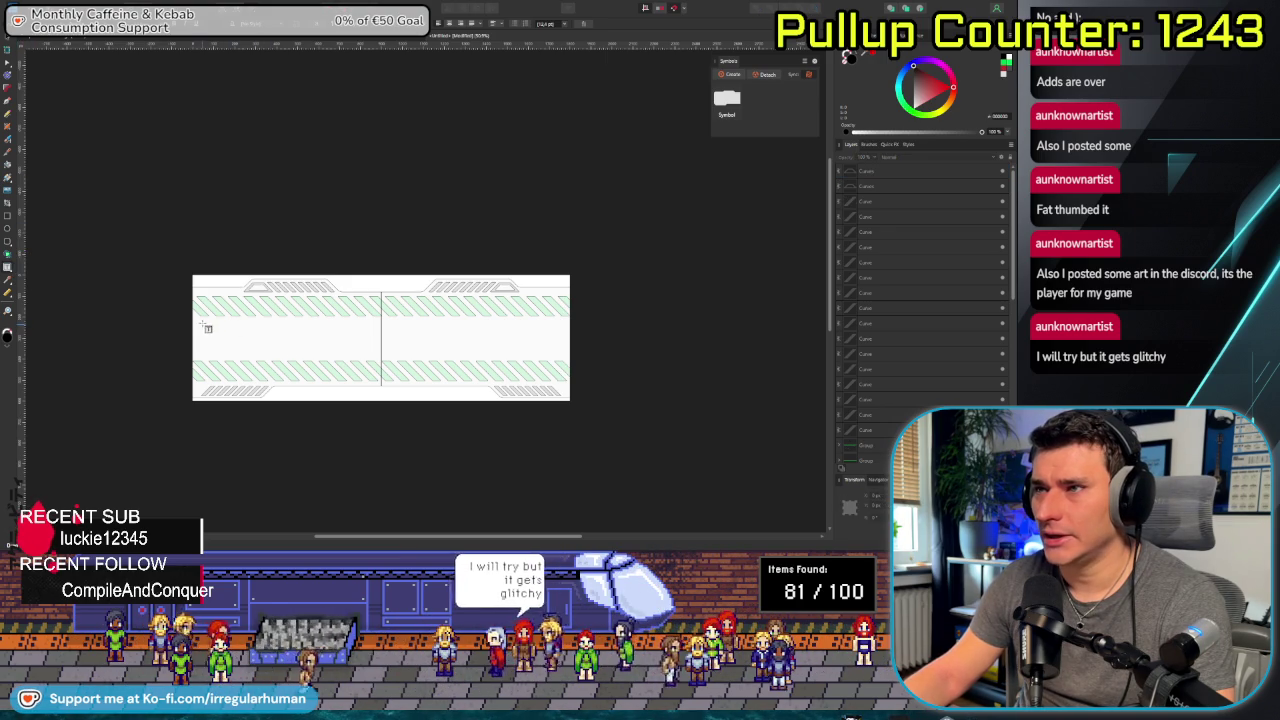
left_click_drag(208, 324, 560, 357)
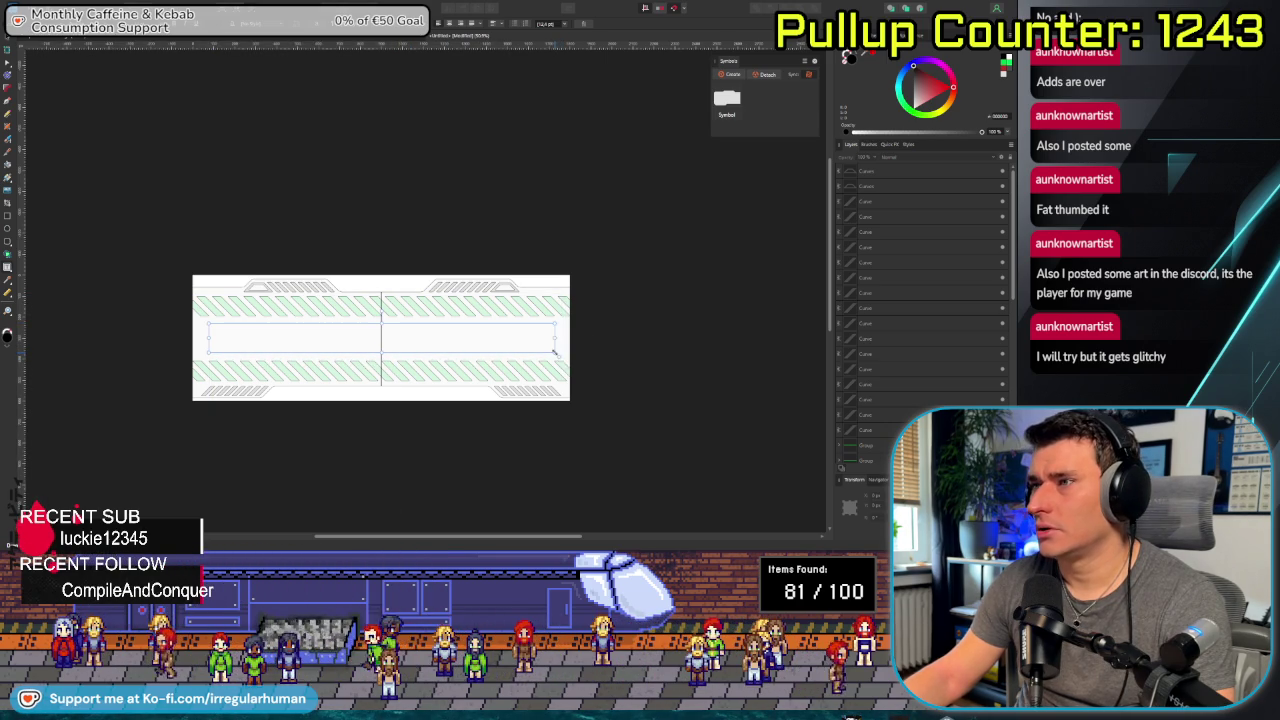
Redraw the text frame edge to edge across the grey middle band.
left_click(556, 455)
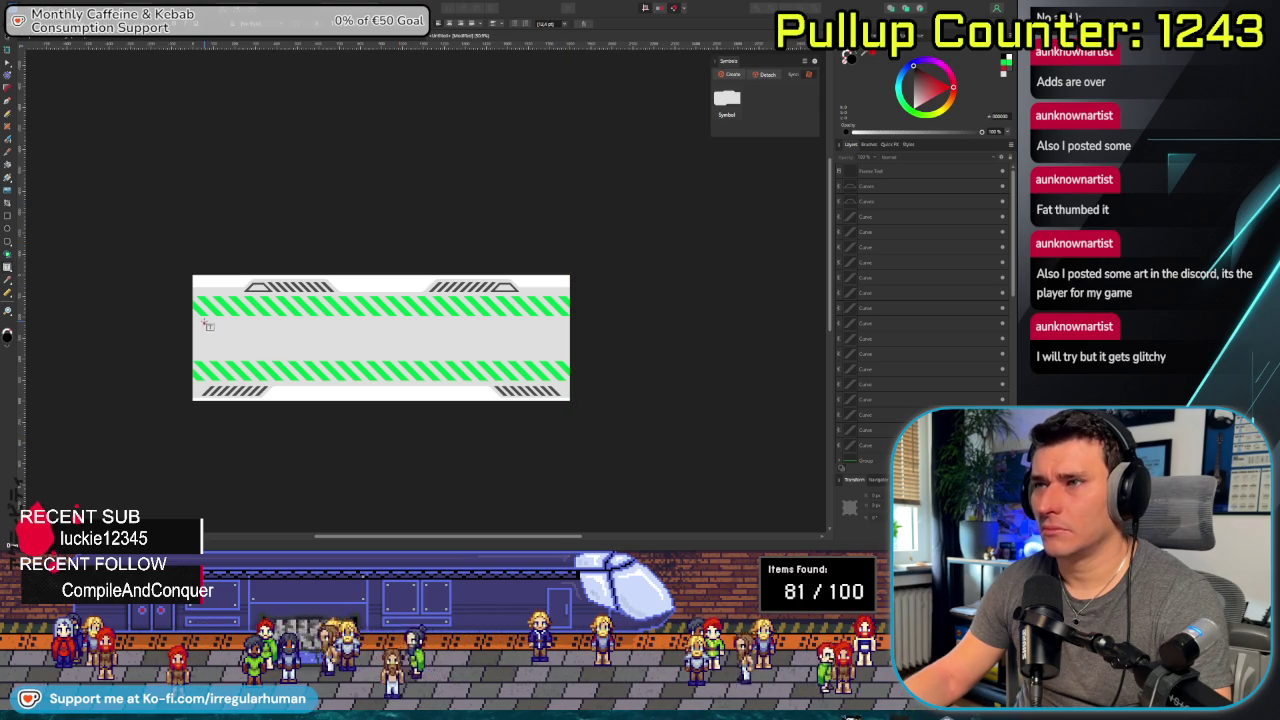
left_click_drag(198, 325, 550, 352)
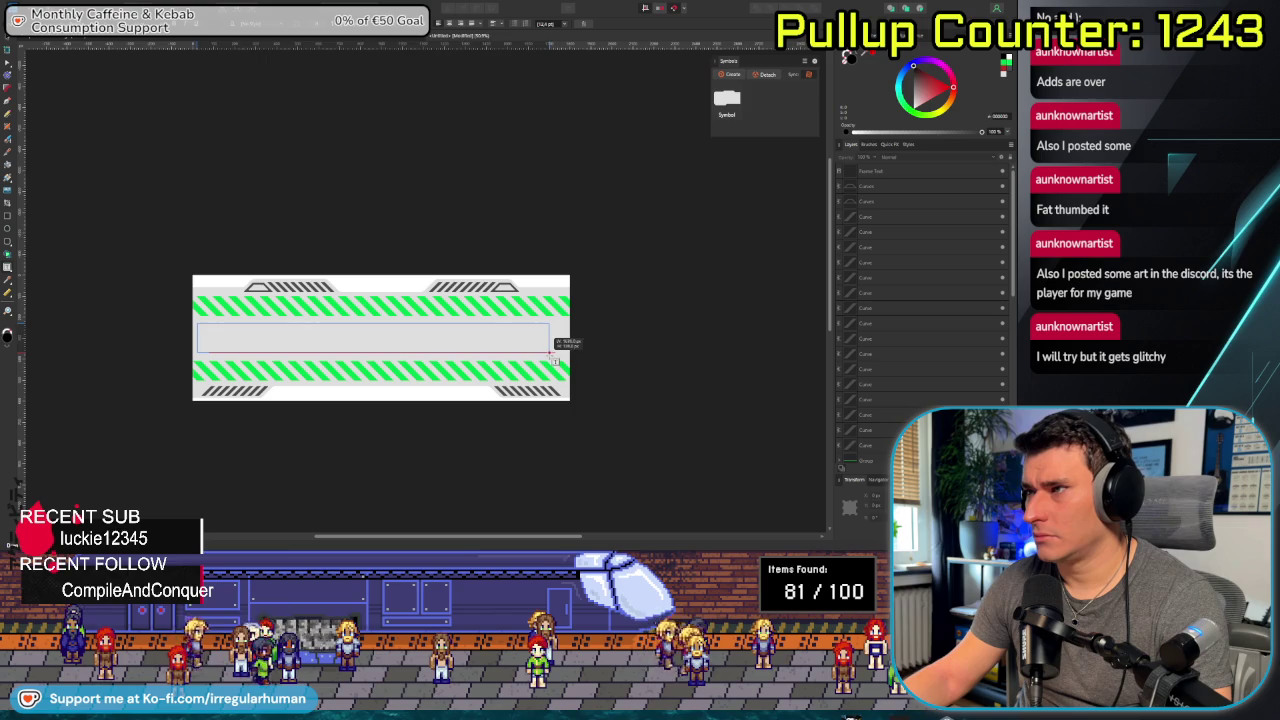
left_click(185, 318)
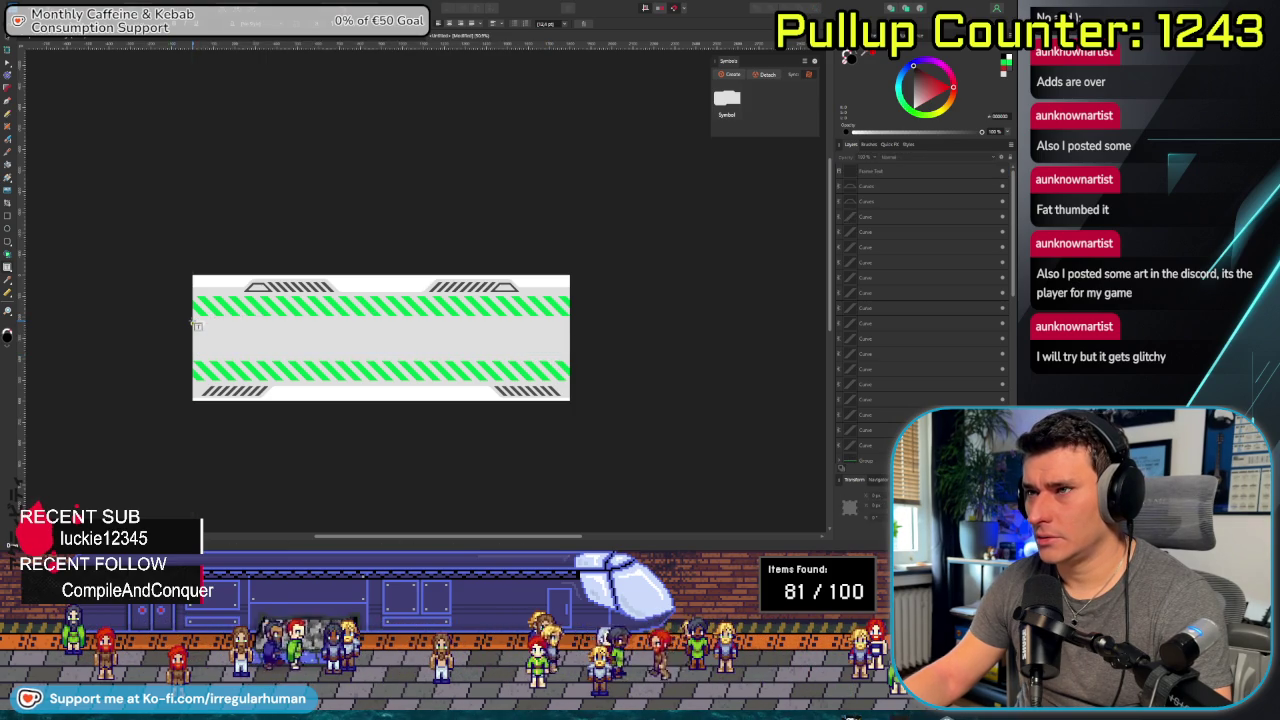
left_click_drag(197, 323, 573, 355)
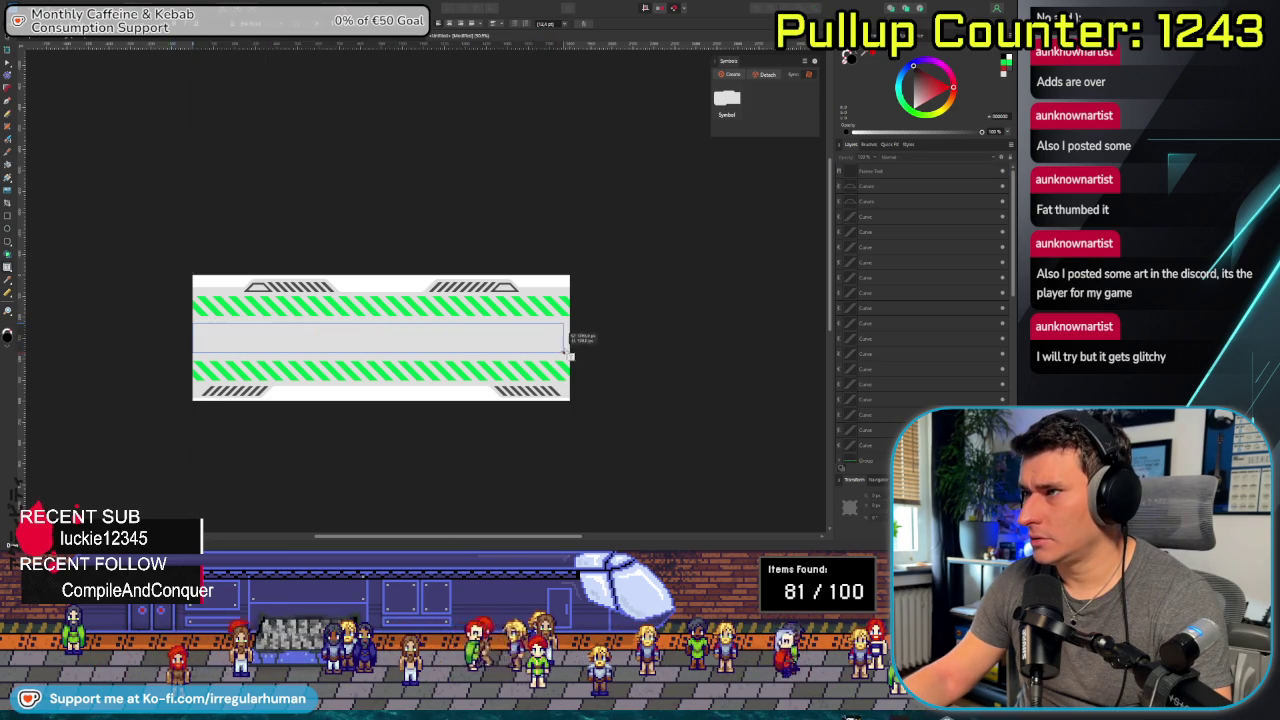
left_click_drag(576, 359, 575, 362)
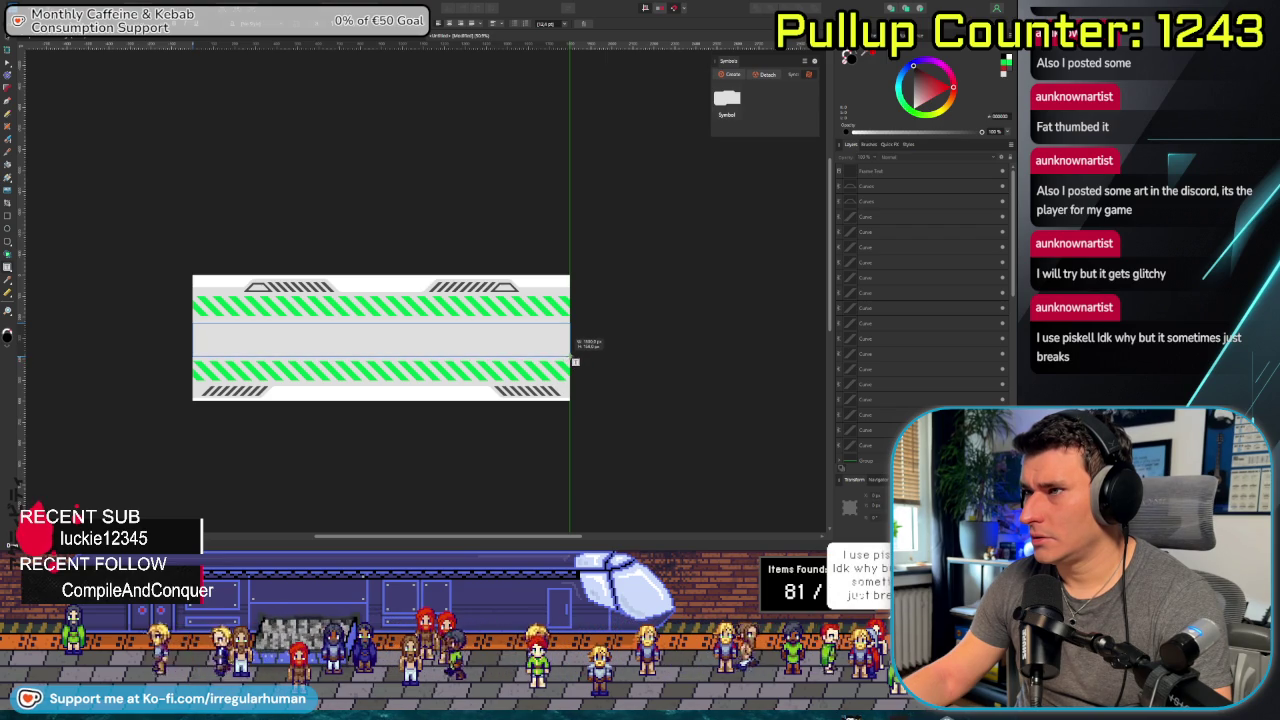
left_click_drag(575, 362, 575, 362)
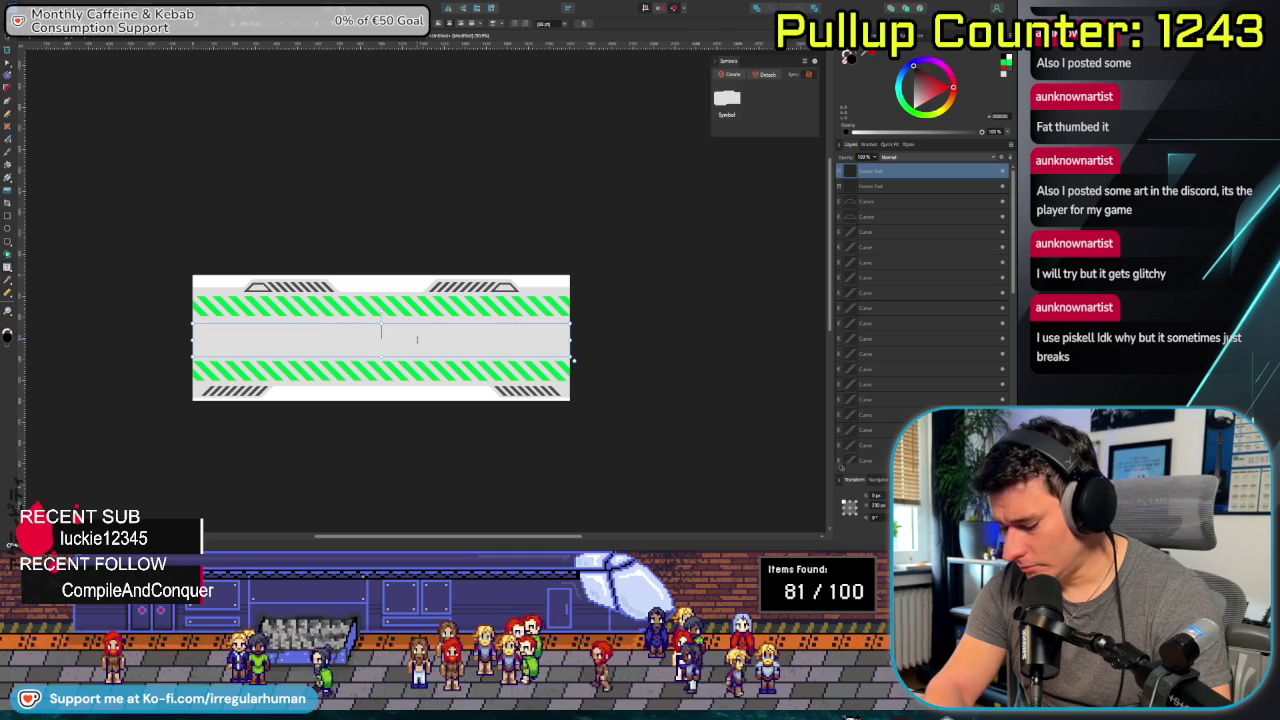
Type 'COFFIN FILLED UP', enlarge it, and delete the 'TO 100%' wording.
type("COFFIN FILL")
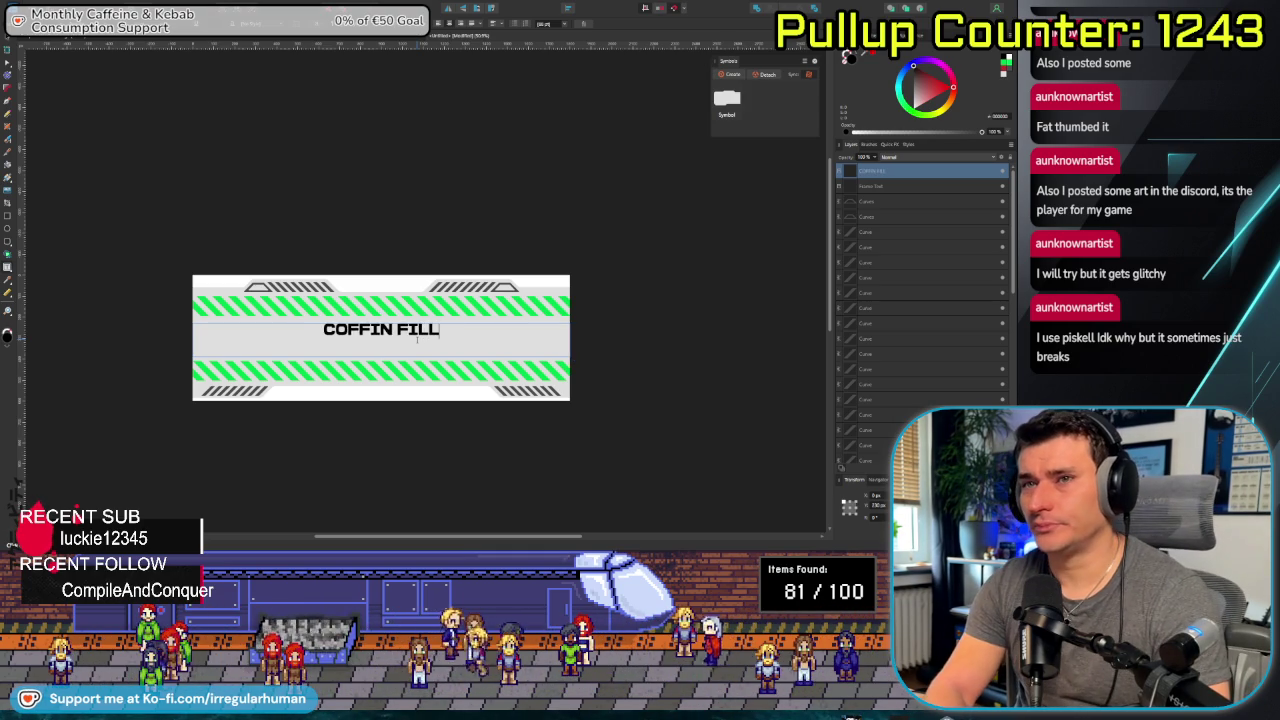
type("ED UP TO 100%")
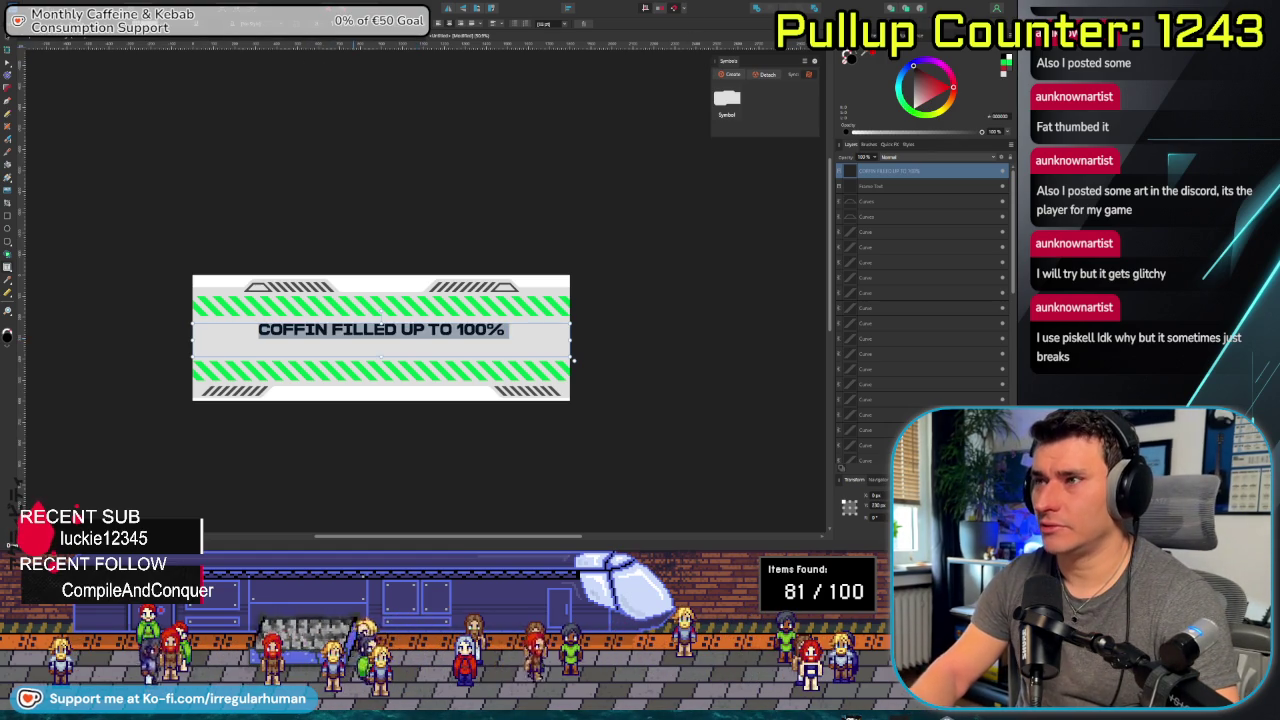
key("Return")
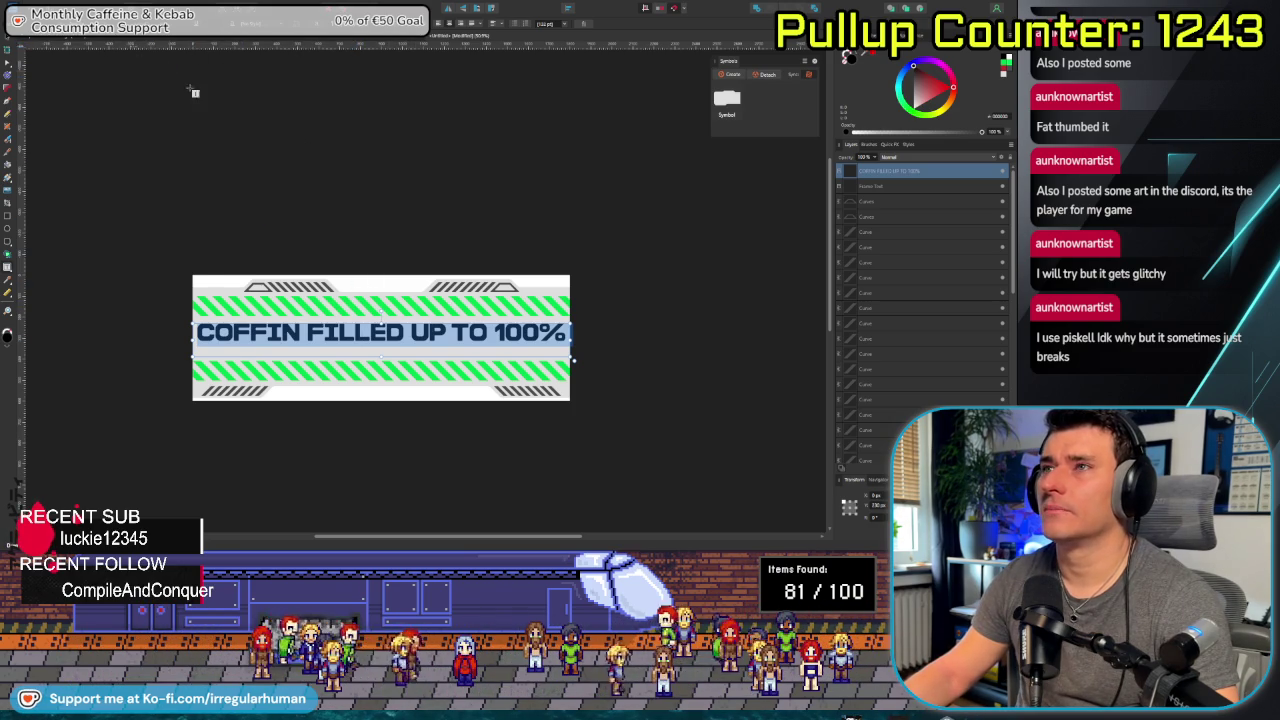
left_click(460, 333)
left_click_drag(452, 333, 576, 345)
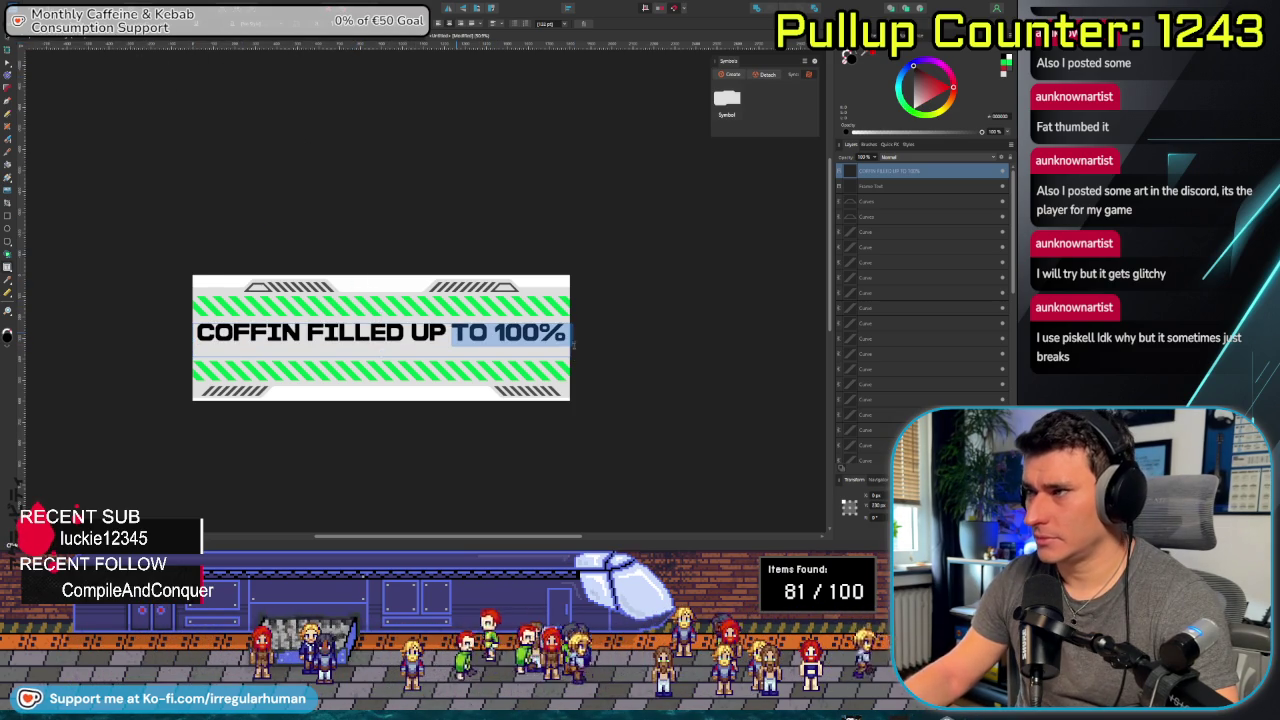
key("BackSpace")
key("Escape")
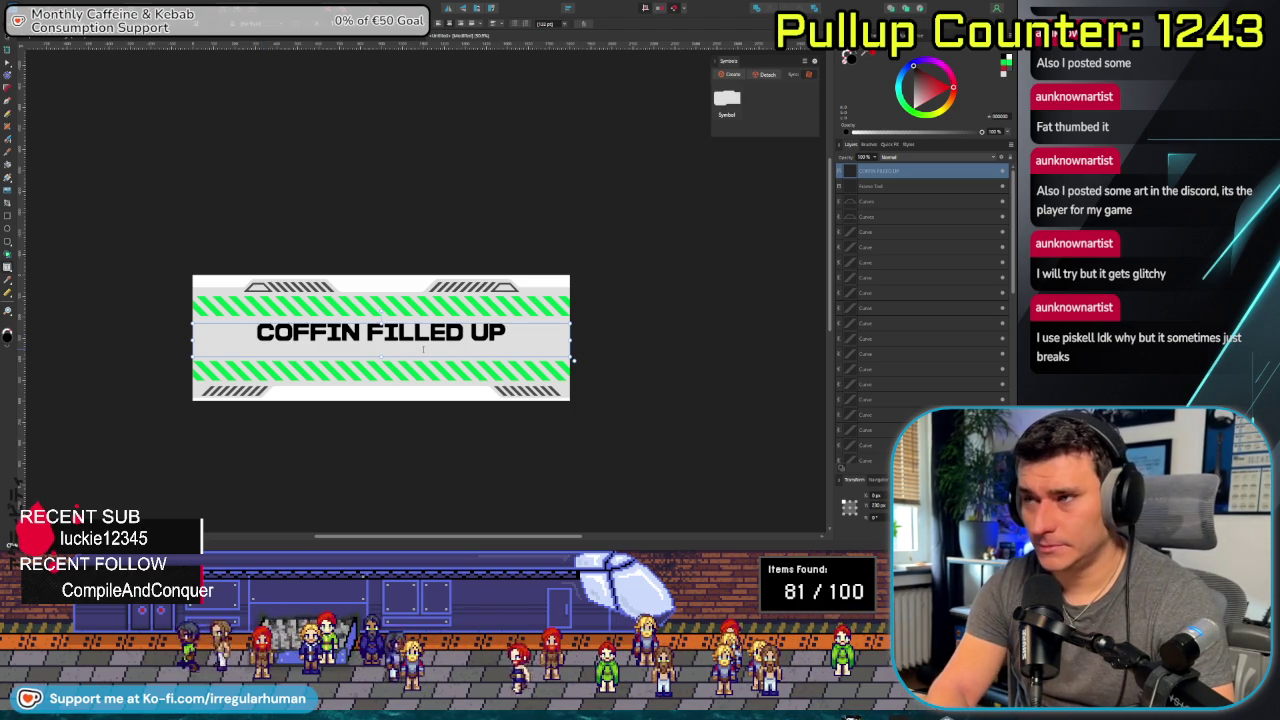
Reword the label to 'SUCCESS: COFFIN IS FILLED' and shrink it onto one line.
type("SUCCESS:")
key("BackSpace")
key("BackSpace")
type(":")
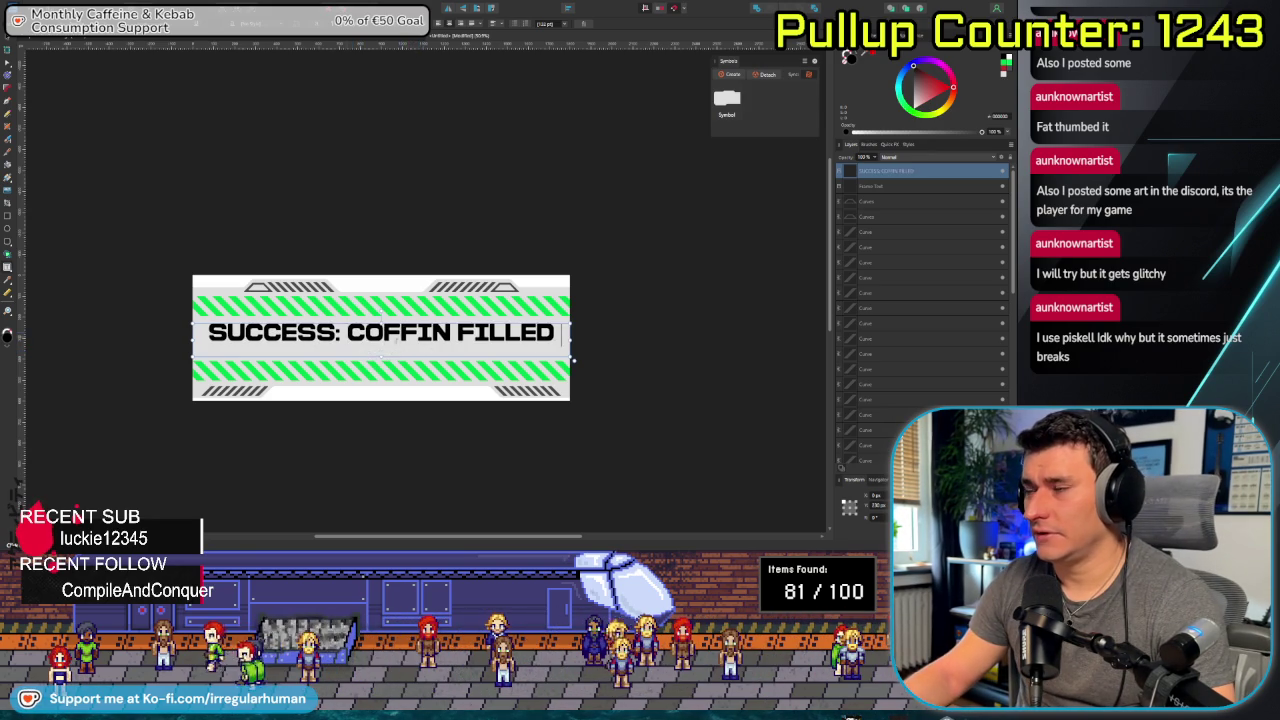
type("IS")
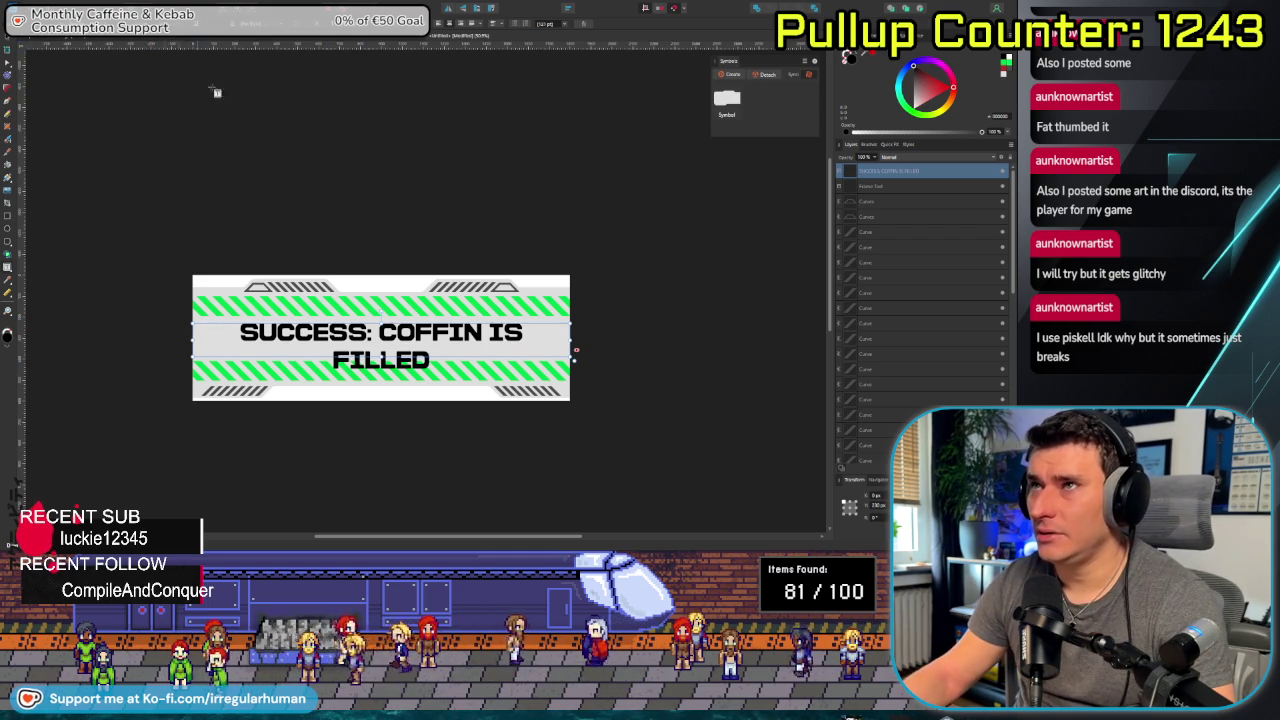
key("ctrl+a")
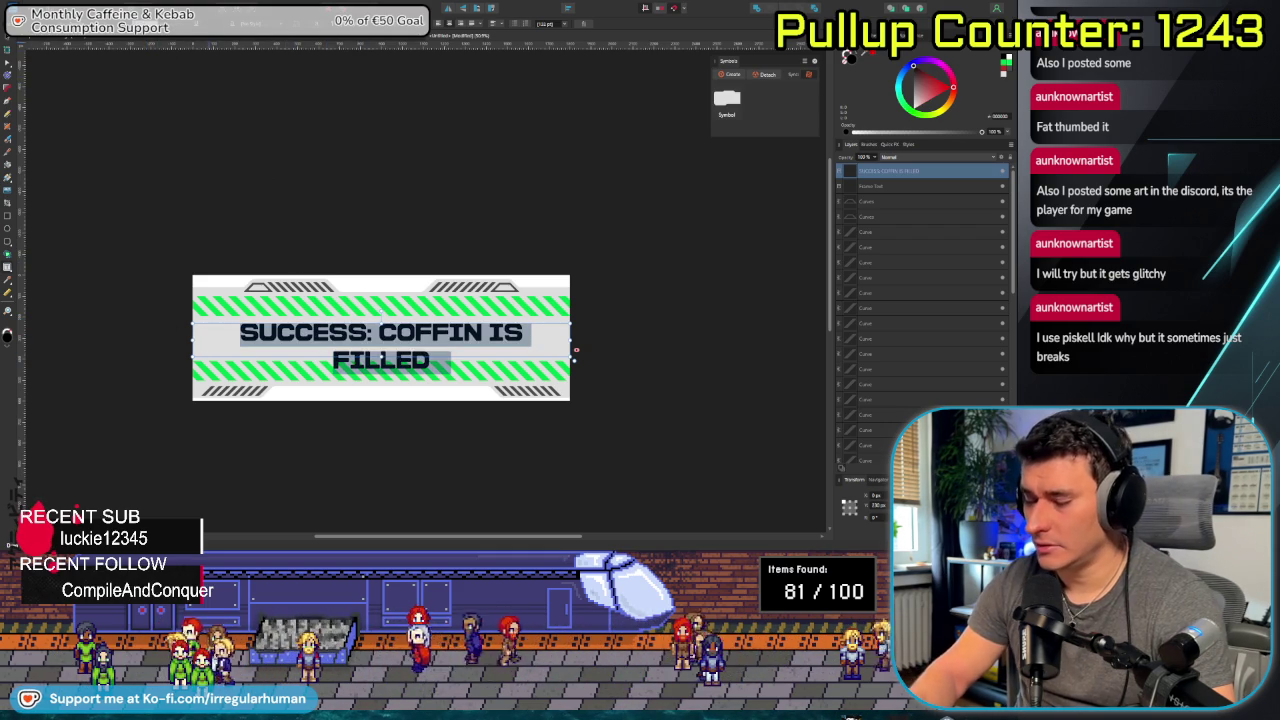
key("ctrl+less")
key("Escape")
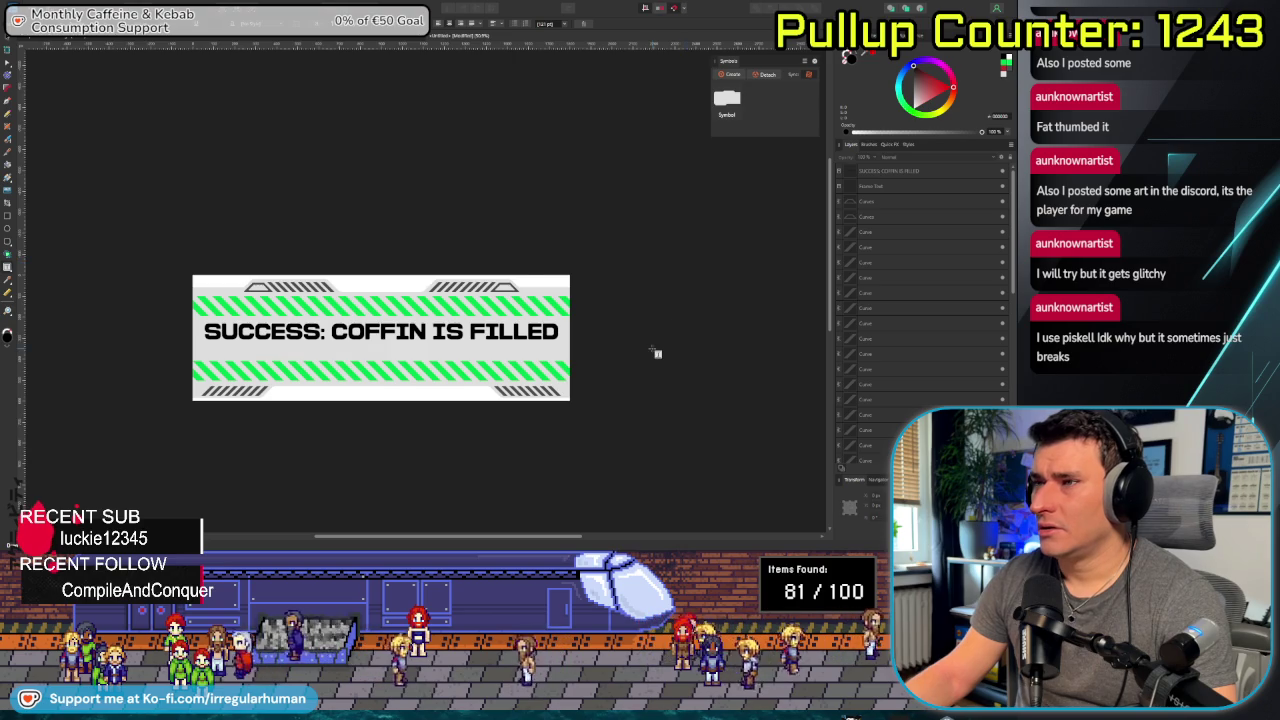
Centre the 'SUCCESS: COFFIN IS FILLED' label vertically between the two green striped bands.
scroll(654, 354, "down", 4)
scroll(656, 353, "up", 4)
scroll(654, 352, "up", 1)
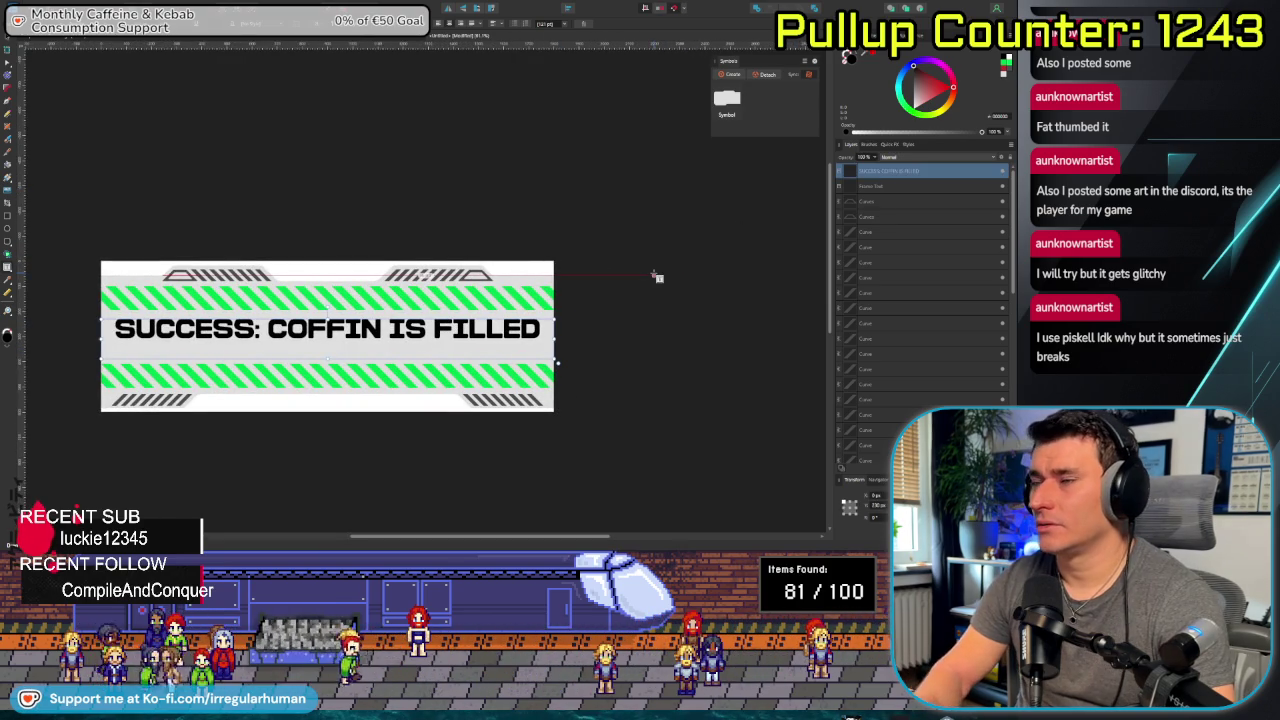
key("Down")
key("Down")
key("Down")
key("Down")
key("Down")
key("Down")
key("Down")
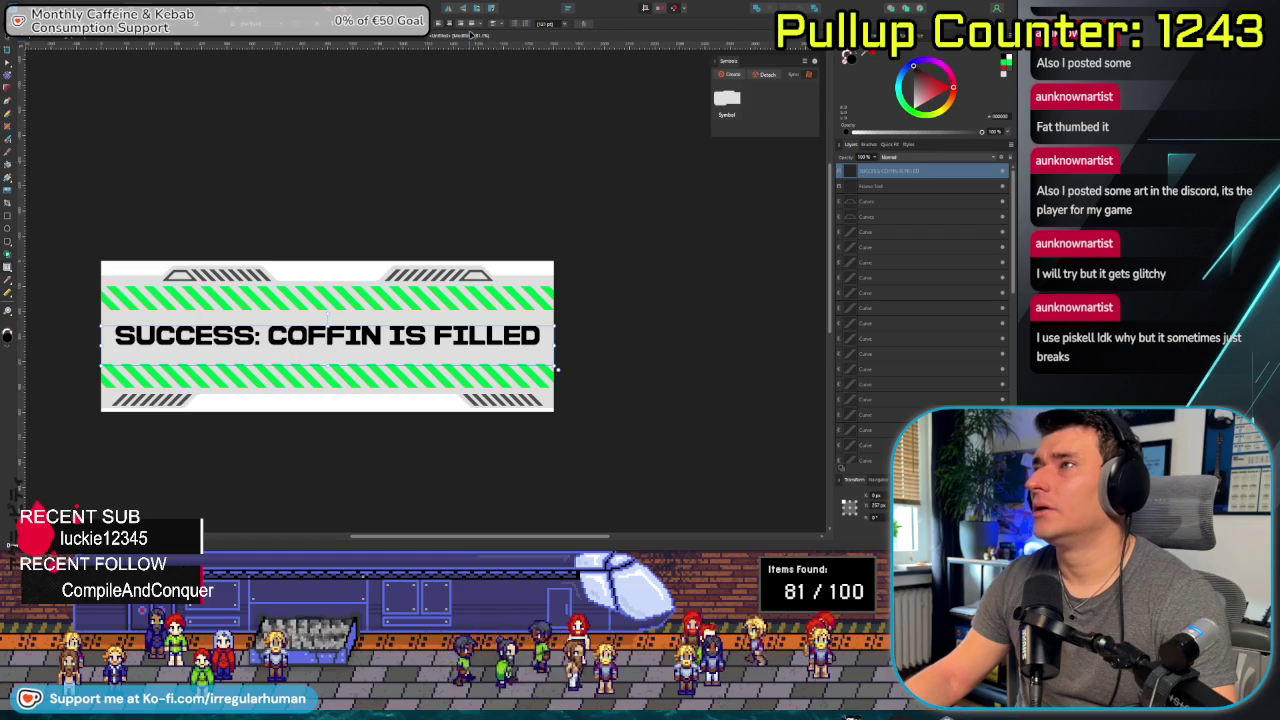
left_click(503, 24)
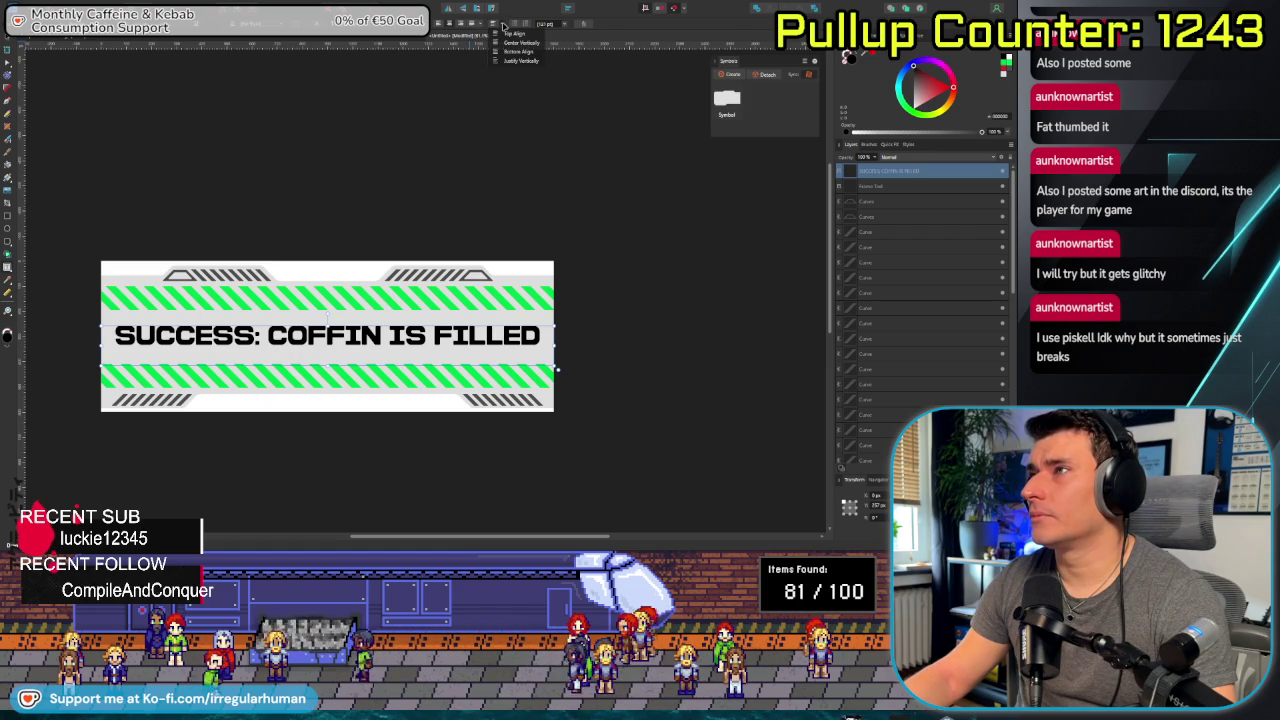
left_click(512, 42)
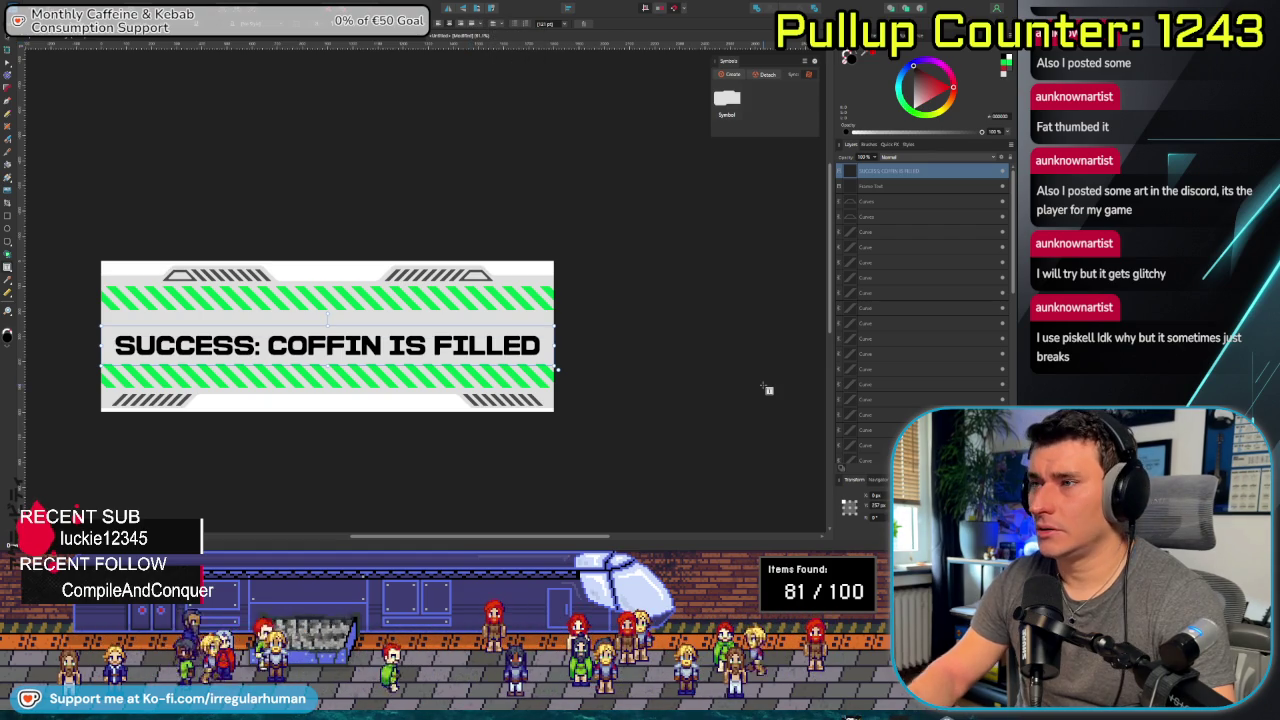
key("Up")
key("Up")
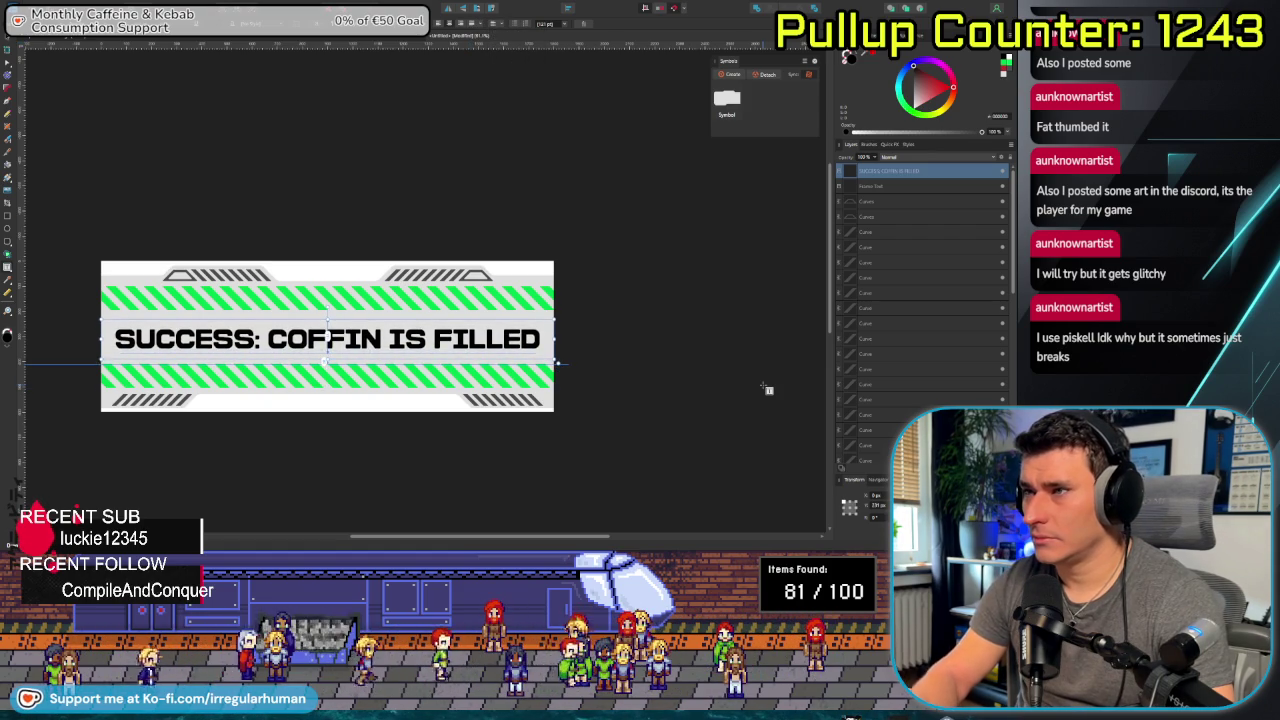
left_click_drag(339, 339, 339, 337)
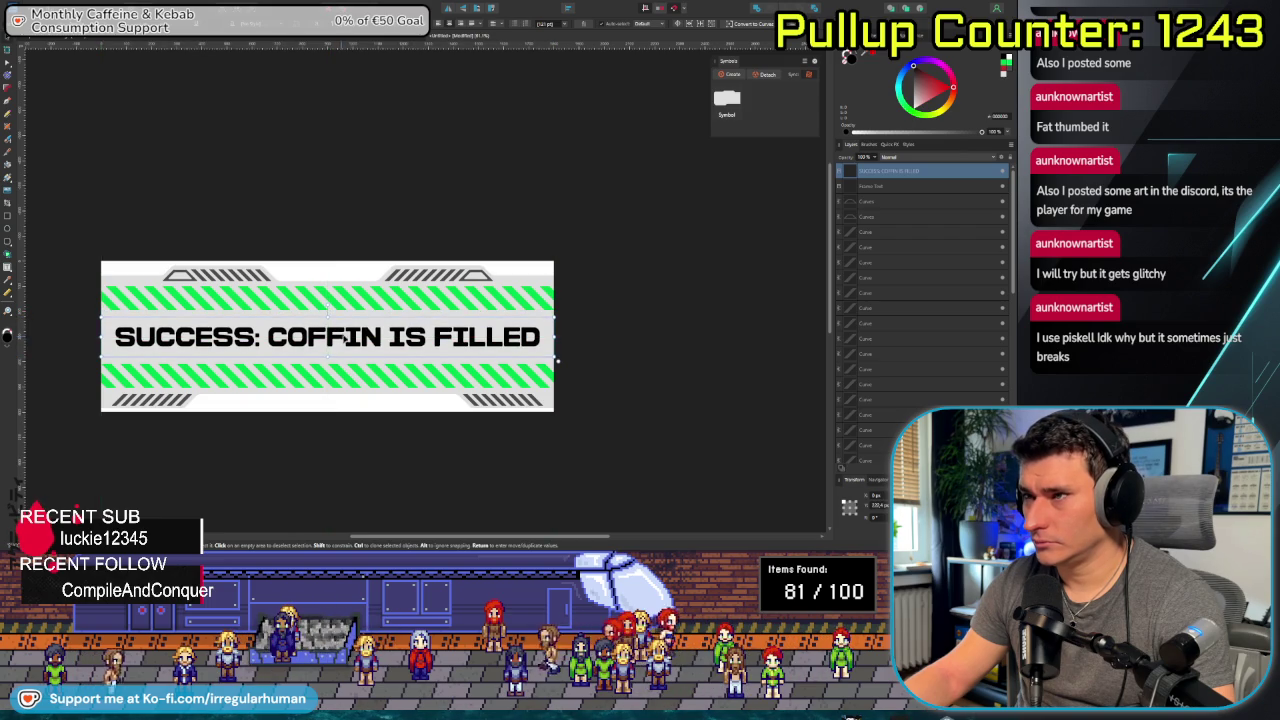
left_click(624, 331)
scroll(624, 331, "down", 3)
scroll(624, 331, "down", 2)
scroll(624, 331, "up", 5)
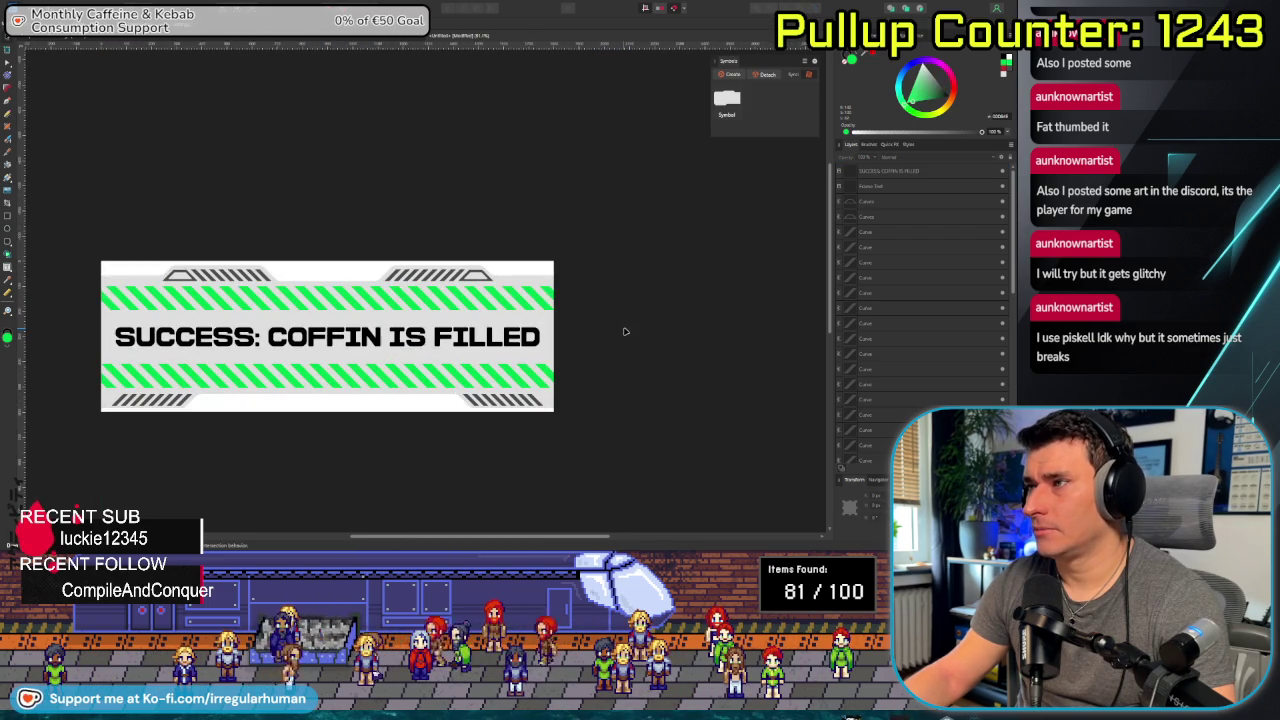
left_click(445, 303)
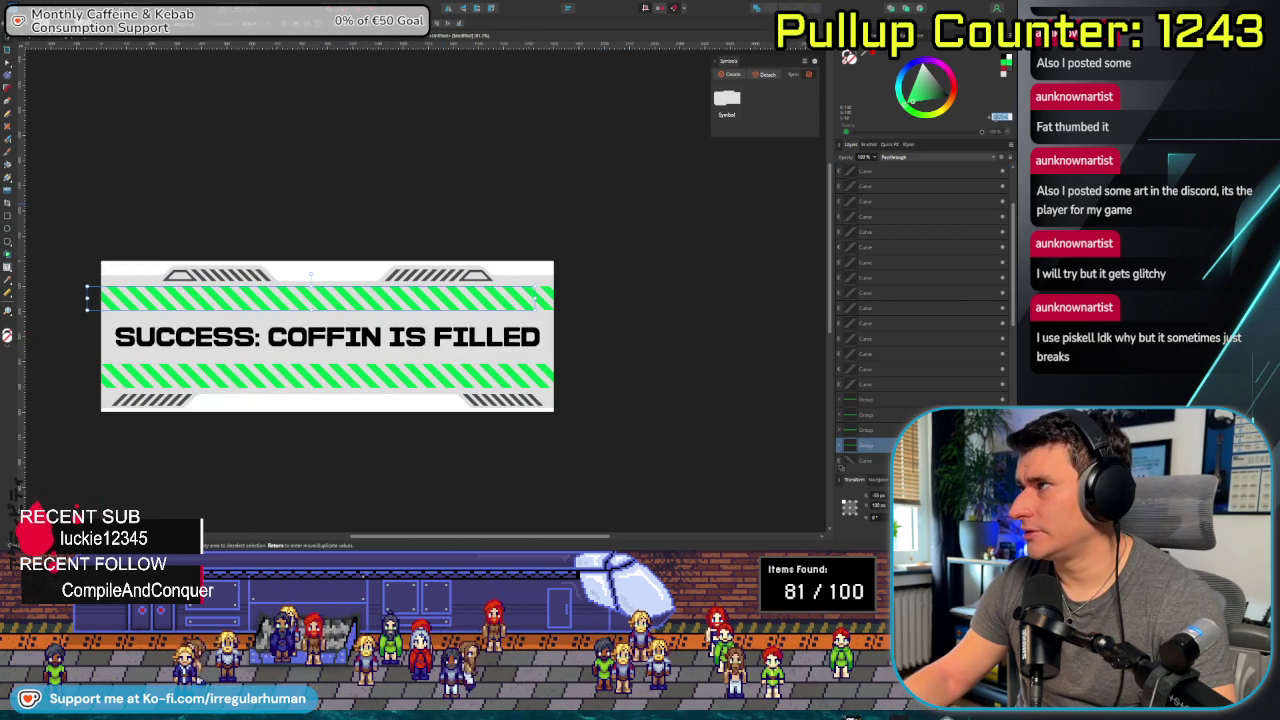
left_click(366, 340)
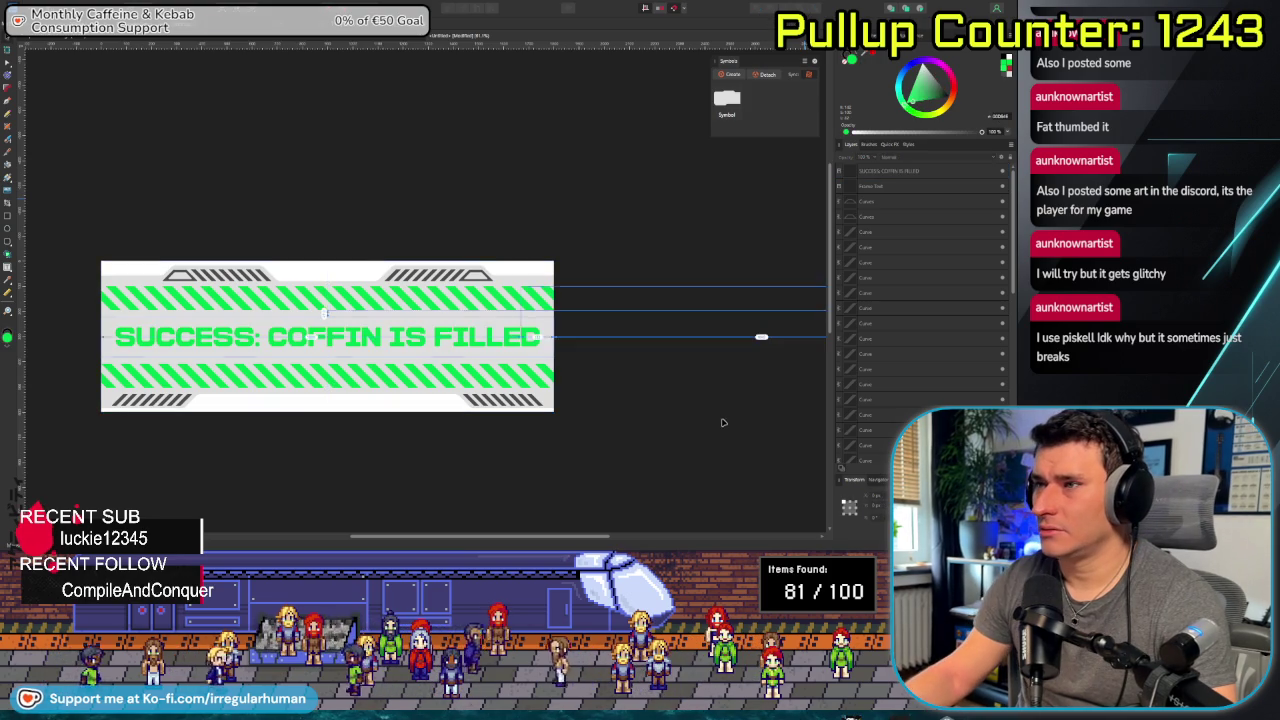
scroll(508, 397, "down", 3)
scroll(508, 397, "down", 2)
scroll(508, 397, "up", 5)
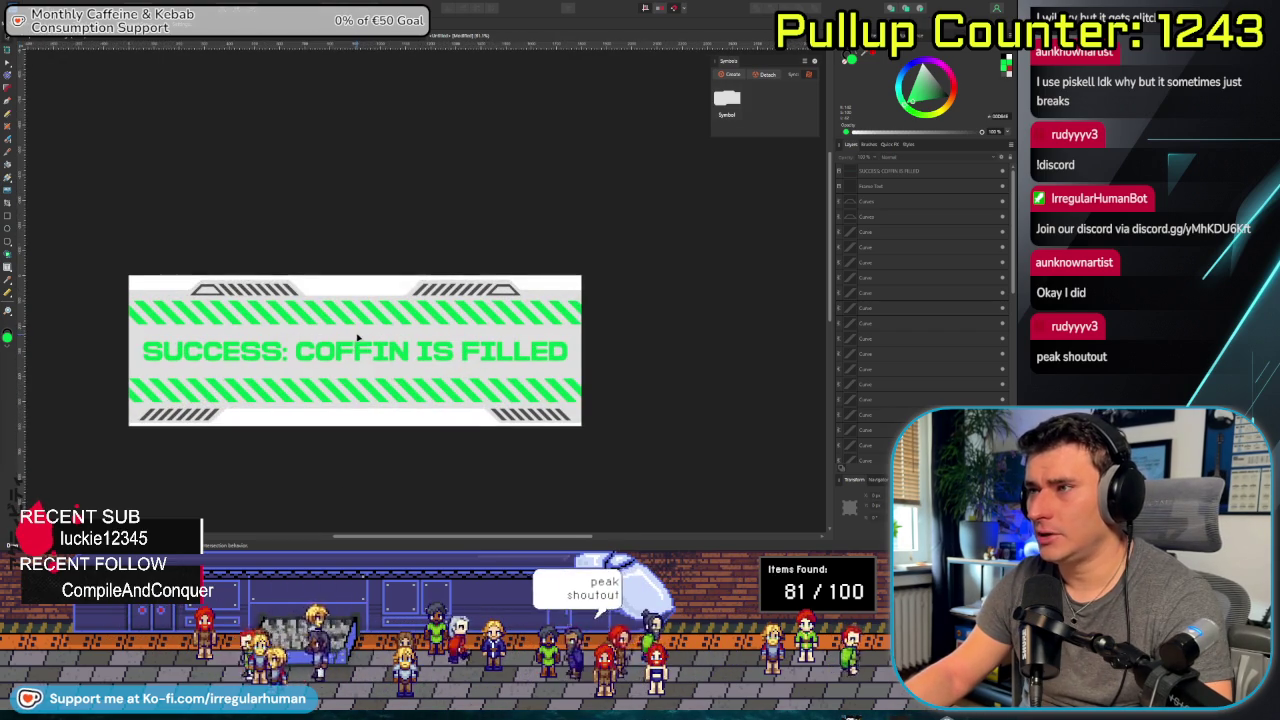
scroll(357, 338, "down", 5)
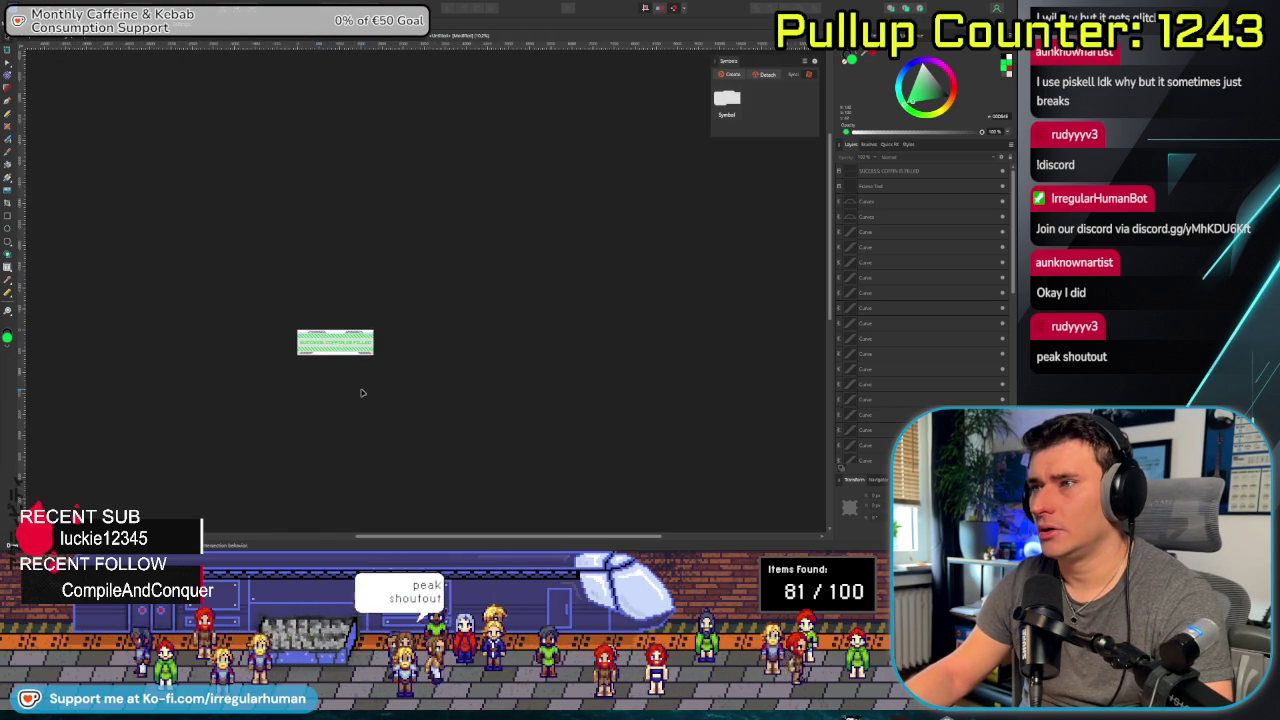
scroll(362, 393, "up", 5)
left_click_drag(300, 312, 474, 448)
left_click_drag(229, 251, 268, 298)
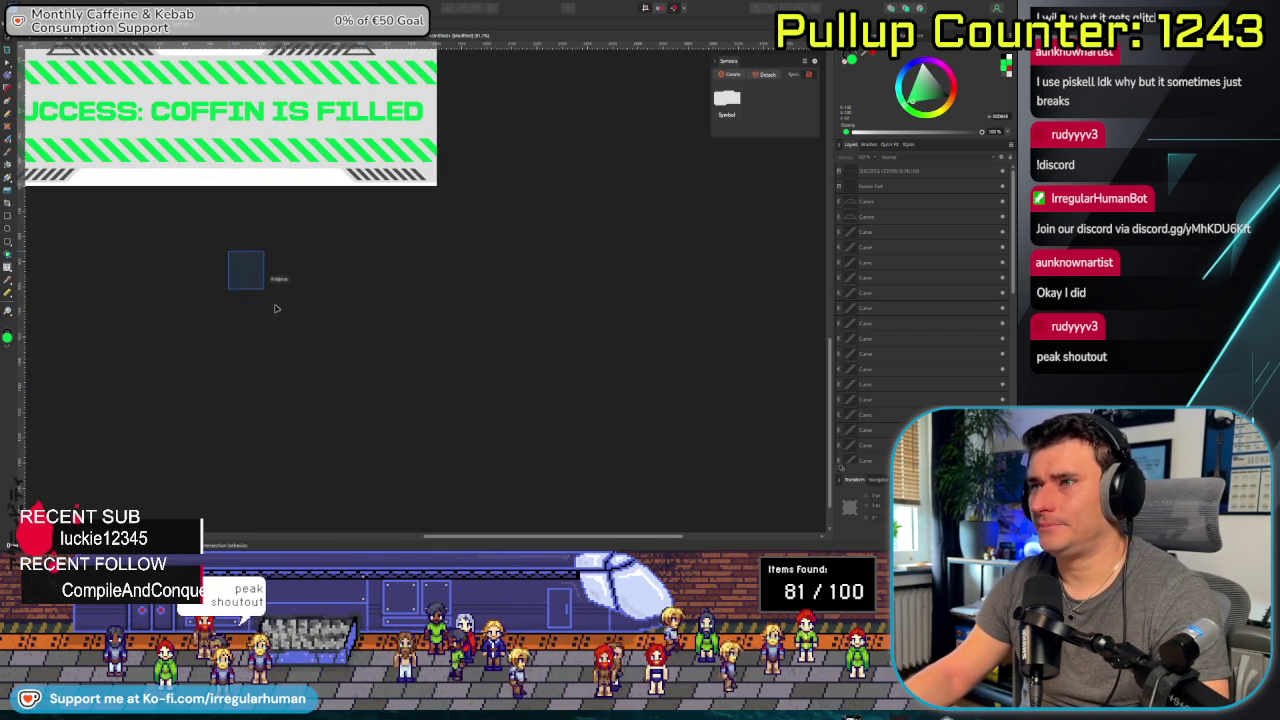
key("ctrl+0")
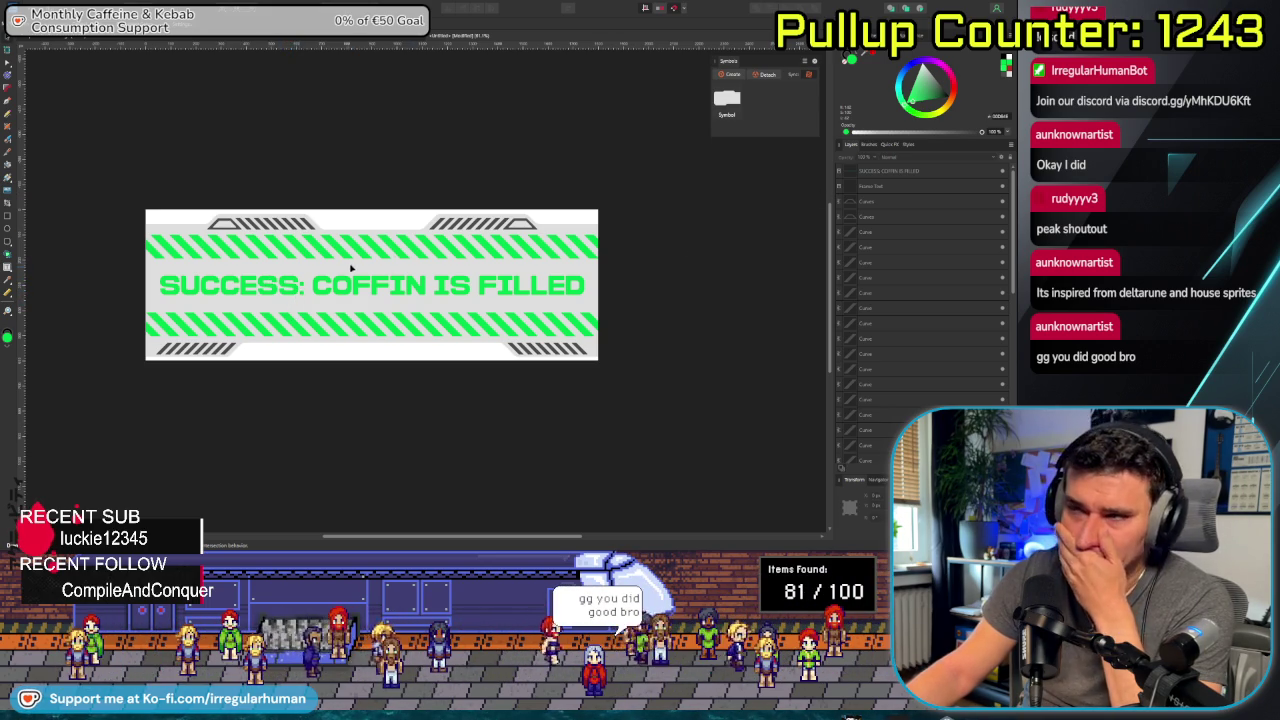
Select the banner text layer, then bring the ChatGPT chat window over the canvas.
left_click(899, 189)
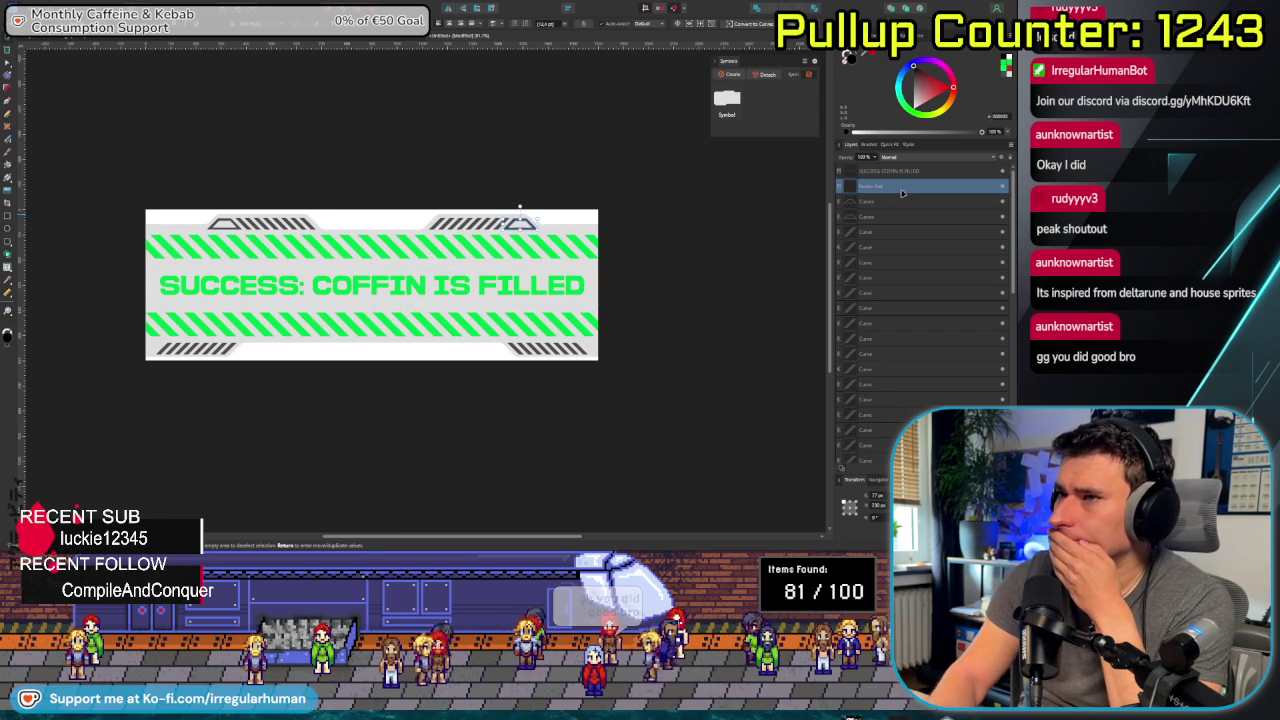
left_click(505, 221)
left_click(916, 172)
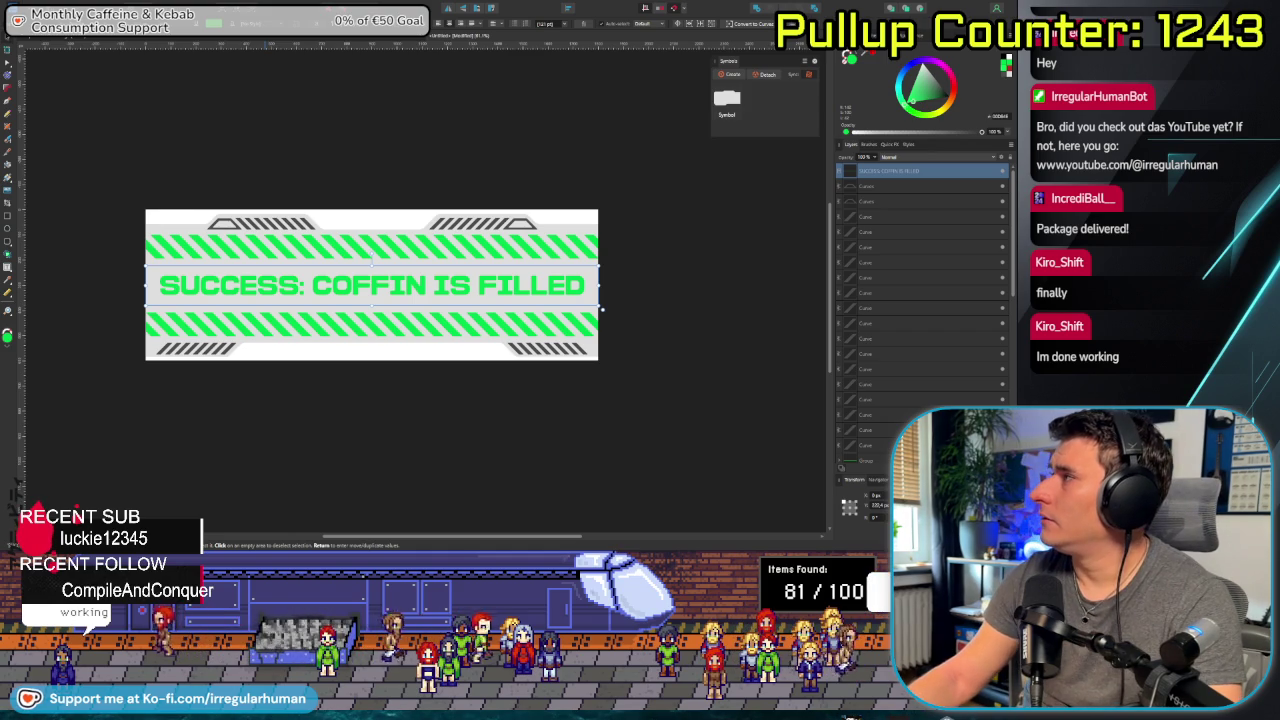
mouse_move(1270, 84)
left_mouse_down()
mouse_move(737, 84)
mouse_move(774, 38)
left_mouse_up()
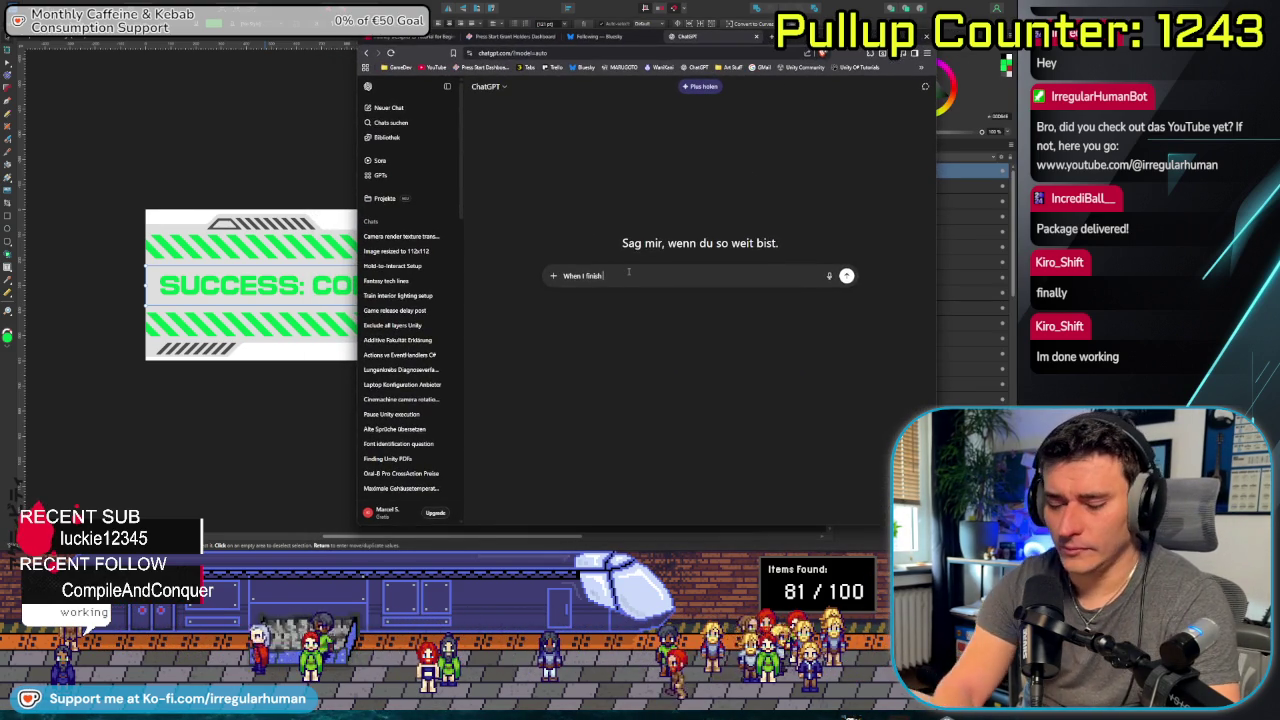
Ask ChatGPT for short, rough success-message ideas for melting metal into the iron coffin, then return.
type(" melting")
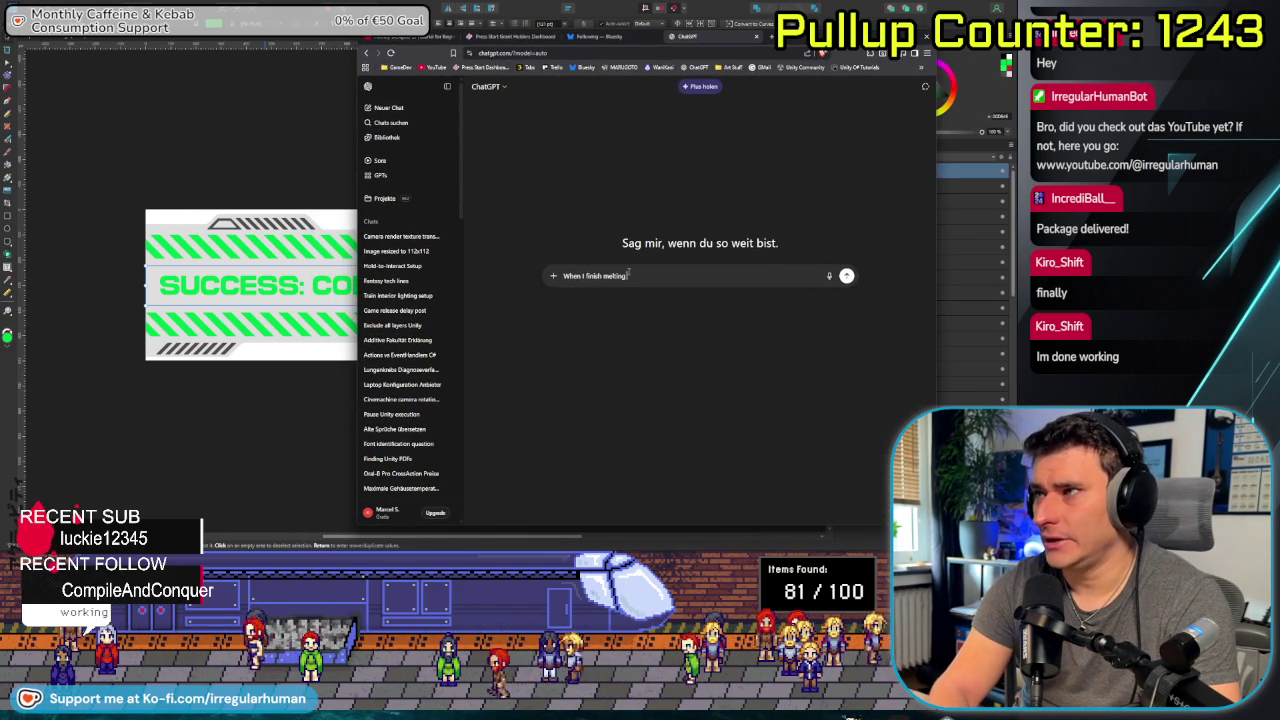
type(" Metal")
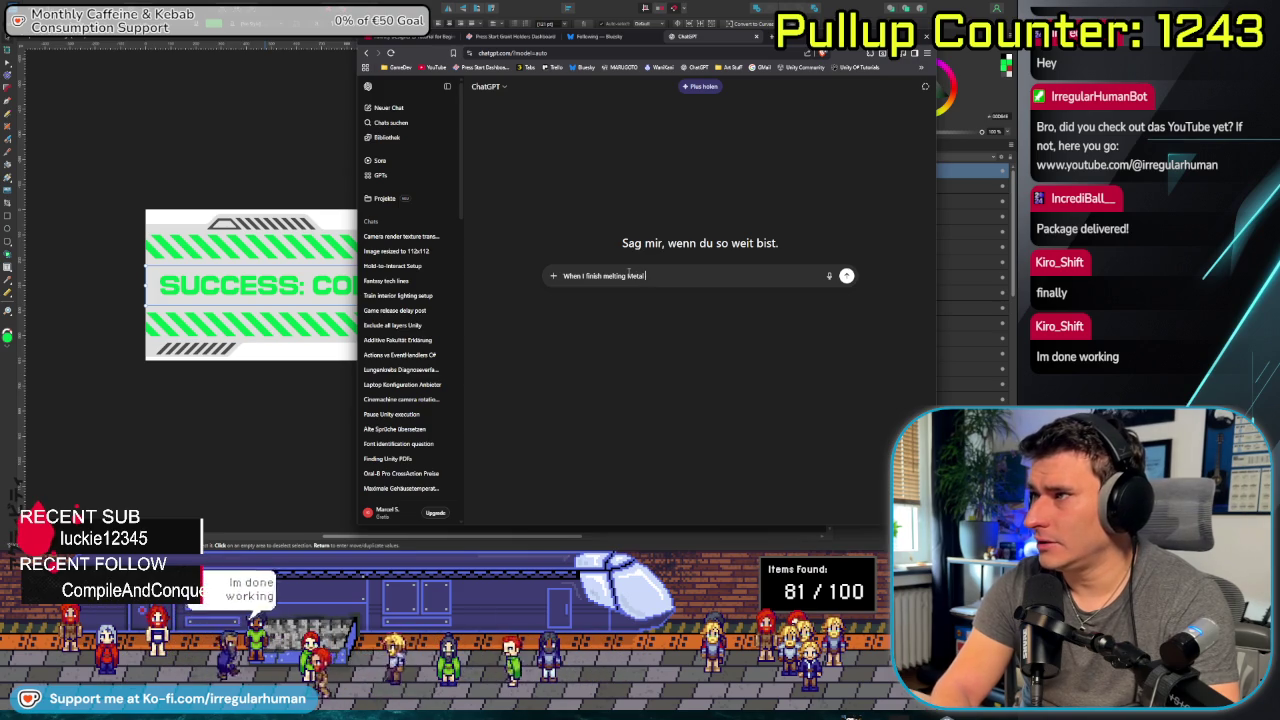
type(" into my iro")
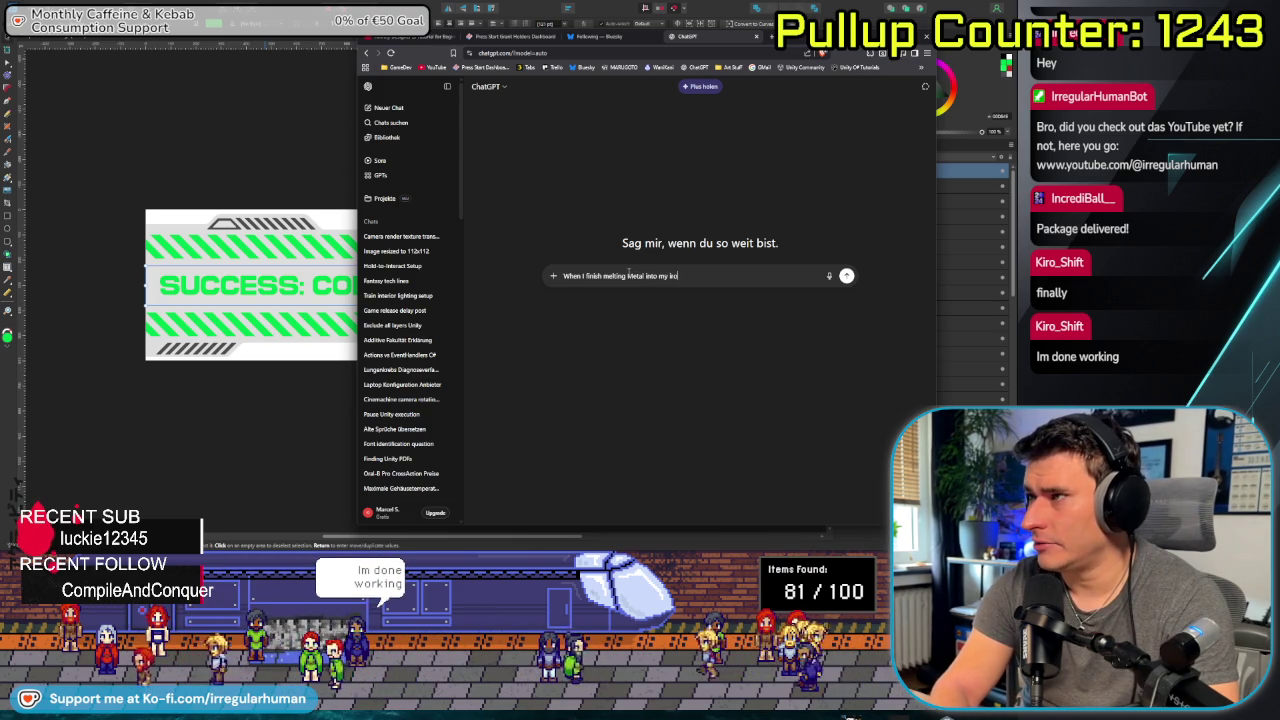
type("n coffin, I")
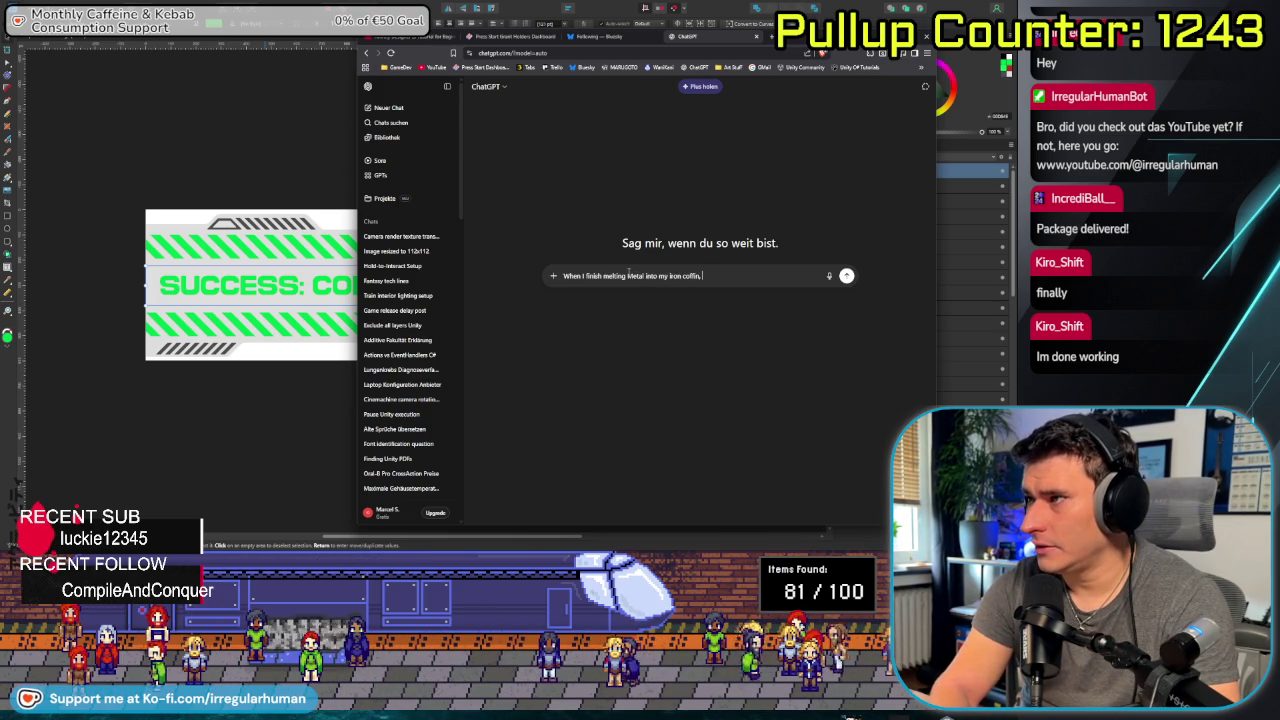
type(" would like to display a shor")
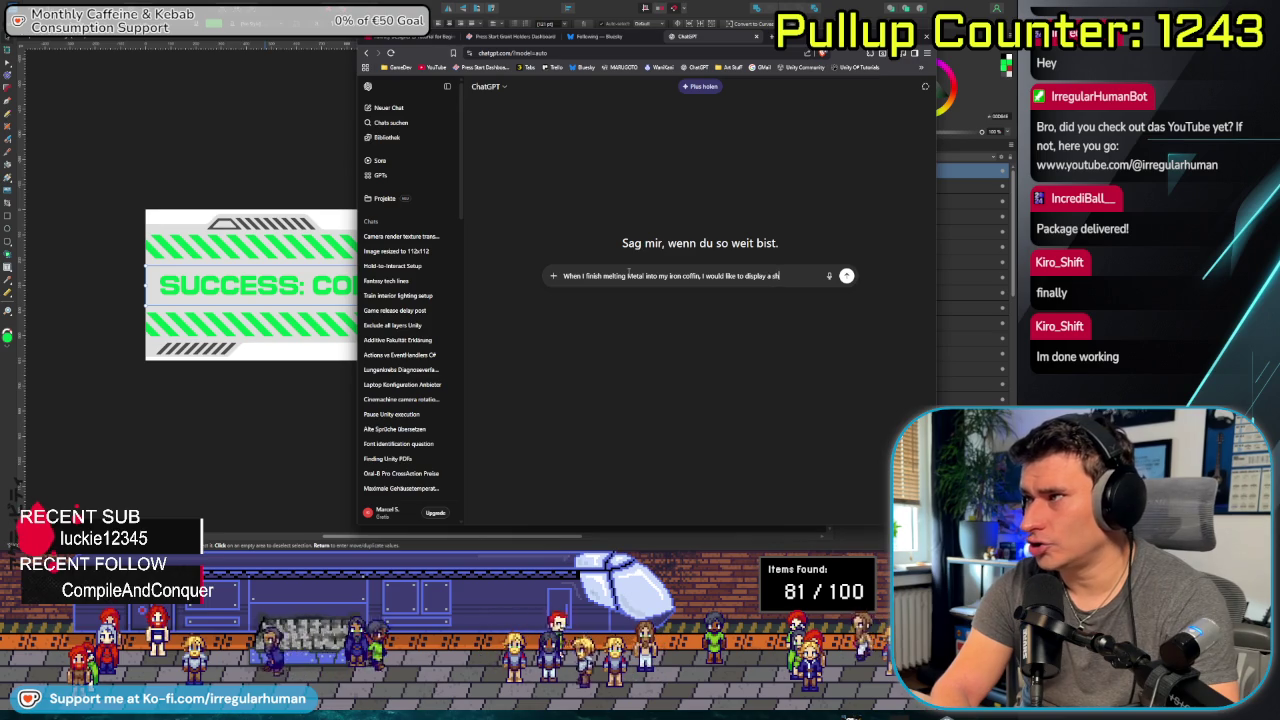
type("t cool")
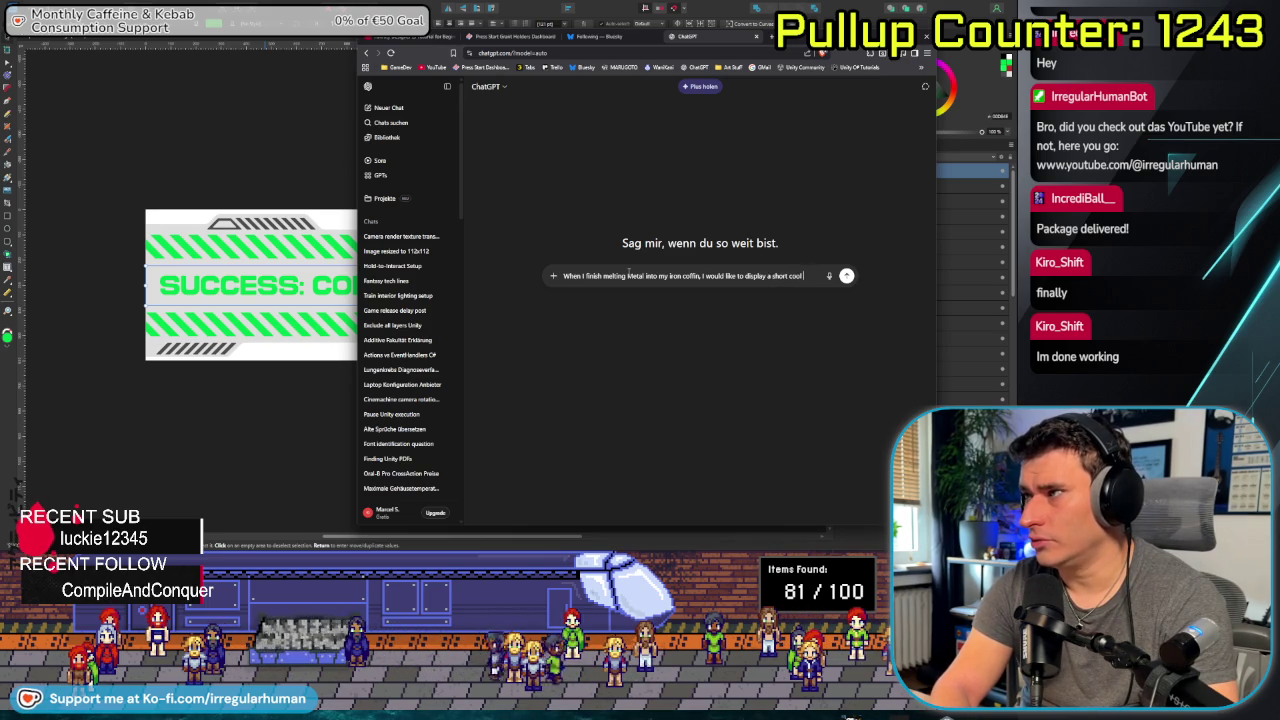
type(" and rough sounding success")
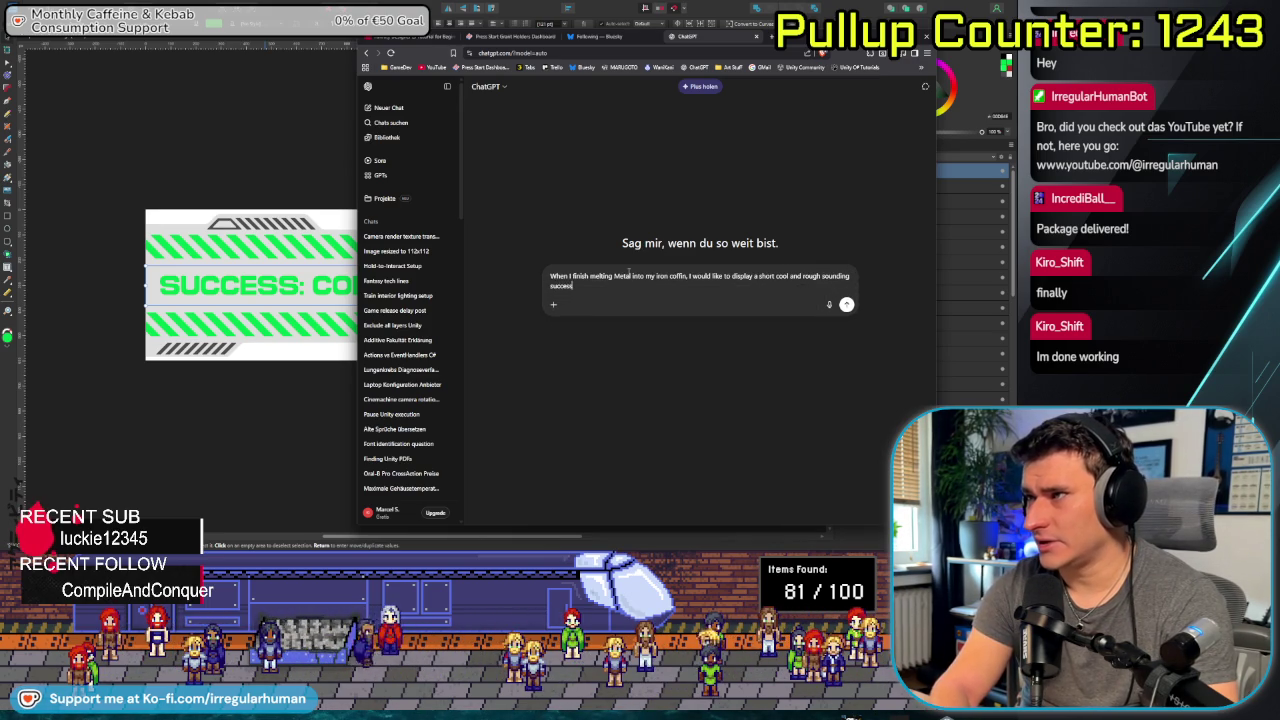
type(" message. What")
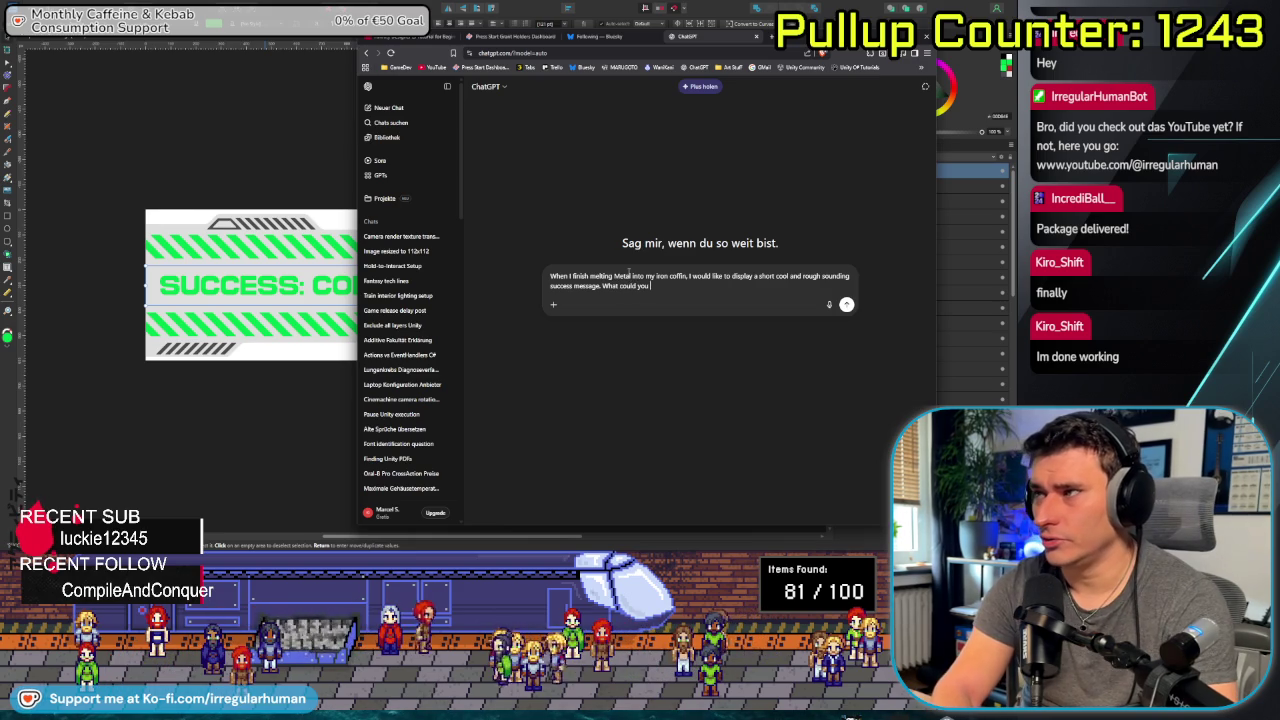
type(" could you recommend?")
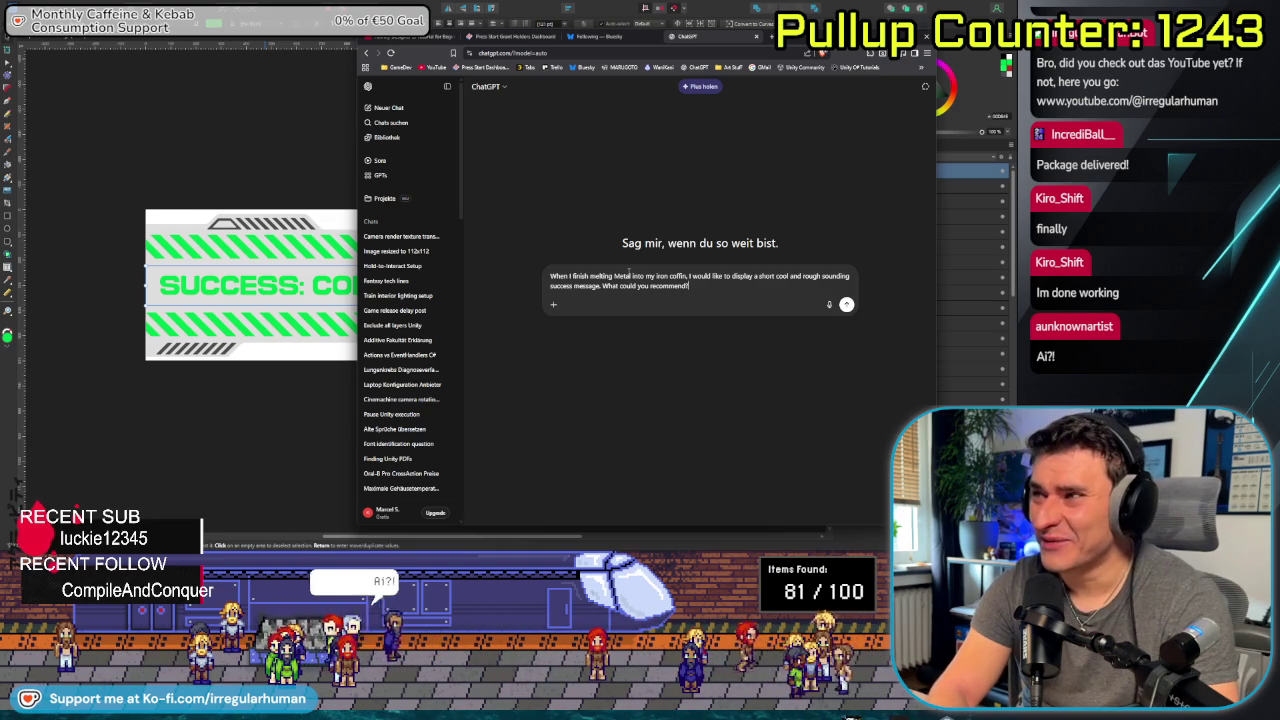
key("Return")
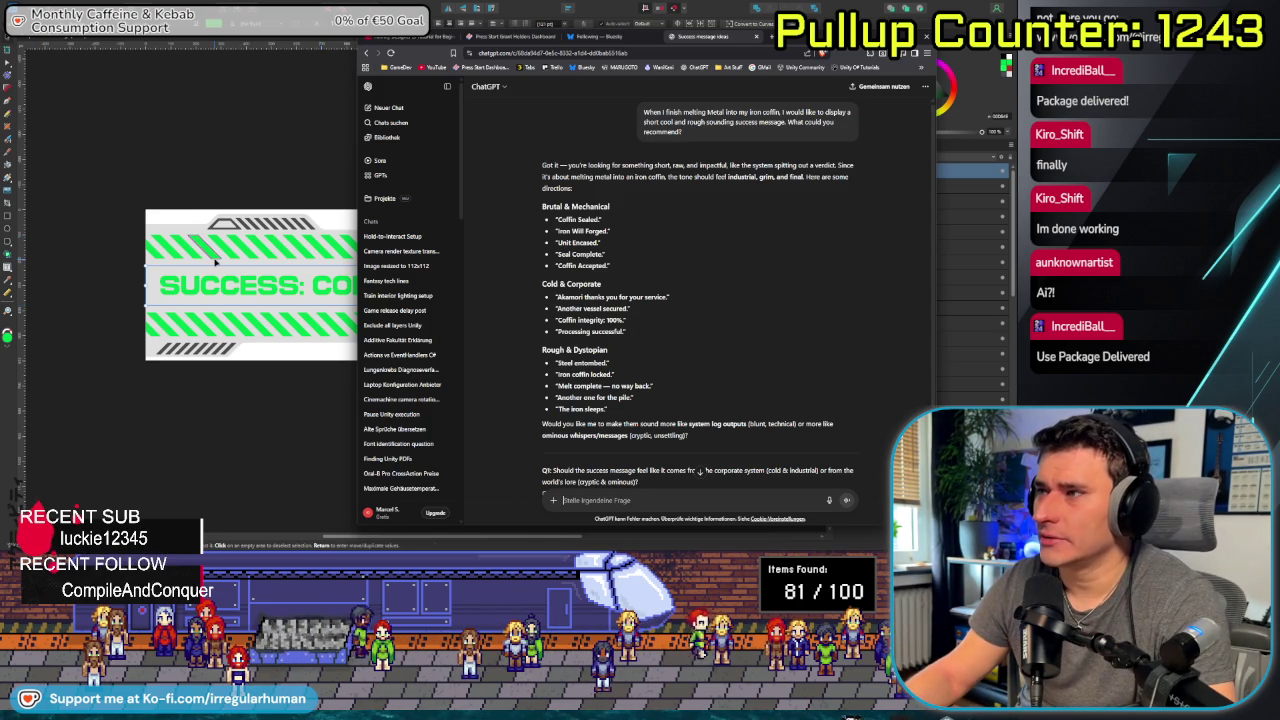
key("alt+Tab")
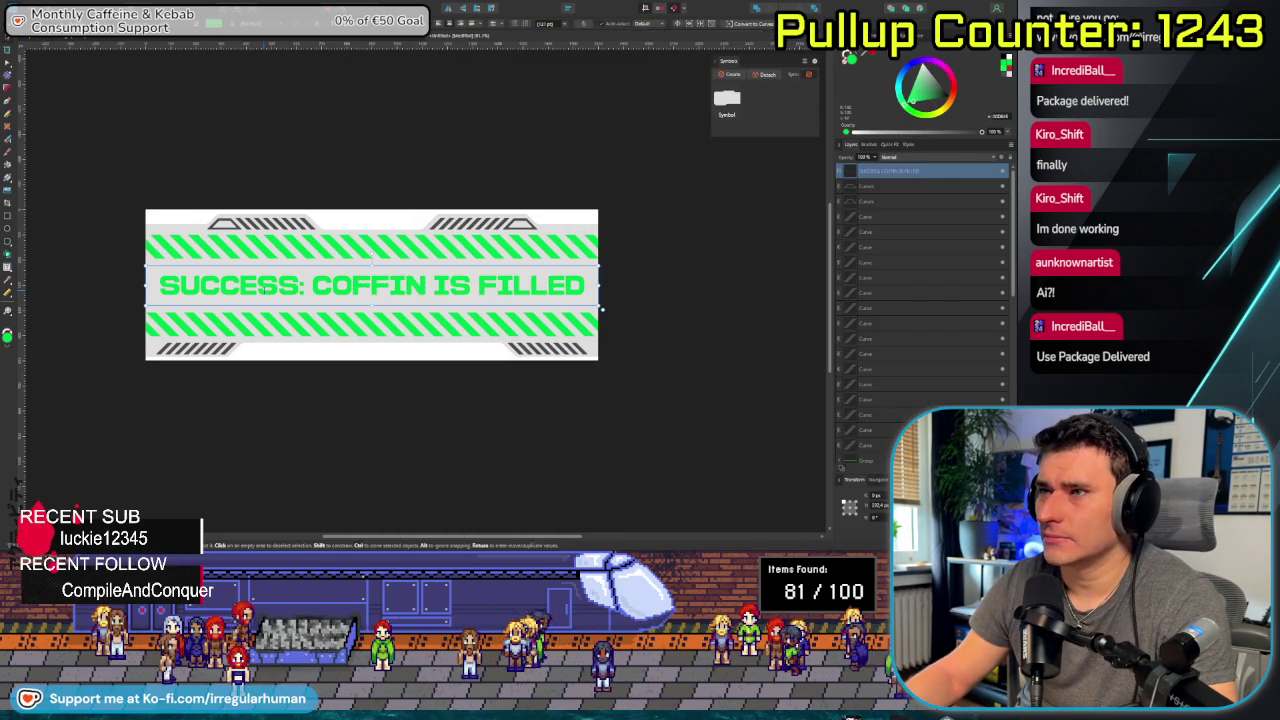
Replace 'SUCCESS:' and 'IS FILLED' so the label reads 'COFFIN INTEGRITY 100%'.
left_click_drag(305, 285, 114, 271)
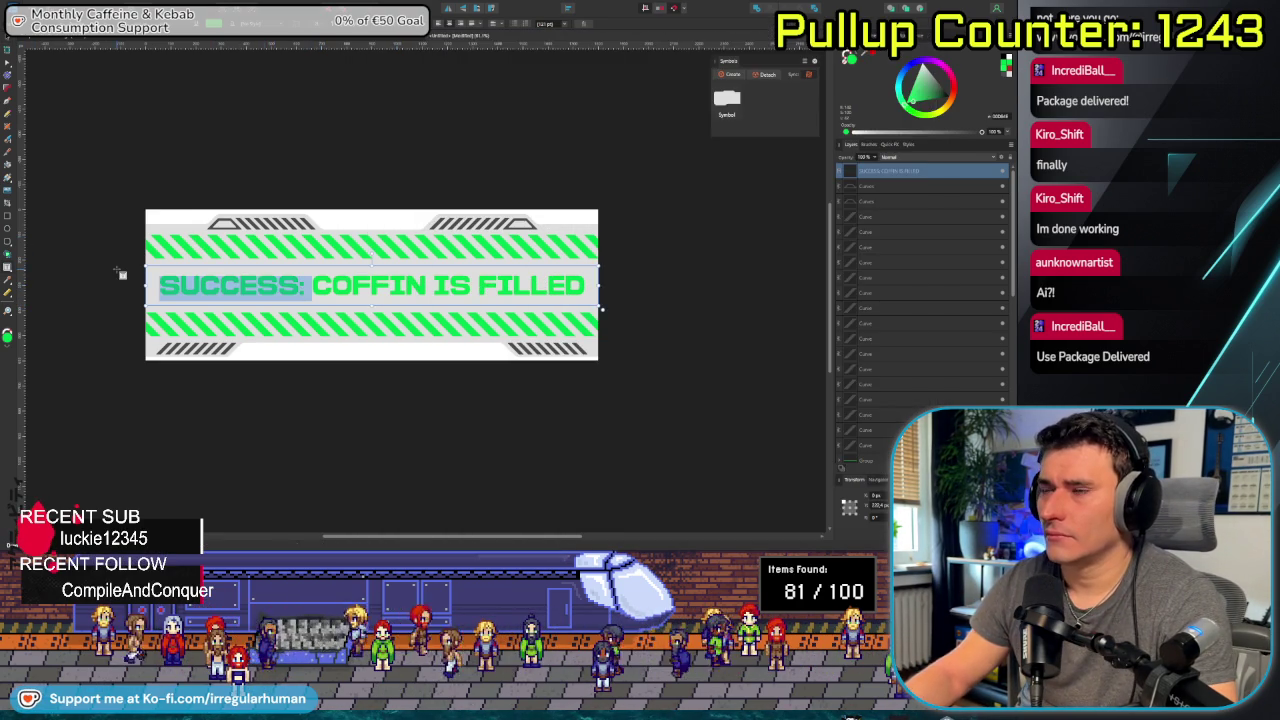
type("\\")
key("BackSpace")
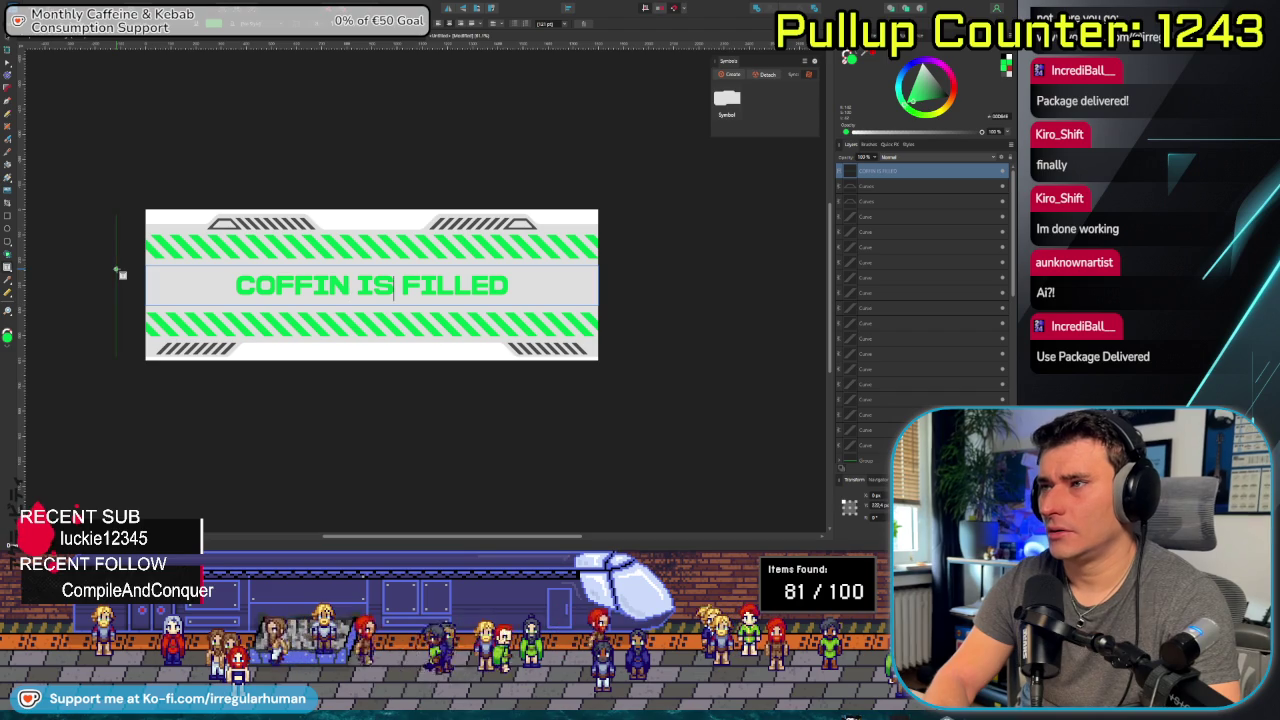
key("ctrl+Right")
key("ctrl+Delete")
key("ctrl+Delete")
type("INTEGRITY 100%")
Select all the banner text and set a darker green in the hex colour field.
key("ctrl+a")
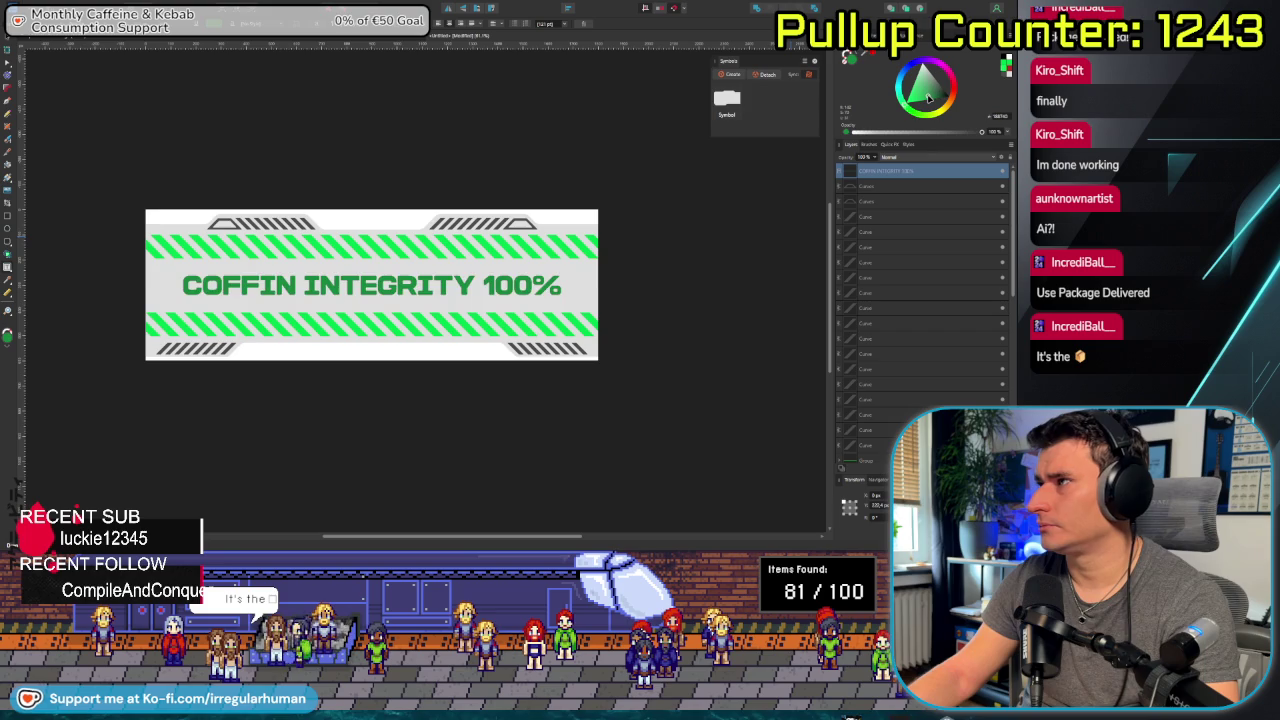
key("Escape")
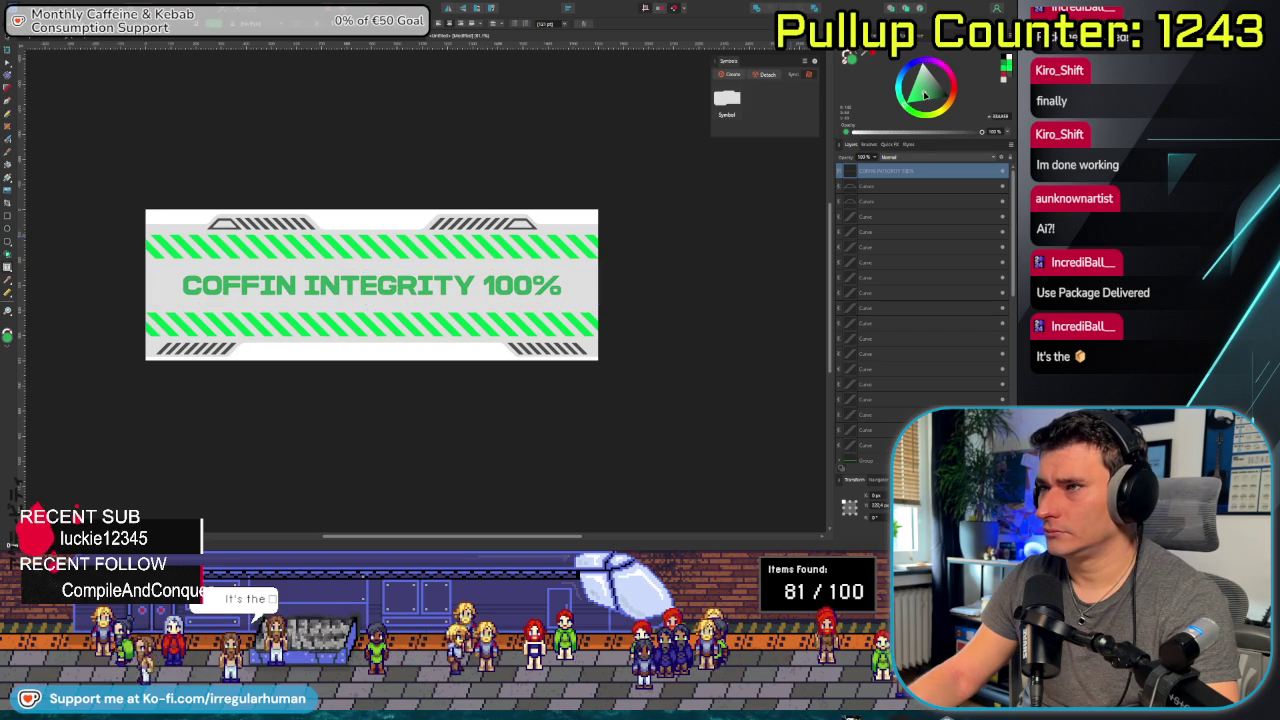
key("ctrl+a")
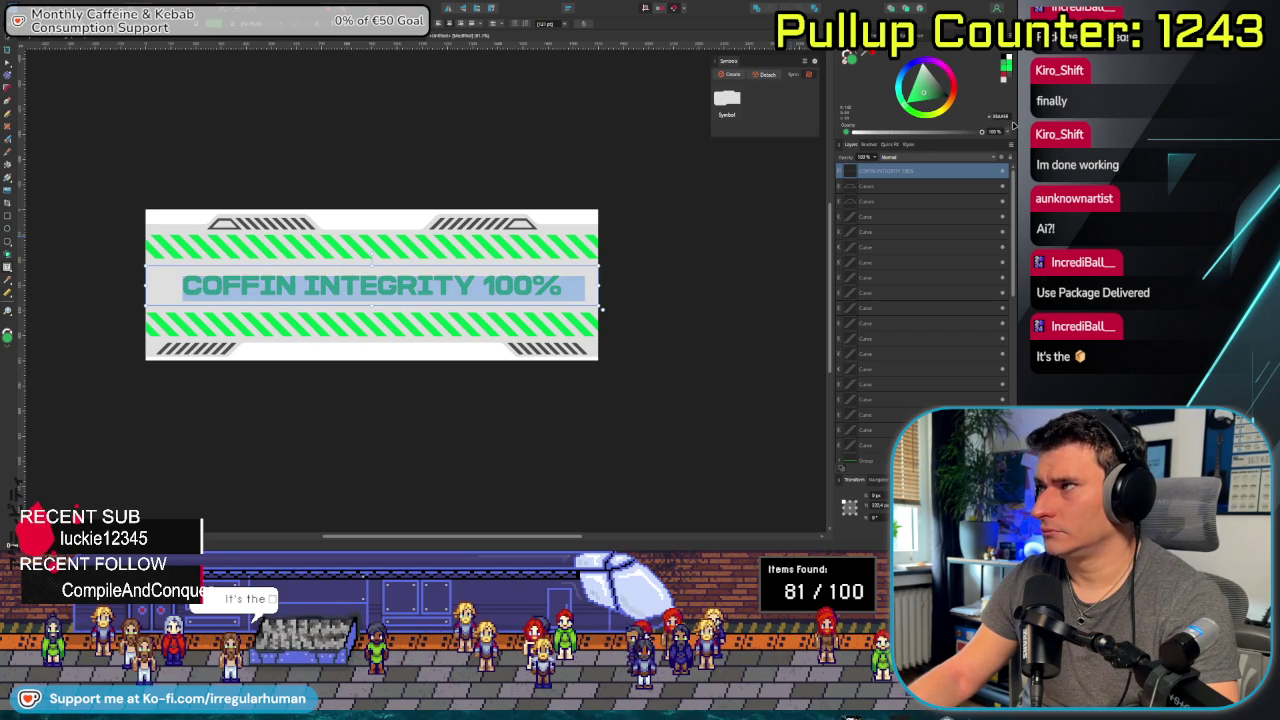
left_click(1001, 116)
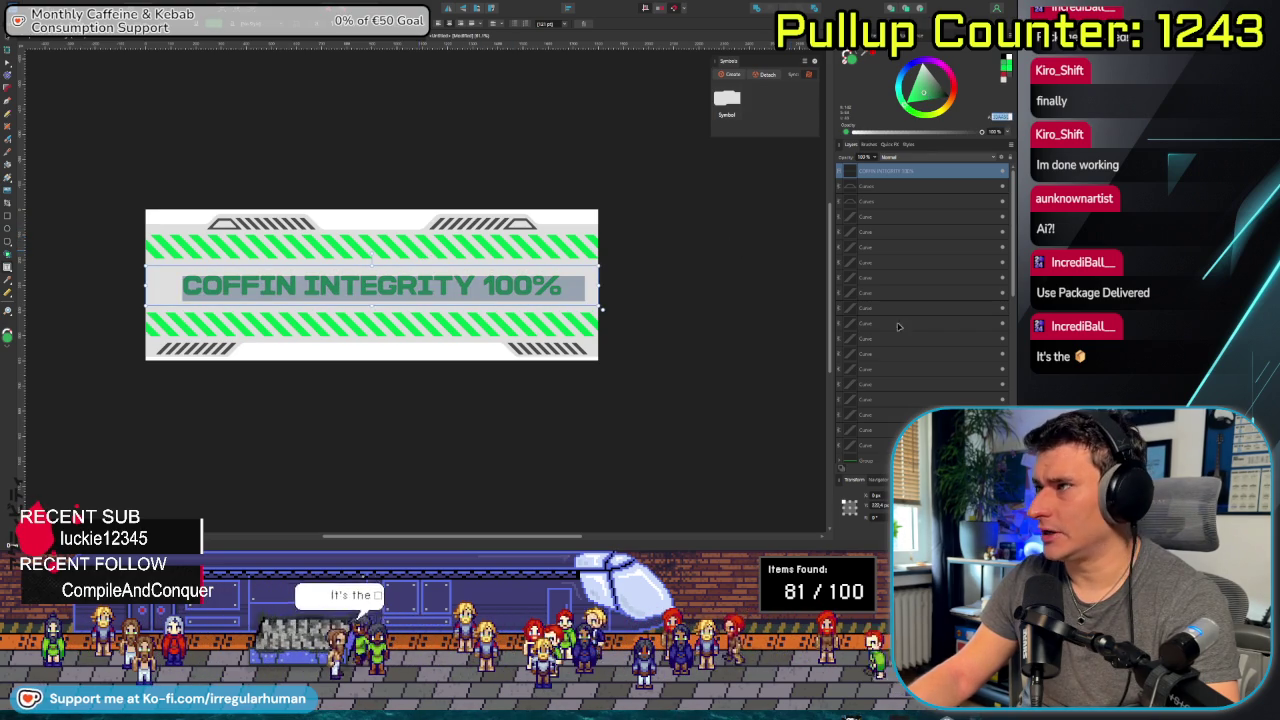
scroll(922, 328, "down", 5)
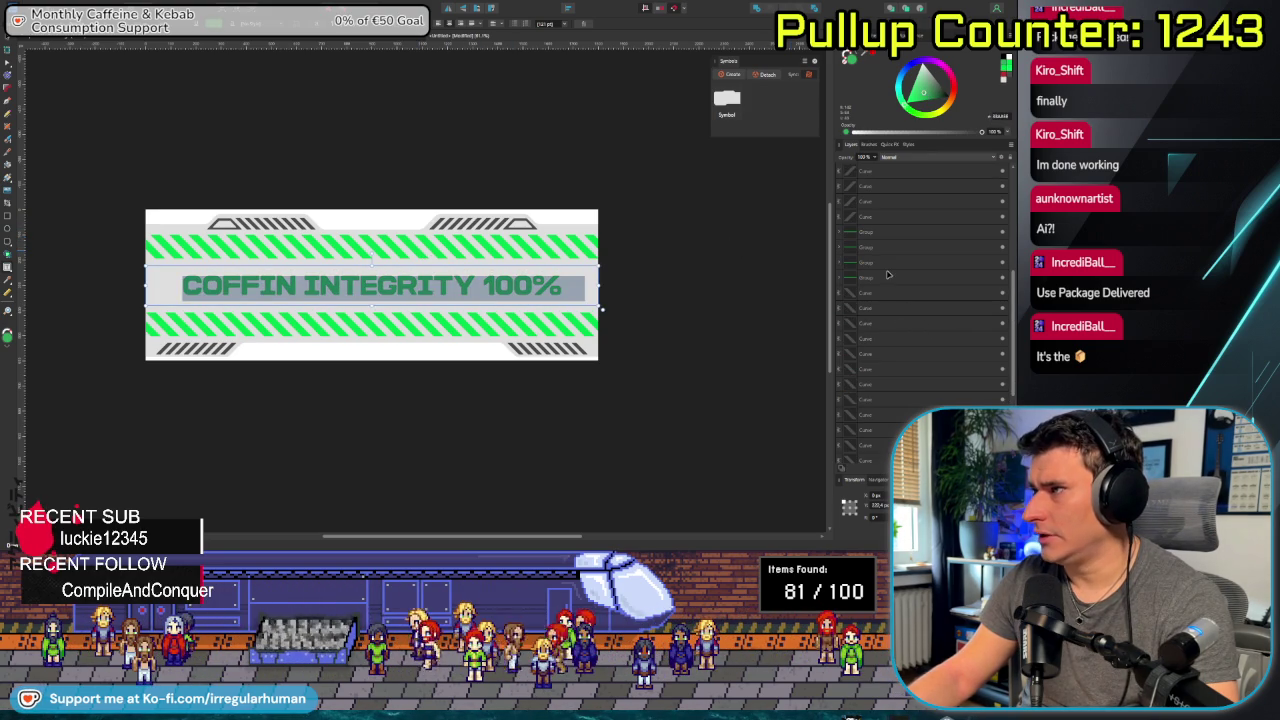
Paste a new green hex colour onto the hazard stripe groups.
key("Escape")
left_click(880, 236, "shift")
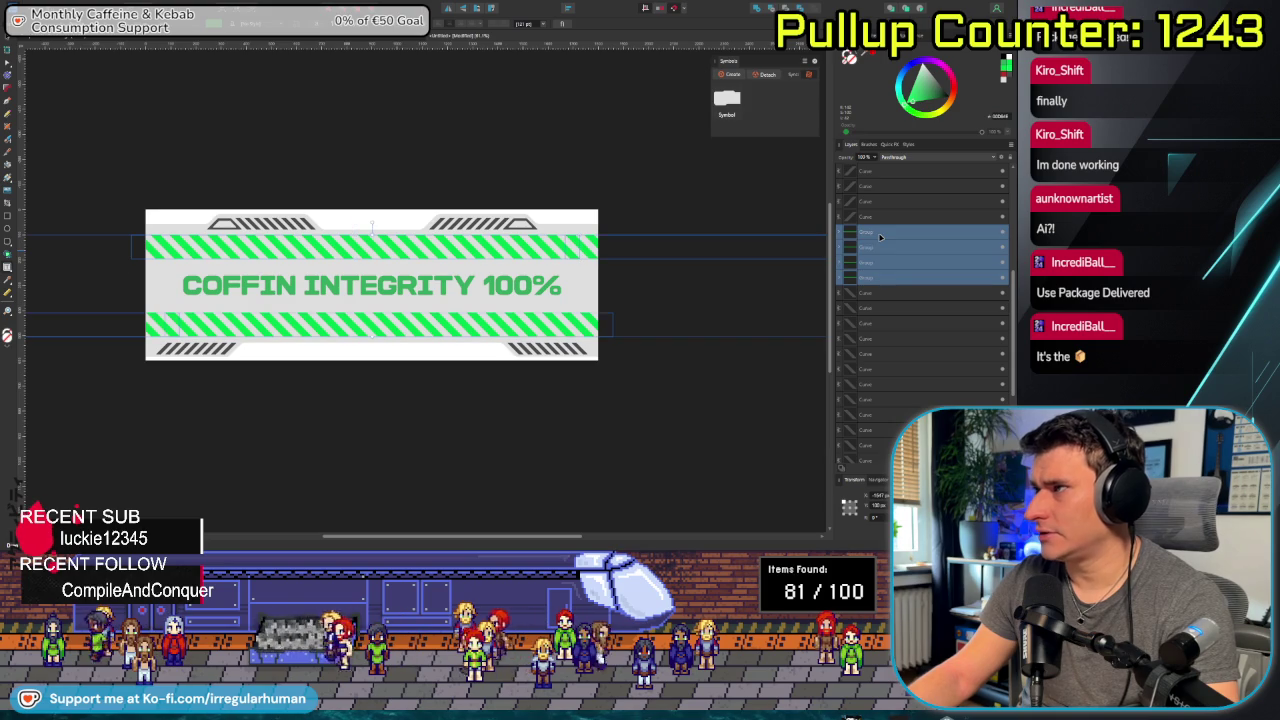
left_click(1000, 117)
key("ctrl+v")
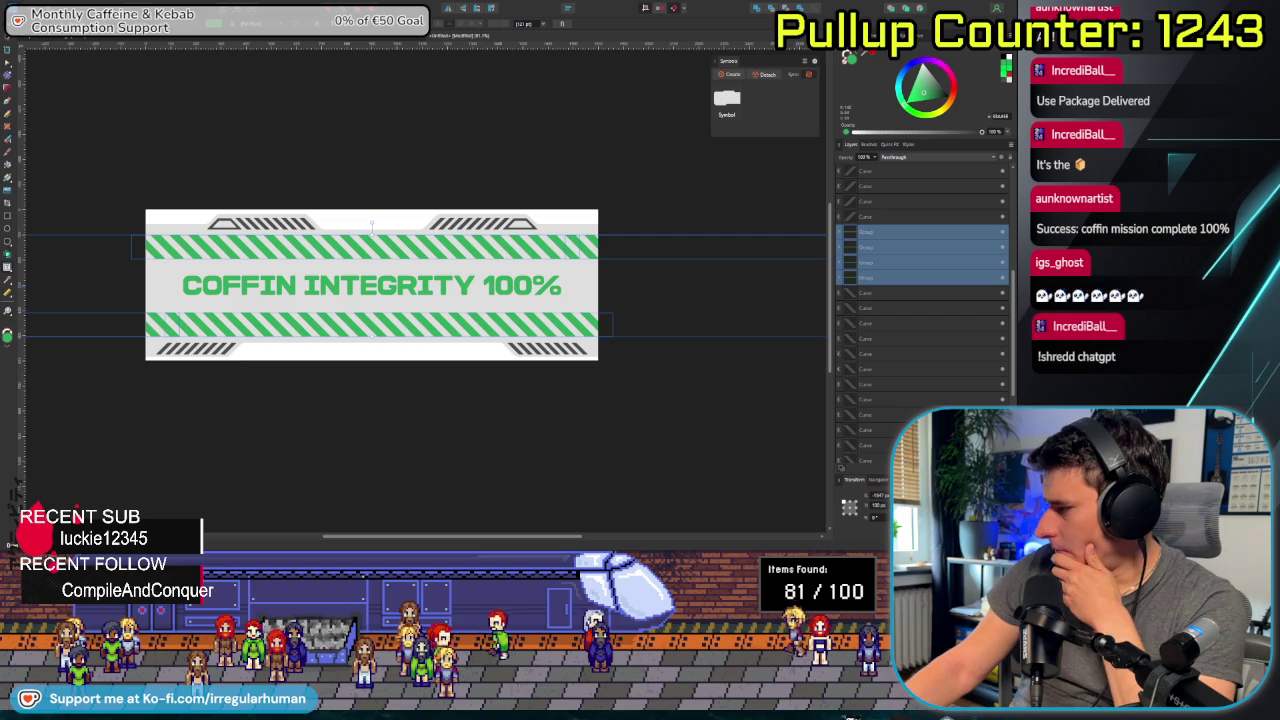
Deselect the stripes and show the black, orange, dark gray, light gray palette reference.
key("super")
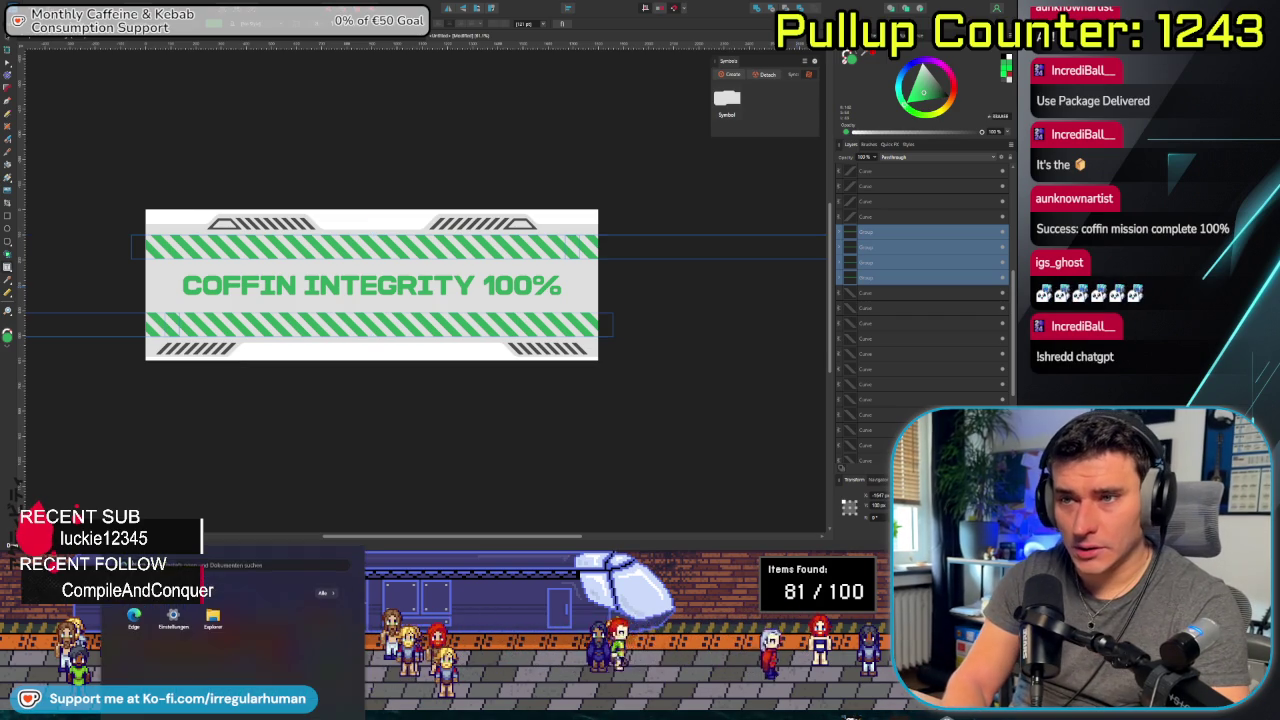
key("Escape")
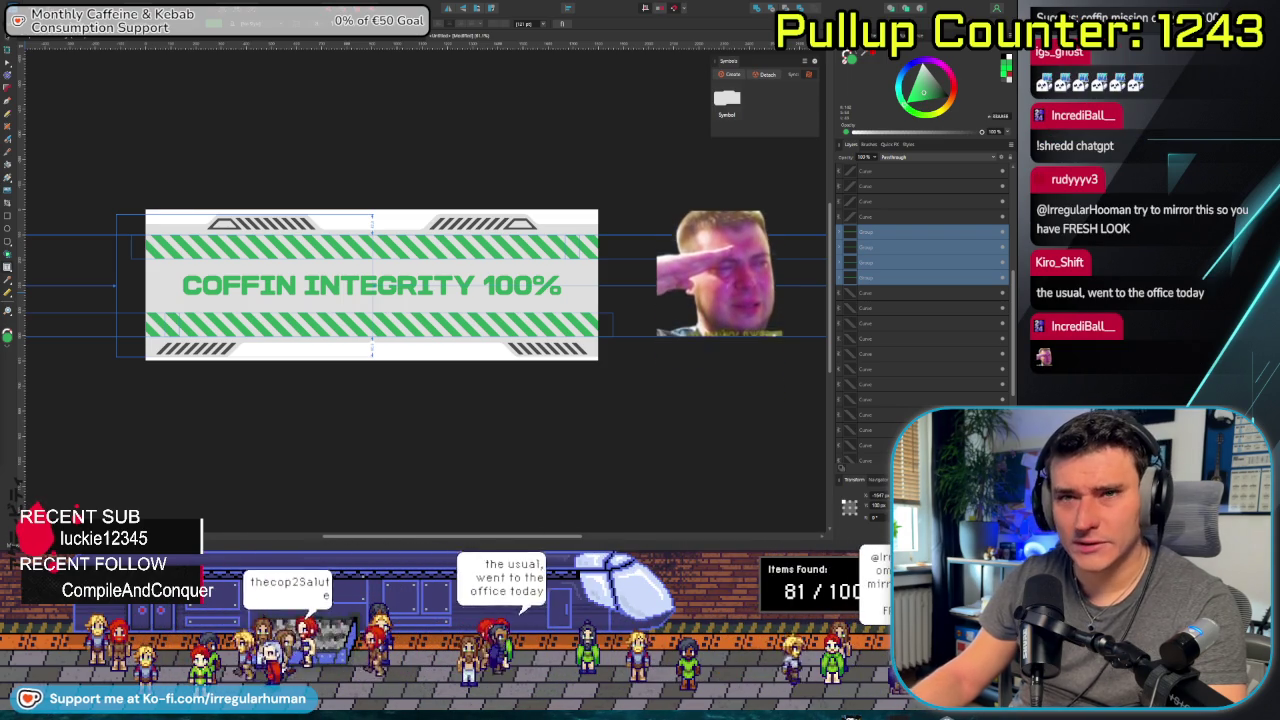
left_click(287, 467)
scroll(366, 443, "up", 2)
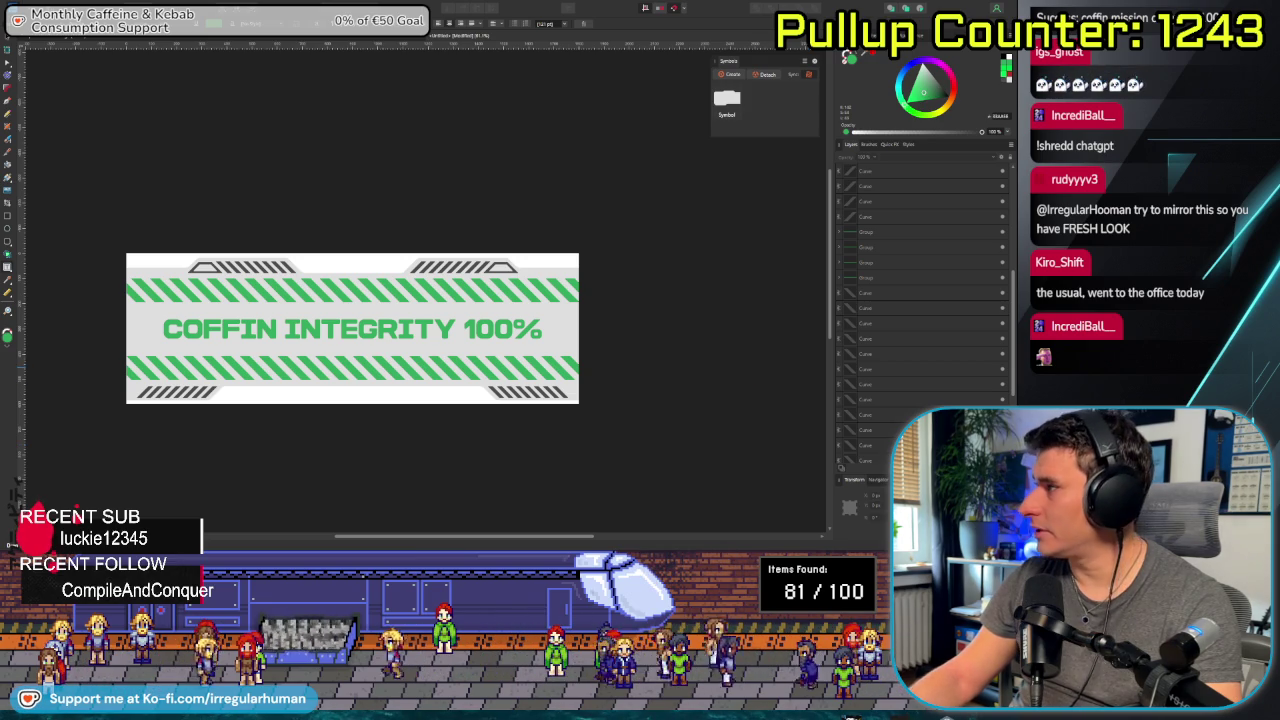
key("alt+Tab")
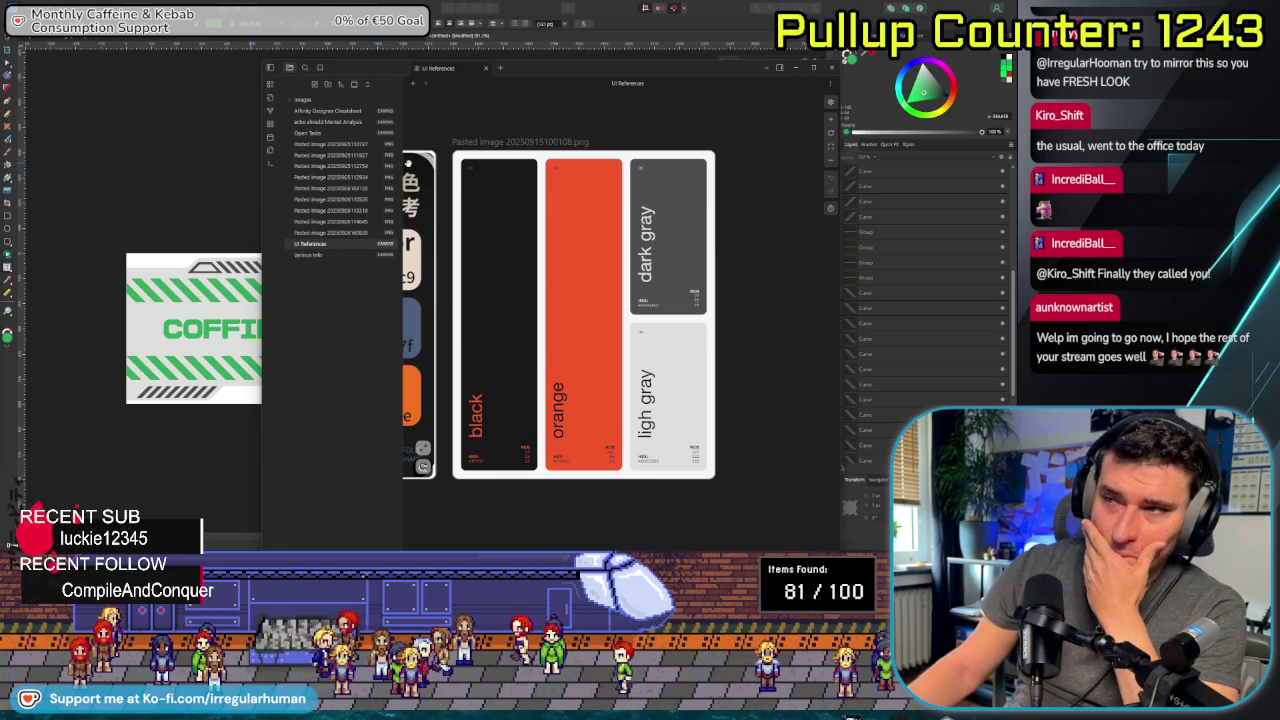
Close the palette reference and select all of the COFFIN INTEGRITY 100% text.
left_click(172, 161)
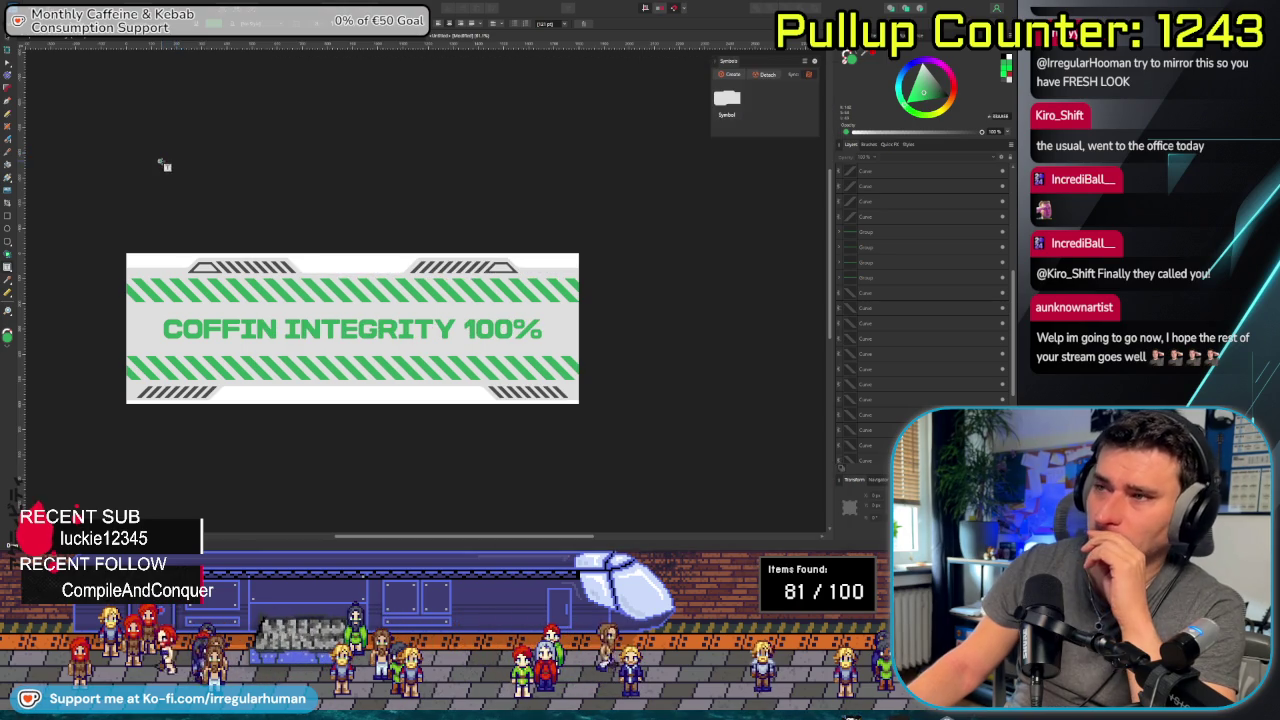
left_click(425, 328)
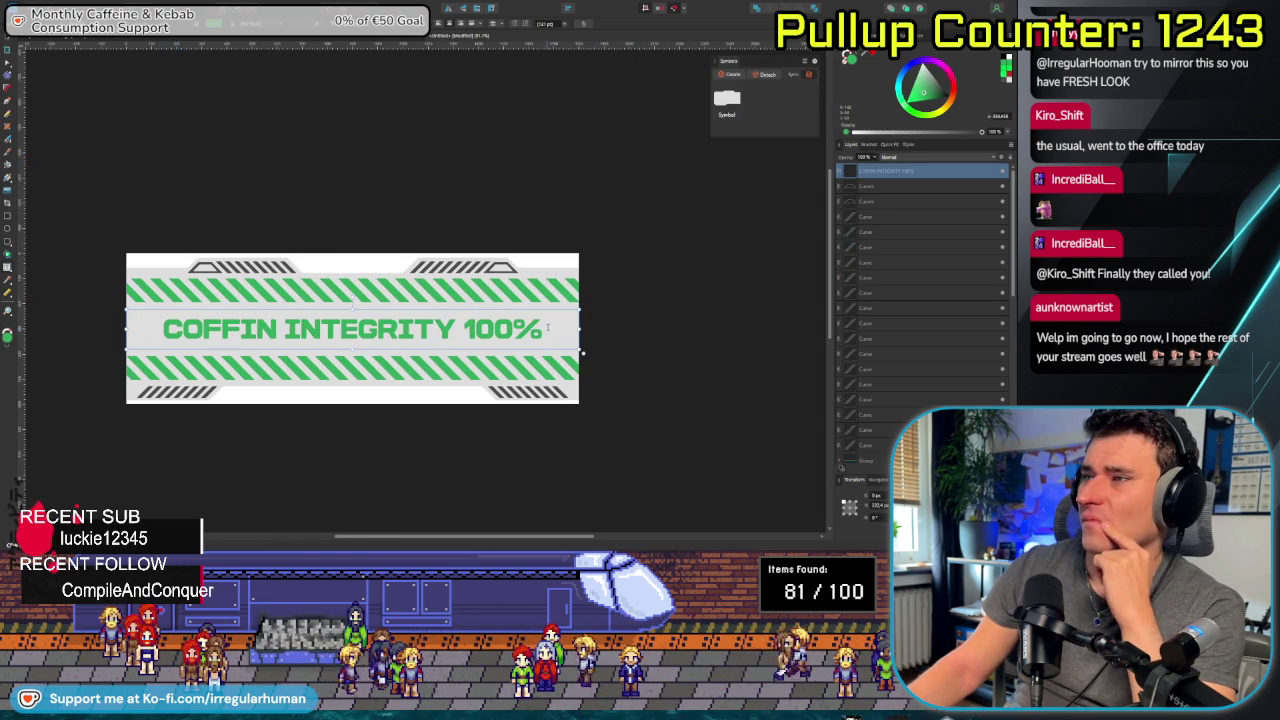
left_click_drag(550, 330, 183, 330)
key("ctrl+a")
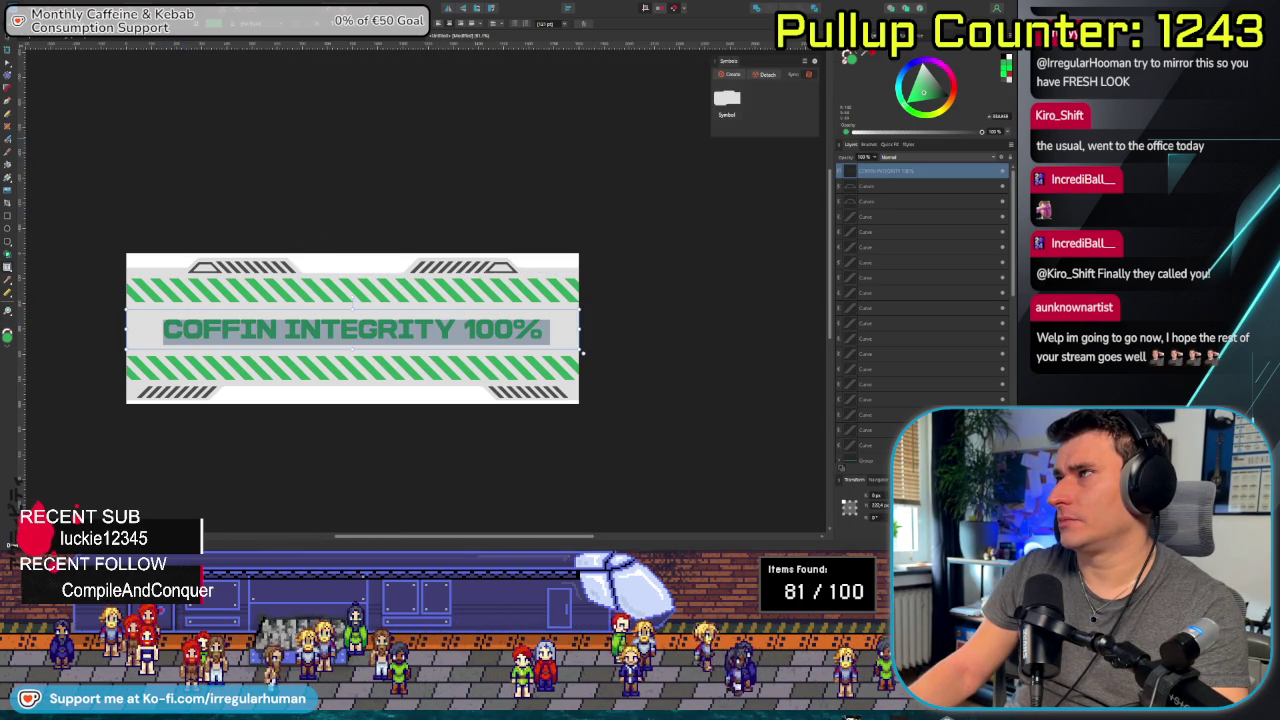
Apply the reference palette's orange to the text fill and check the result.
left_click(848, 57)
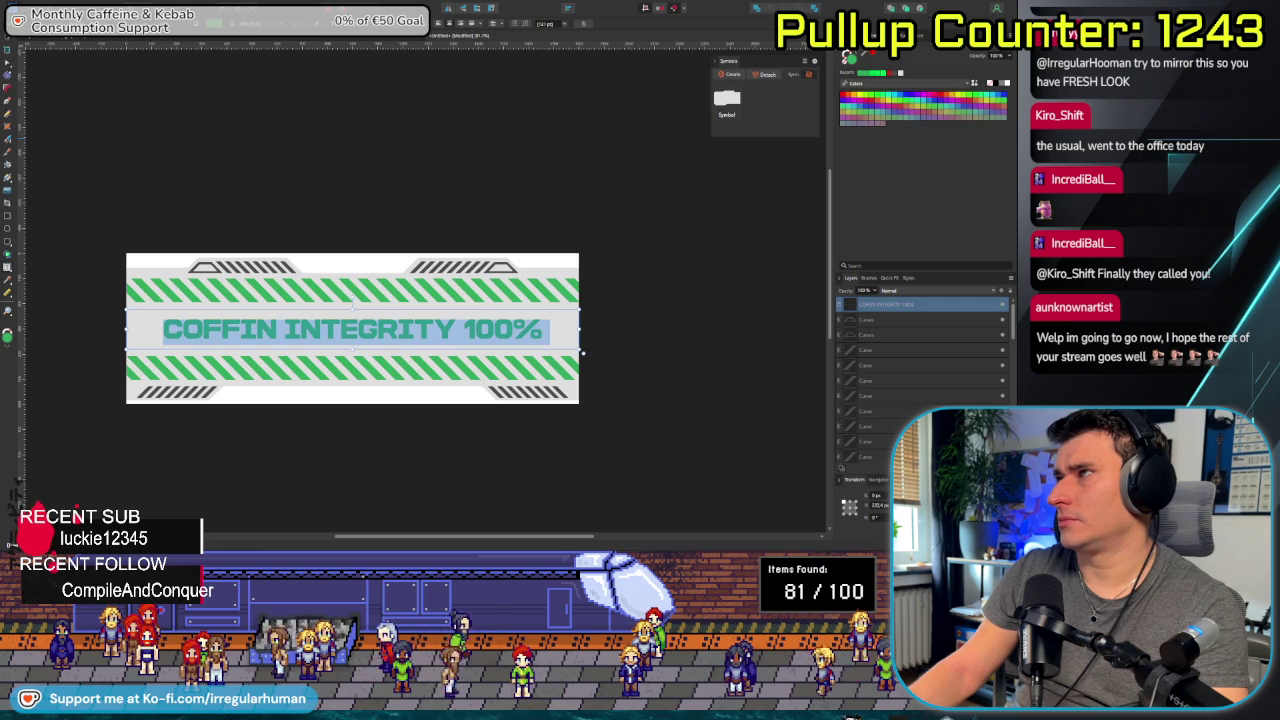
left_click(848, 57)
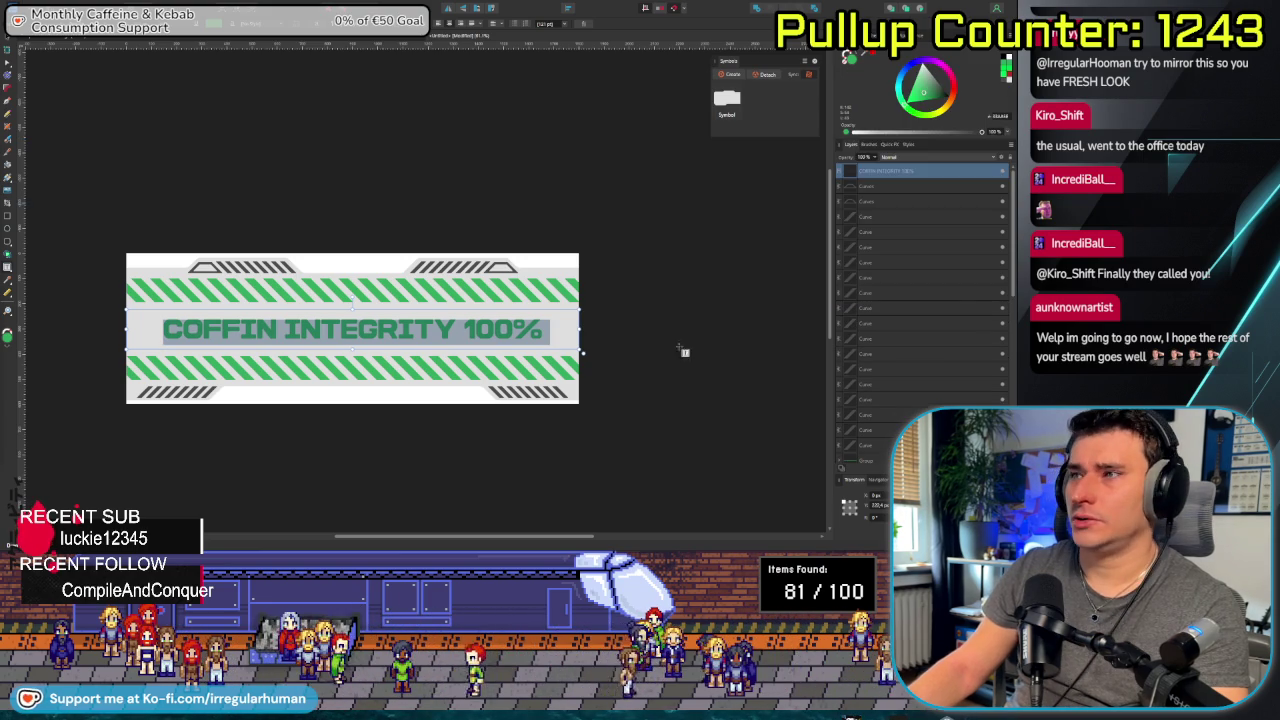
key("alt+Tab")
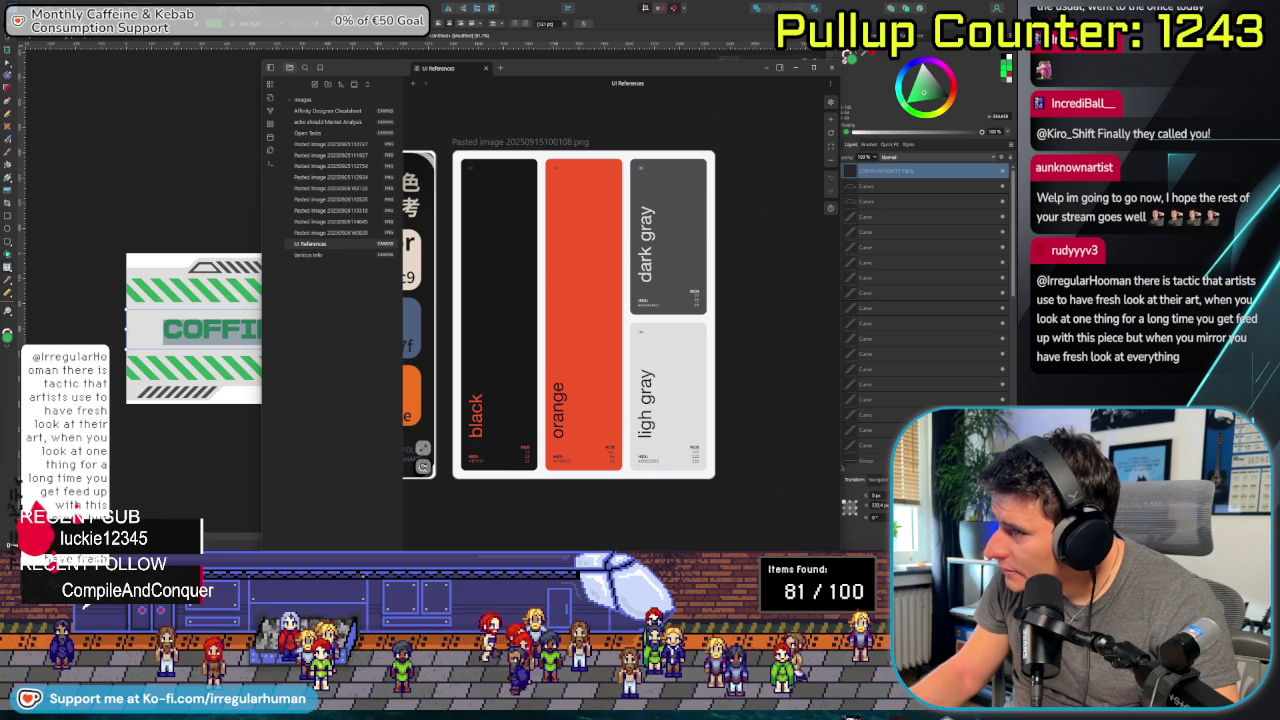
key("alt+Tab")
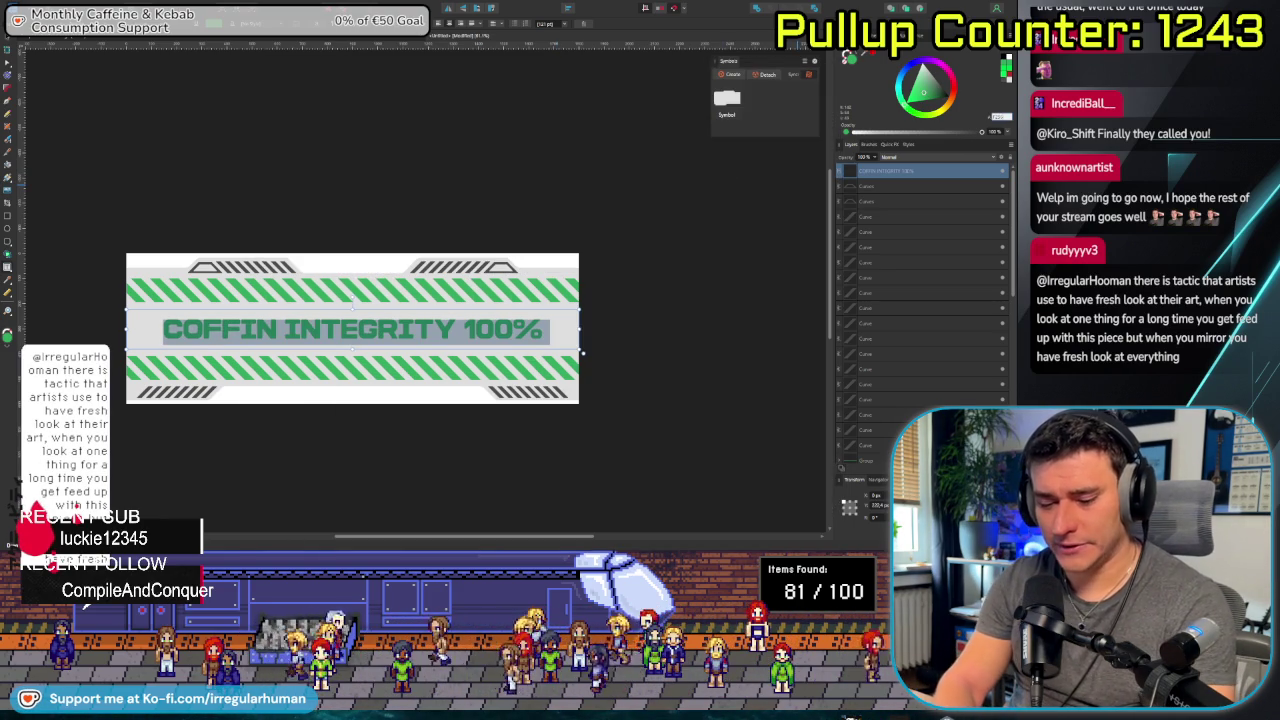
key("ctrl+z")
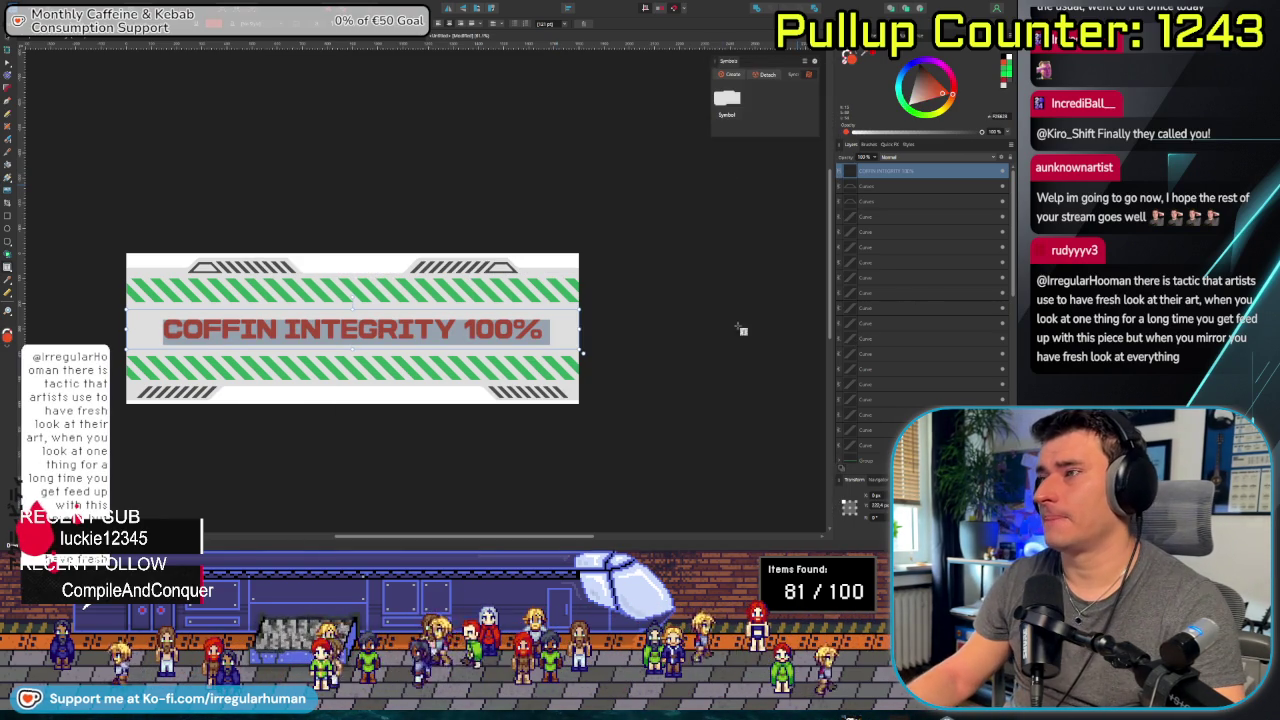
left_click(634, 349)
scroll(686, 354, "down", 1)
scroll(686, 354, "down", 1)
mouse_move(686, 354)
left_mouse_down()
mouse_move(606, 417)
mouse_move(514, 417)
mouse_move(542, 476)
left_mouse_up()
scroll(516, 388, "up", 1)
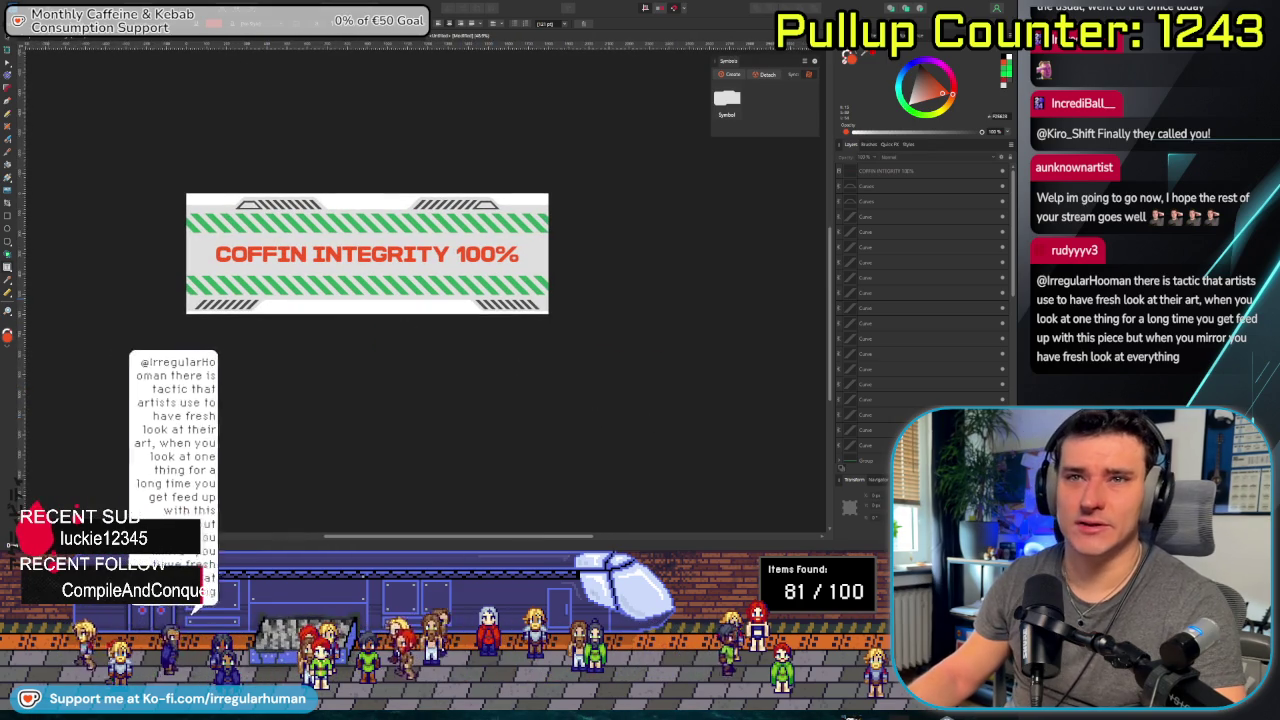
mouse_move(459, 262)
left_mouse_down()
mouse_move(459, 311)
mouse_move(579, 315)
left_mouse_up()
scroll(459, 311, "up", 1)
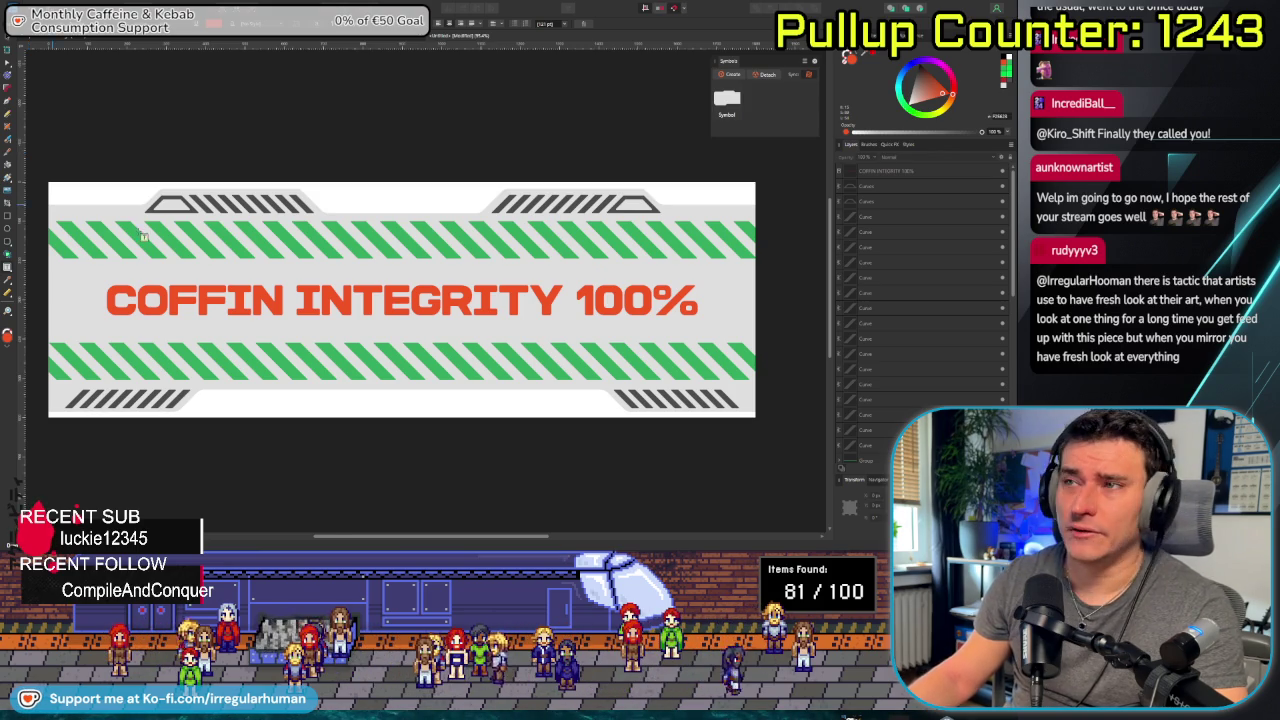
Draw a rounded rectangle bar across the banner middle, spanning the text.
scroll(313, 344, "down", 3)
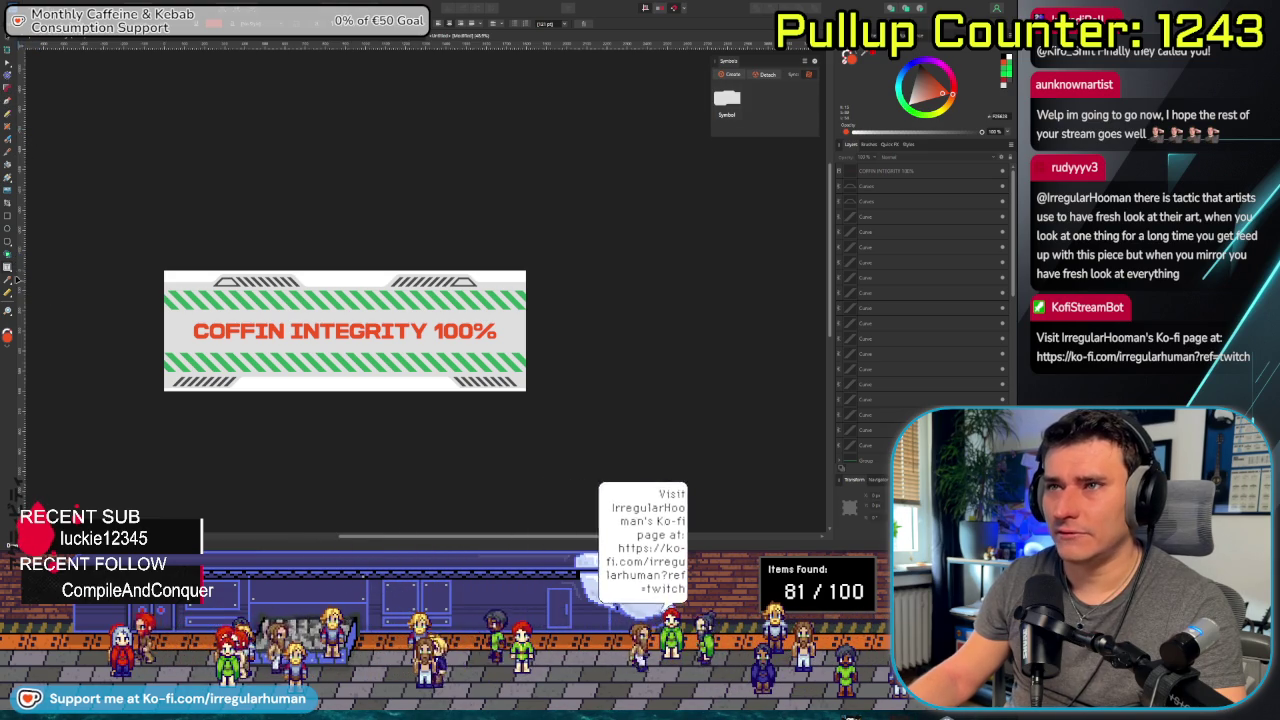
left_click(8, 245)
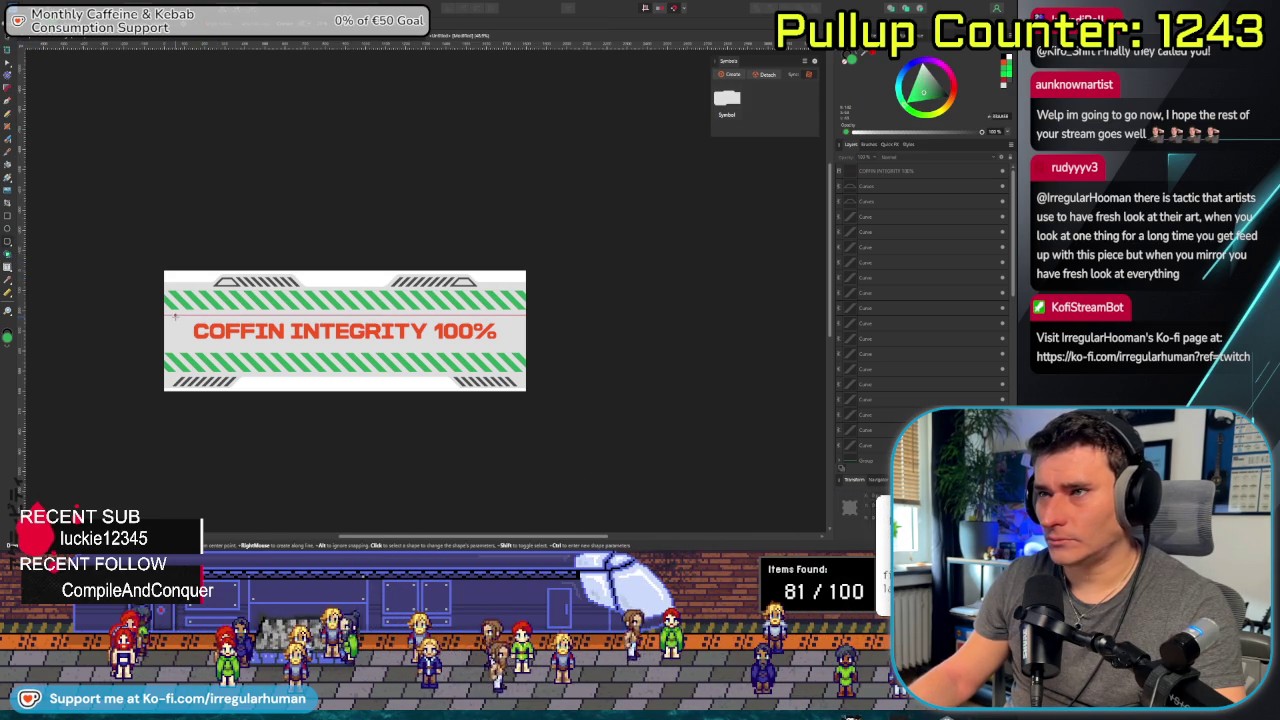
left_click_drag(216, 329, 404, 336)
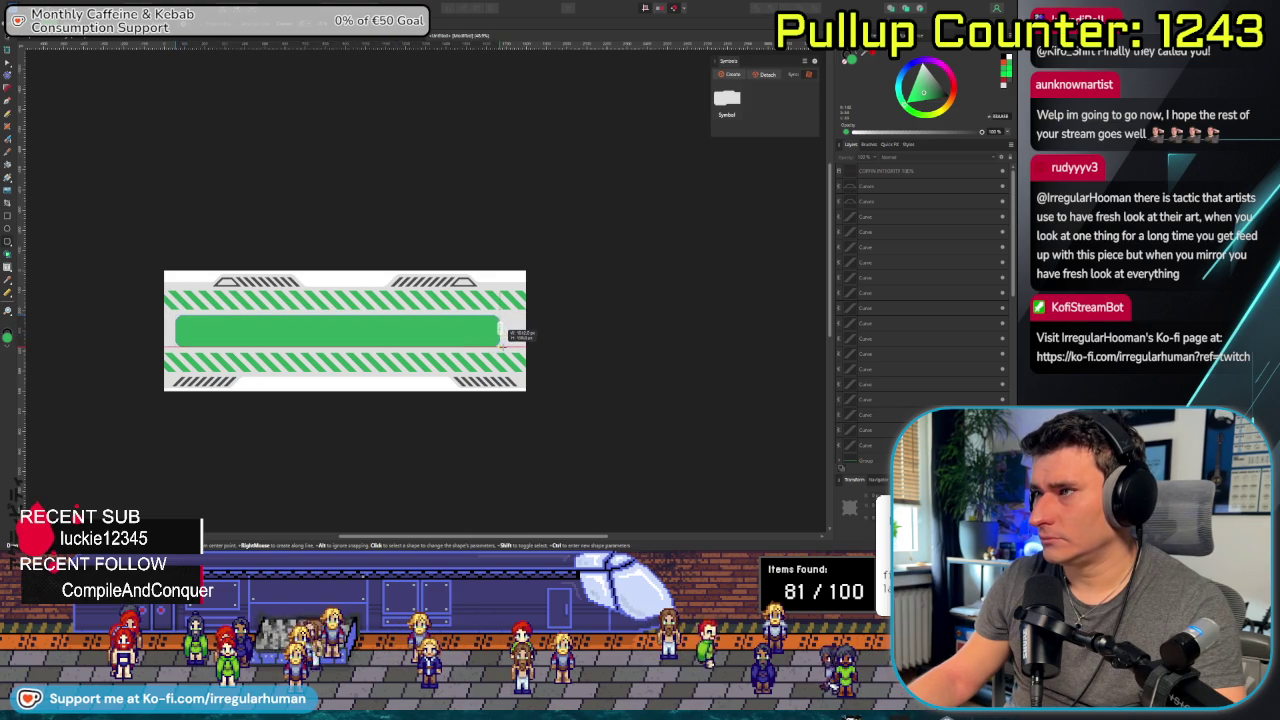
left_click_drag(507, 345, 511, 344)
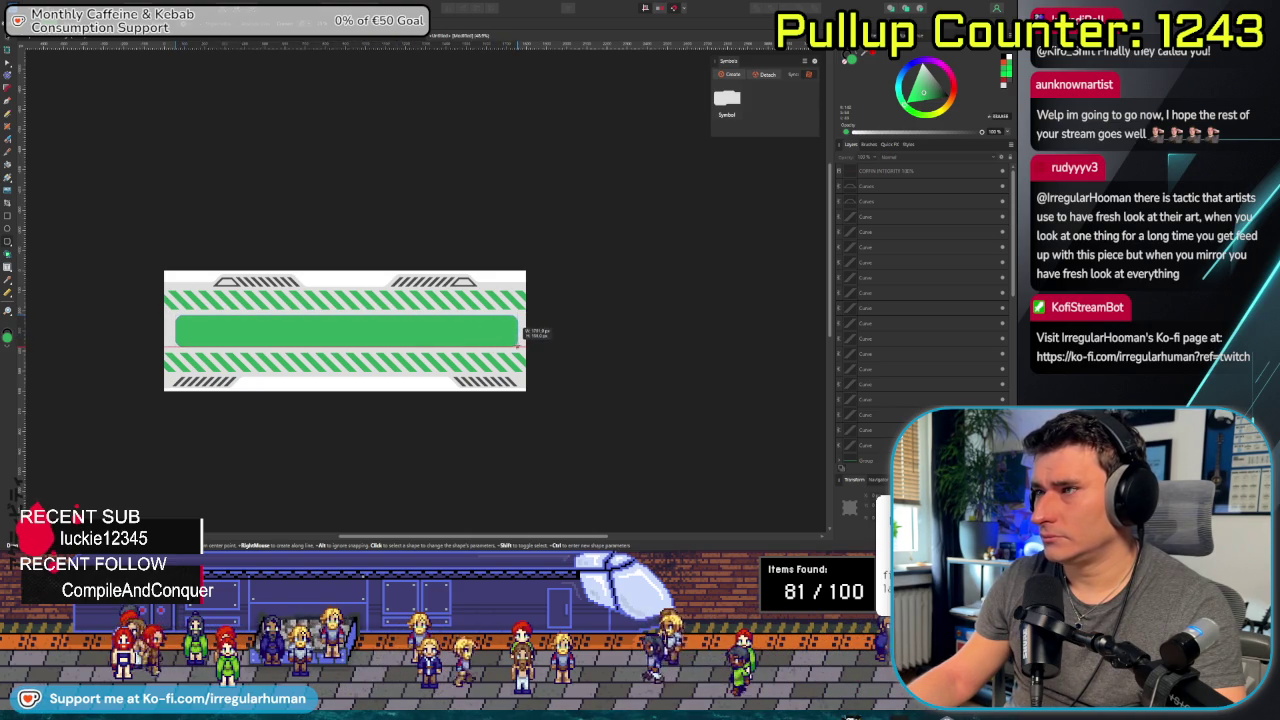
left_click_drag(512, 344, 519, 344)
key("ctrl+z")
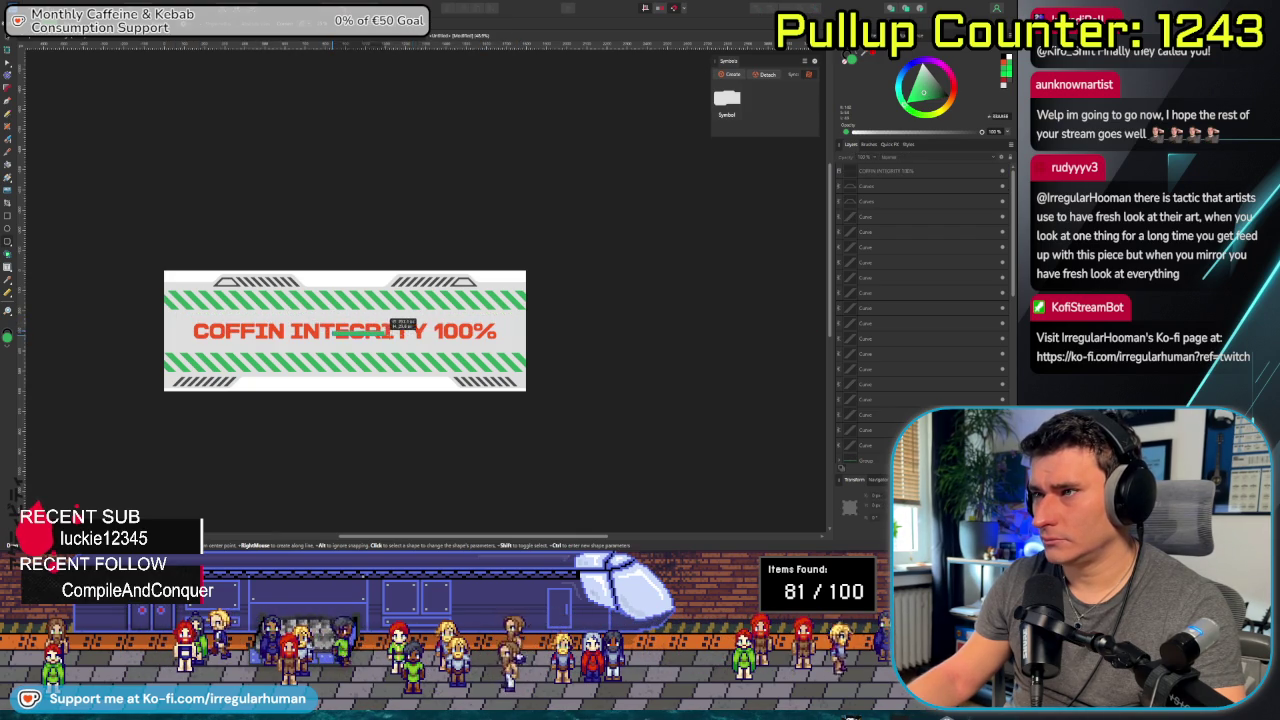
mouse_move(450, 340)
left_mouse_down()
mouse_move(512, 343)
mouse_move(512, 332)
left_mouse_up()
key("ctrl+z")
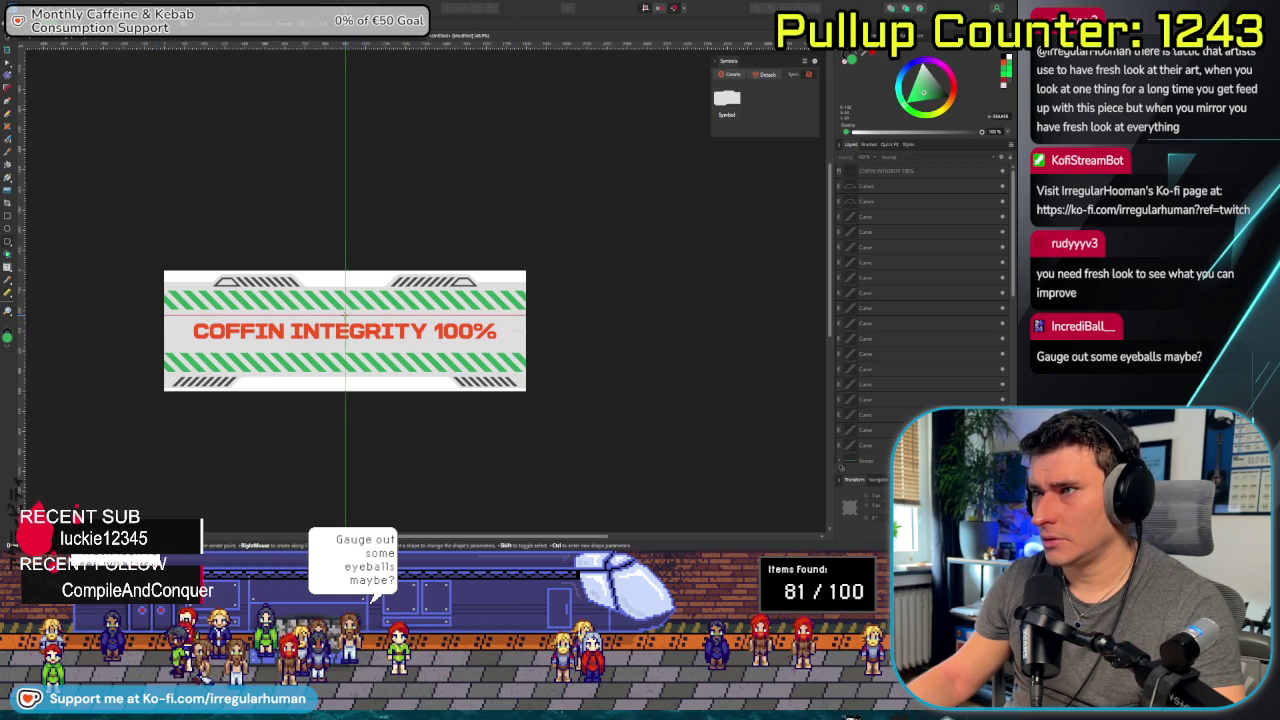
left_click_drag(345, 331, 527, 347)
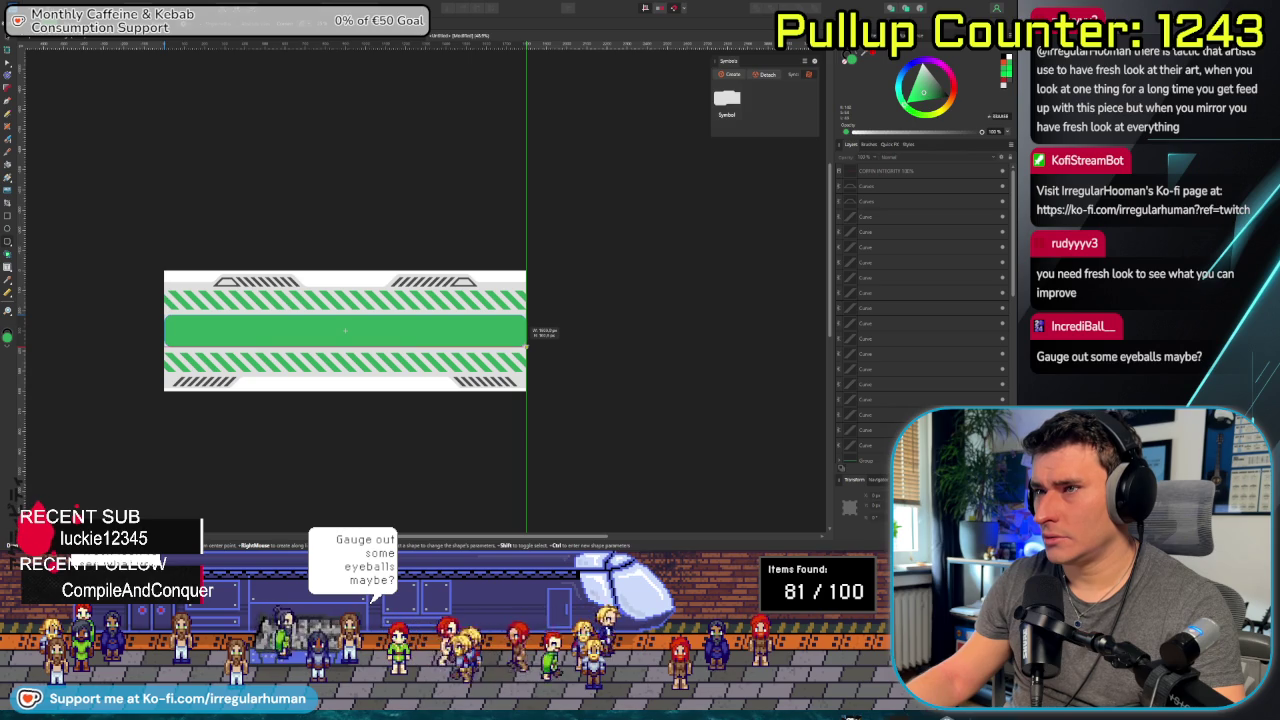
left_click_drag(522, 343, 522, 343)
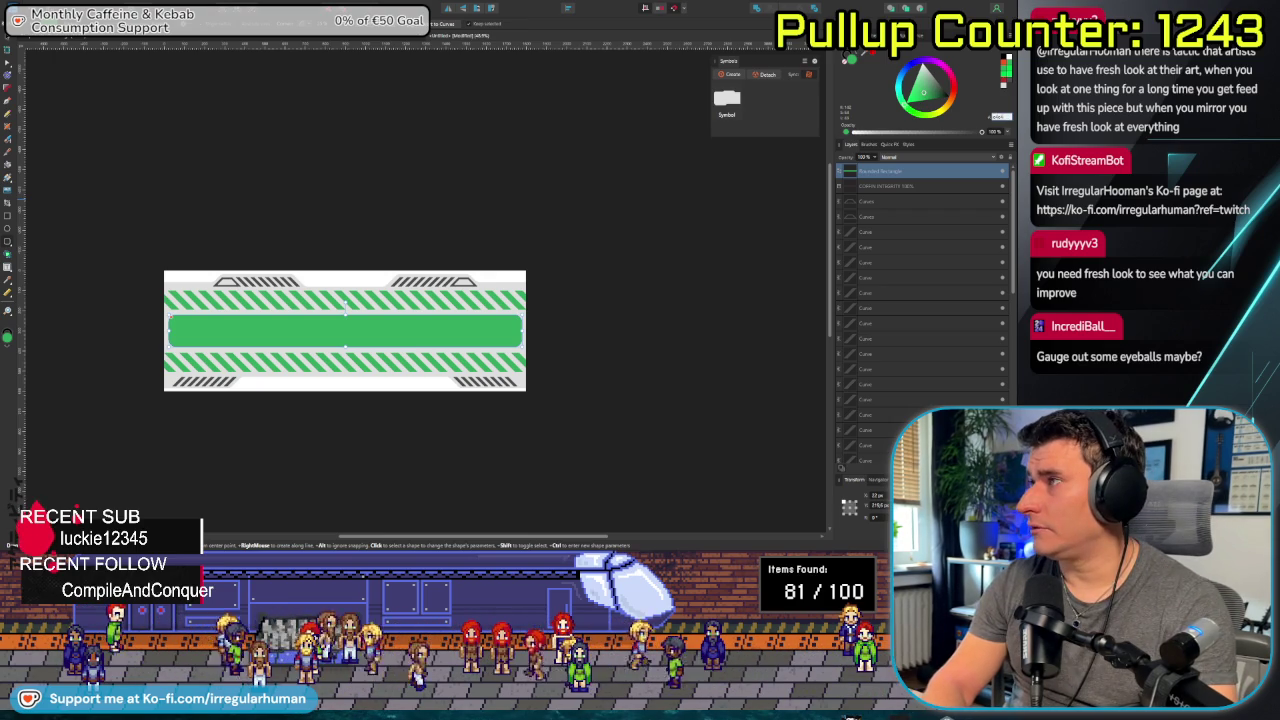
Fill the bar dark grey and move the text layer above it.
left_click(1003, 117)
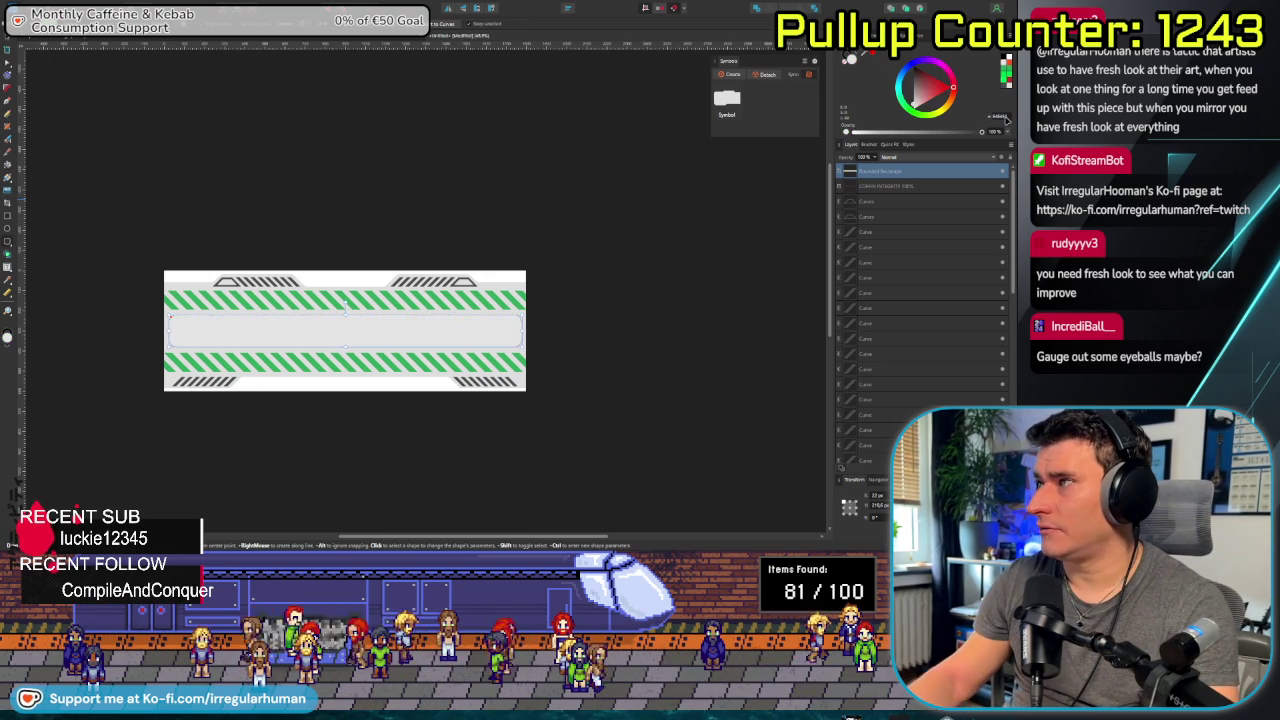
left_click(1002, 117)
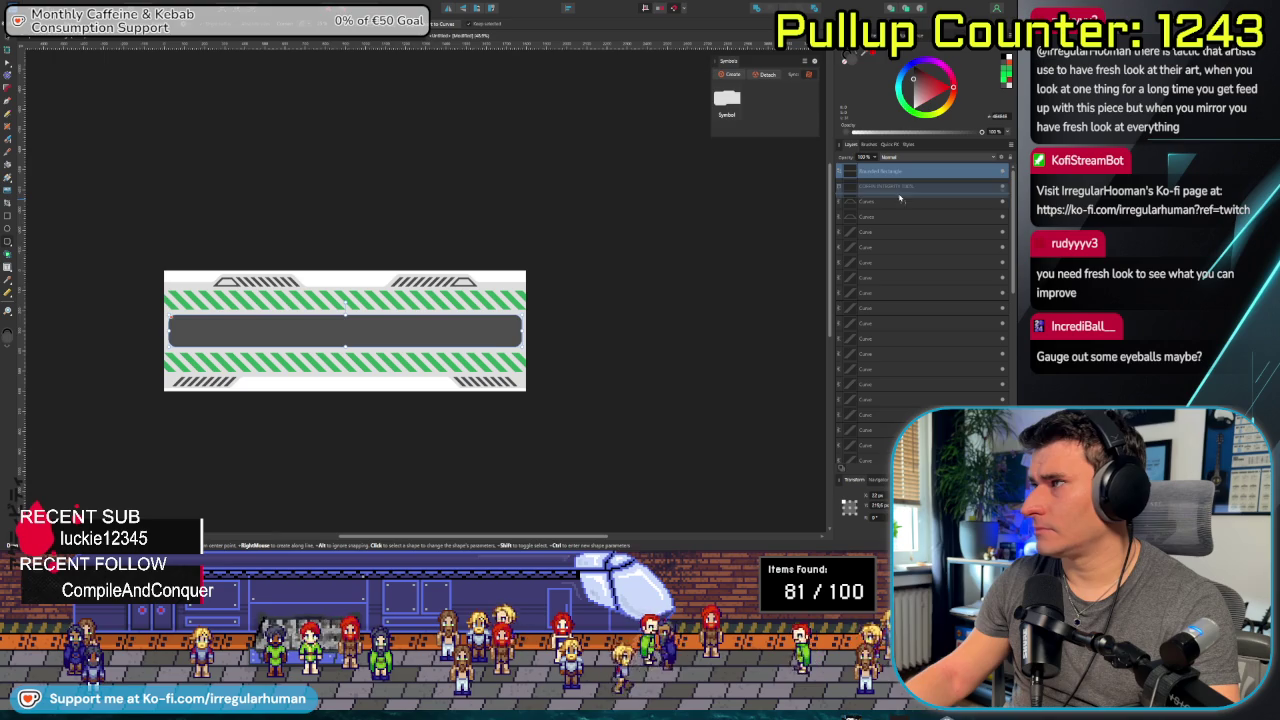
left_click_drag(898, 177, 898, 195)
scroll(507, 385, "down", 3)
scroll(507, 385, "up", 3)
scroll(506, 384, "up", 1)
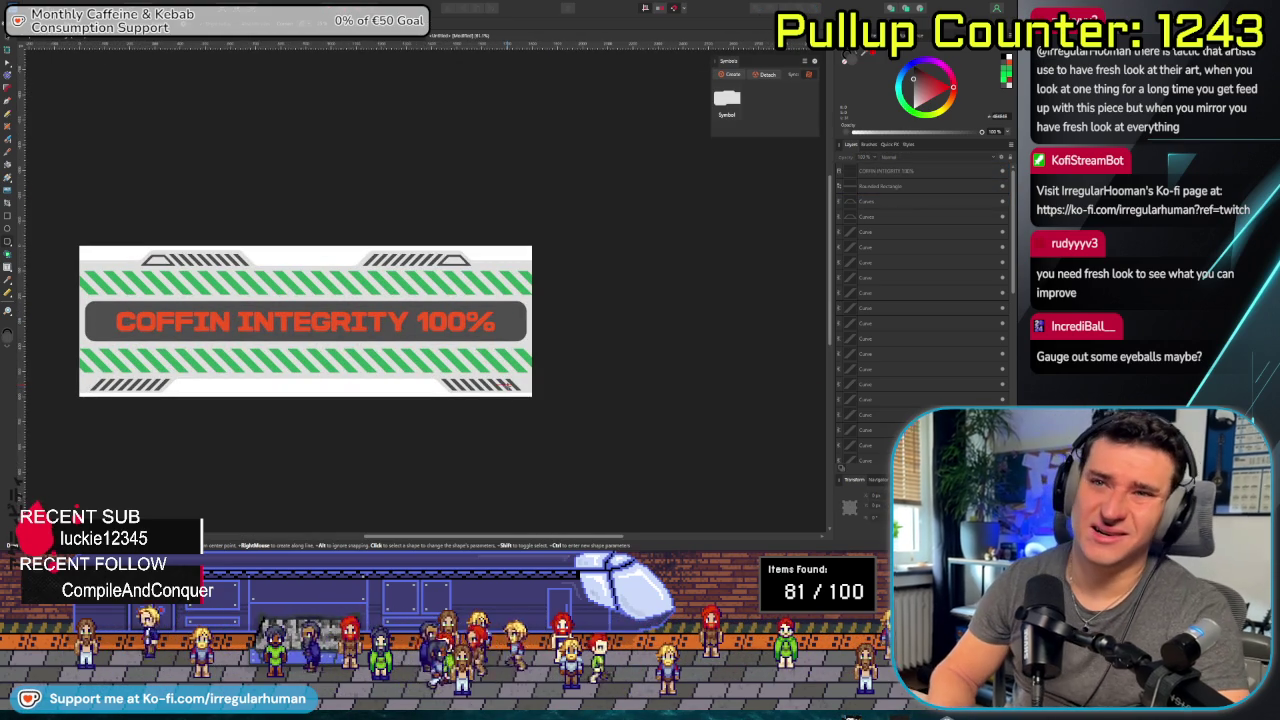
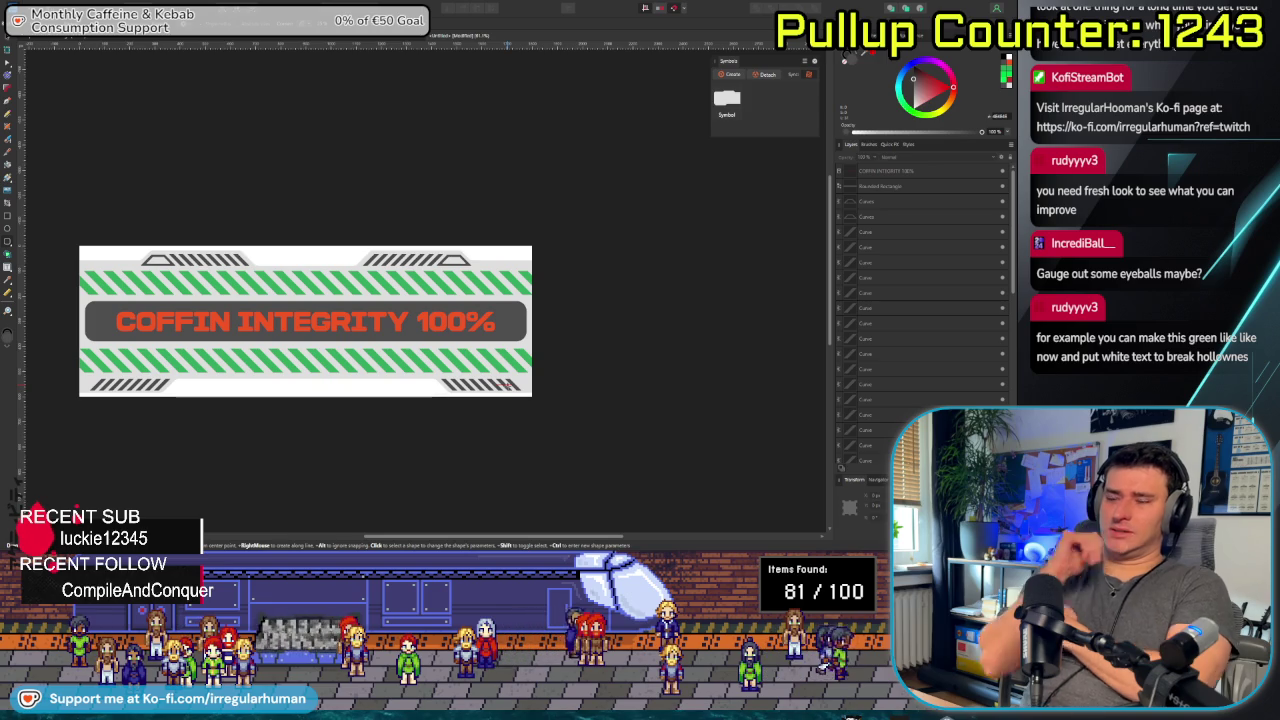
In the scrap panel design, select the grungy grey background texture image.
left_click(250, 37)
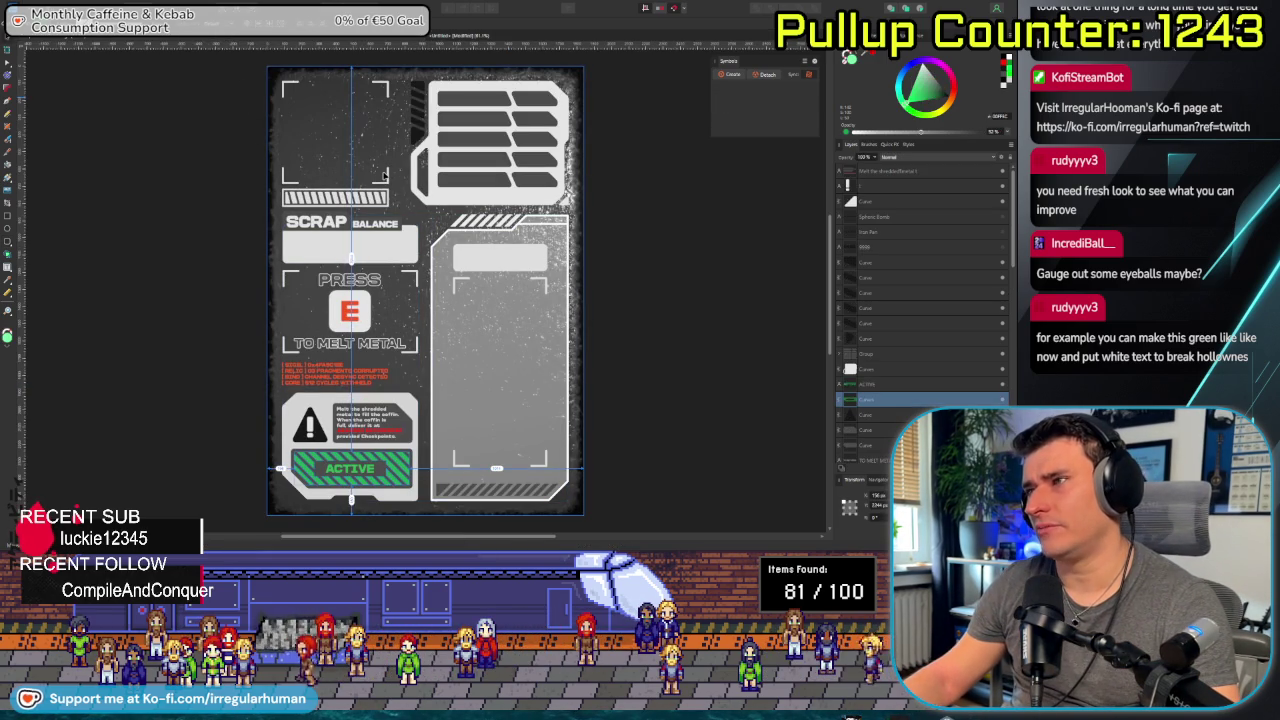
left_click(408, 248)
left_click(351, 468)
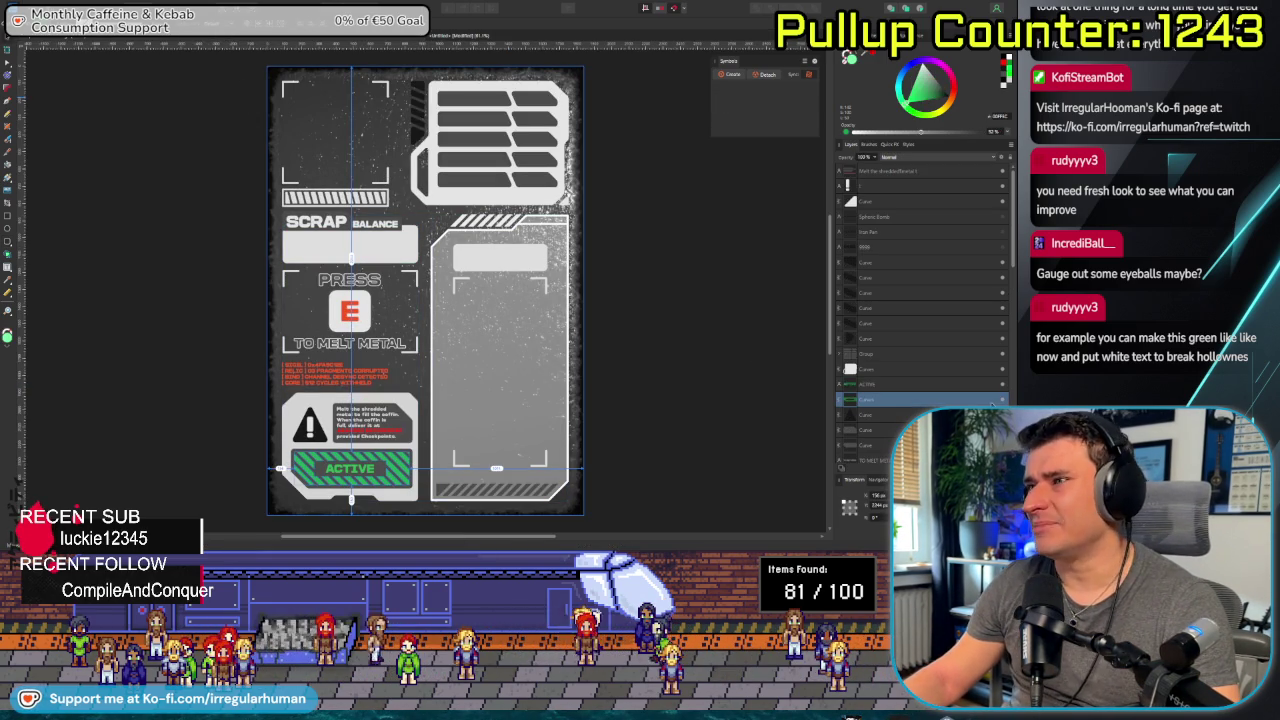
key("alt+Tab")
key("alt+Tab")
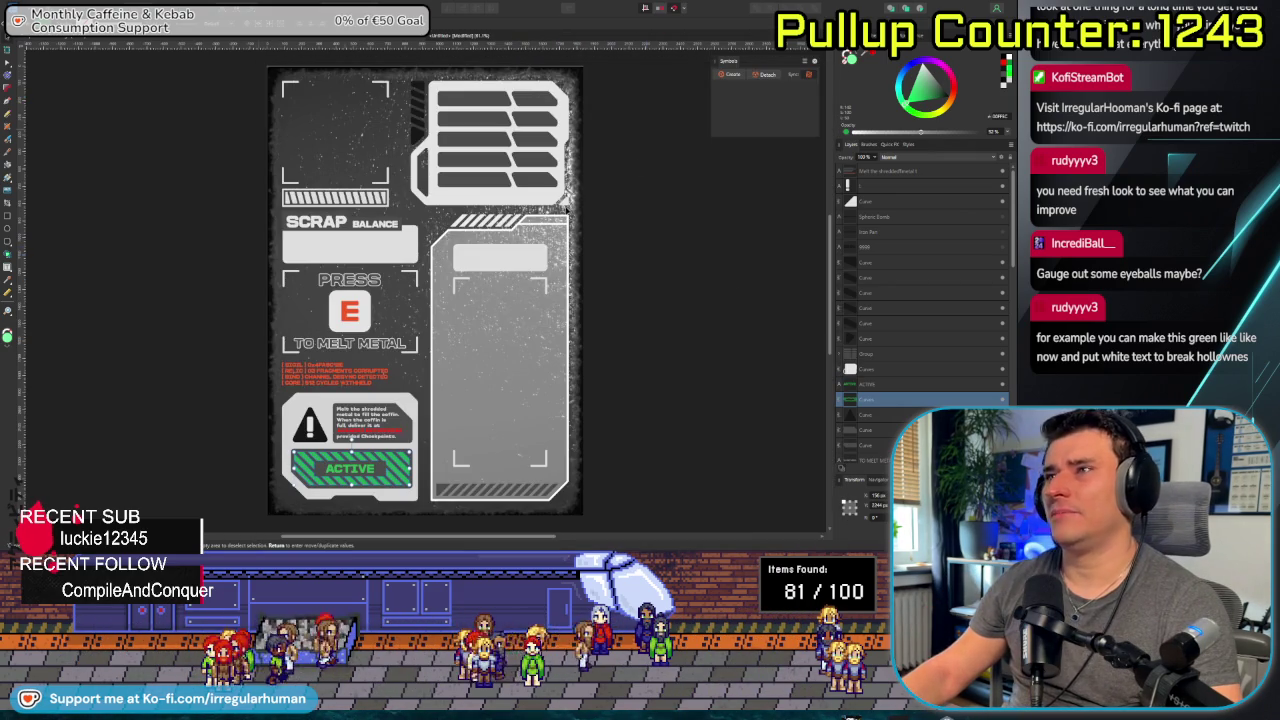
left_click(405, 158)
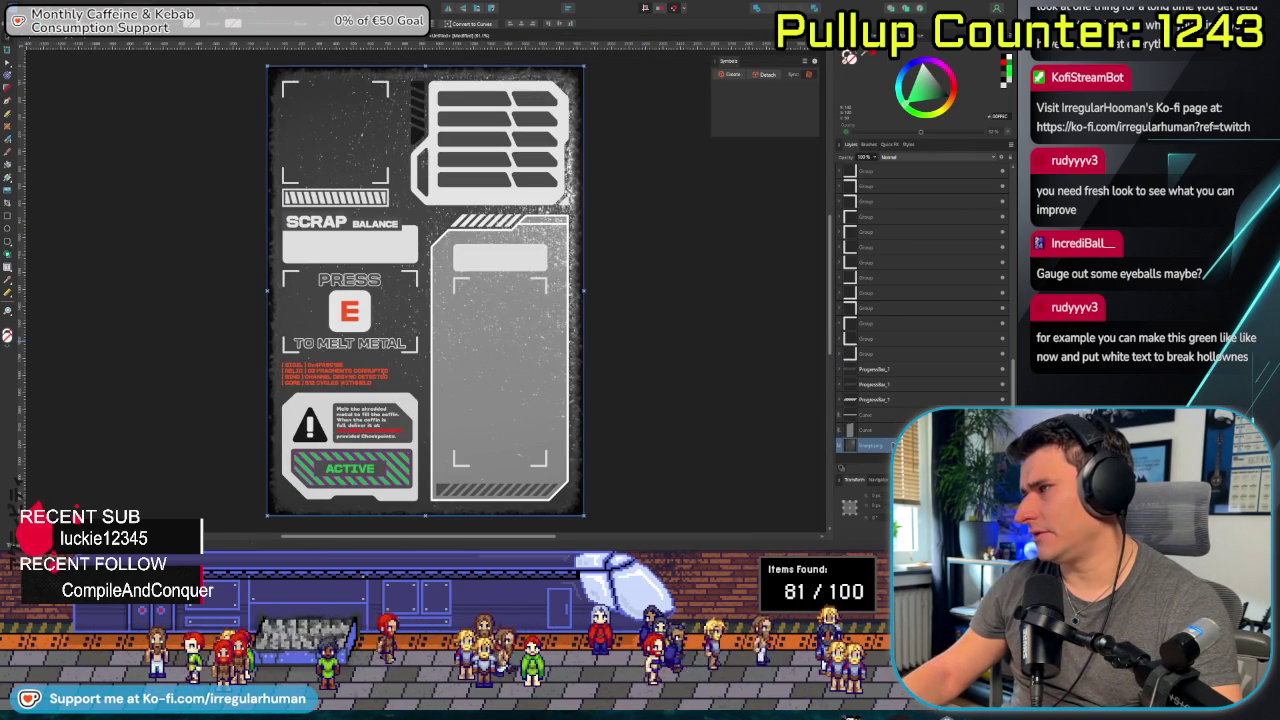
Paste the texture into the banner document and align it centred behind the banner.
key("ctrl+Tab")
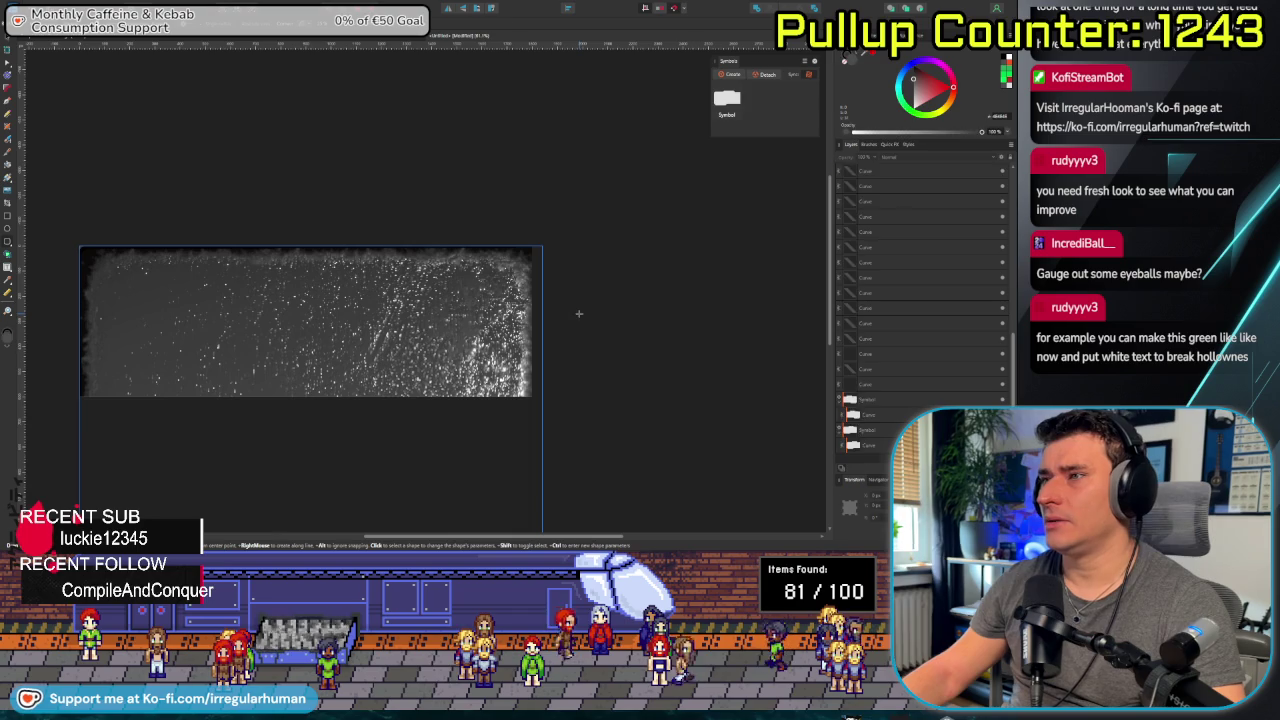
left_click(520, 320)
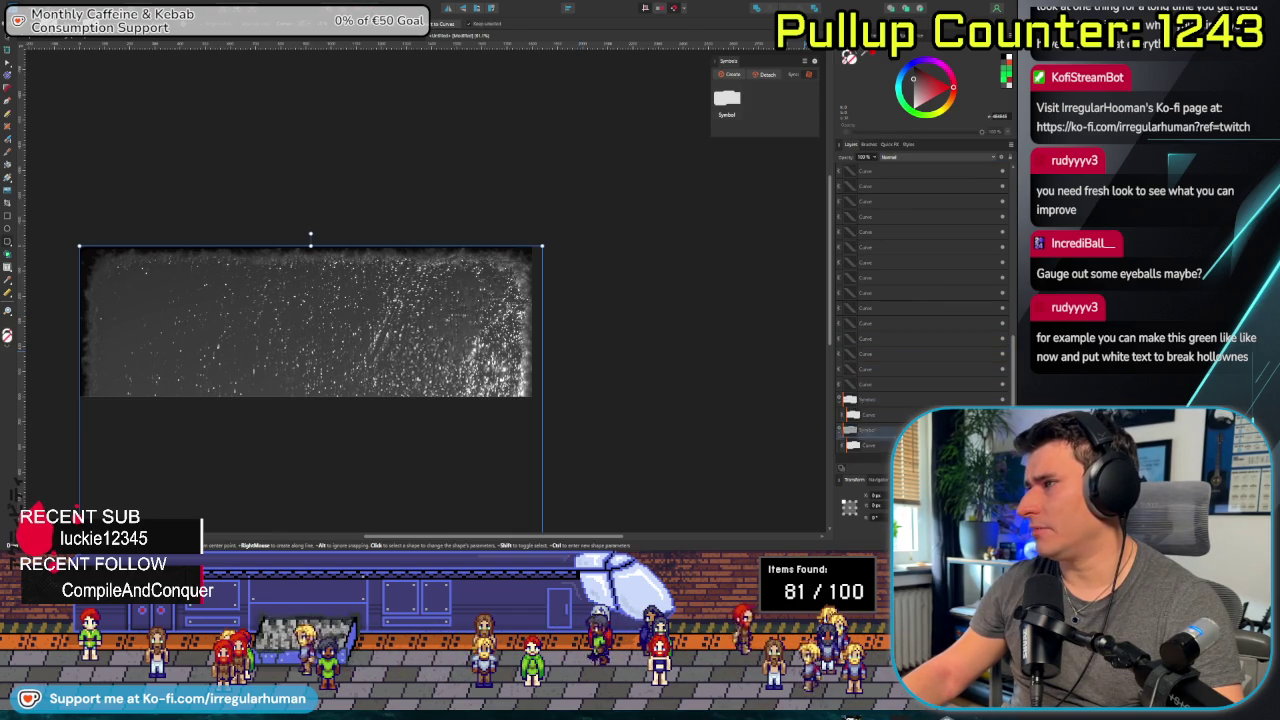
key("ctrl+v")
left_click_drag(485, 466, 485, 393)
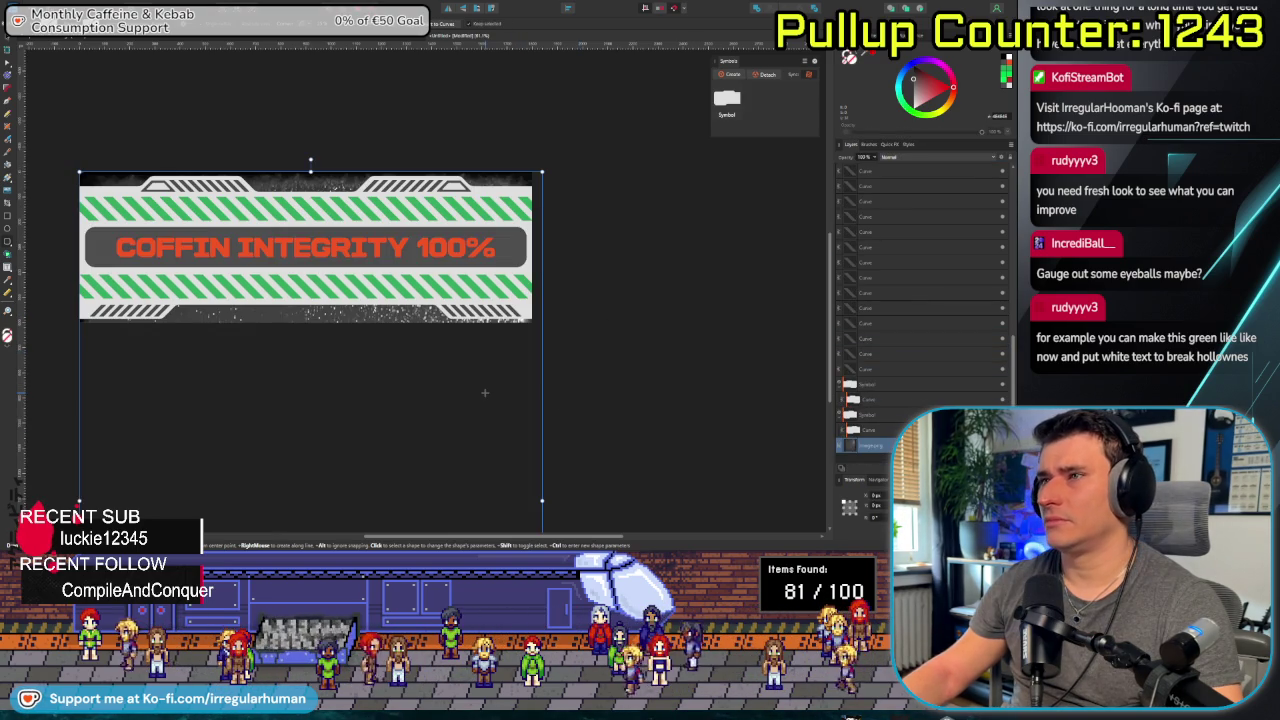
key("Up")
key("Up")
key("Up")
key("Up")
key("Up")
key("Up")
key("Up")
key("Up")
key("Up")
key("Up")
key("Up")
key("Up")
key("Up")
key("Up")
key("Up")
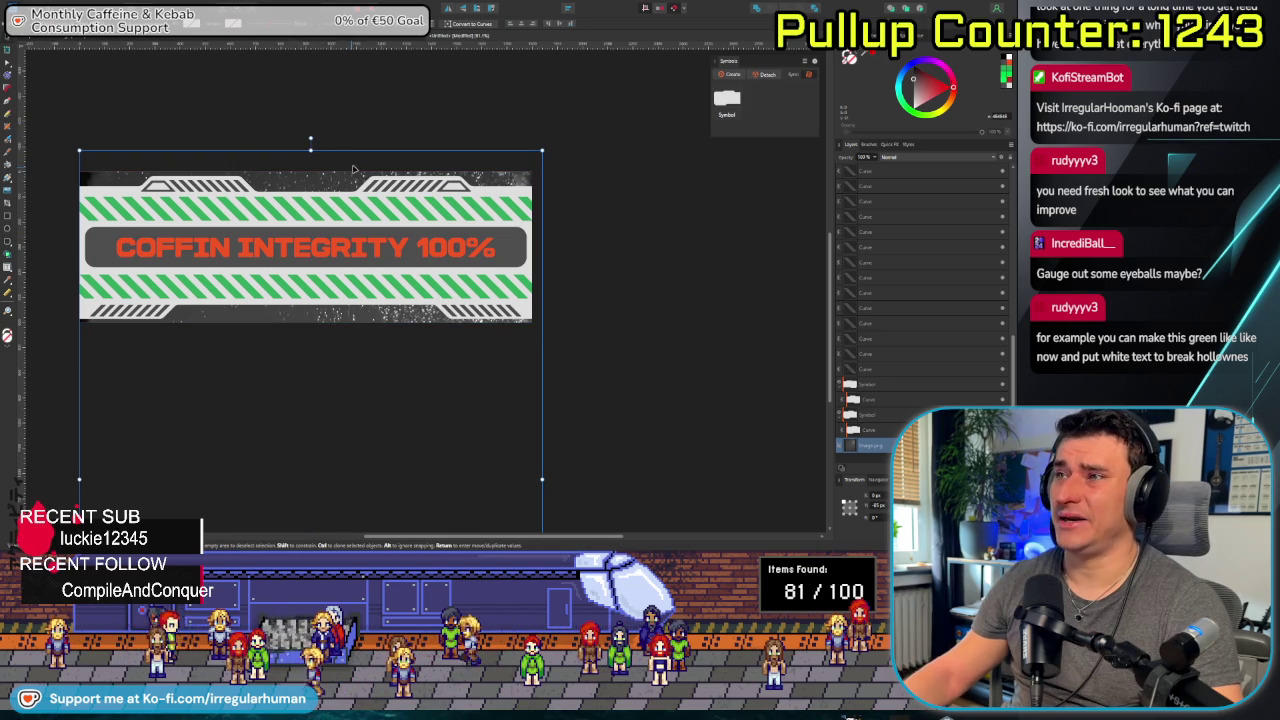
left_click_drag(350, 180, 350, 221)
left_click_drag(351, 40, 351, 85)
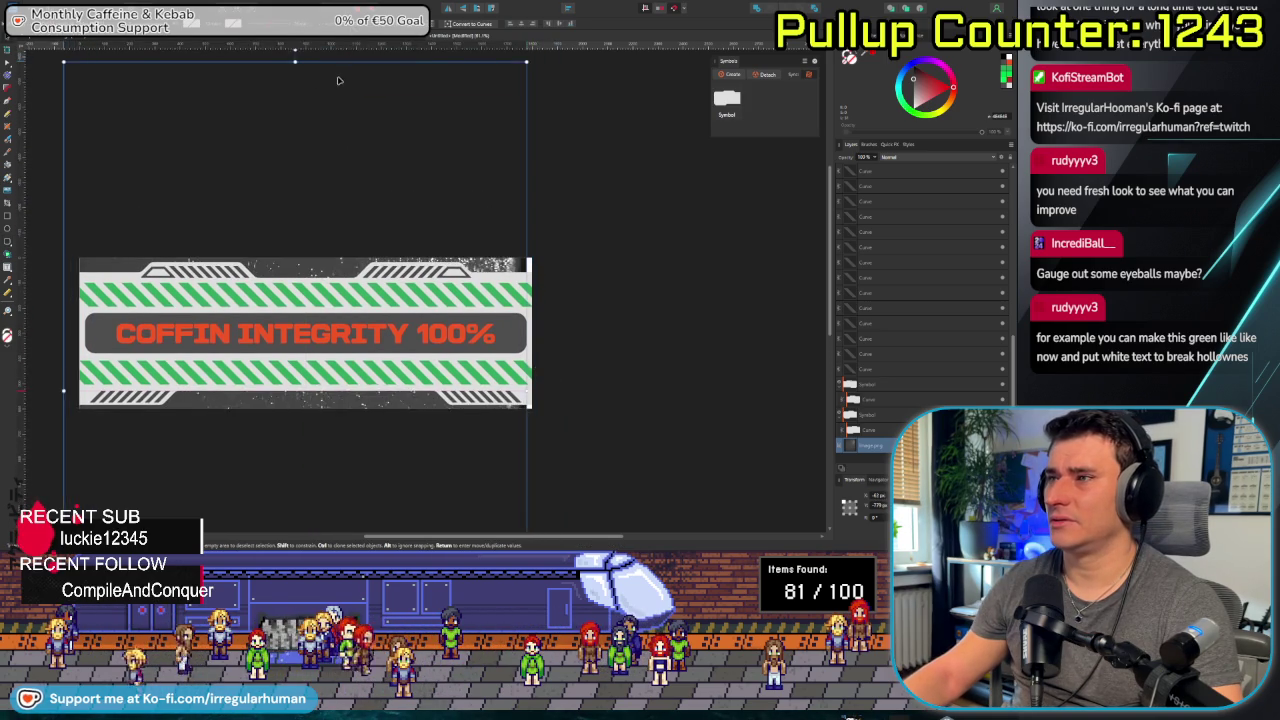
left_click(674, 330)
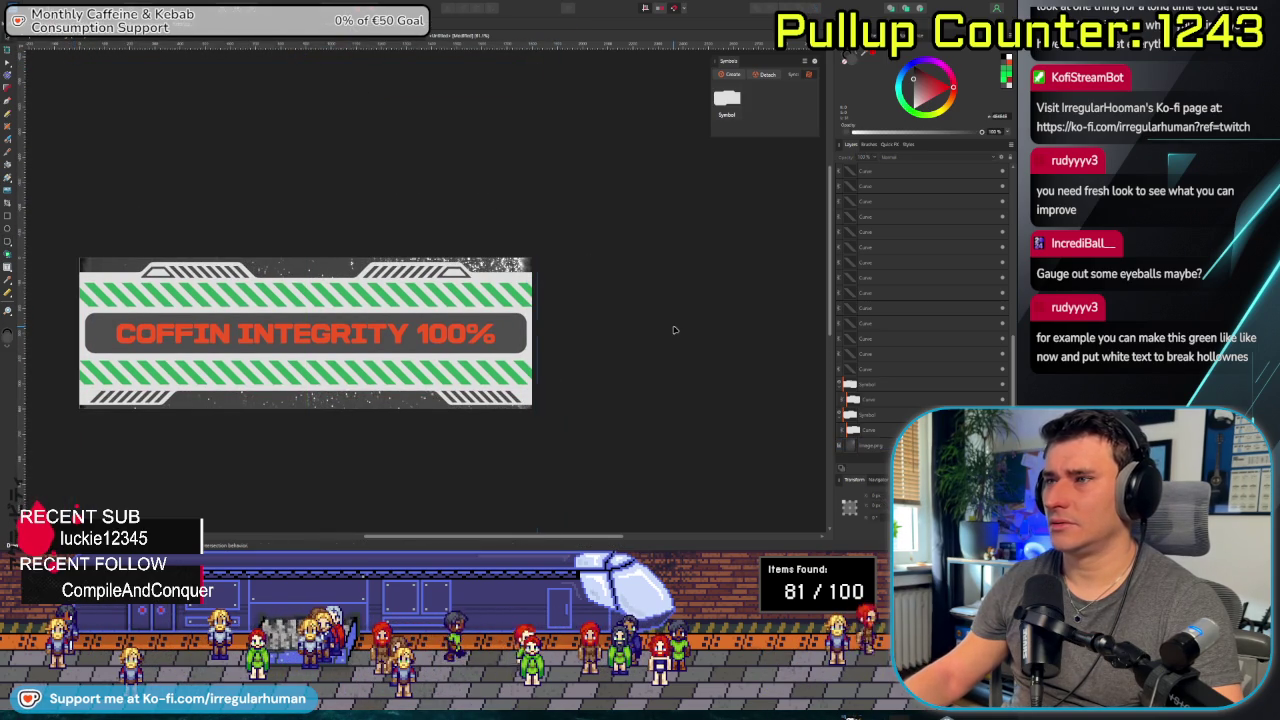
scroll(339, 473, "down", 2)
left_click_drag(336, 461, 396, 387)
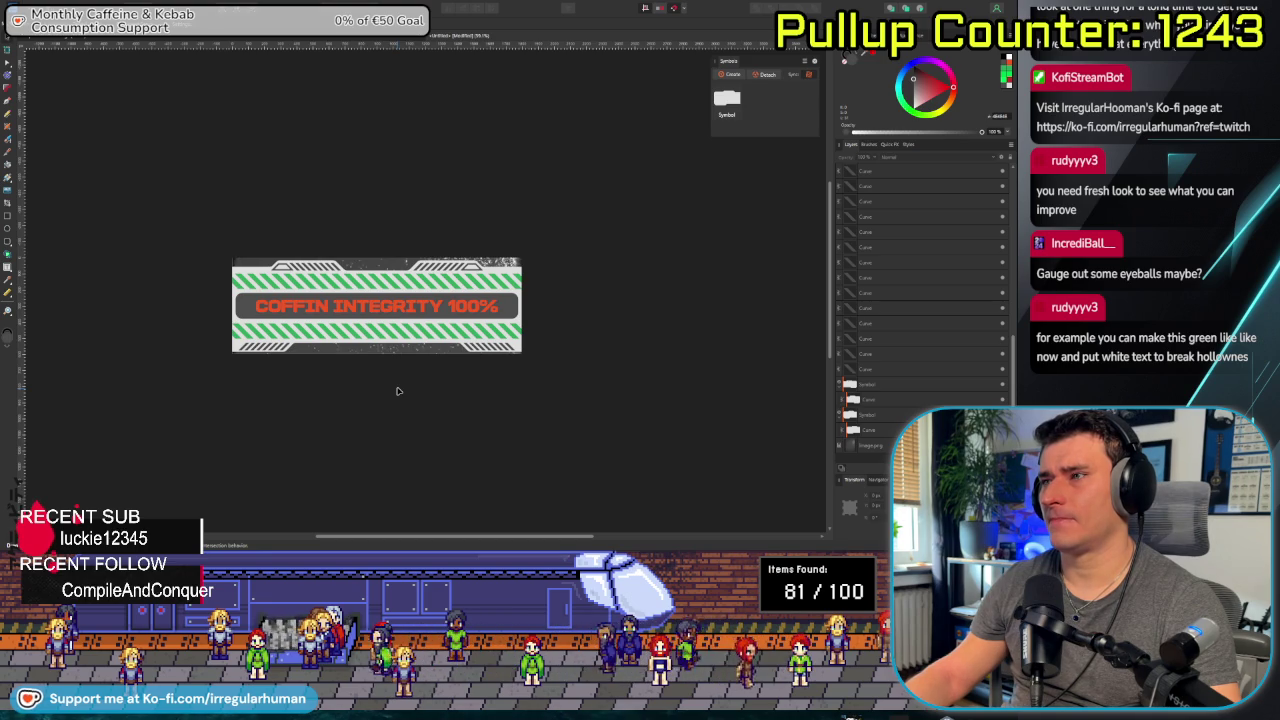
scroll(397, 391, "up", 2)
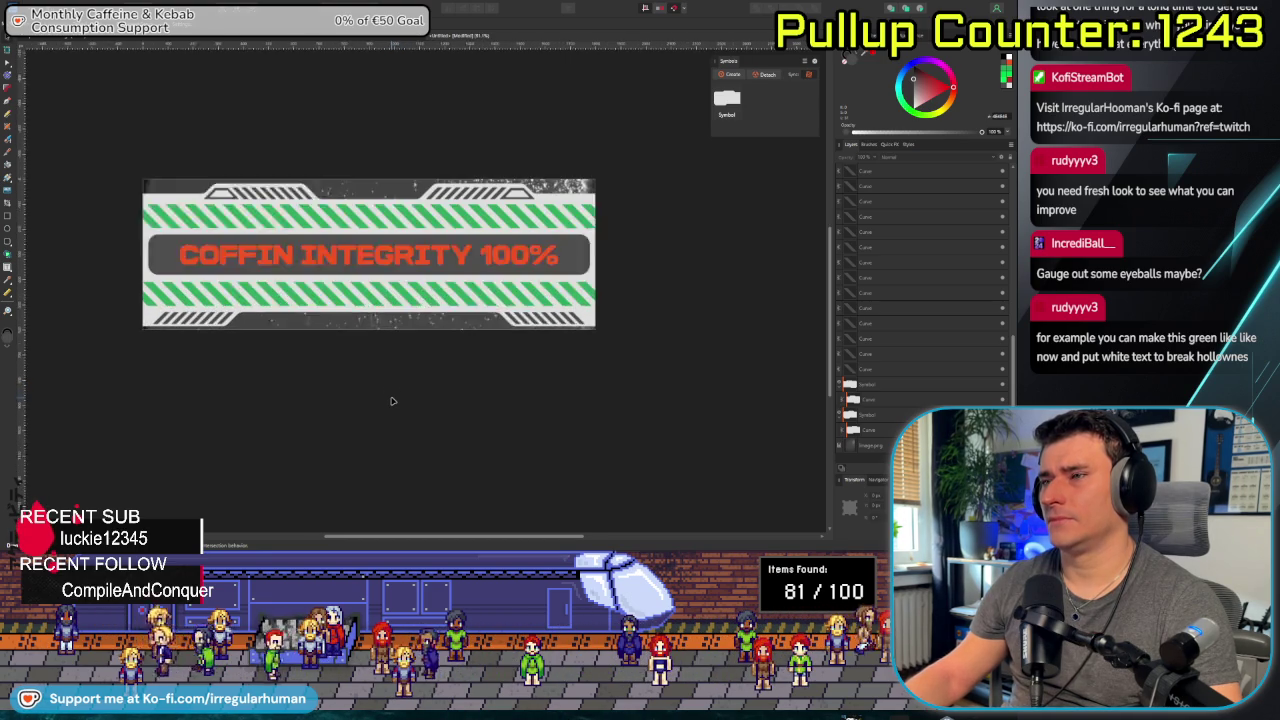
scroll(395, 395, "up", 1)
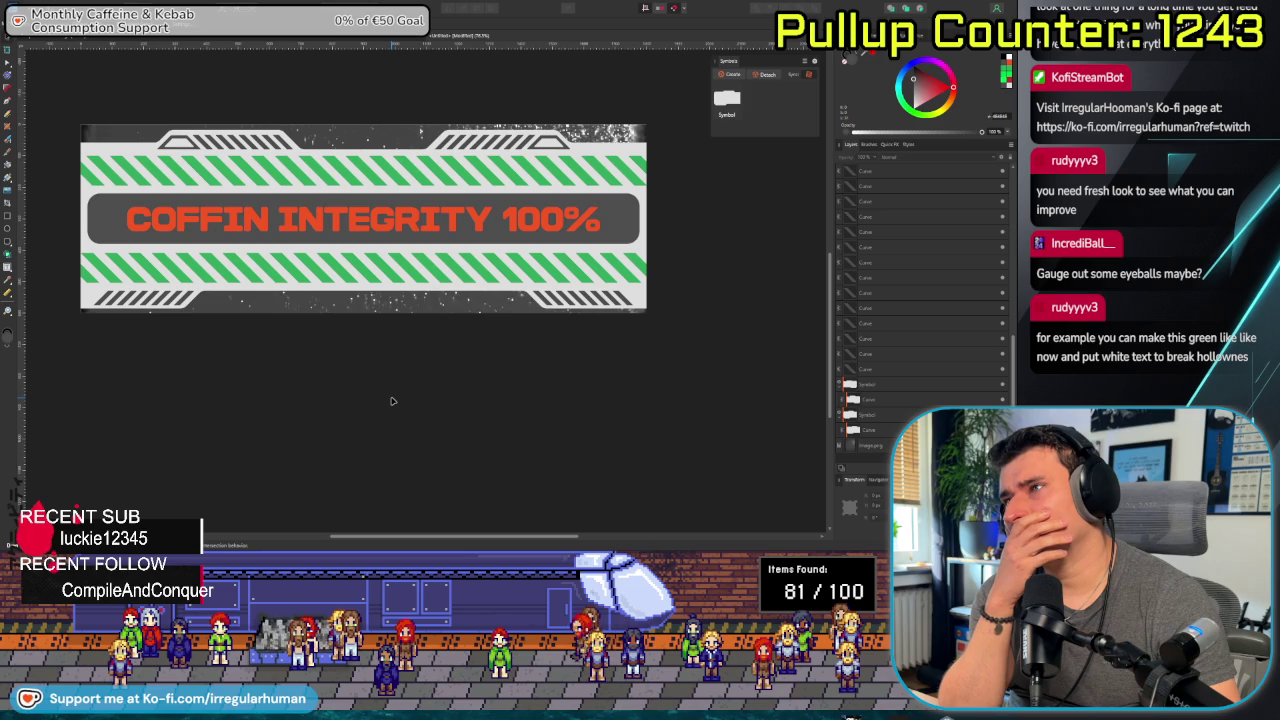
scroll(868, 283, "up", 5)
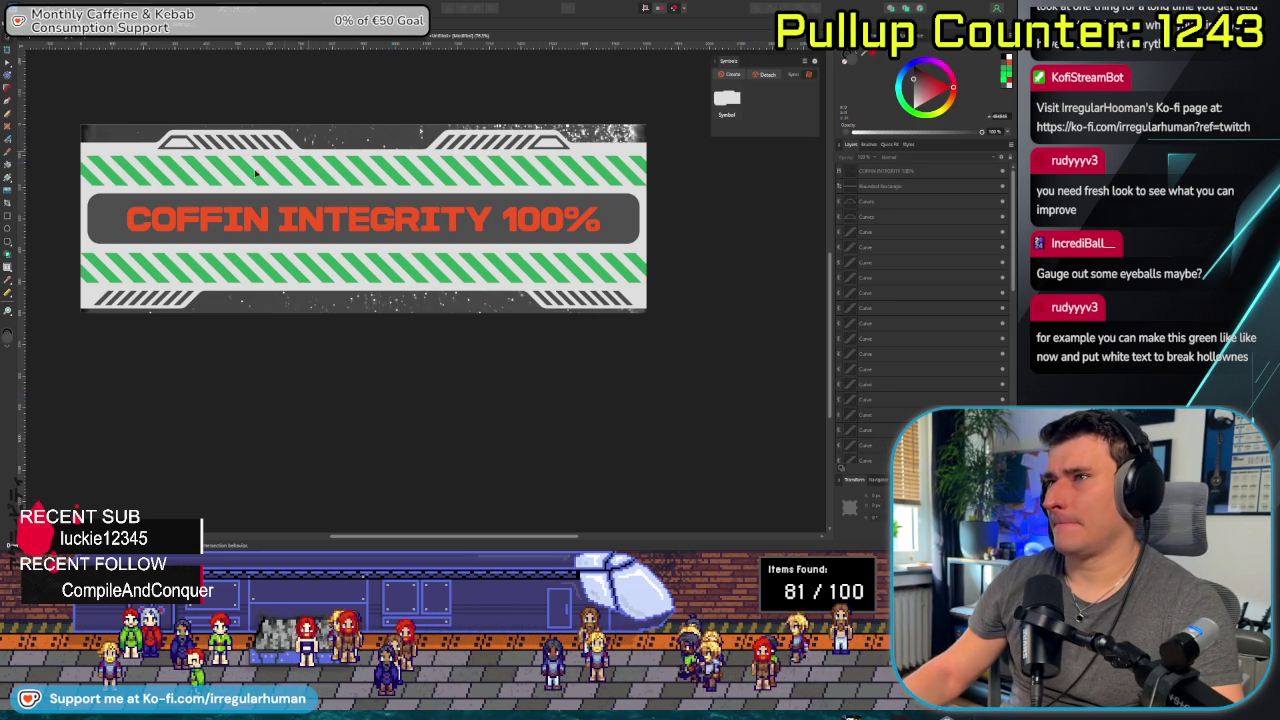
left_click(115, 149)
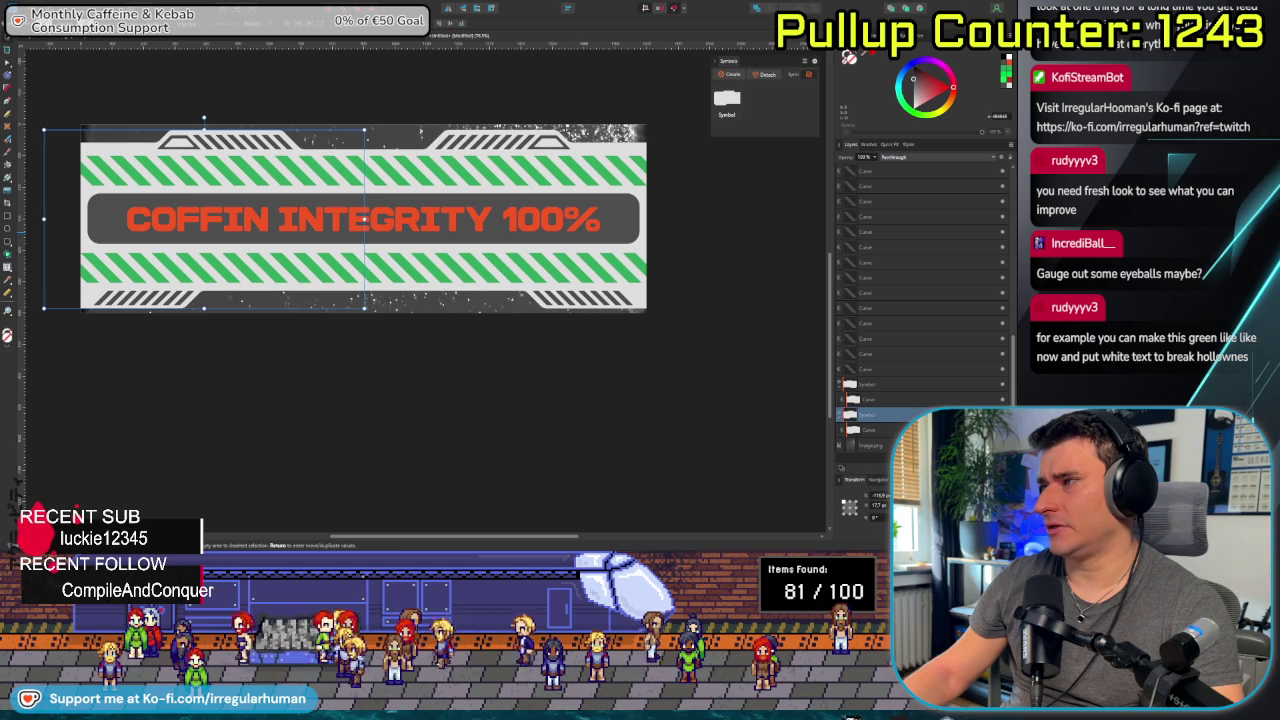
left_click(866, 429)
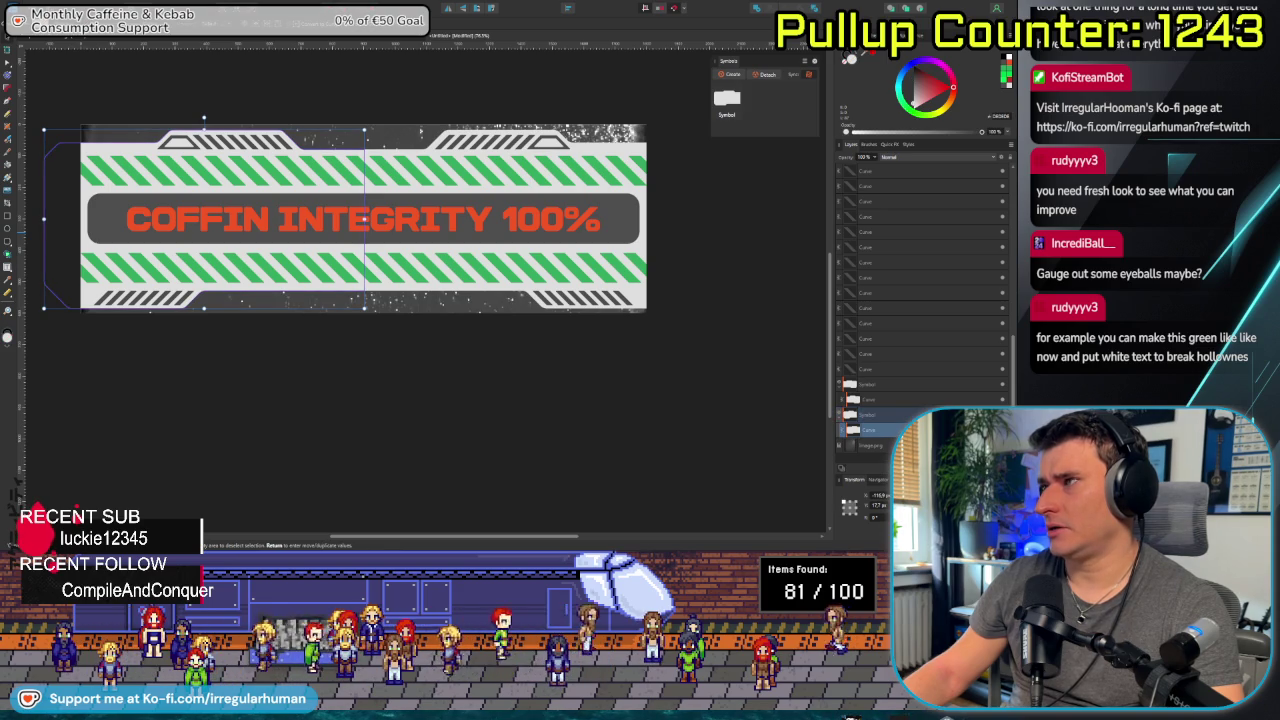
left_click(866, 414)
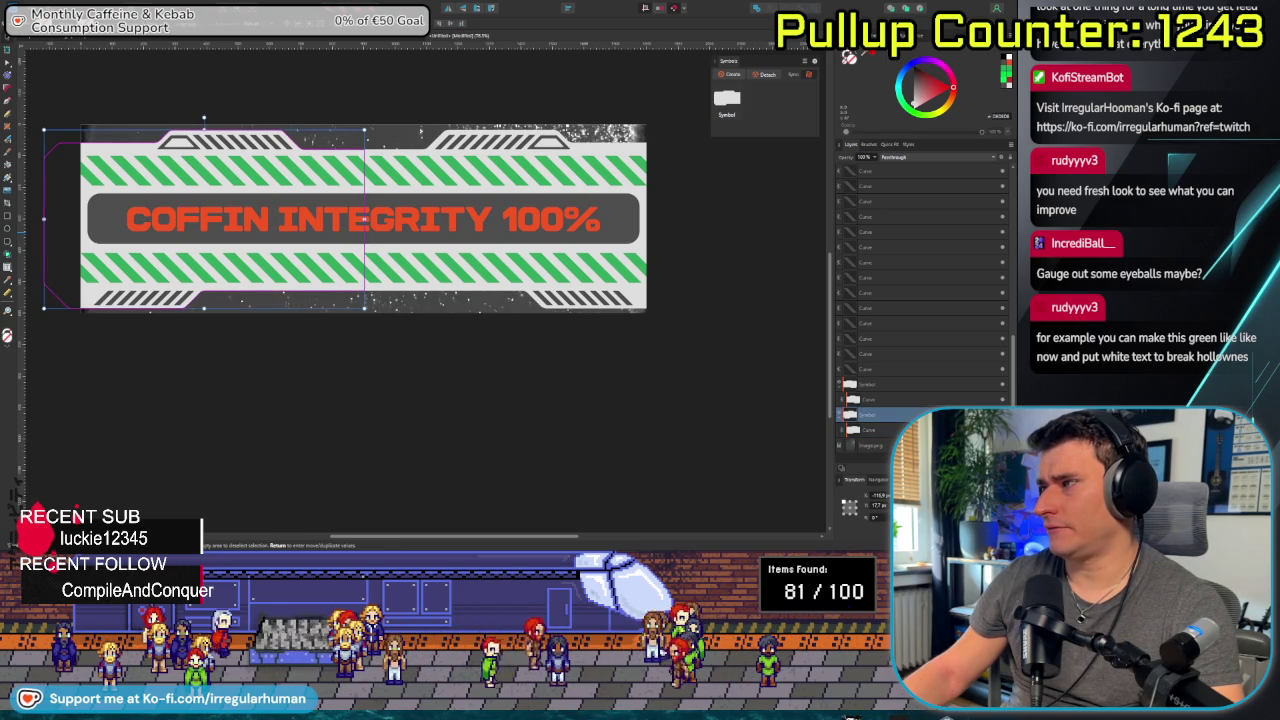
double_click(868, 429)
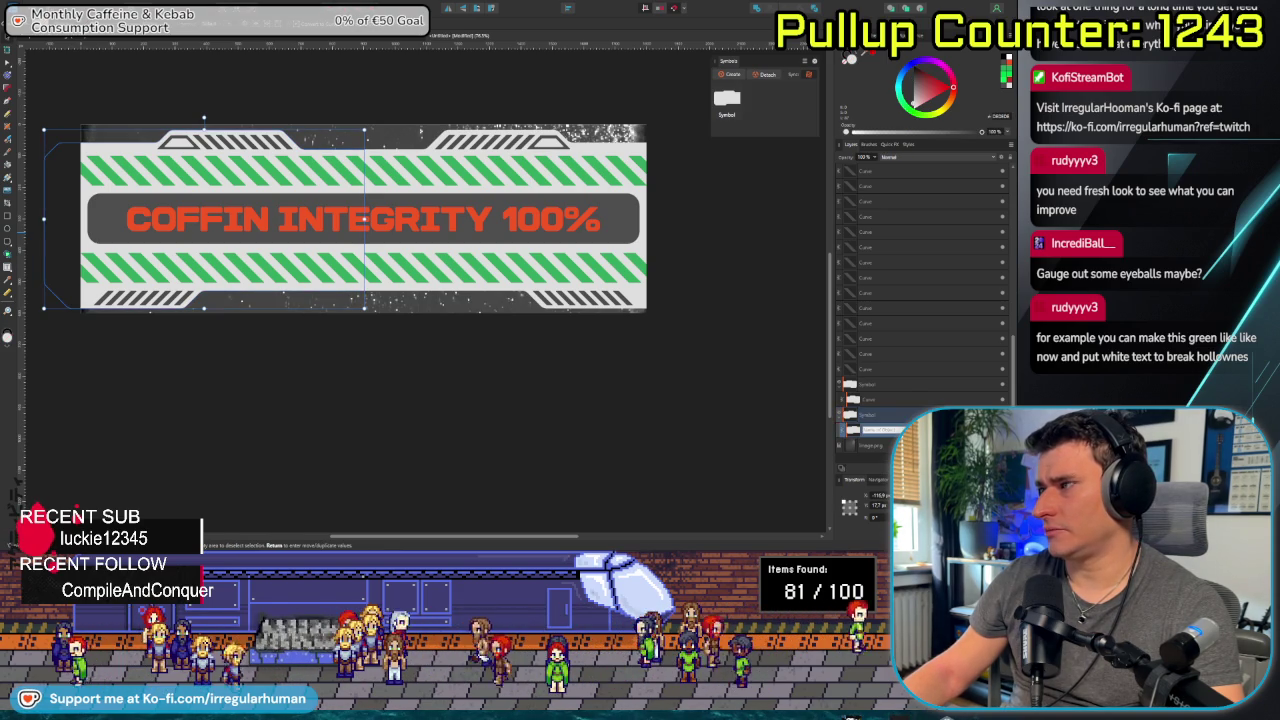
key("Return")
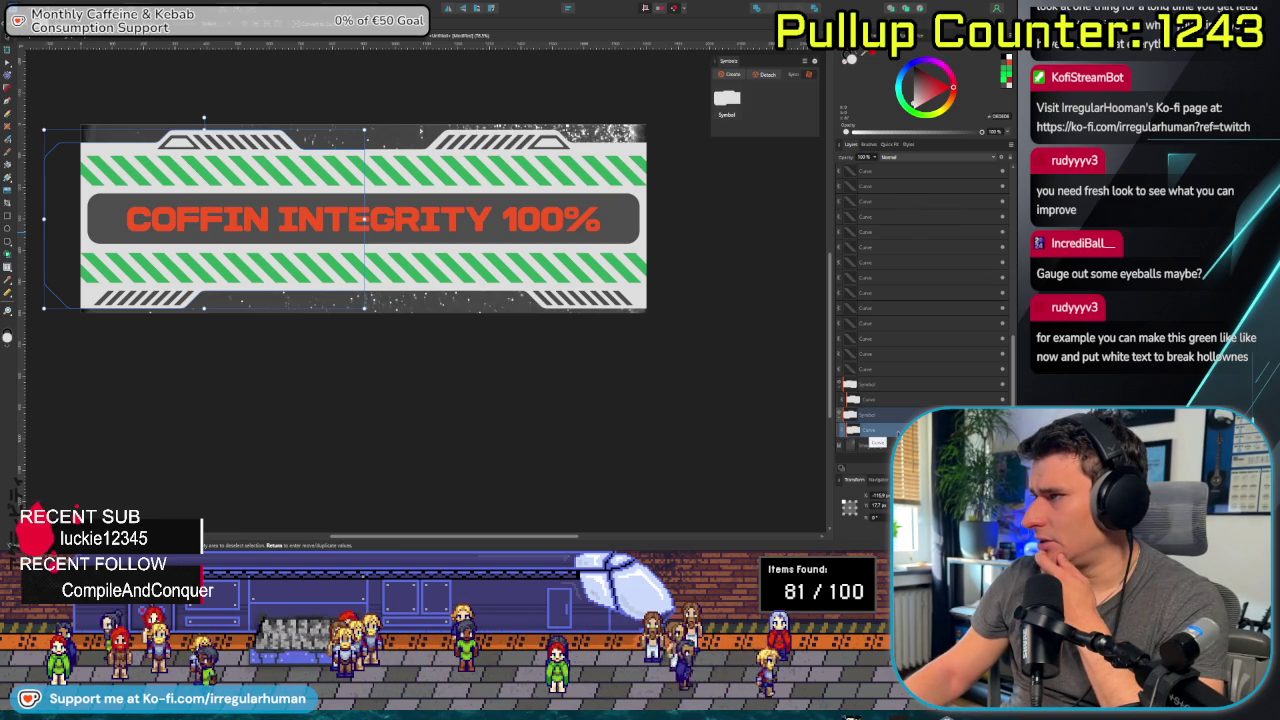
right_click(845, 436)
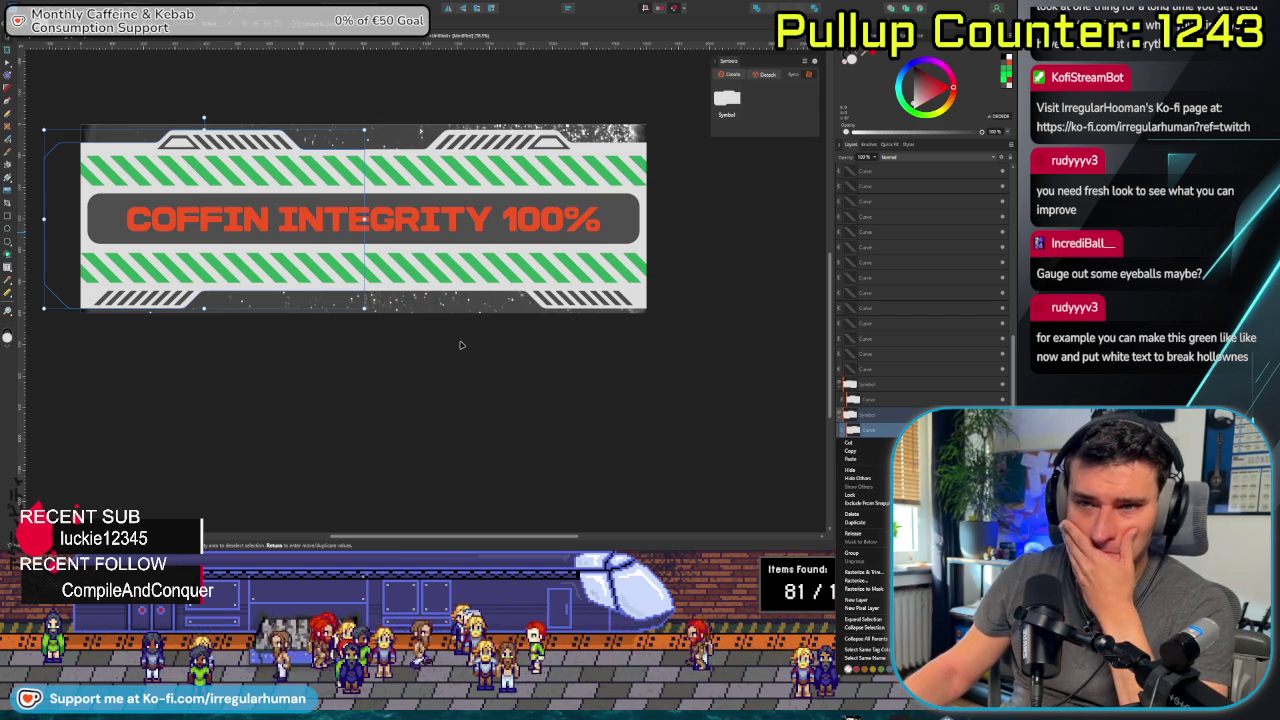
left_click(592, 303)
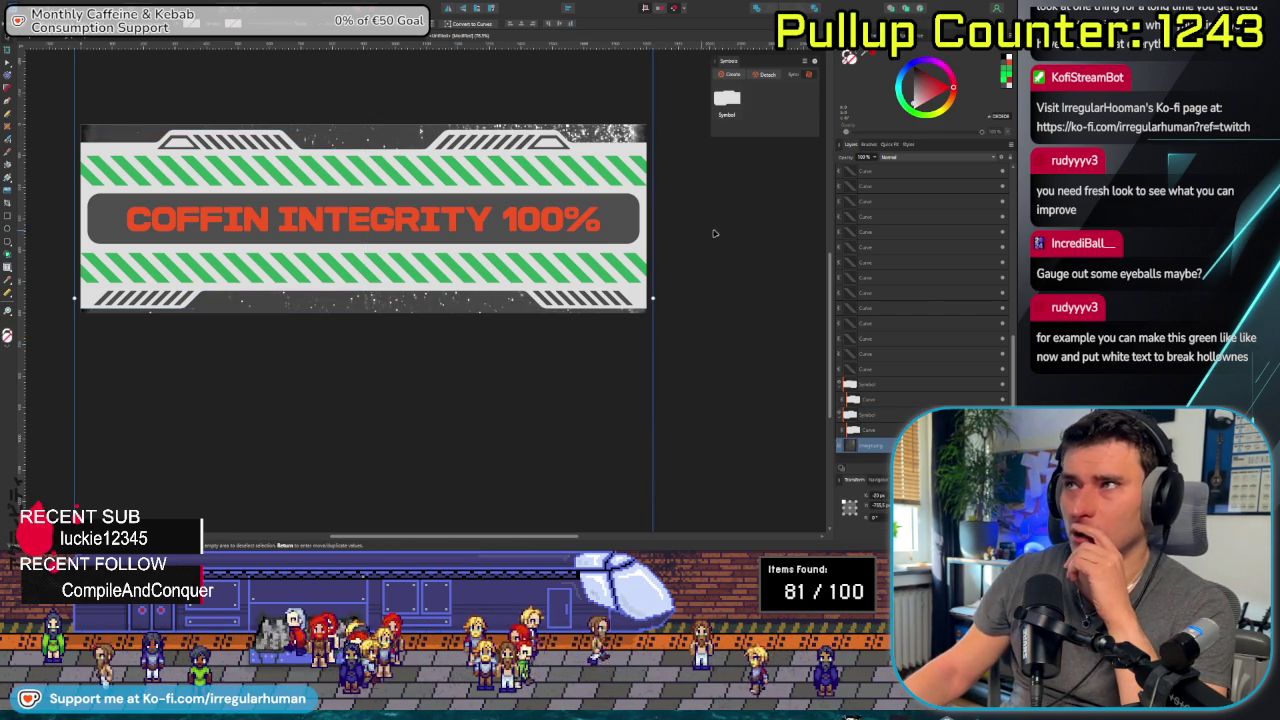
scroll(373, 294, "down", 3)
left_click_drag(414, 202, 449, 285)
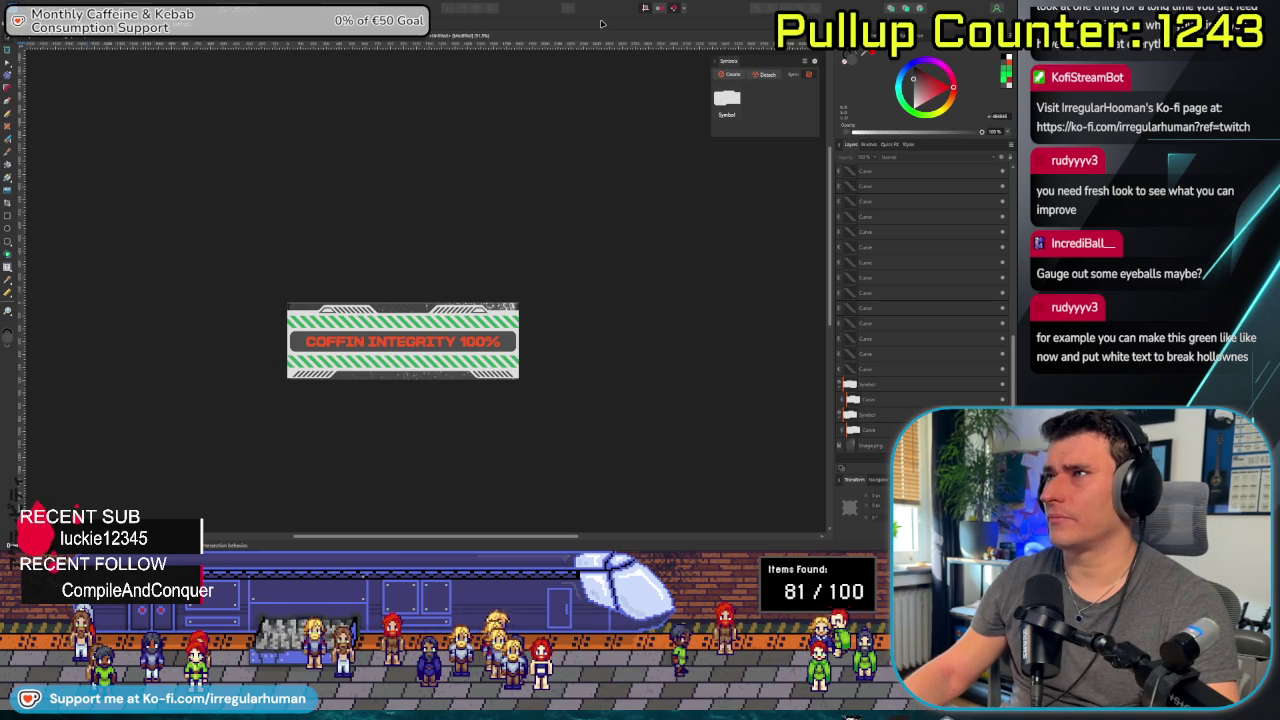
Make the banner's page taller in Document Setup, after briefly checking Settings.
key("alt+e")
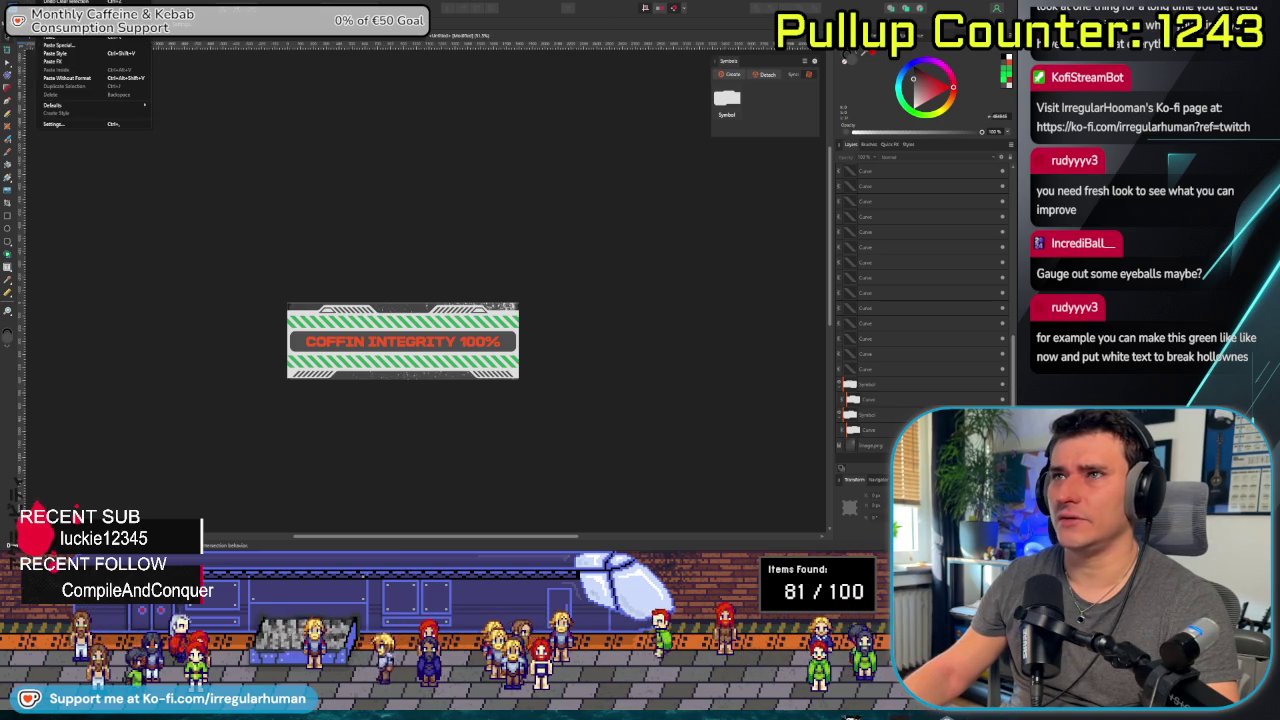
left_click(74, 125)
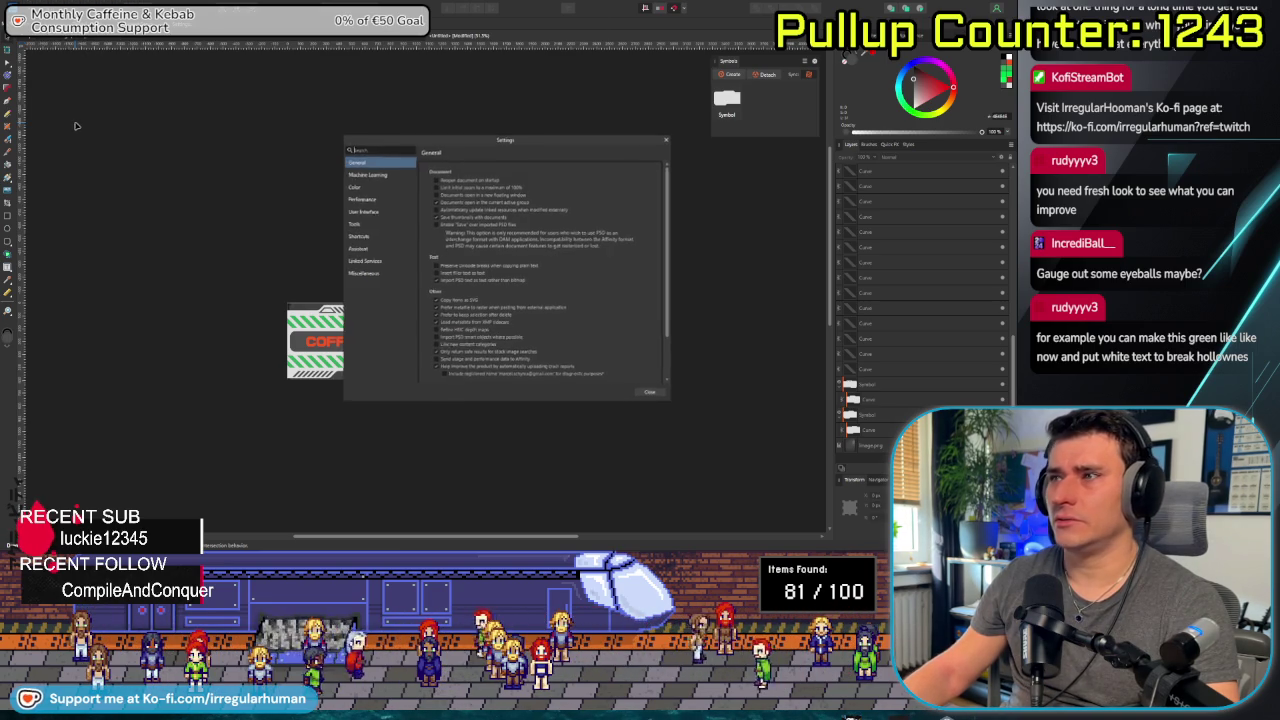
left_click(667, 141)
left_click(40, 26)
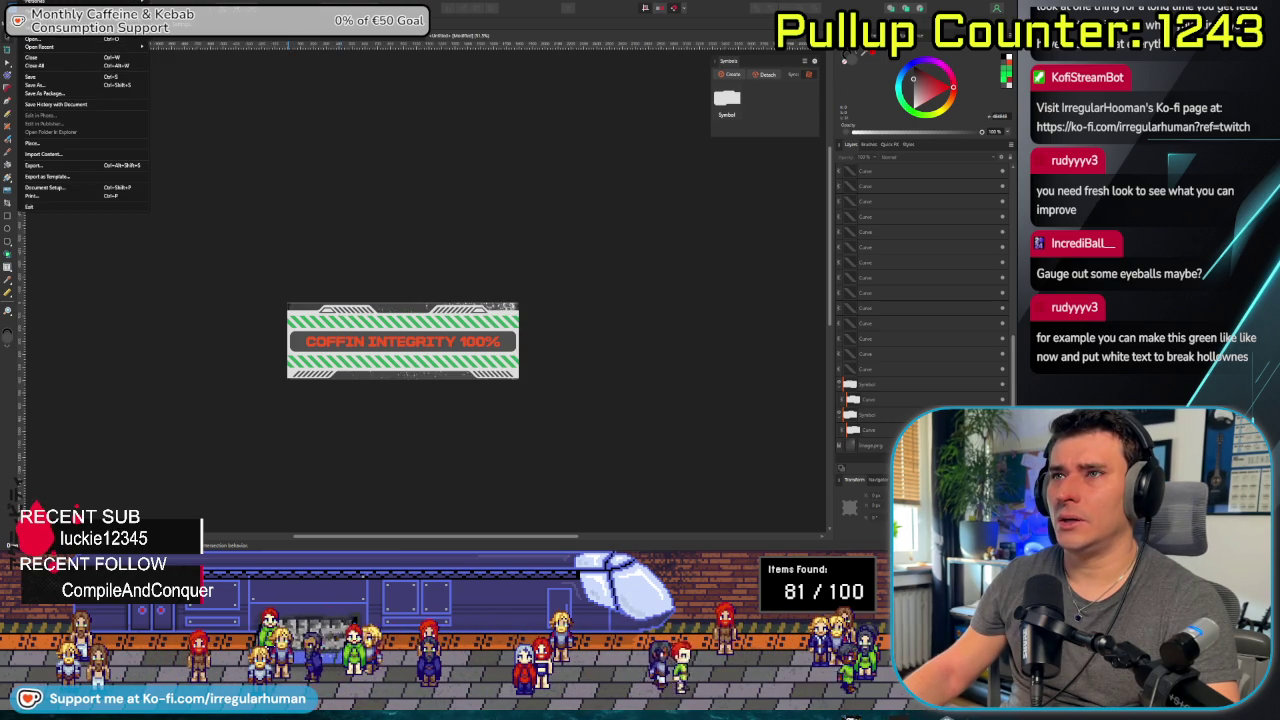
left_click(55, 187)
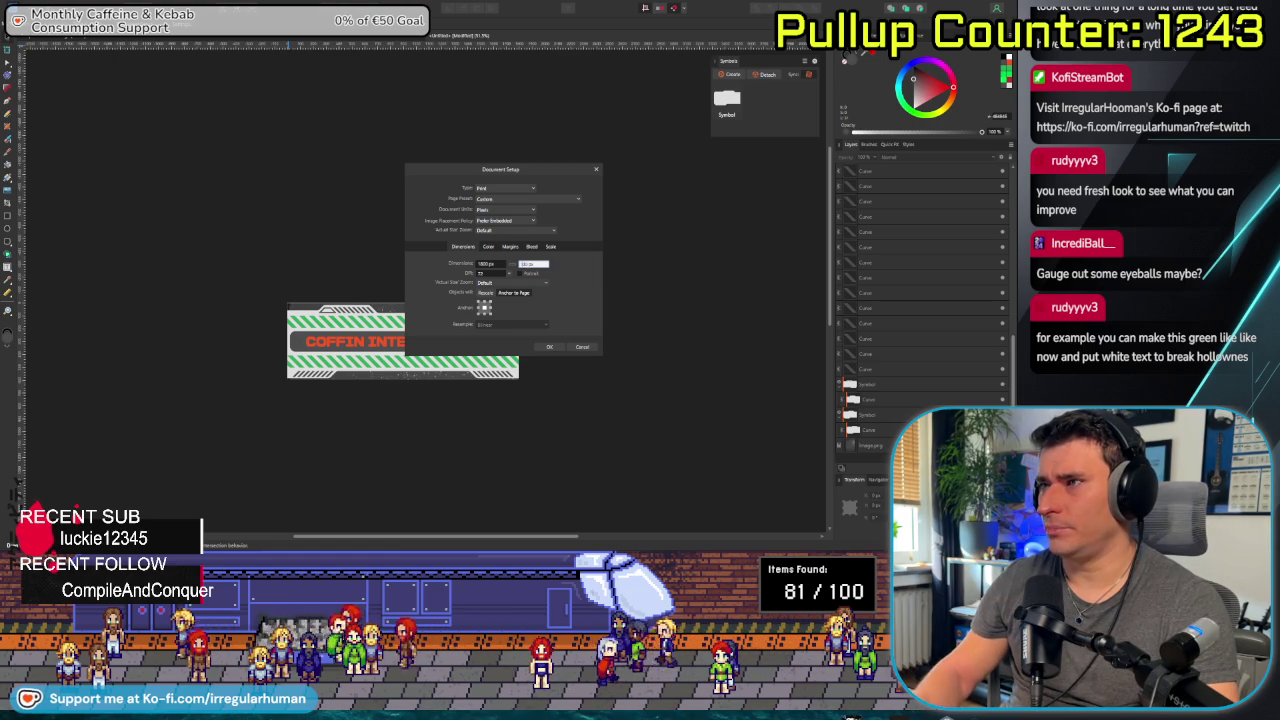
left_click(549, 347)
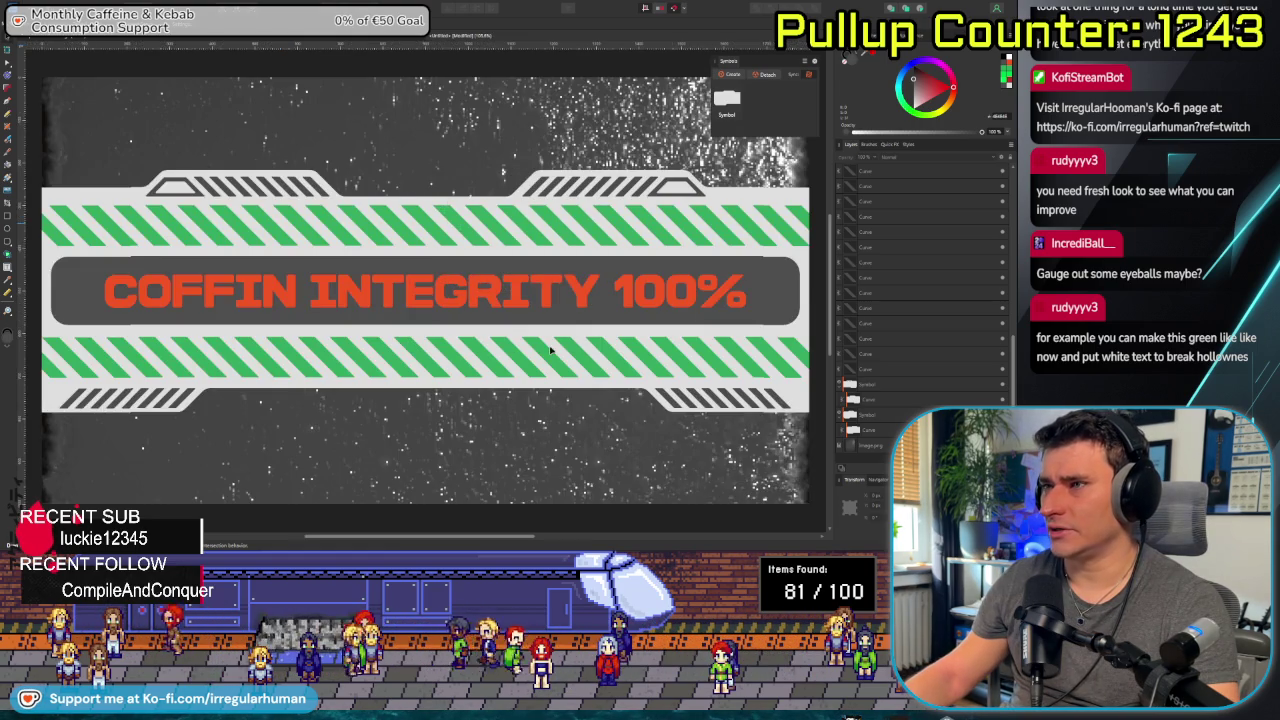
Undo the grungy texture so only the plain white background shows behind the banner.
scroll(516, 369, "down", 4)
scroll(490, 320, "up", 2)
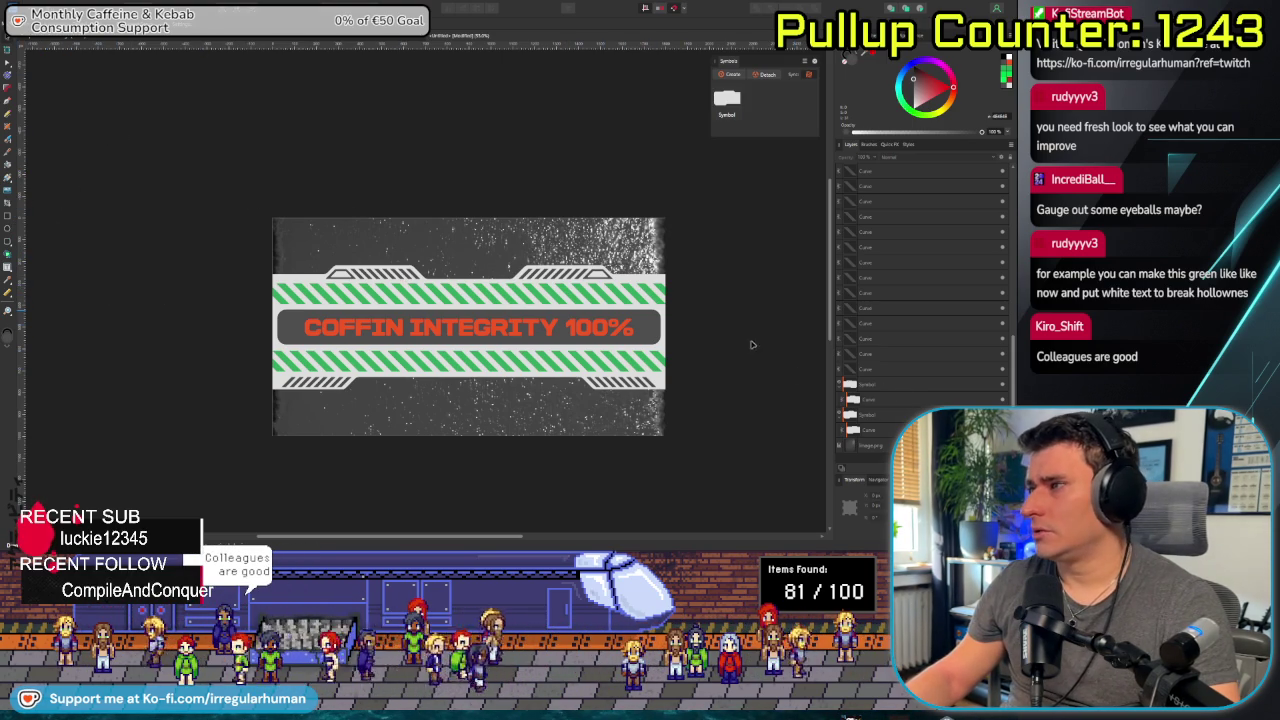
key("ctrl+z")
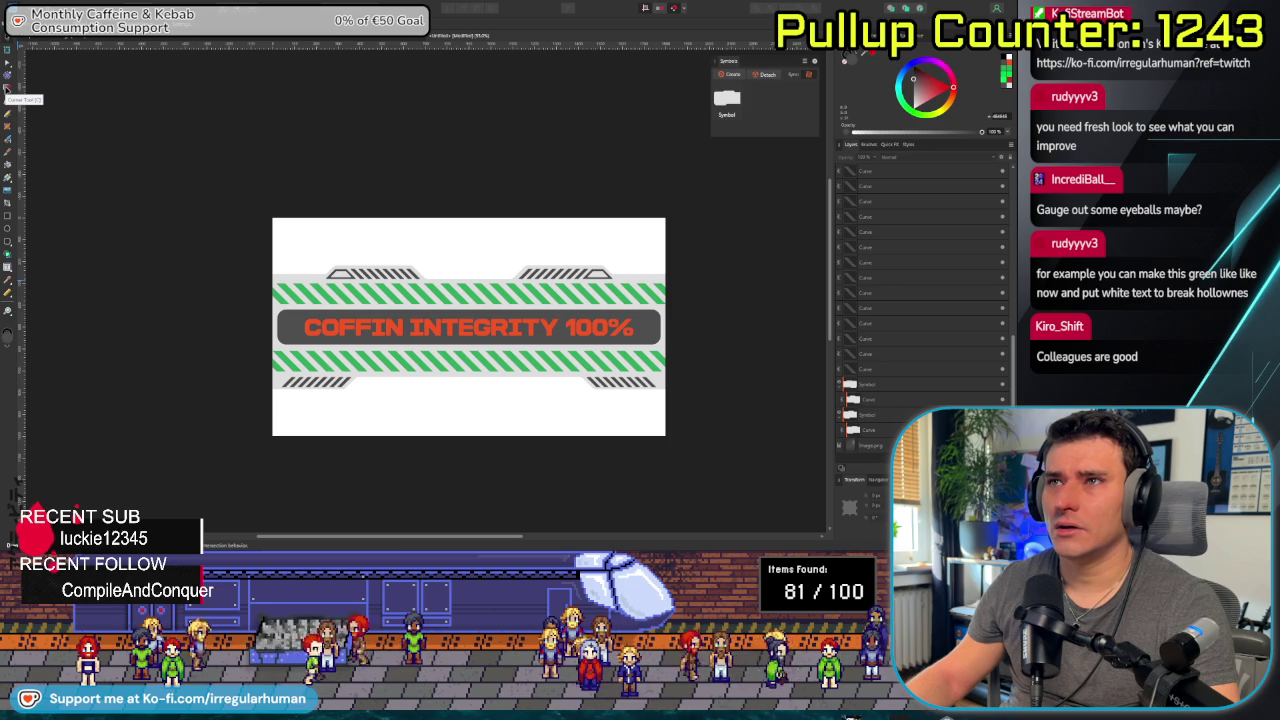
Draw a rectangle over the banner's top half and give it a vertical linear gradient.
left_click(8, 216)
left_click_drag(272, 217, 665, 328)
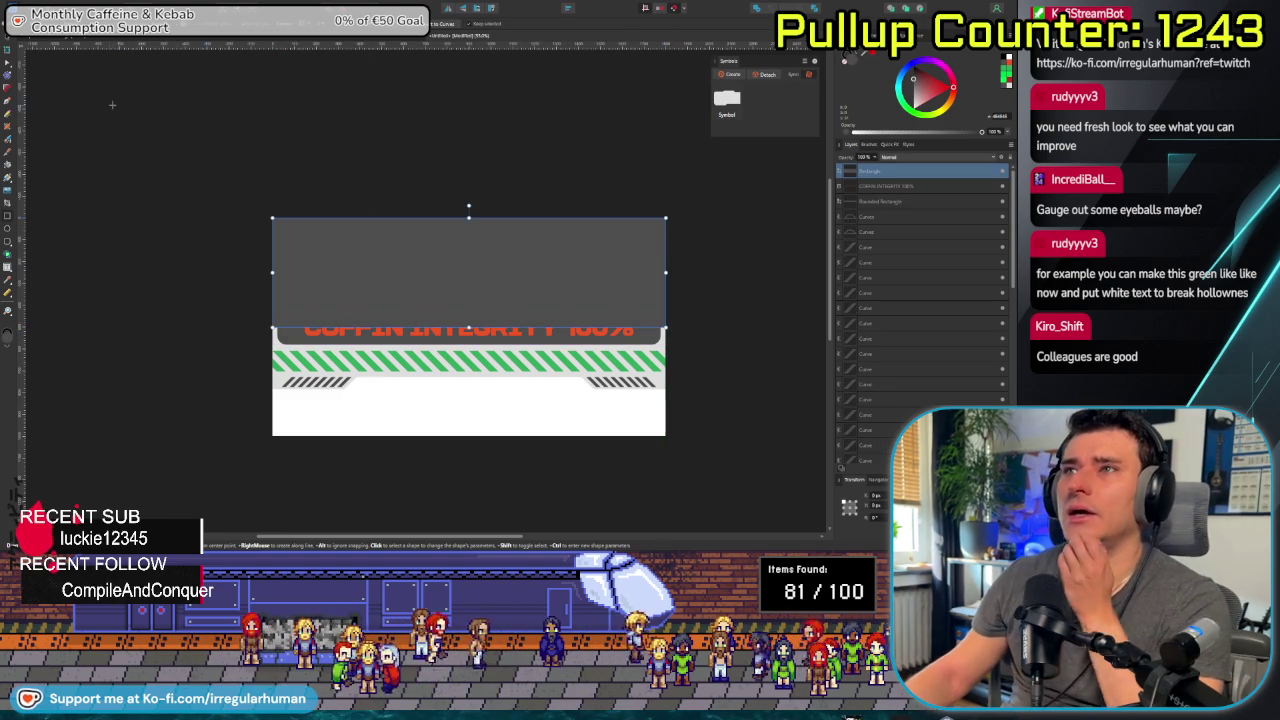
left_click(8, 178)
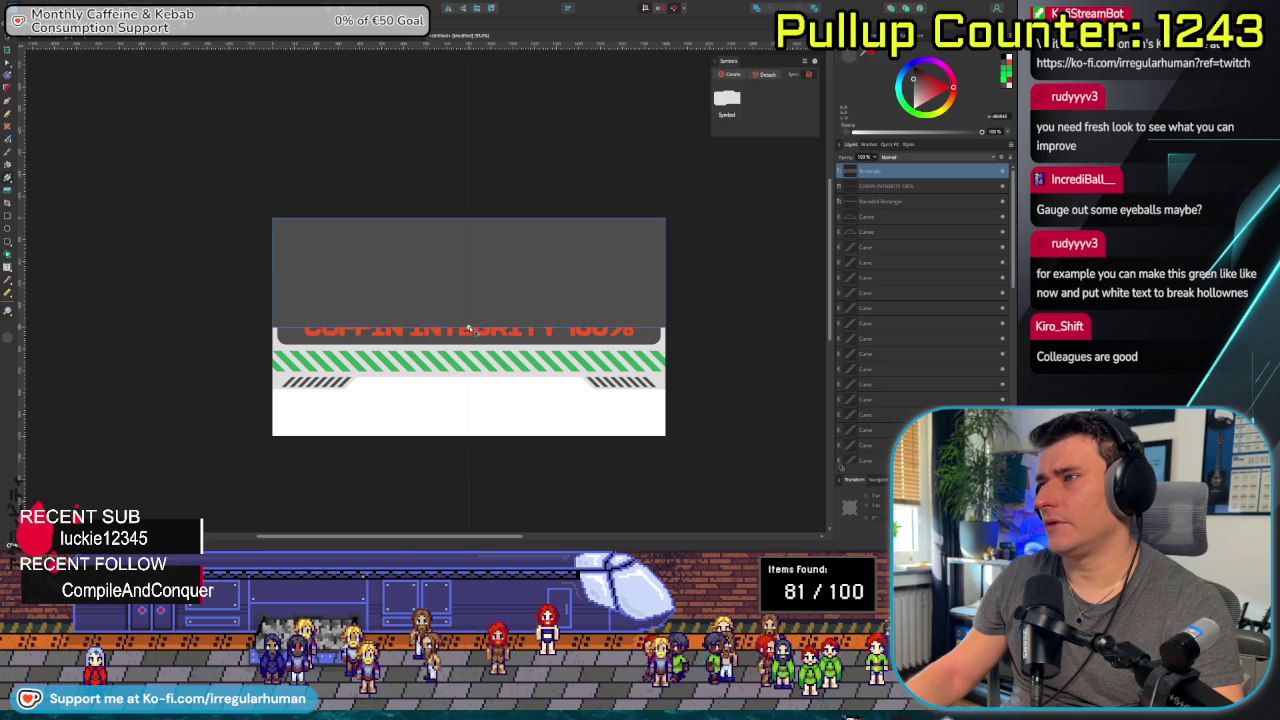
left_click_drag(469, 328, 474, 255)
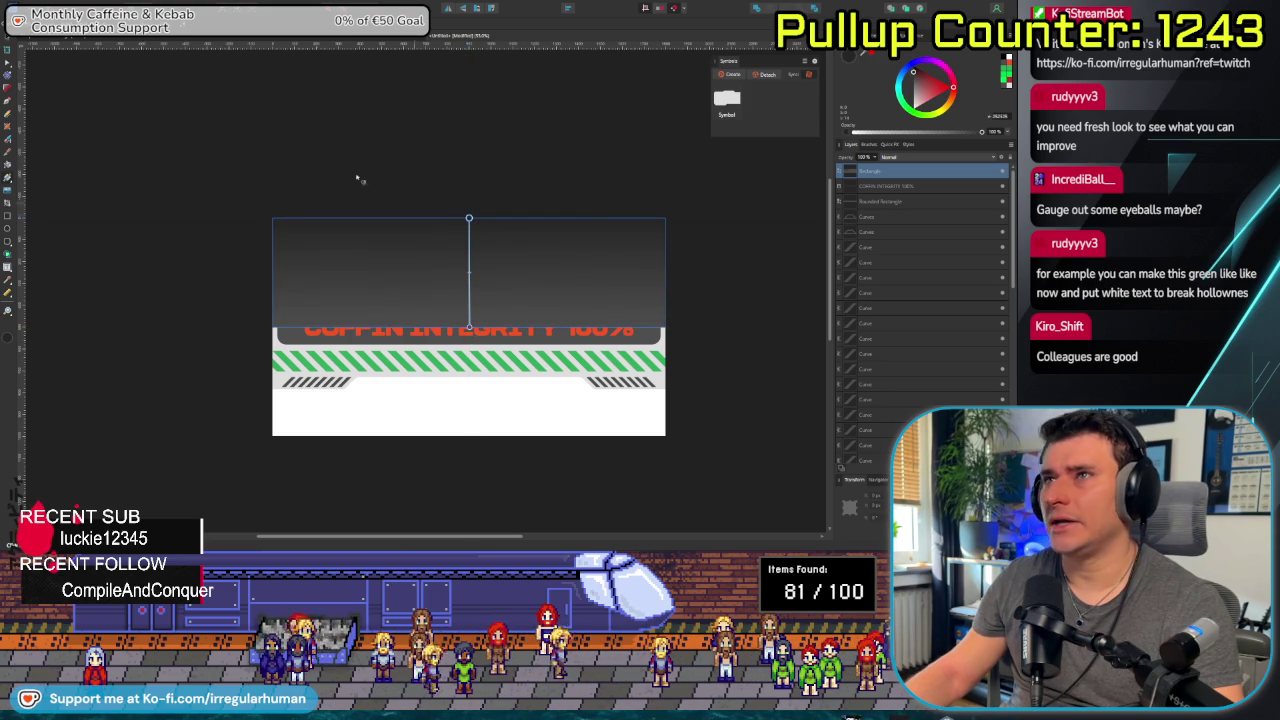
Darken the first gradient stop to near-black and set its opacity to 0%.
left_click(70, 32)
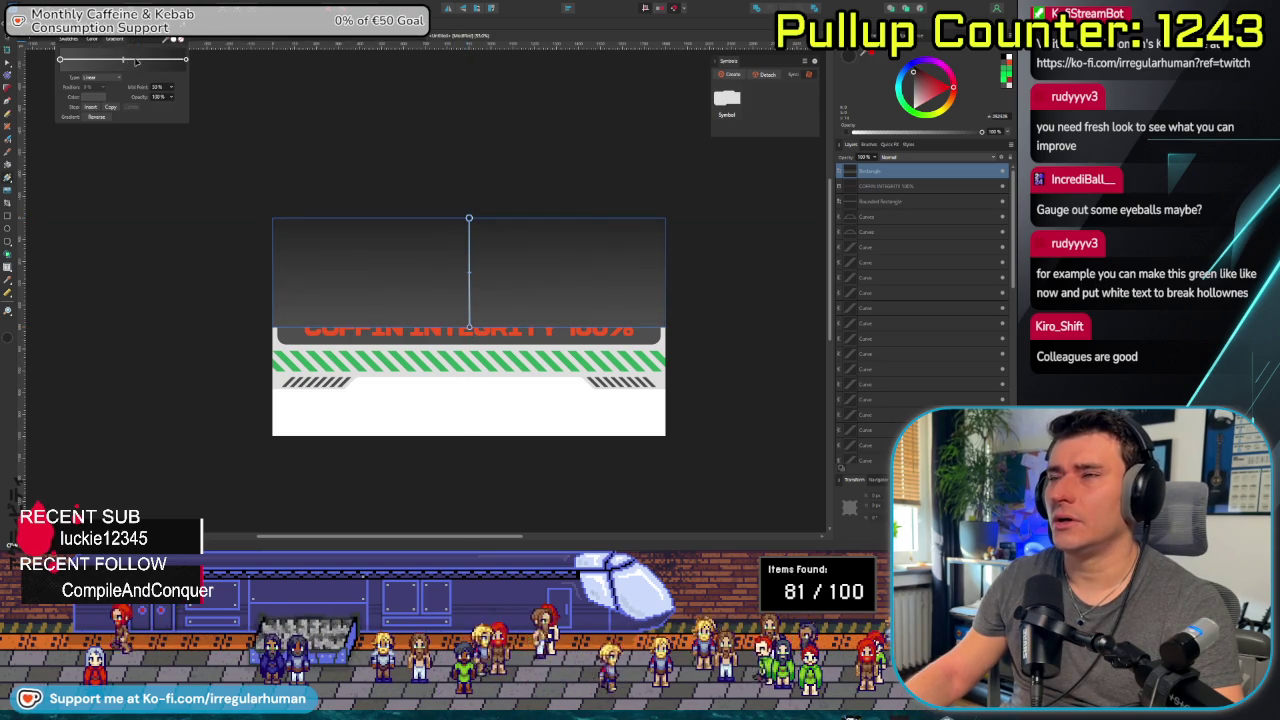
left_click(60, 61)
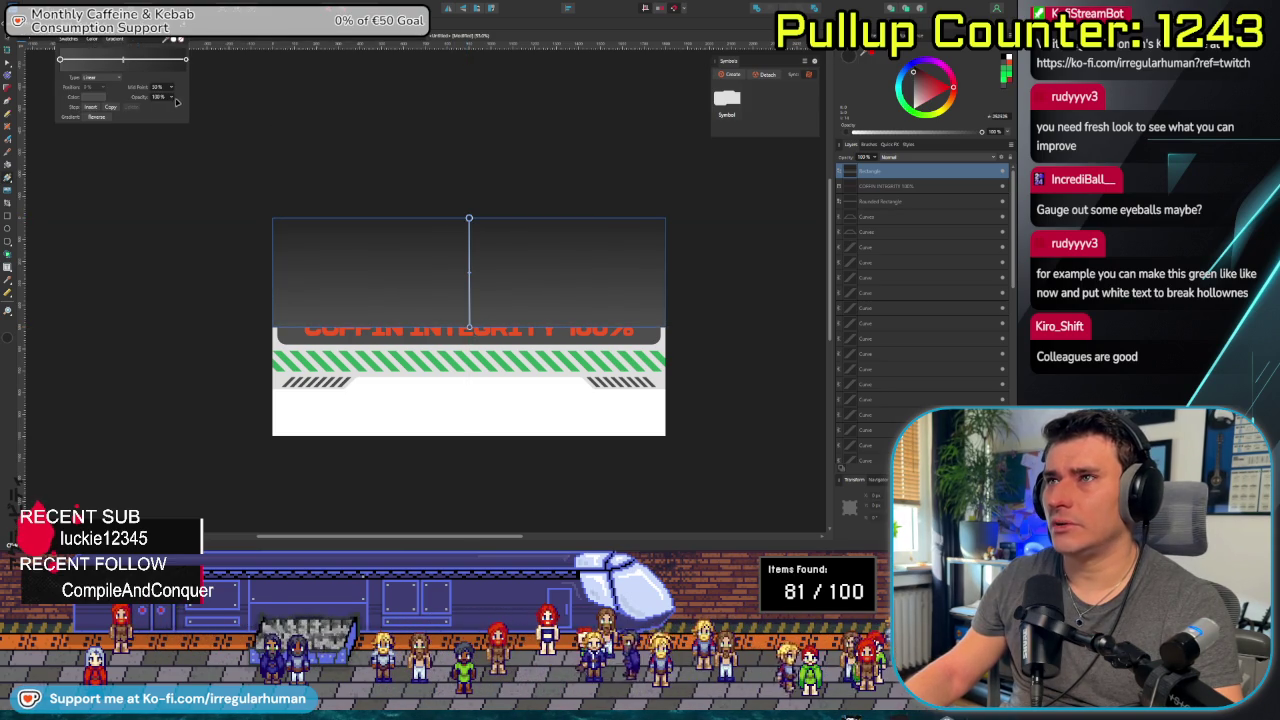
left_click(105, 98)
left_click_drag(99, 172, 35, 190)
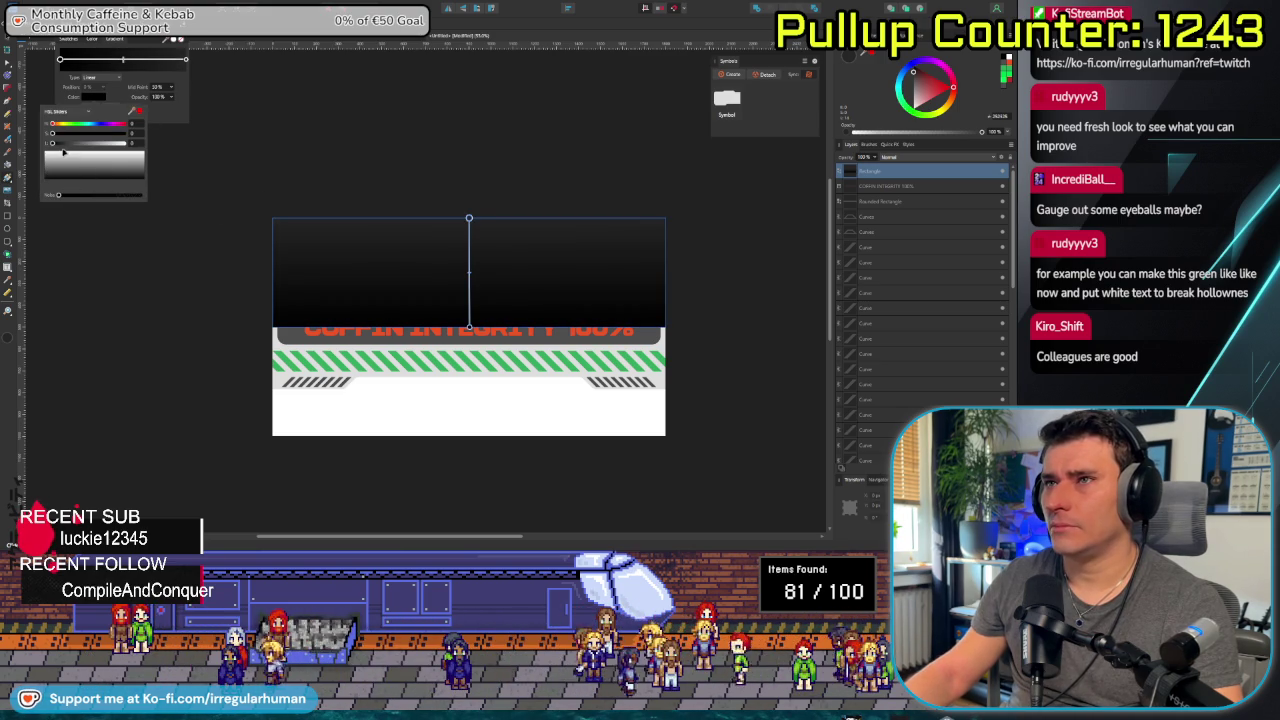
left_click_drag(60, 160, 31, 190)
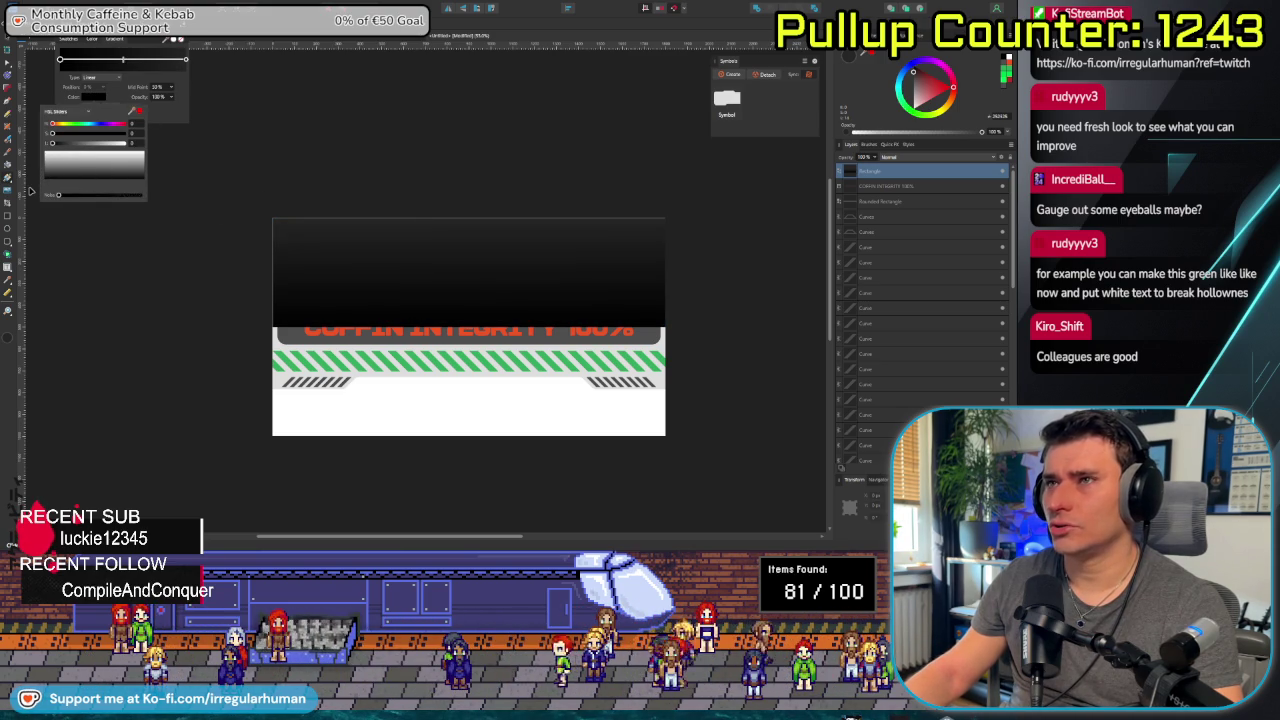
mouse_move(79, 146)
left_mouse_down()
mouse_move(120, 160)
mouse_move(52, 145)
left_mouse_up()
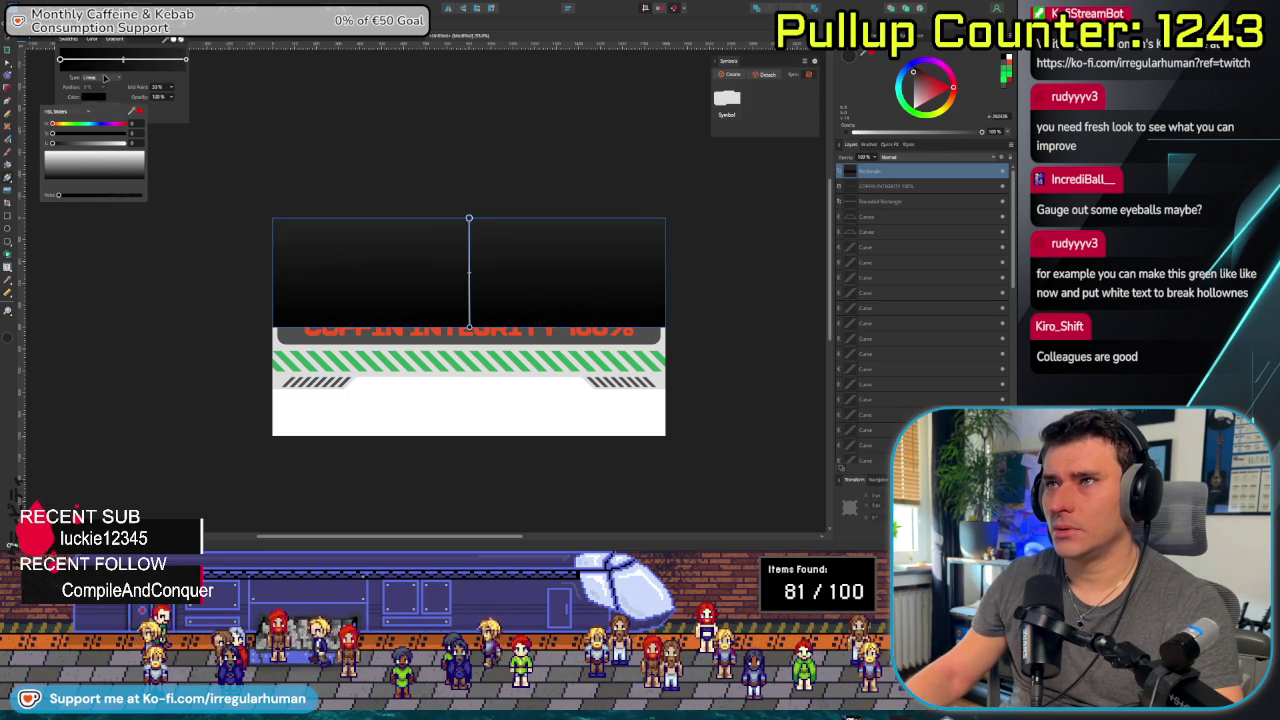
left_click(186, 61)
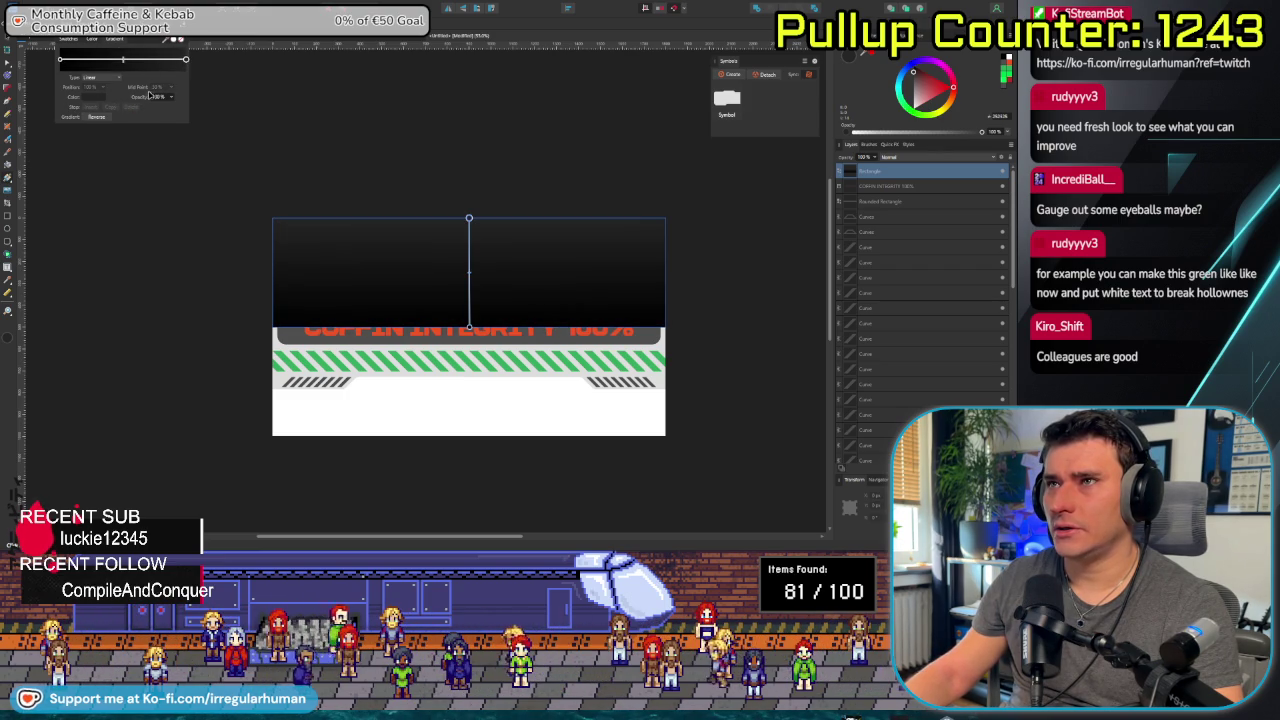
left_click(94, 101)
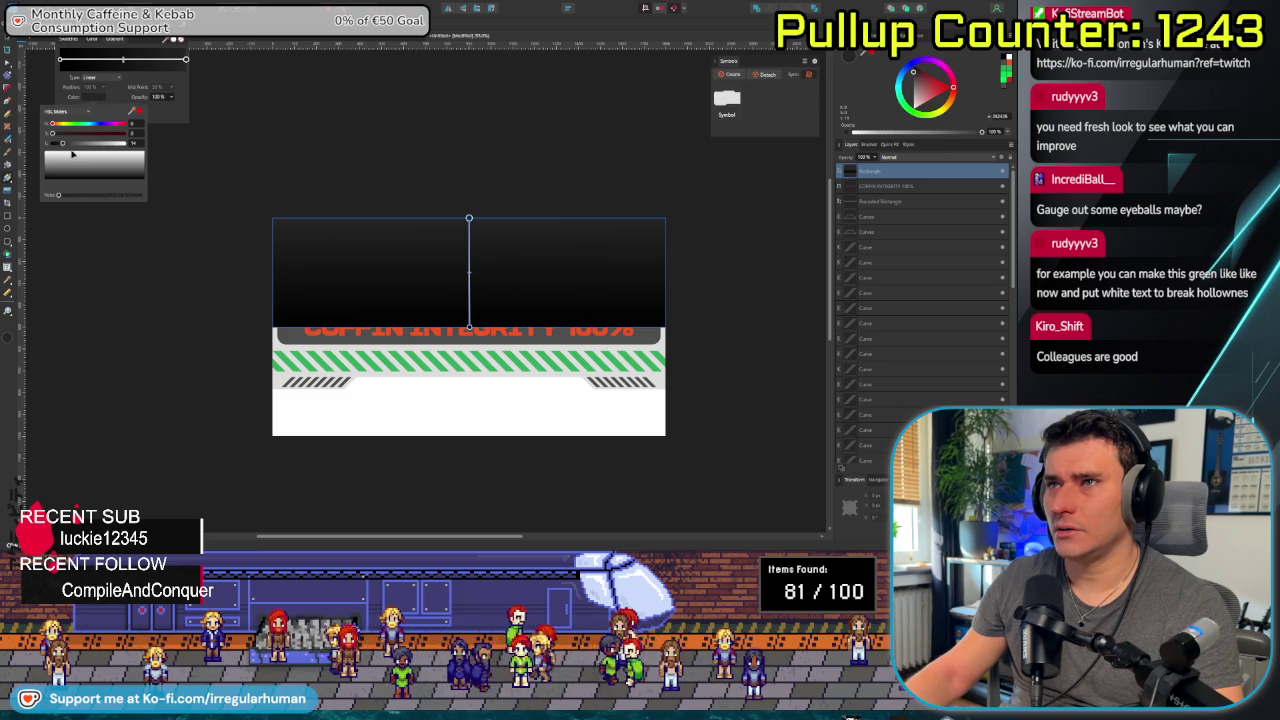
left_click(160, 97)
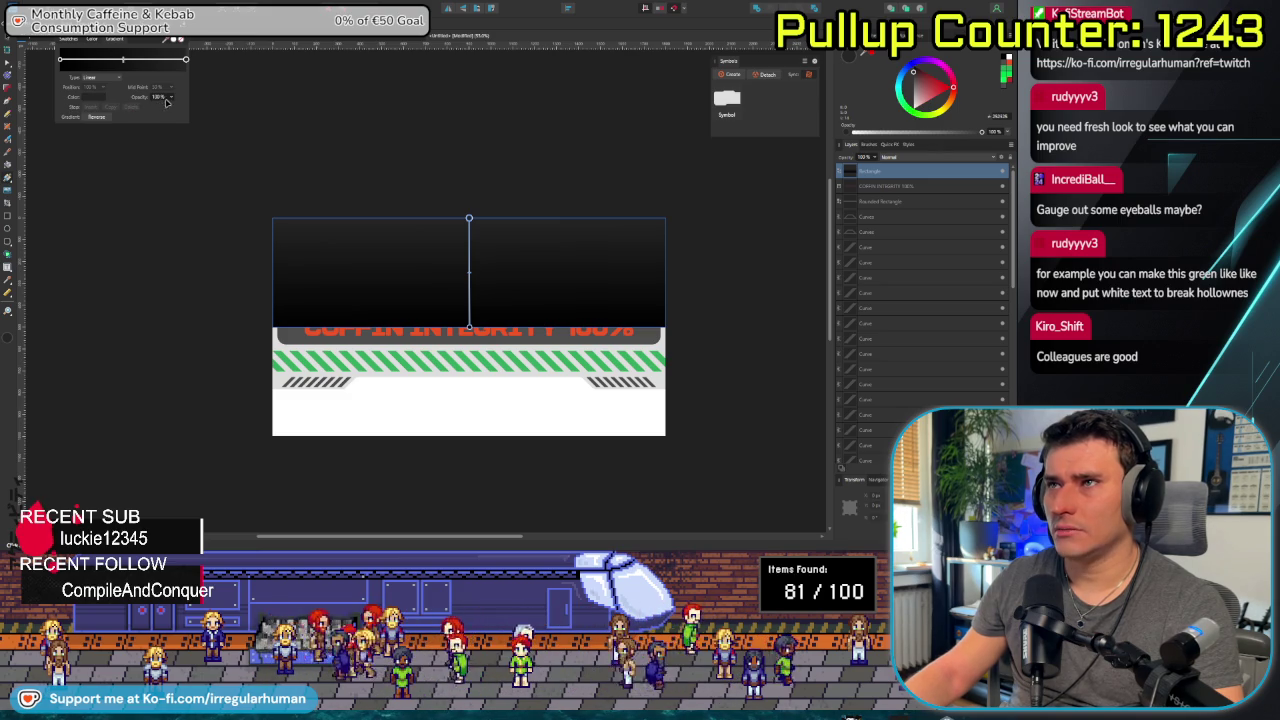
left_click(172, 101)
left_click_drag(171, 107, 116, 107)
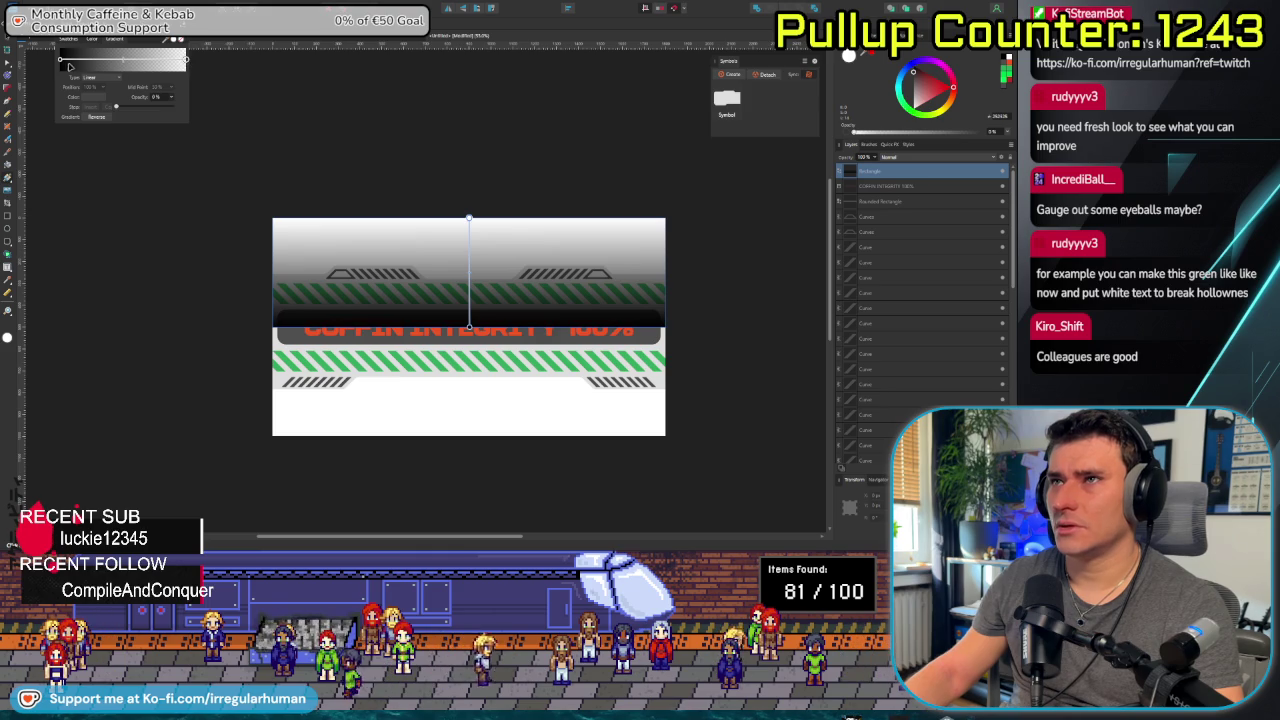
Shift the gradient midpoint to darken the fade and send the rectangle behind the stripes.
left_click(62, 61)
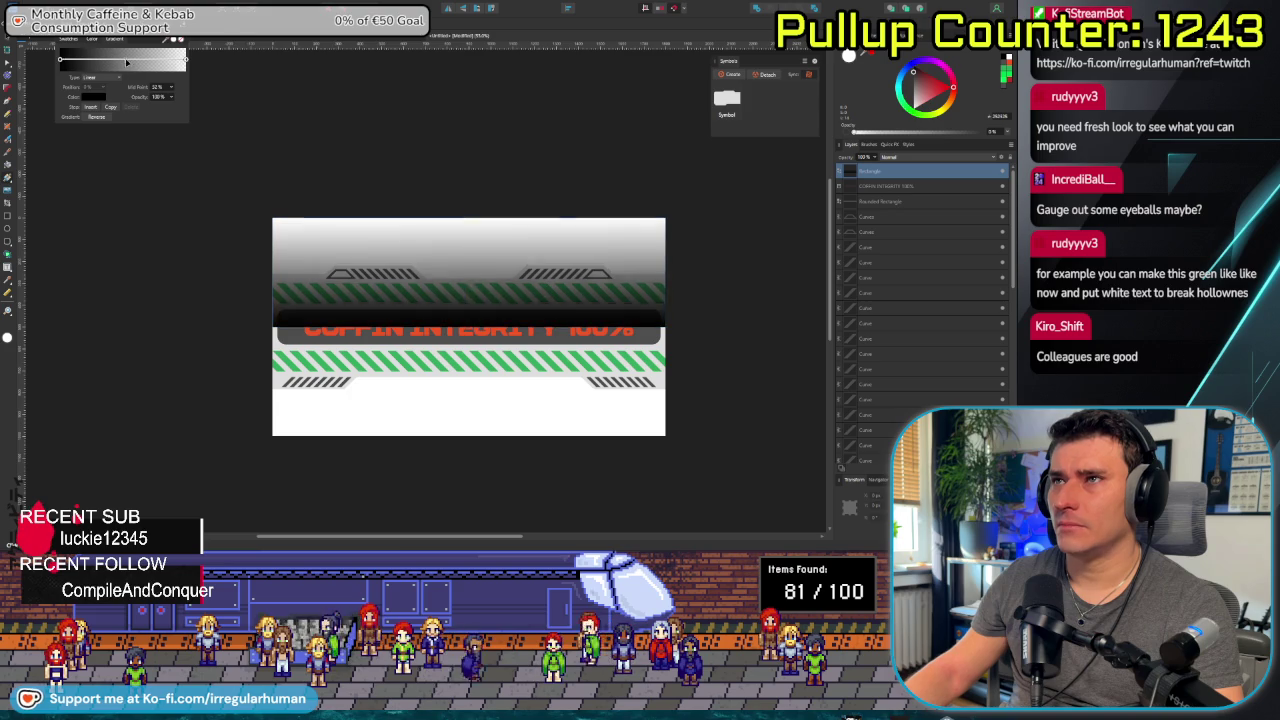
left_click_drag(125, 61, 137, 61)
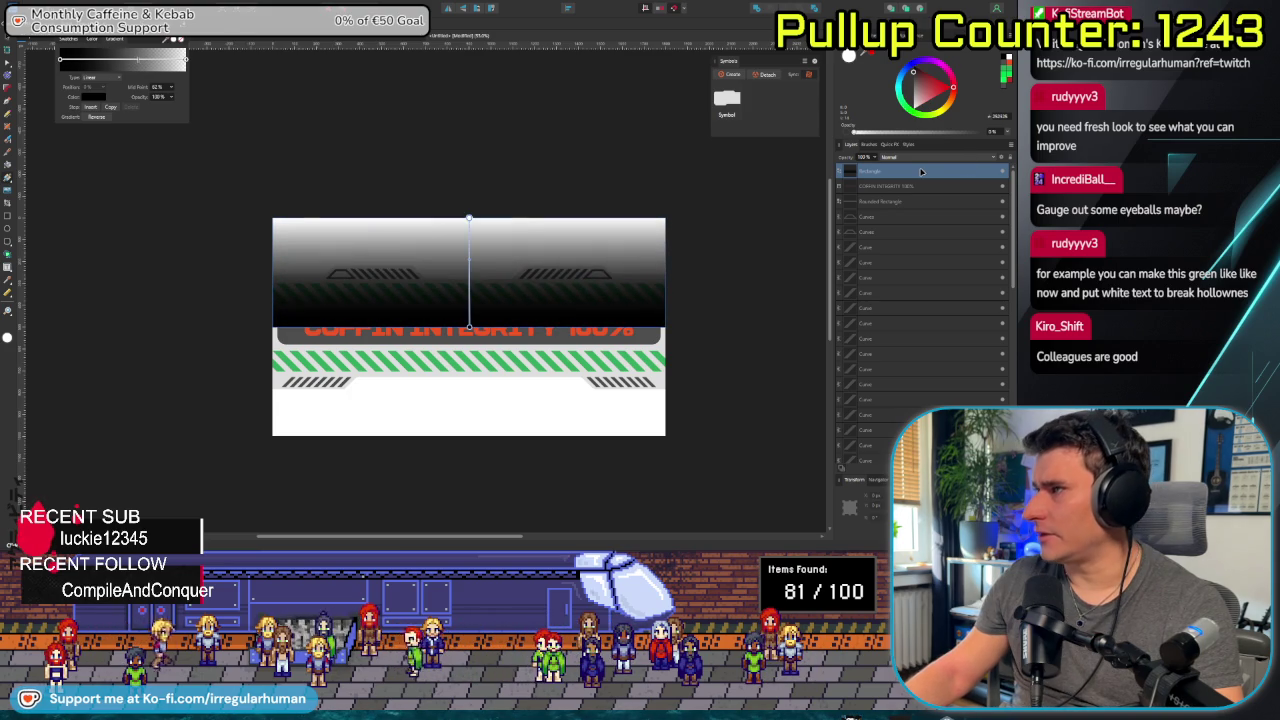
scroll(908, 172, "down", 5)
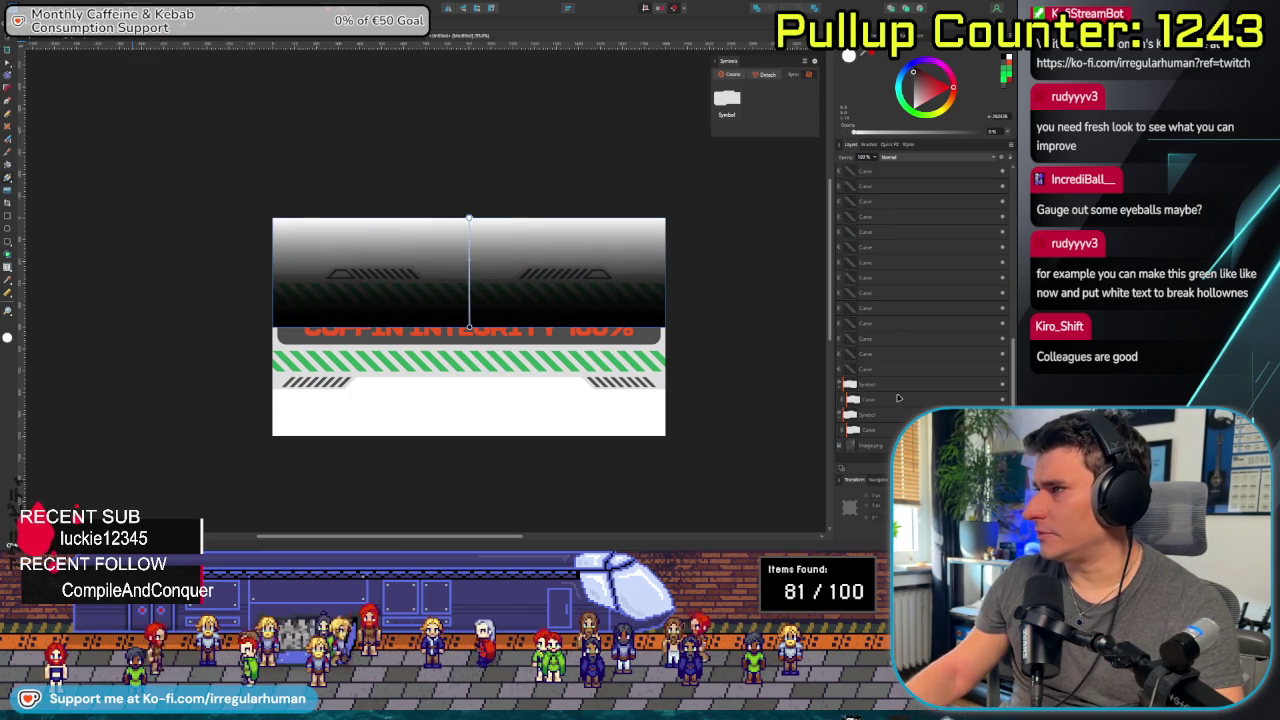
scroll(890, 231, "up", 5)
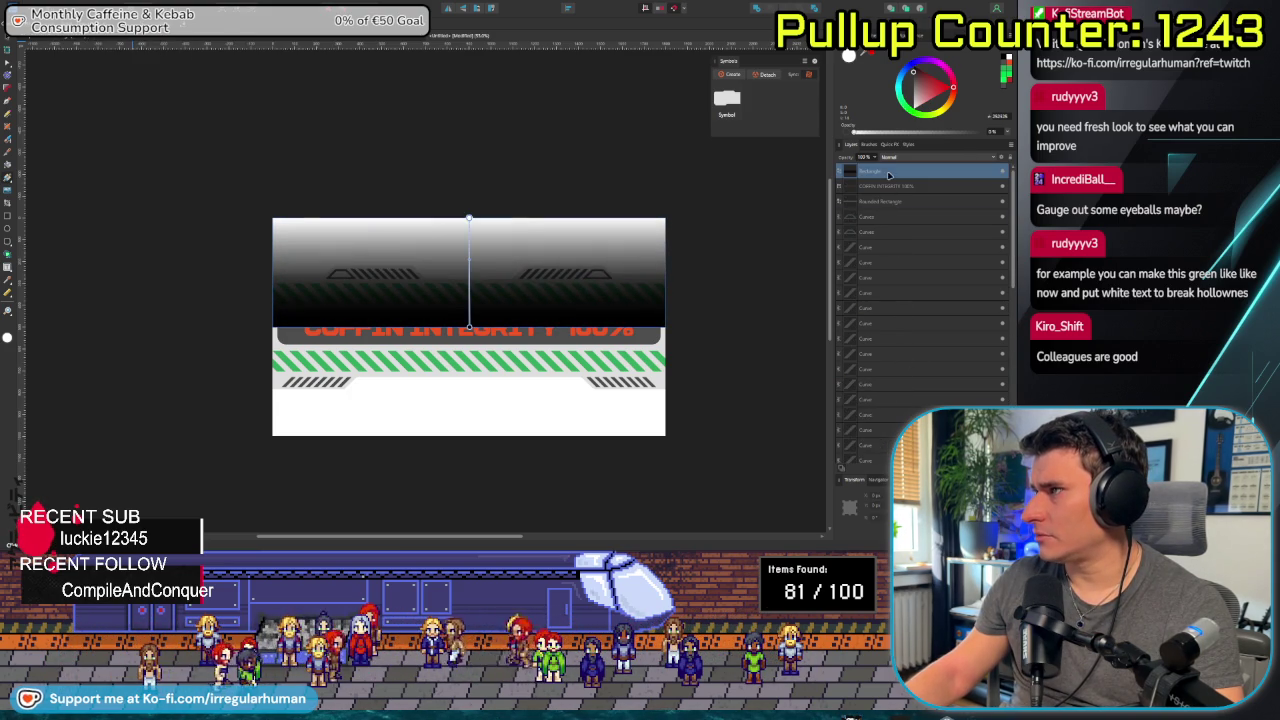
scroll(900, 350, "down", 5)
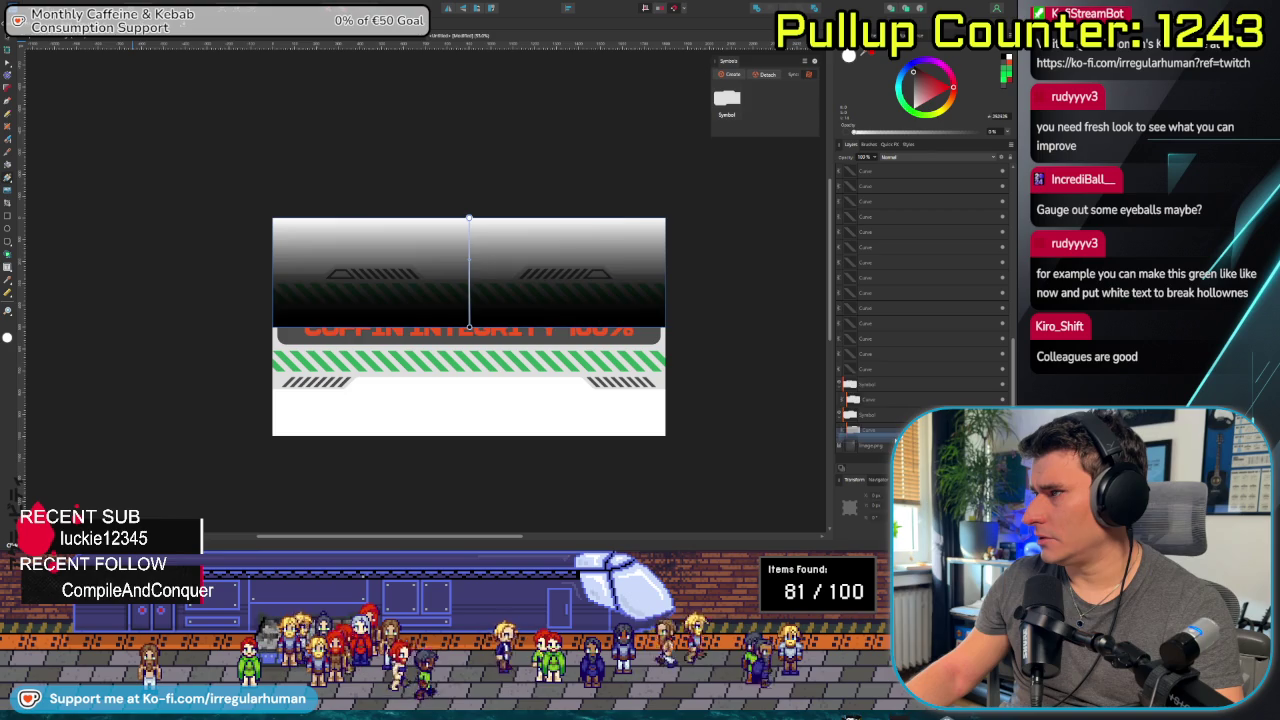
key("ctrl+[")
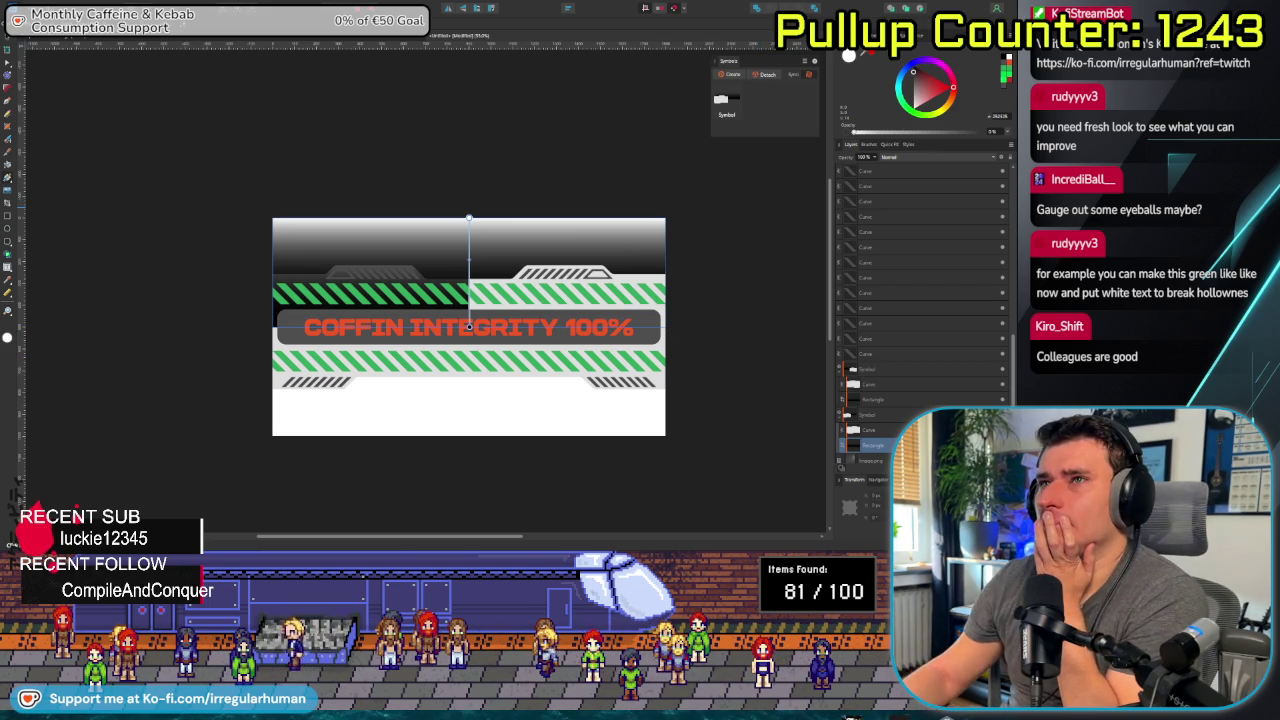
Deselect, recentre the view on the banner, and select the whole banner design.
left_click(117, 208)
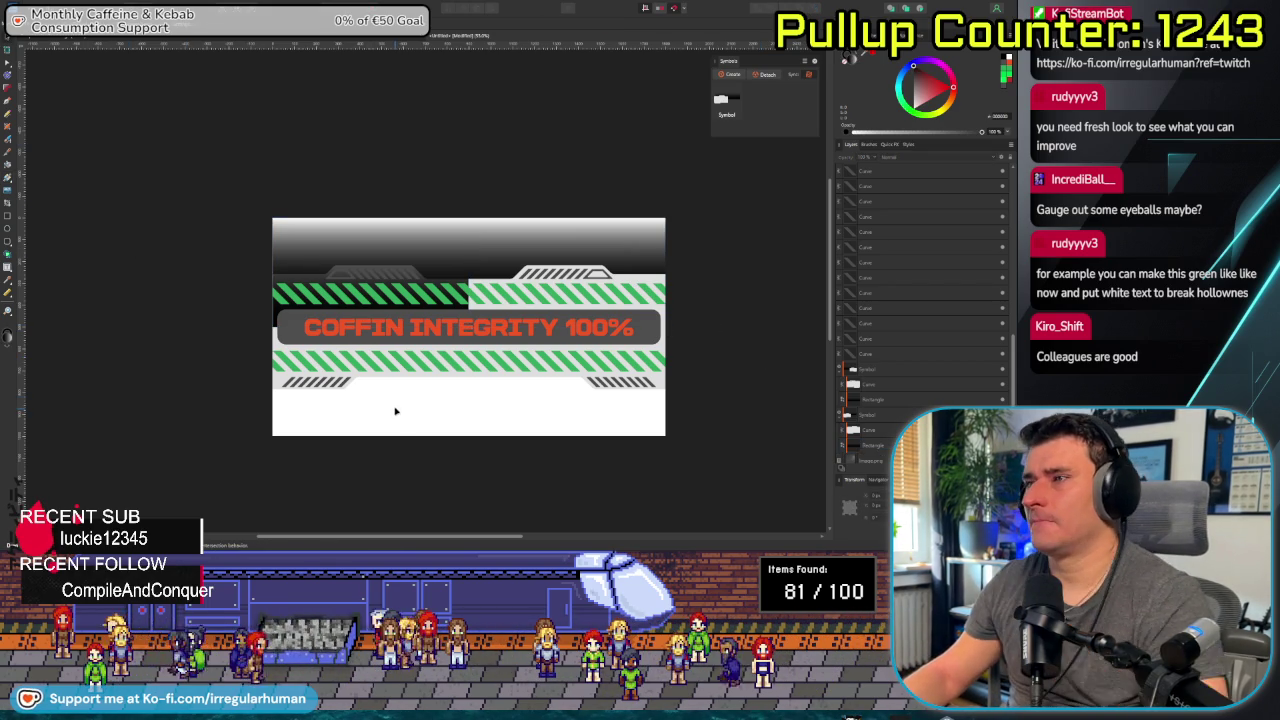
scroll(392, 398, "up", 5)
scroll(385, 380, "down", 2)
scroll(374, 312, "down", 2)
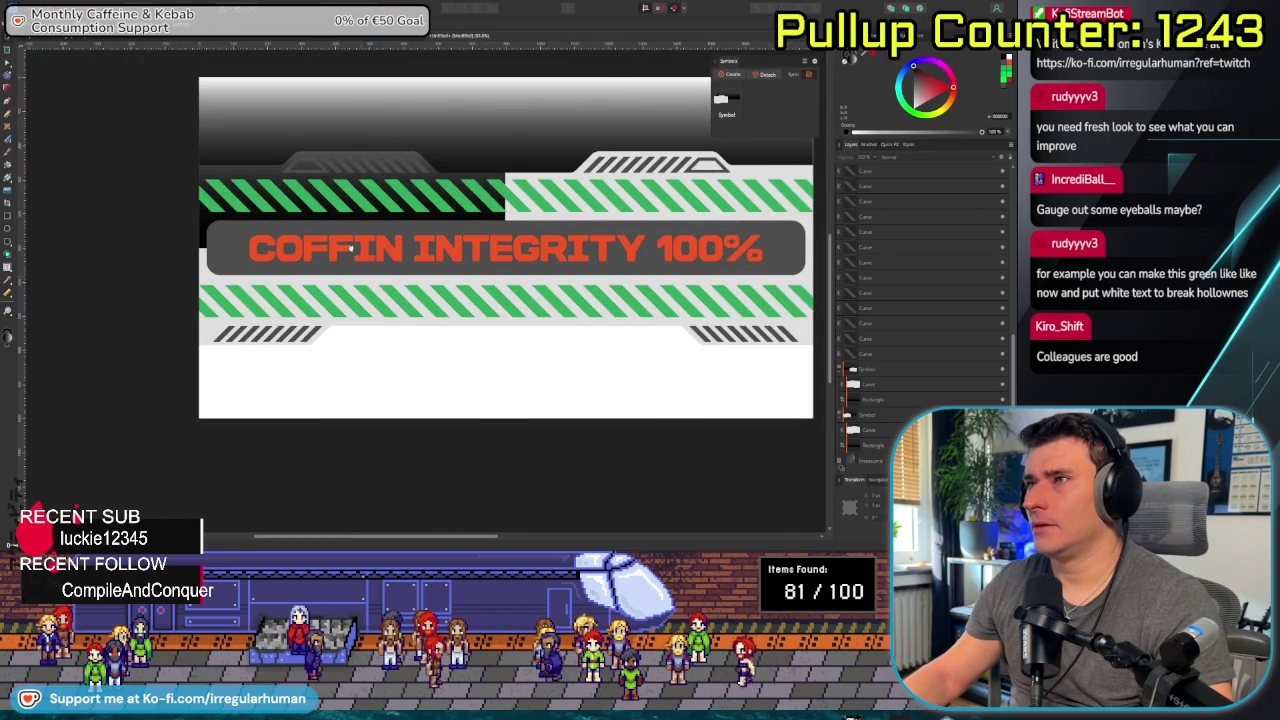
scroll(374, 315, "up", 1)
left_click_drag(374, 318, 340, 297)
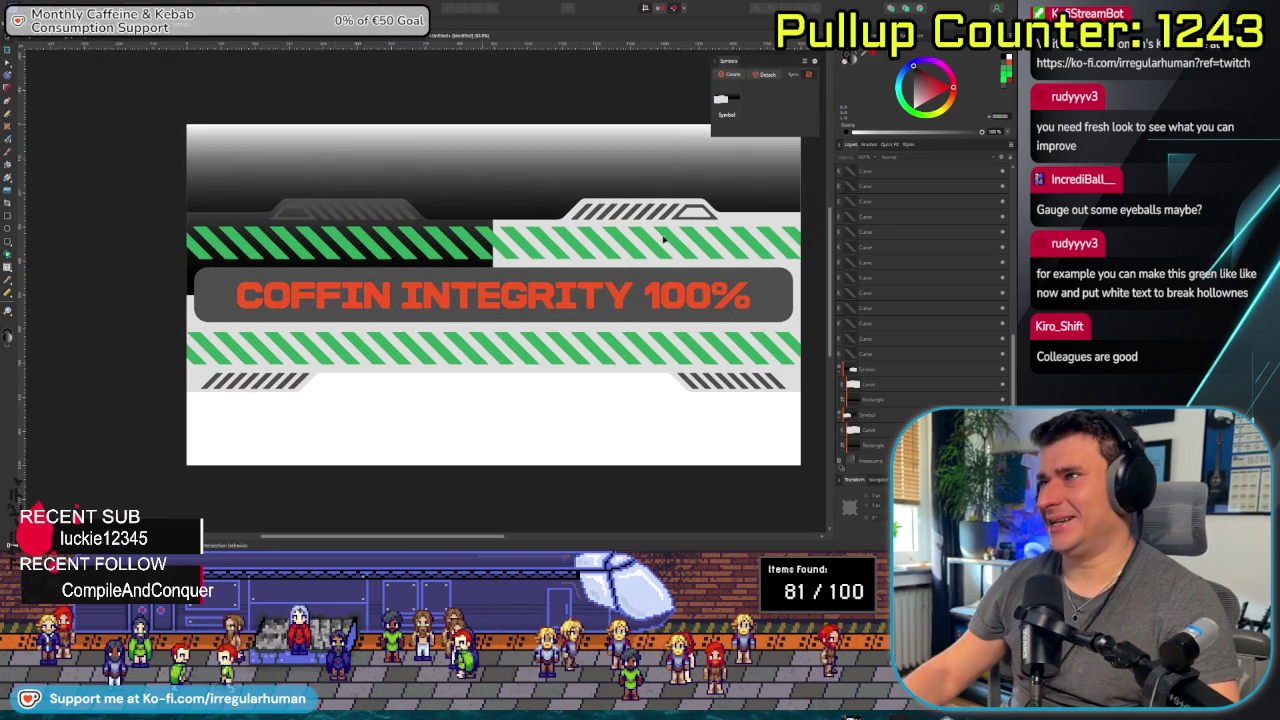
left_click(870, 445)
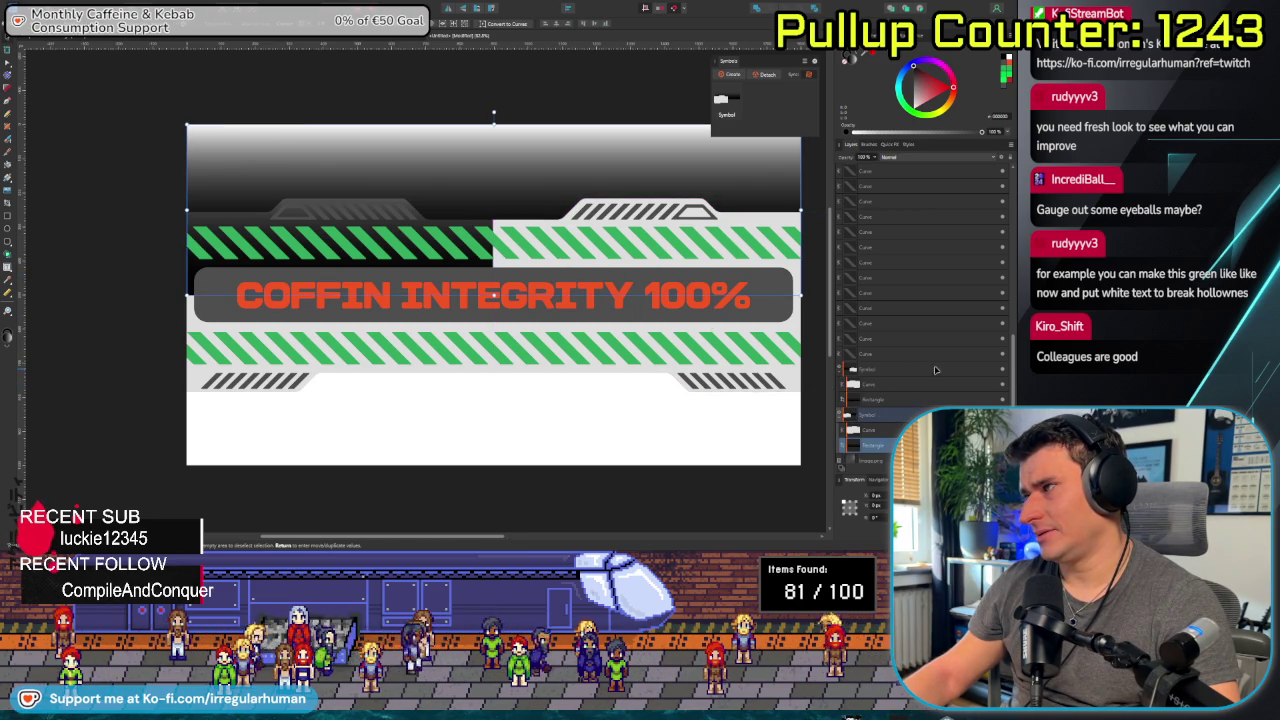
Toggle the dark gradient layer off and on to compare the look.
left_click(1003, 371)
left_click(1003, 371)
left_click(1003, 371)
left_click(1003, 371)
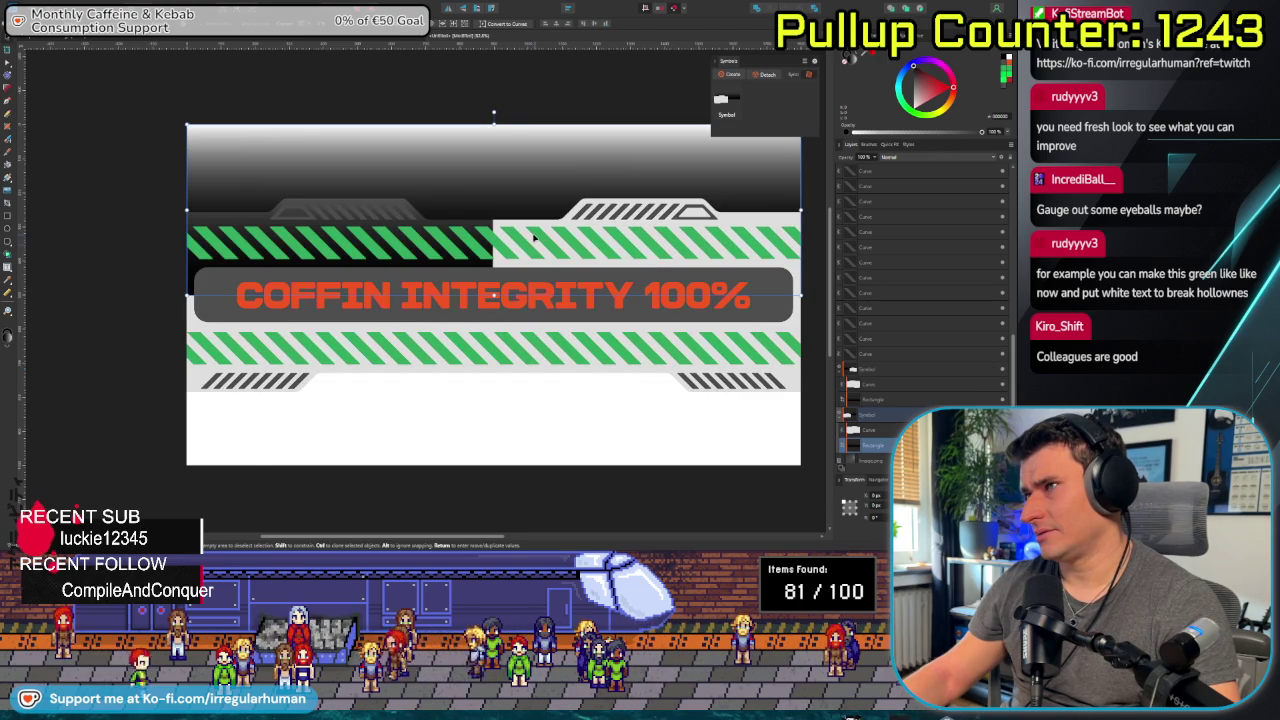
scroll(531, 409, "down", 2)
scroll(487, 408, "right", 2)
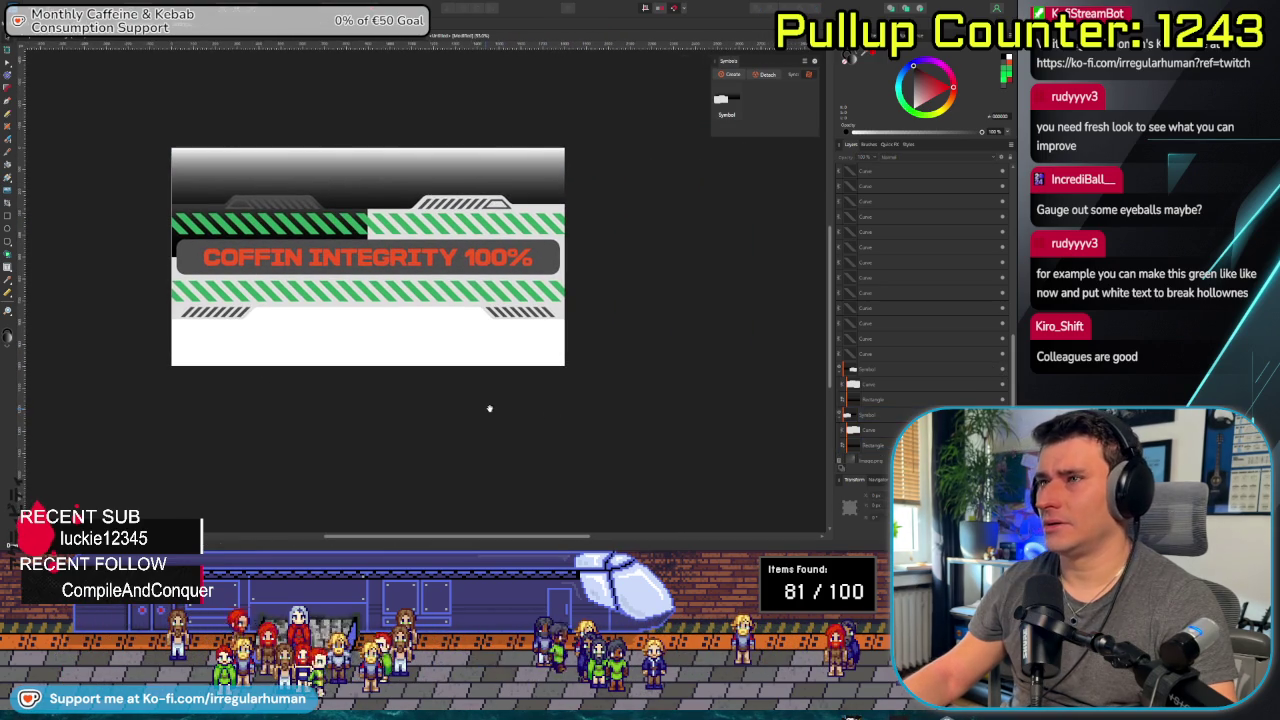
Select the Rectangle layer inside the banner symbol and toggle its visibility to compare.
left_click(876, 445)
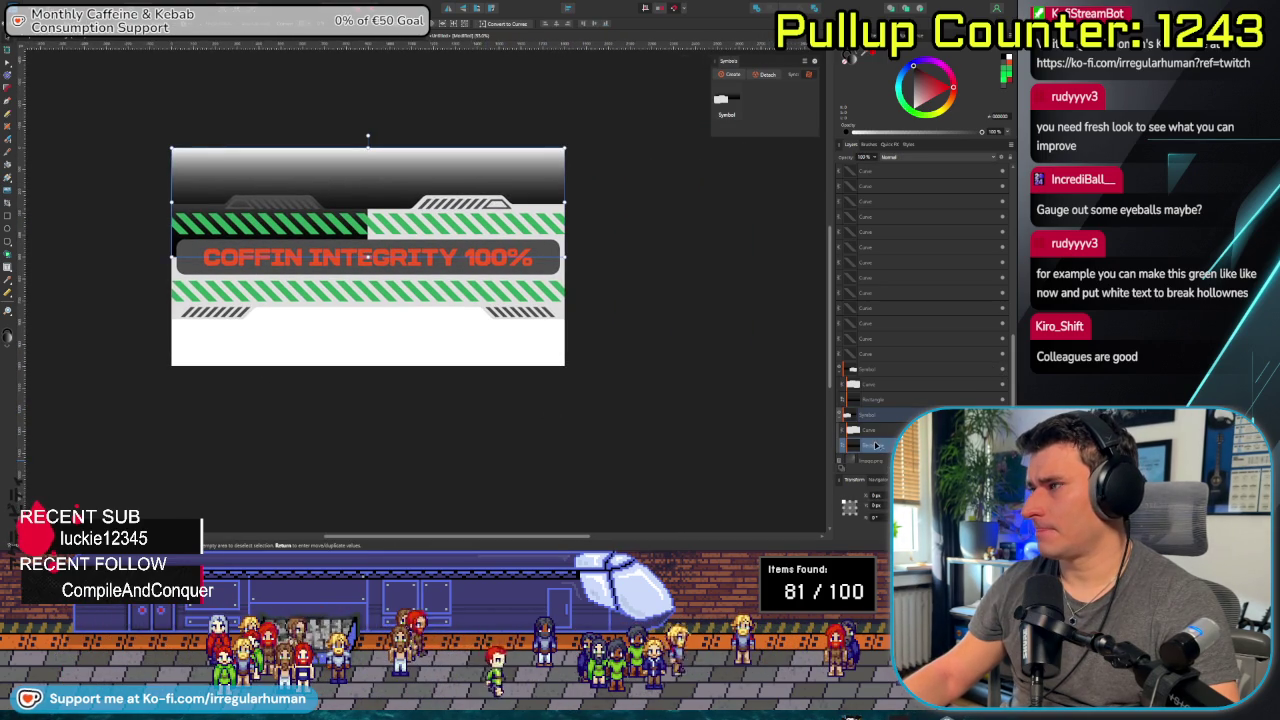
left_click(883, 400)
left_click(1004, 400)
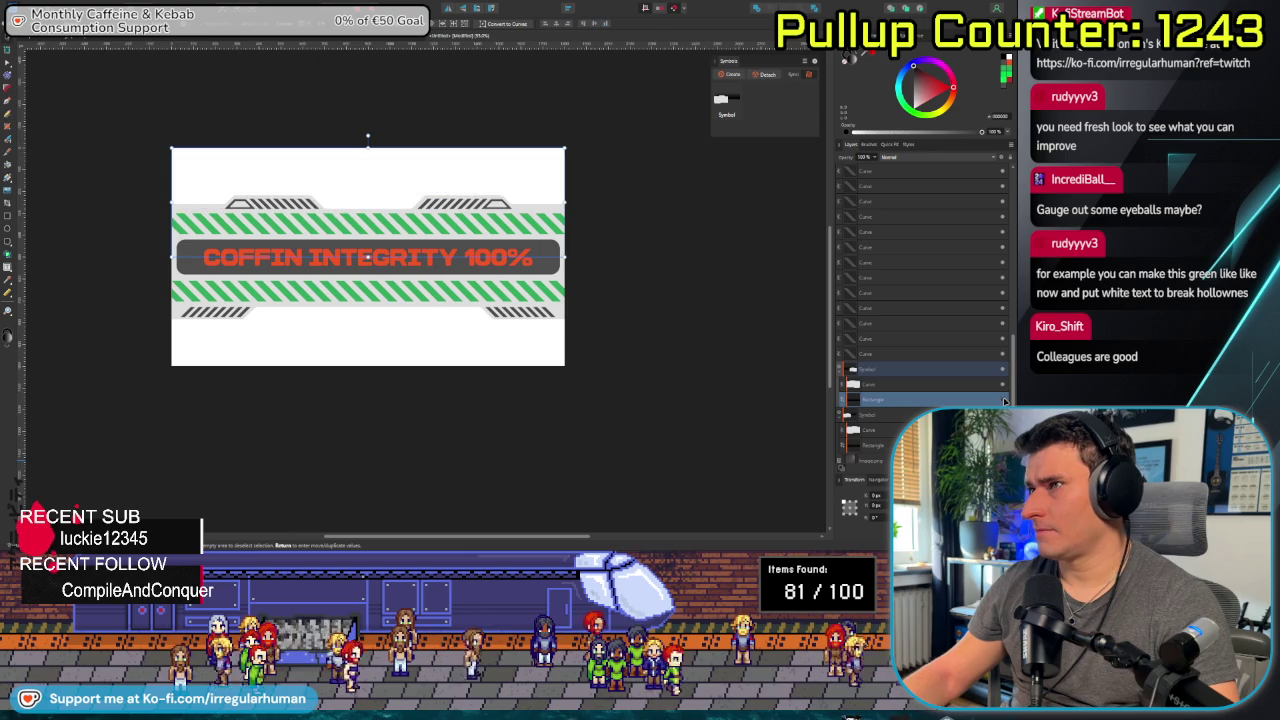
left_click(1004, 400)
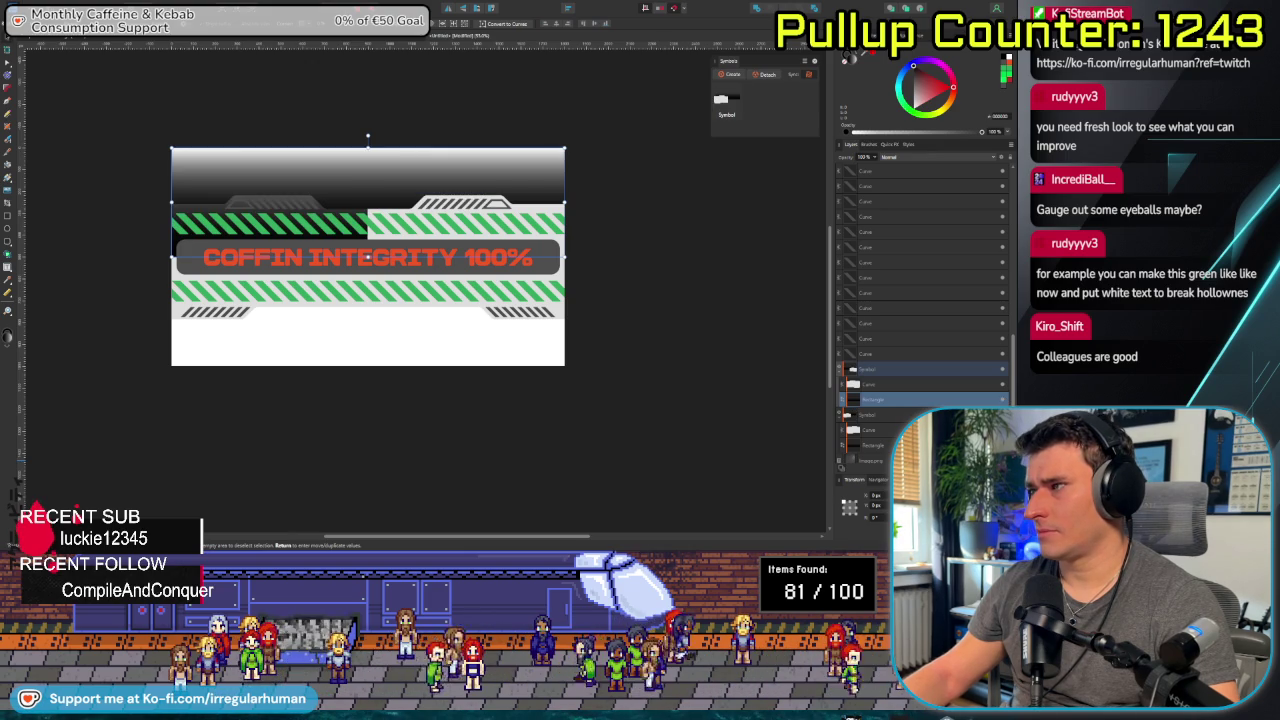
left_click(1004, 400)
left_click(1004, 400)
left_click(1004, 400)
left_click(1004, 400)
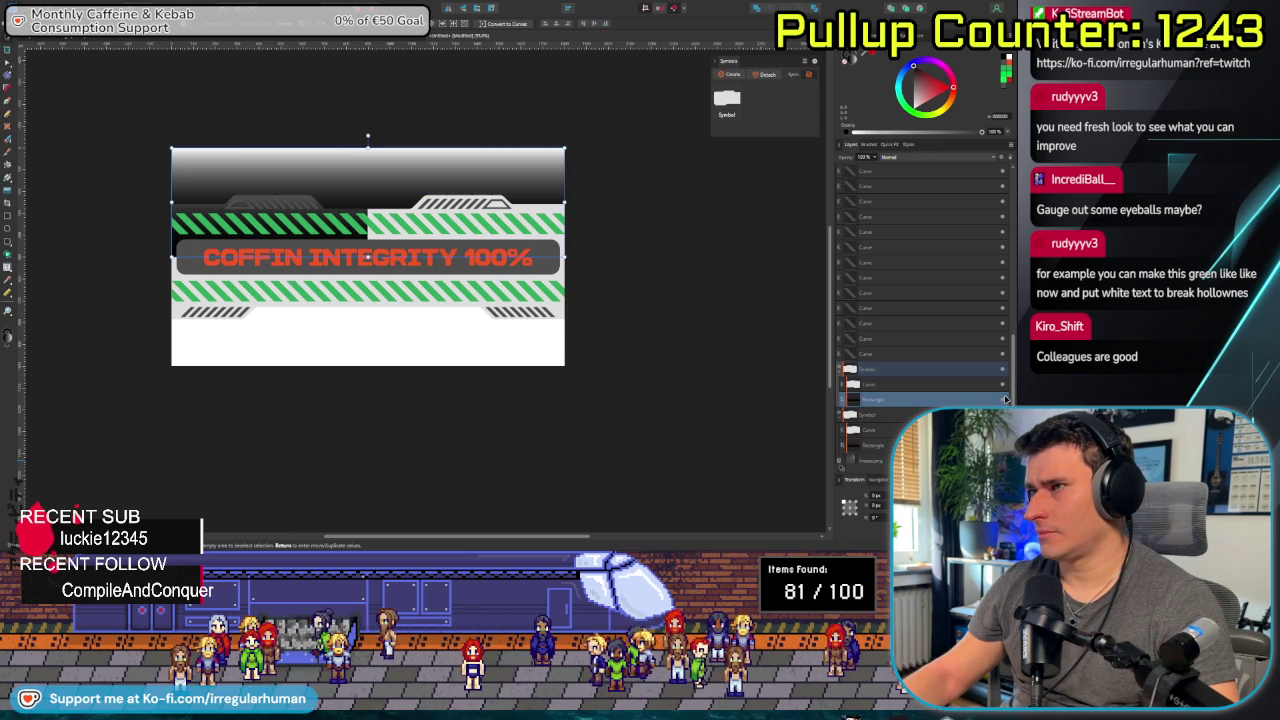
Drag the gradient Rectangle layer up above the stripe curves in the Layers panel.
left_click(886, 443)
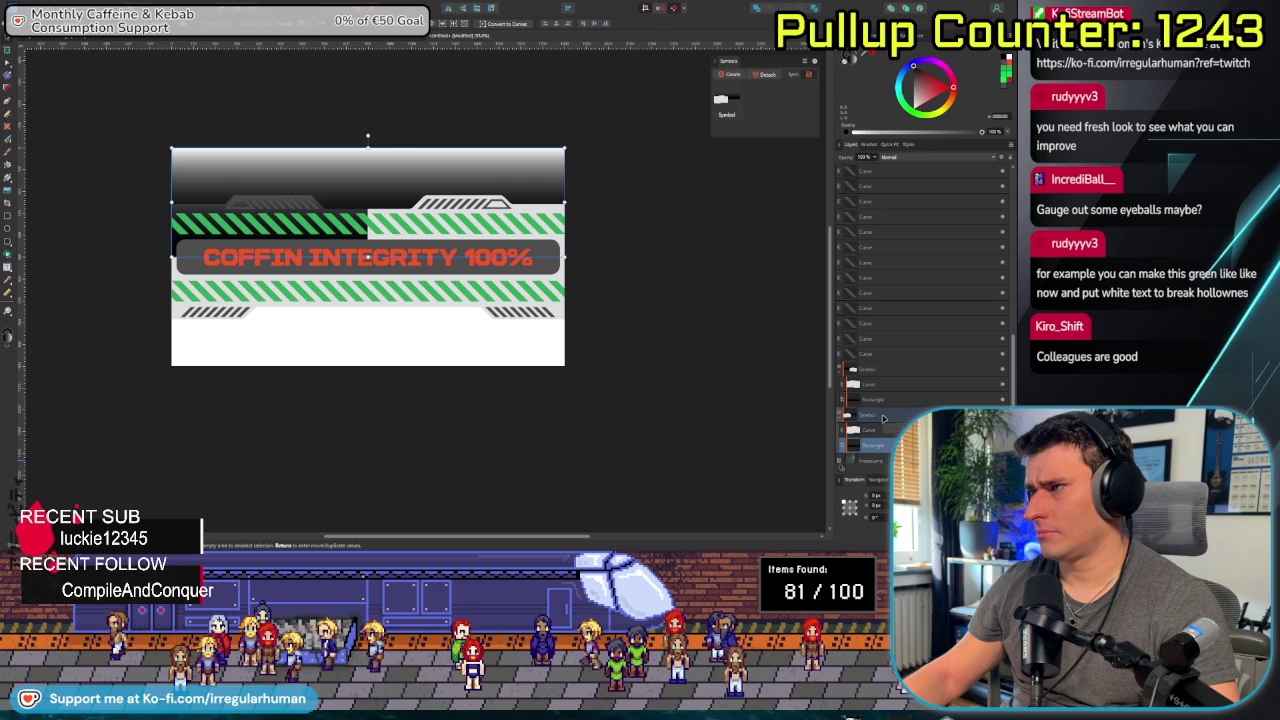
scroll(878, 437, "down", 1)
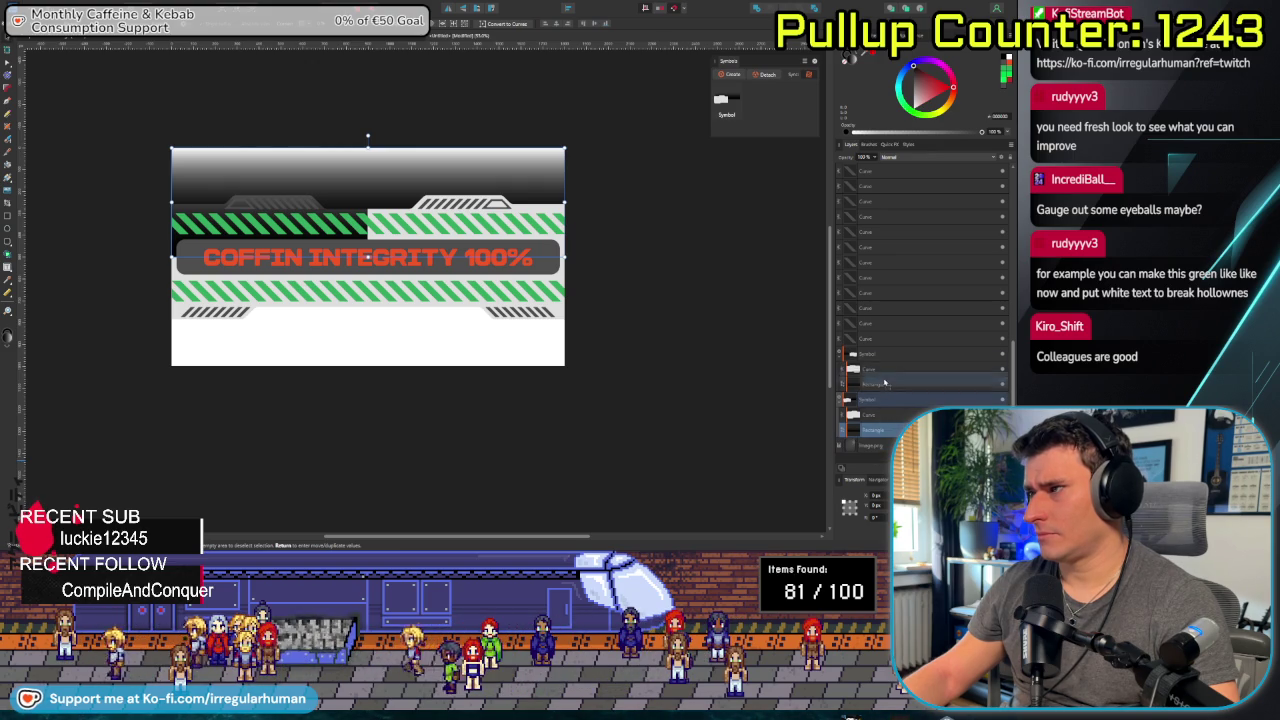
left_click_drag(876, 443, 887, 347)
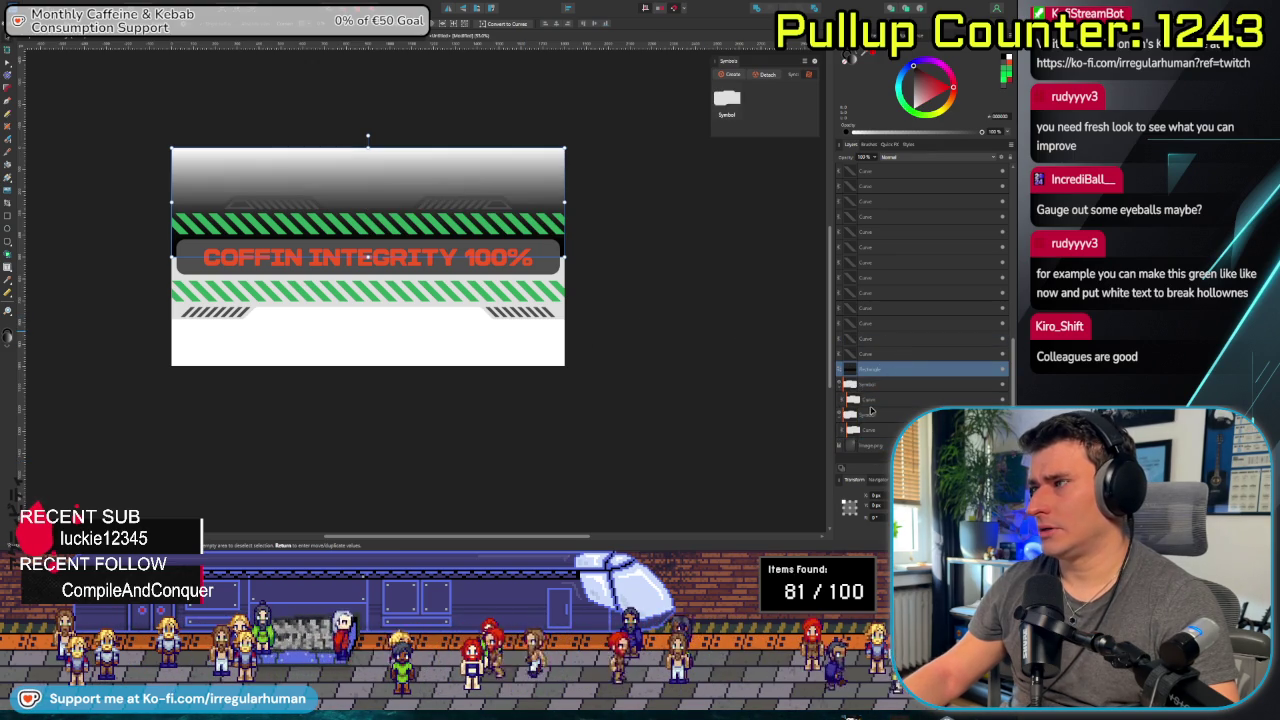
mouse_move(846, 370)
left_mouse_down()
mouse_move(842, 388)
mouse_move(876, 402)
mouse_move(874, 440)
left_mouse_up()
key("ctrl+z")
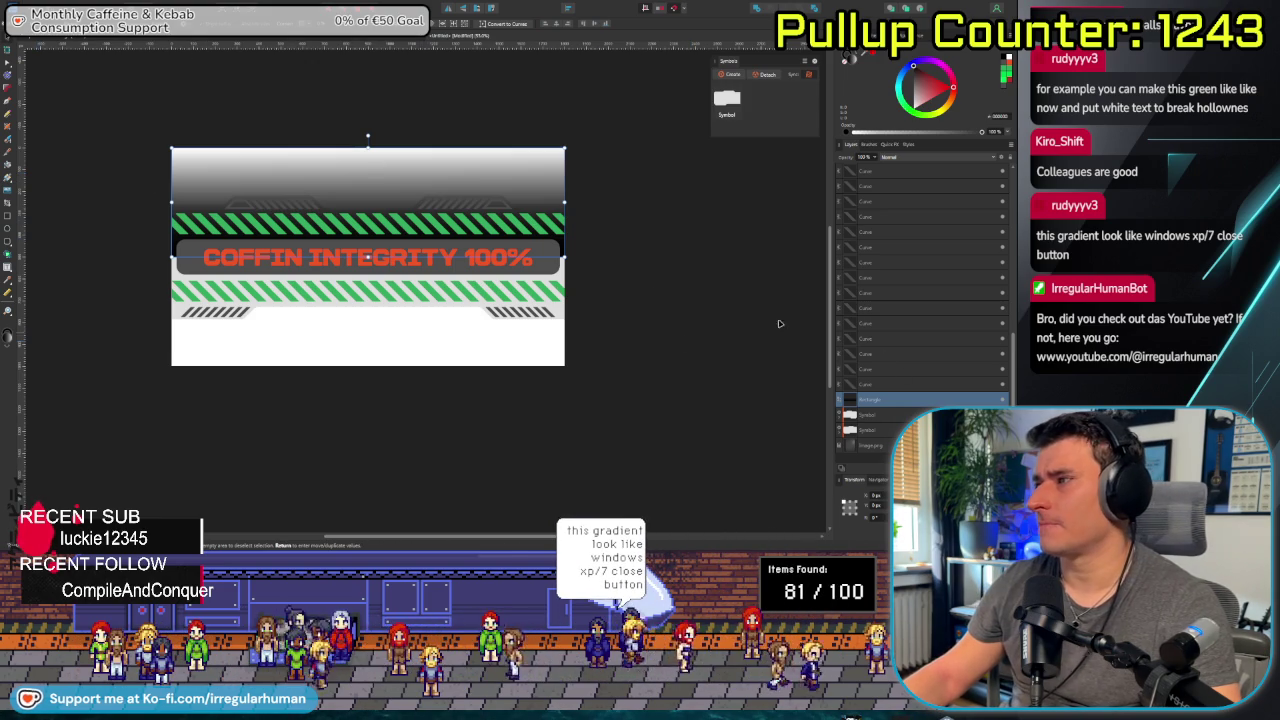
Recolour the gradient stops so the rectangle fades from white to neutral dark grey.
key("g")
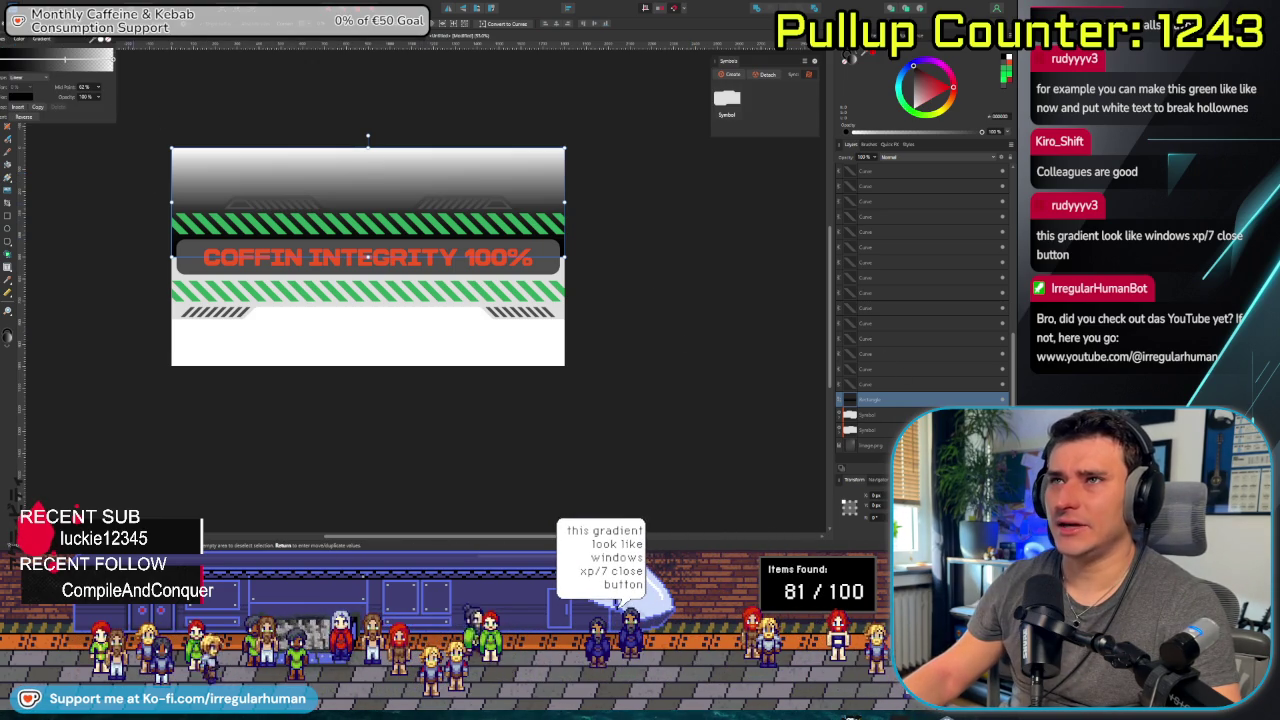
left_click(20, 97)
mouse_move(20, 143)
left_mouse_down()
mouse_move(58, 112)
mouse_move(8, 143)
left_mouse_up()
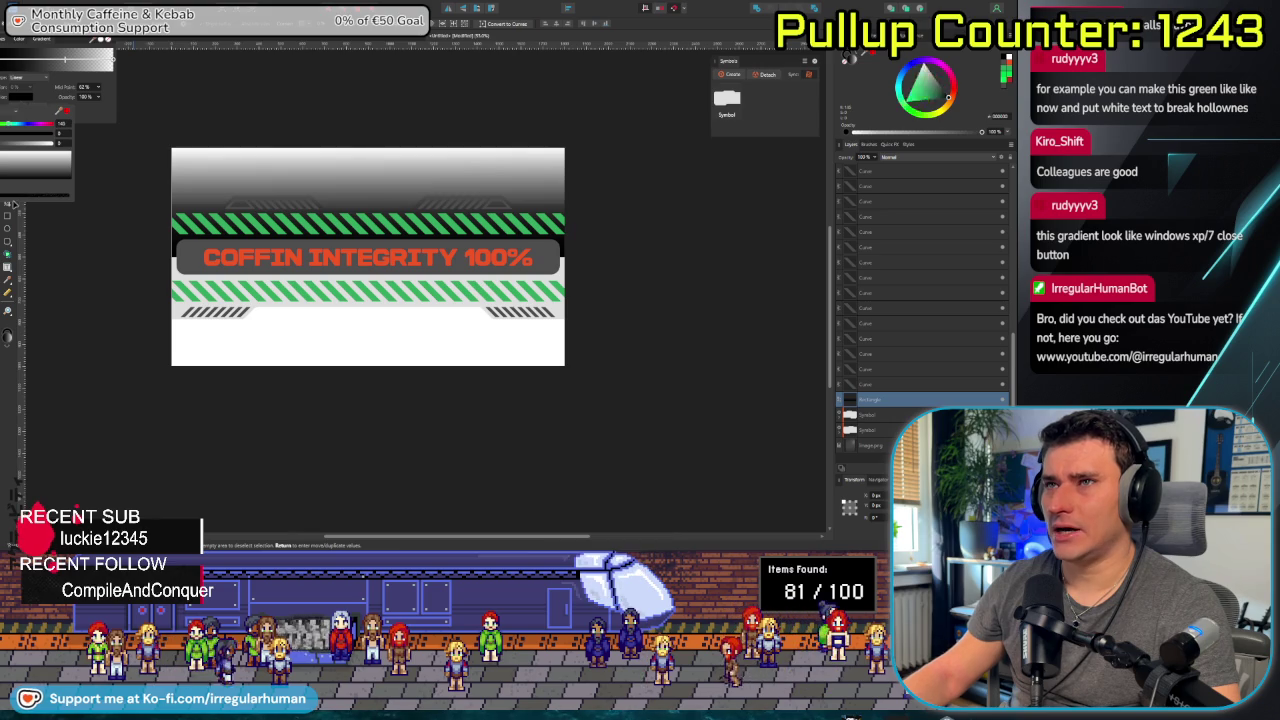
left_click(8, 204)
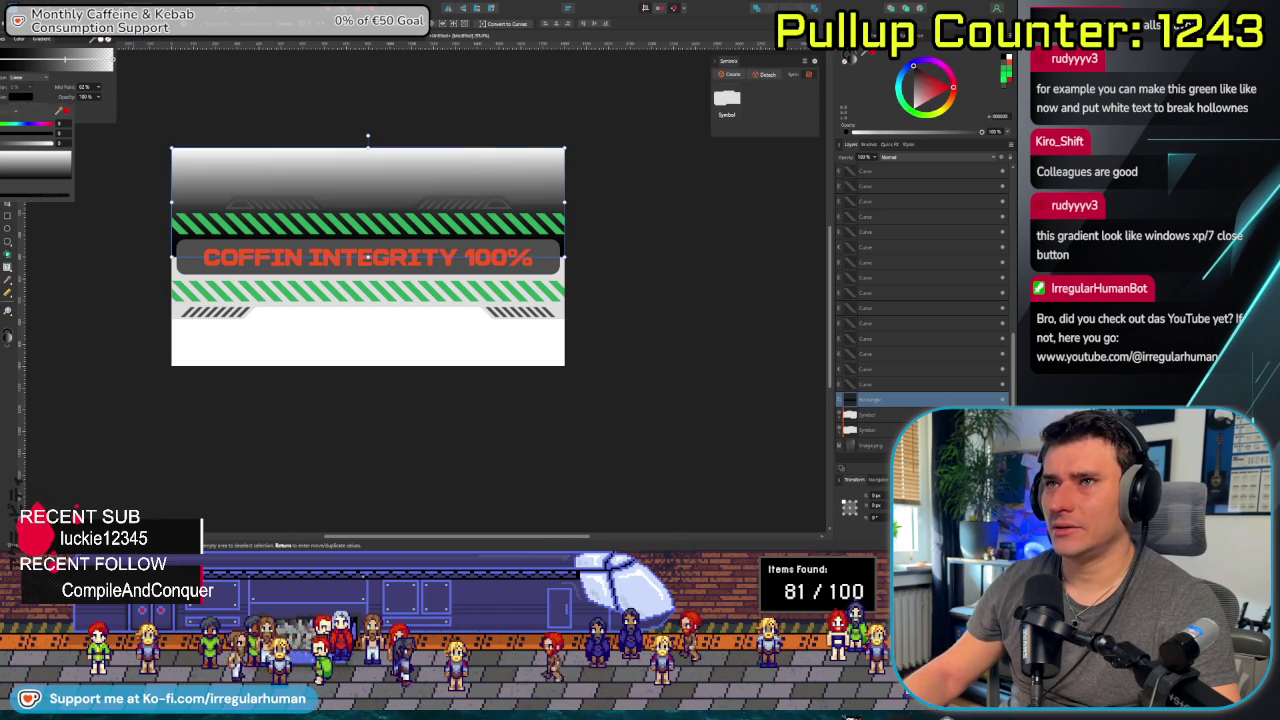
left_click(22, 127)
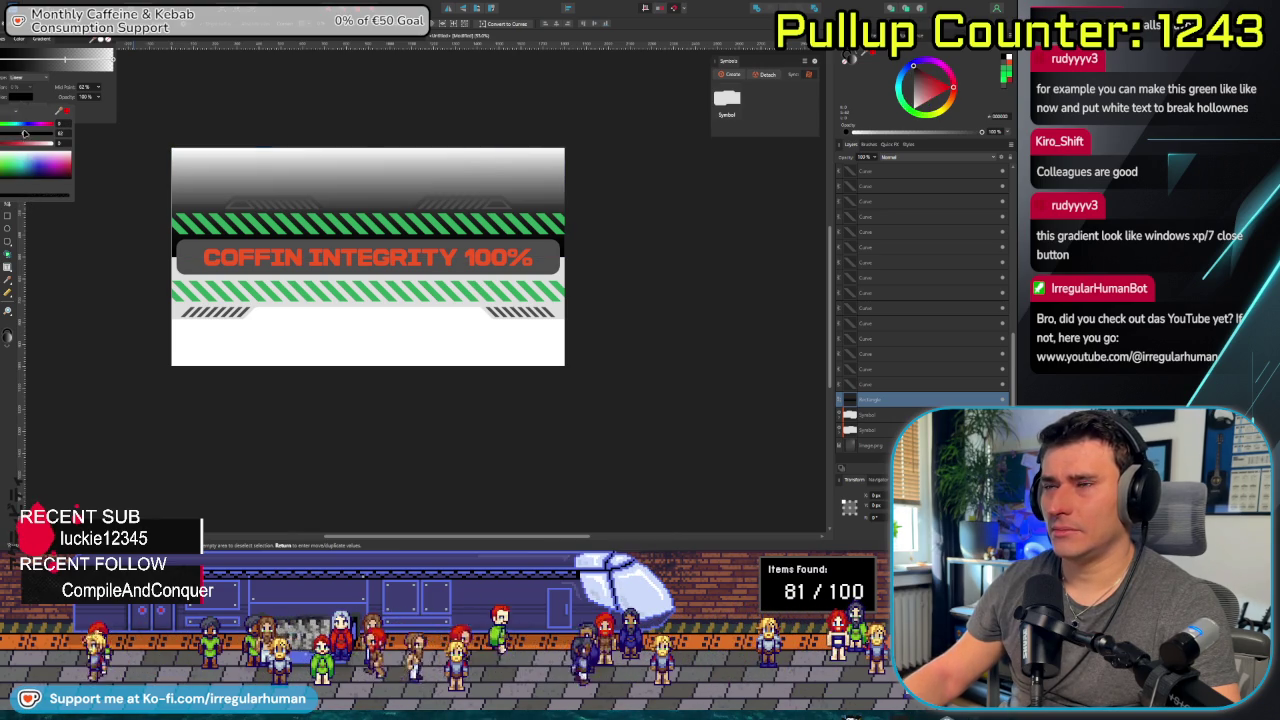
left_click_drag(30, 160, 35, 165)
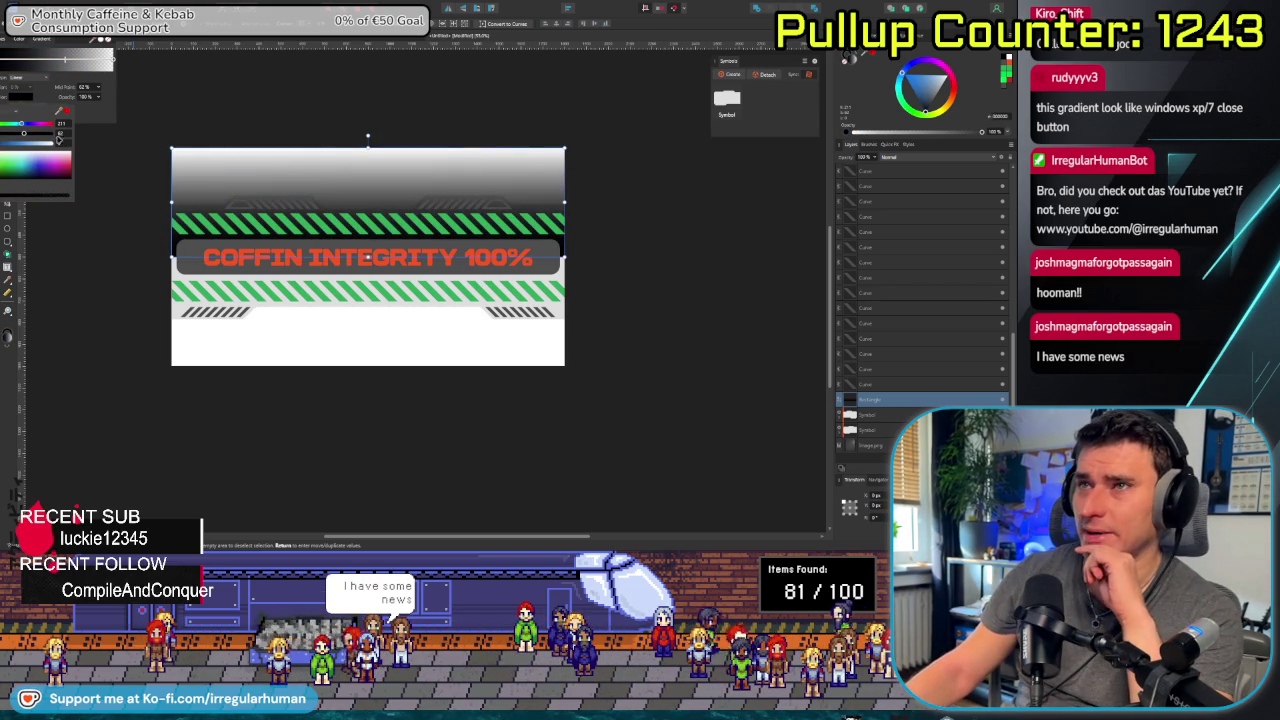
left_click(83, 88)
key("v")
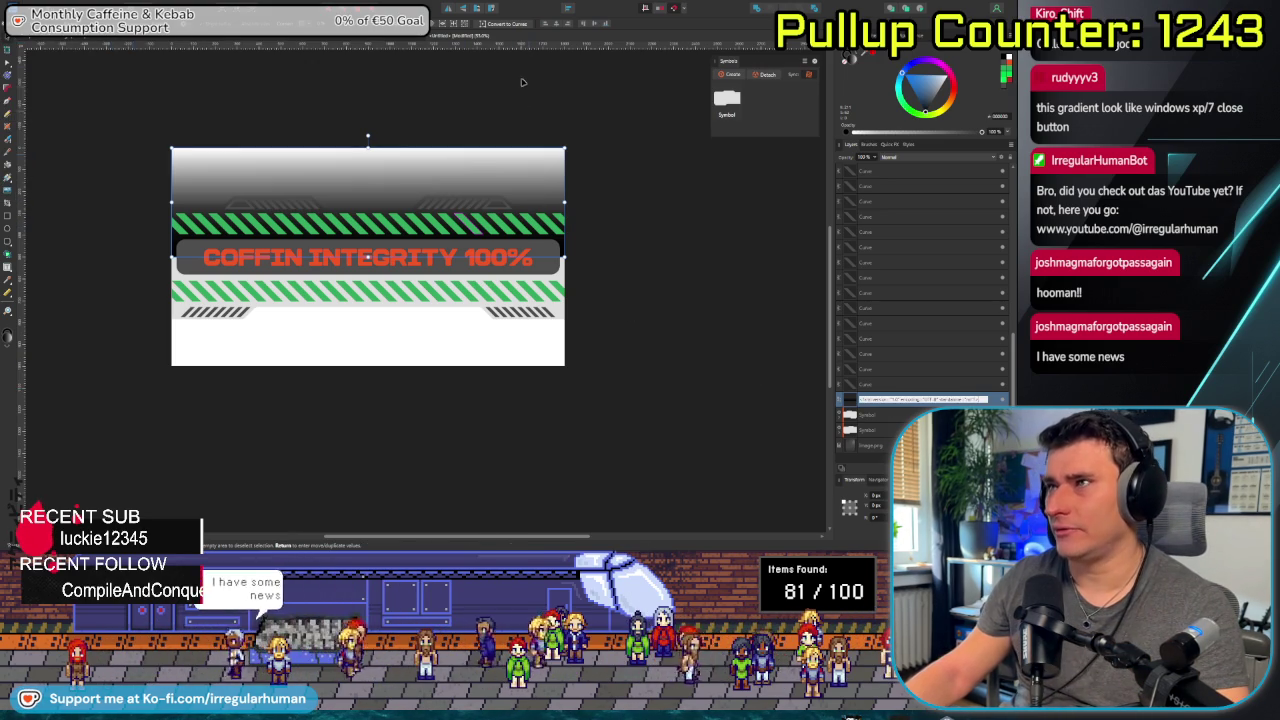
Flip the gradient overlay vertically, duplicate it, and flip the copy for the bottom edge.
left_click(449, 10)
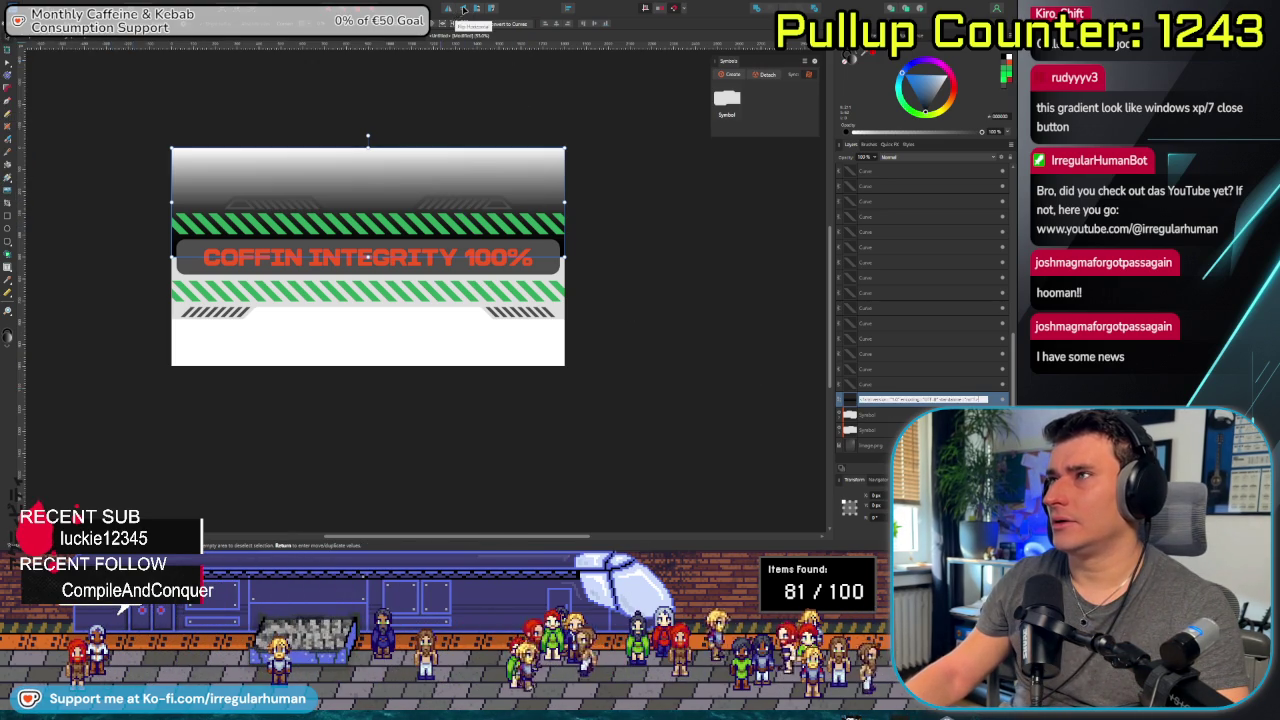
left_click_drag(391, 177, 385, 320)
key("ctrl+z")
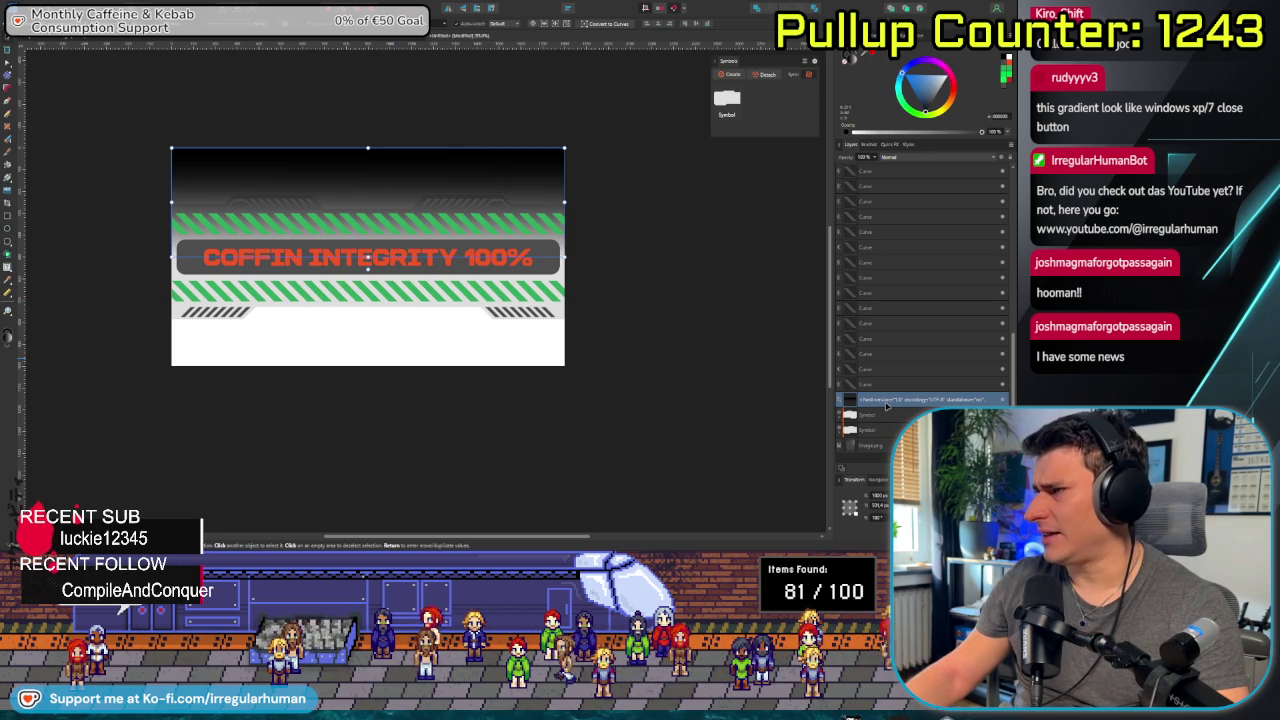
key("ctrl+j")
left_click_drag(345, 197, 347, 277)
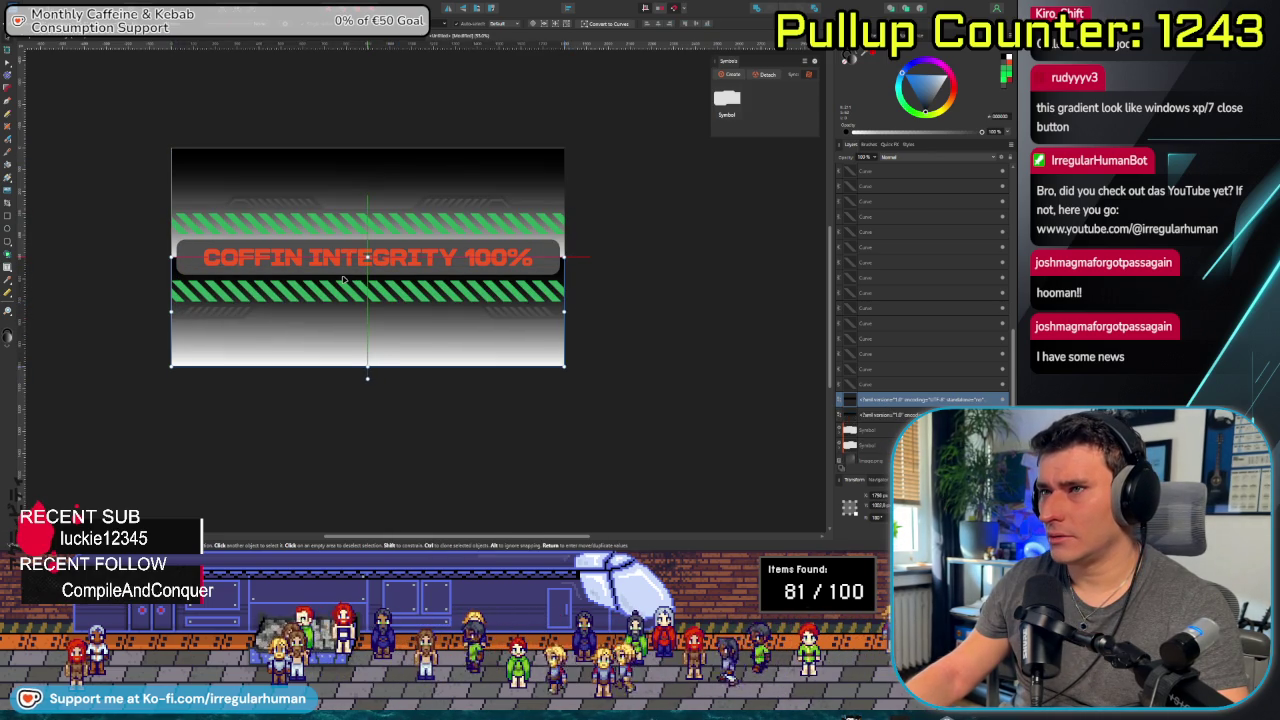
left_click(338, 171)
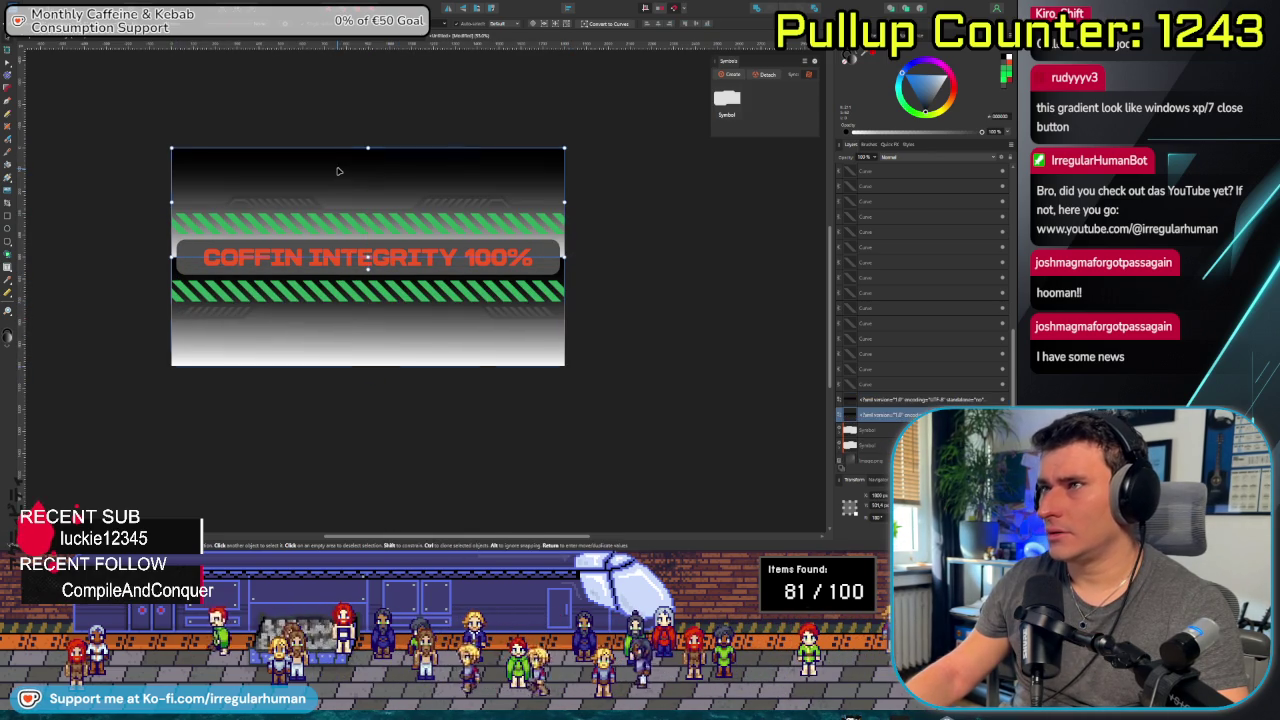
left_click(476, 9)
Move both gradient overlay layers beneath the stripe symbols in the Layers panel.
scroll(534, 379, "down", 3)
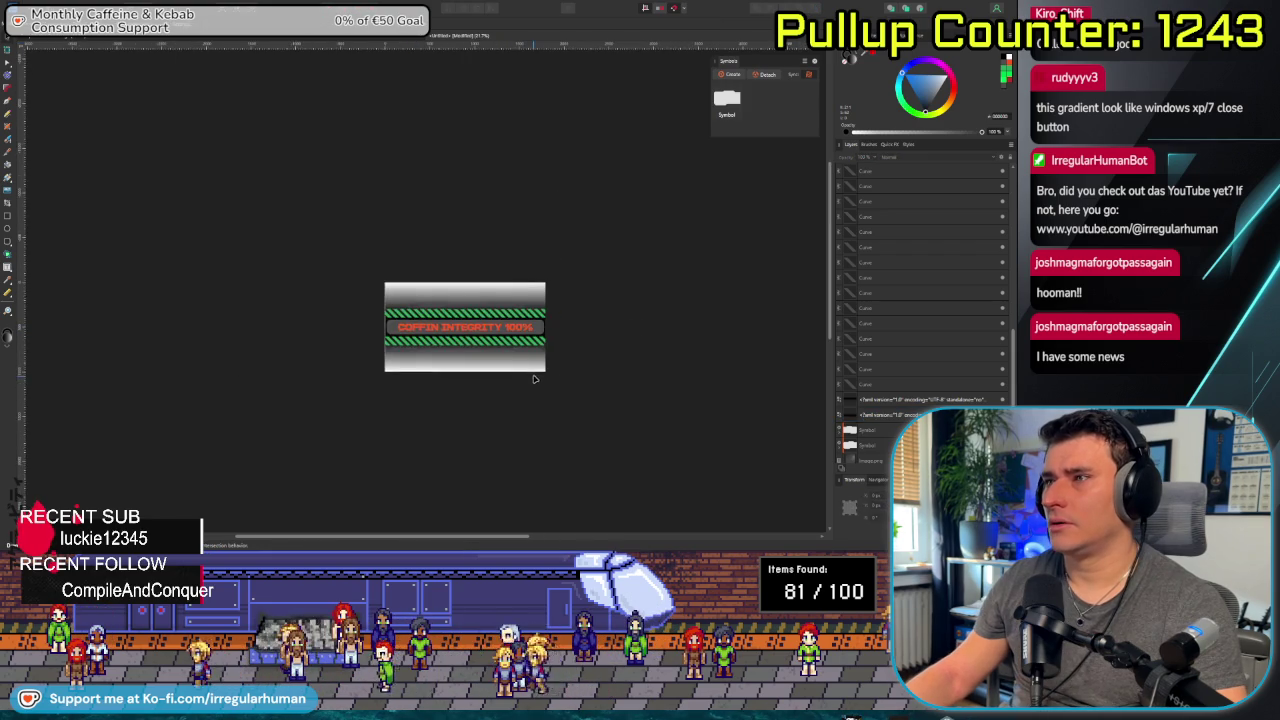
scroll(534, 379, "up", 3)
scroll(357, 451, "right", 2)
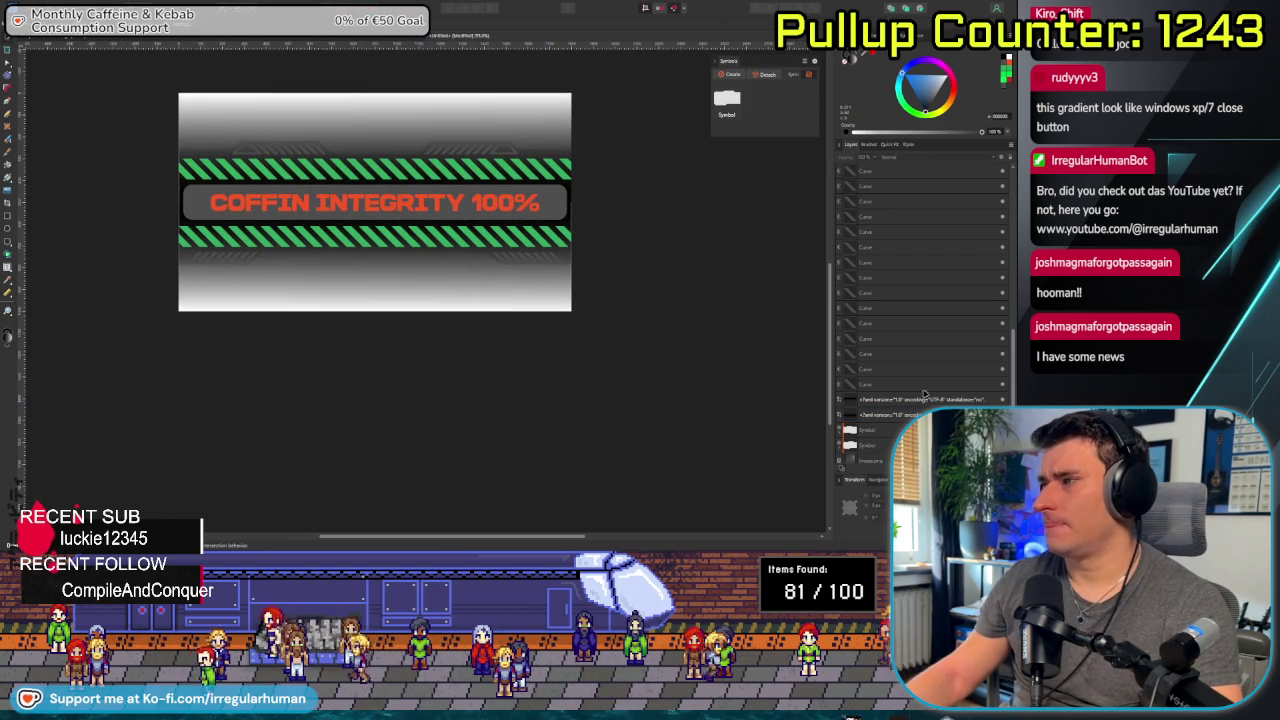
left_click(883, 399)
left_click(885, 414, "shift")
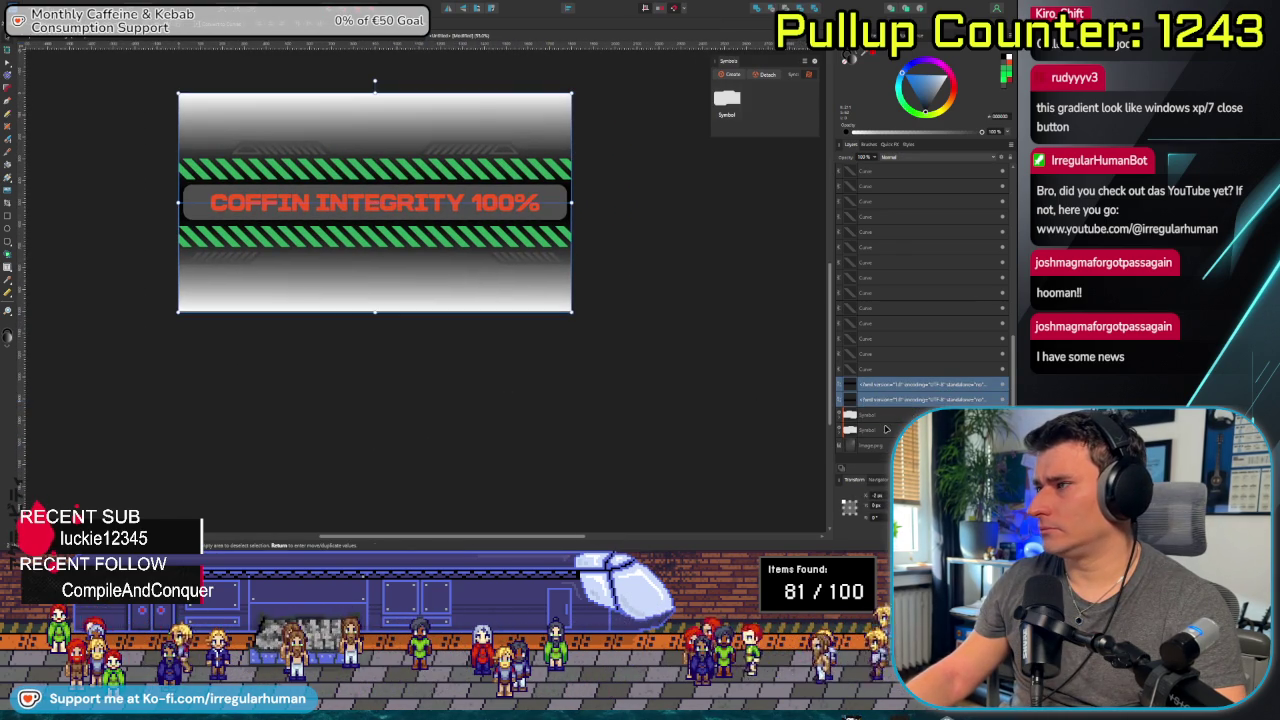
left_click_drag(885, 429, 882, 440)
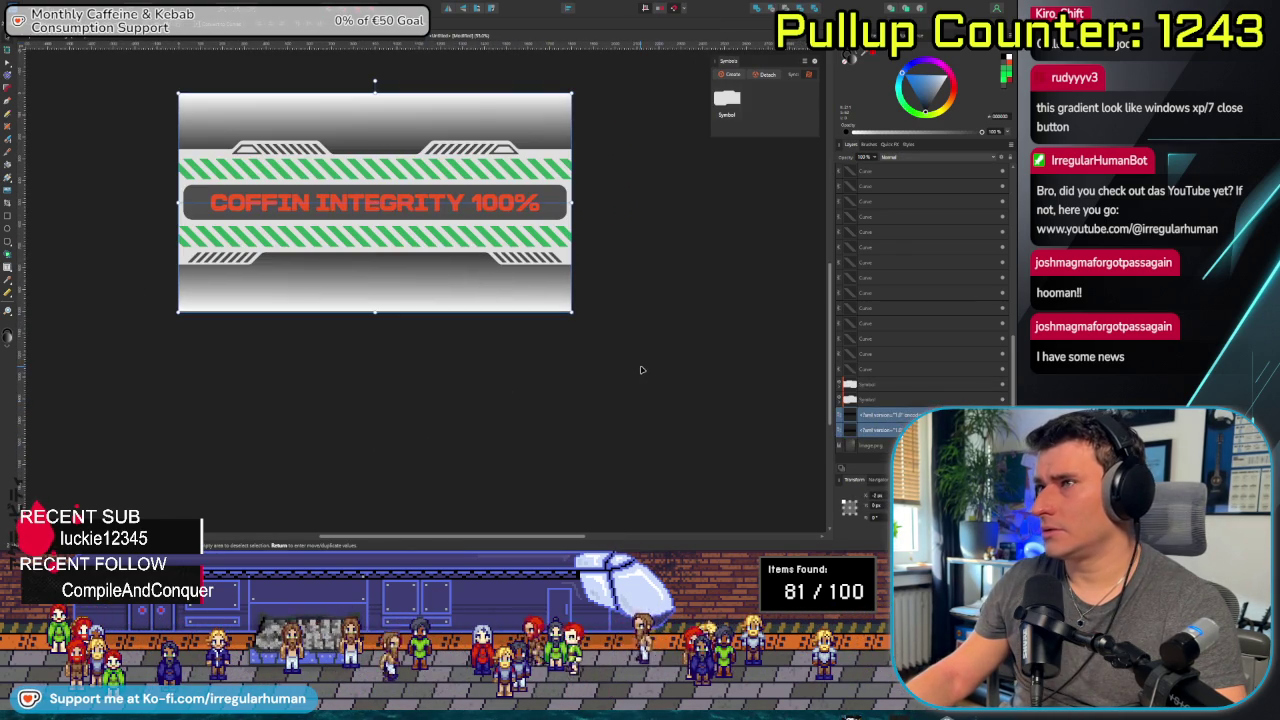
left_click(451, 386)
scroll(414, 386, "down", 3)
scroll(414, 386, "up", 2)
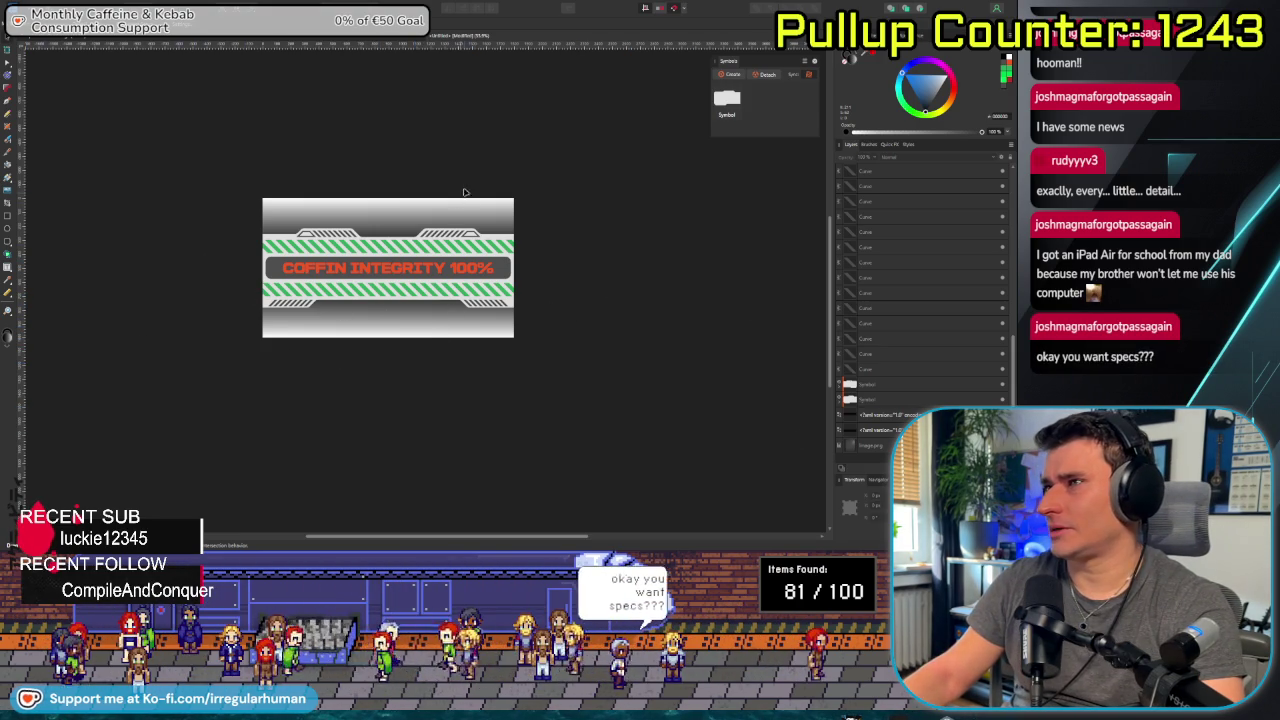
Switch to the SCRAP BALANCE panel document.
left_click_drag(422, 364, 389, 387)
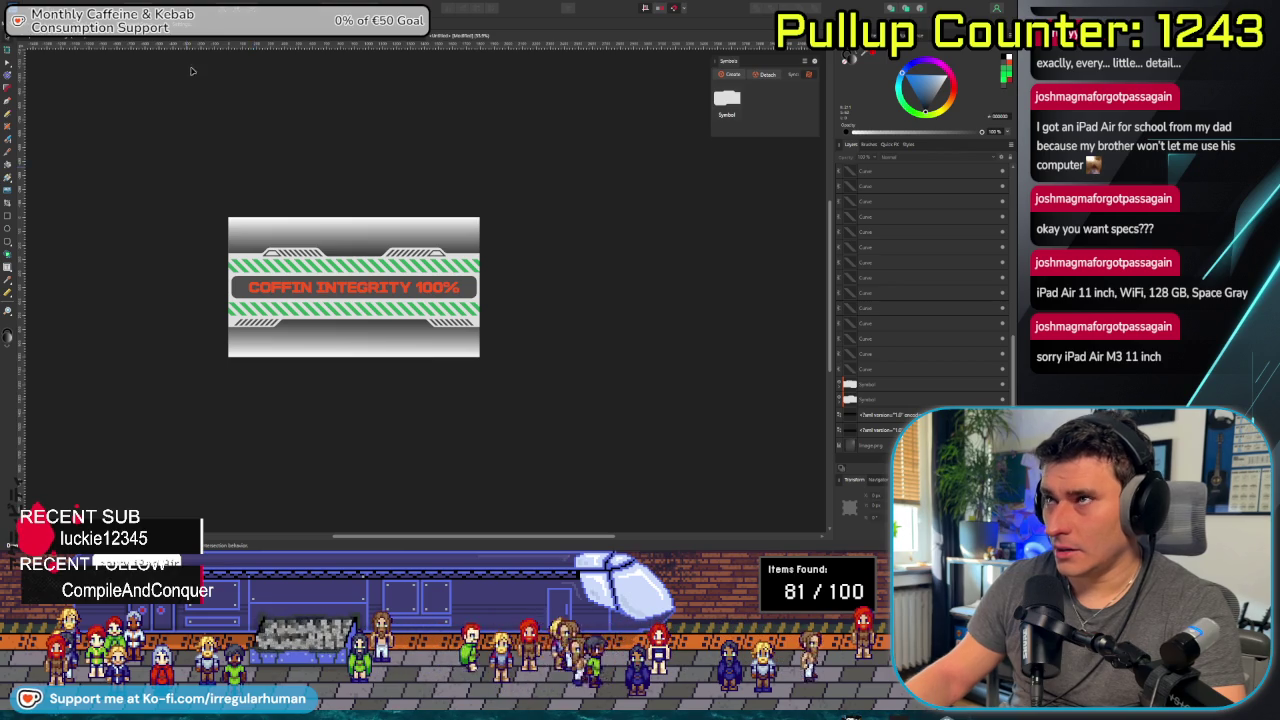
key("ctrl+Tab")
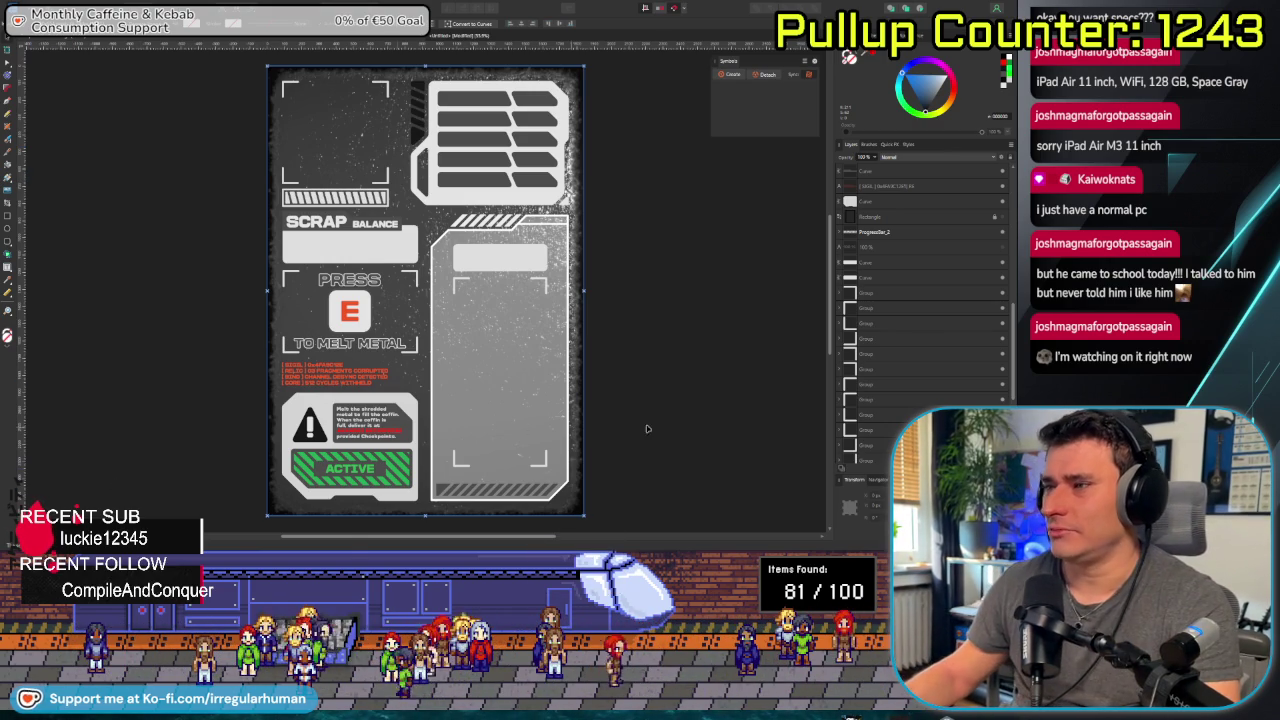
Go back to the banner document and undo the dark grainy texture.
left_click(707, 391)
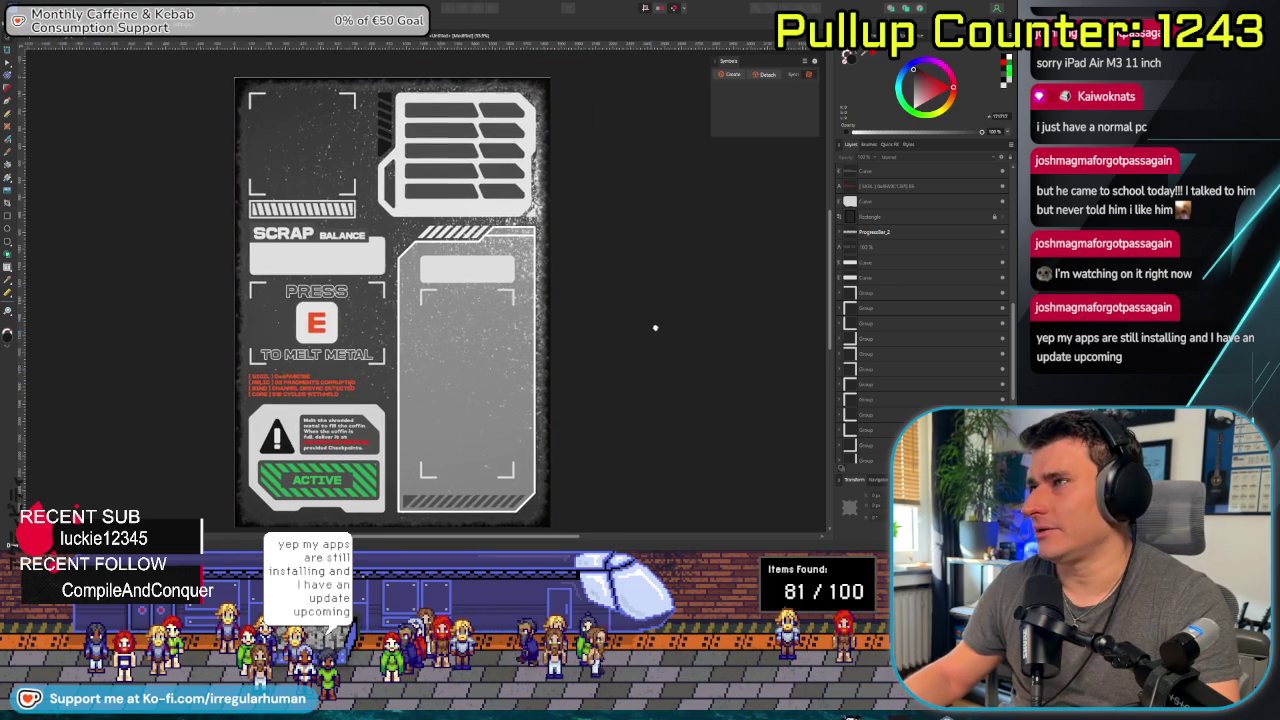
left_click(535, 38)
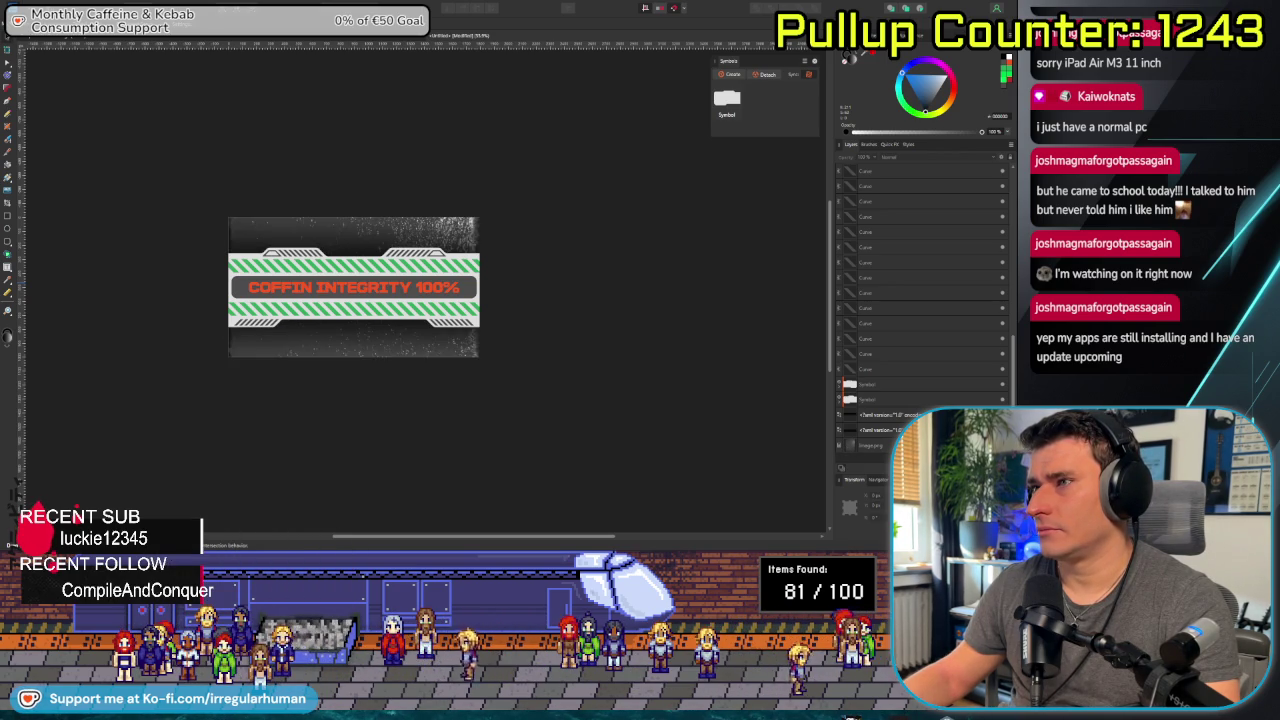
key("ctrl+z")
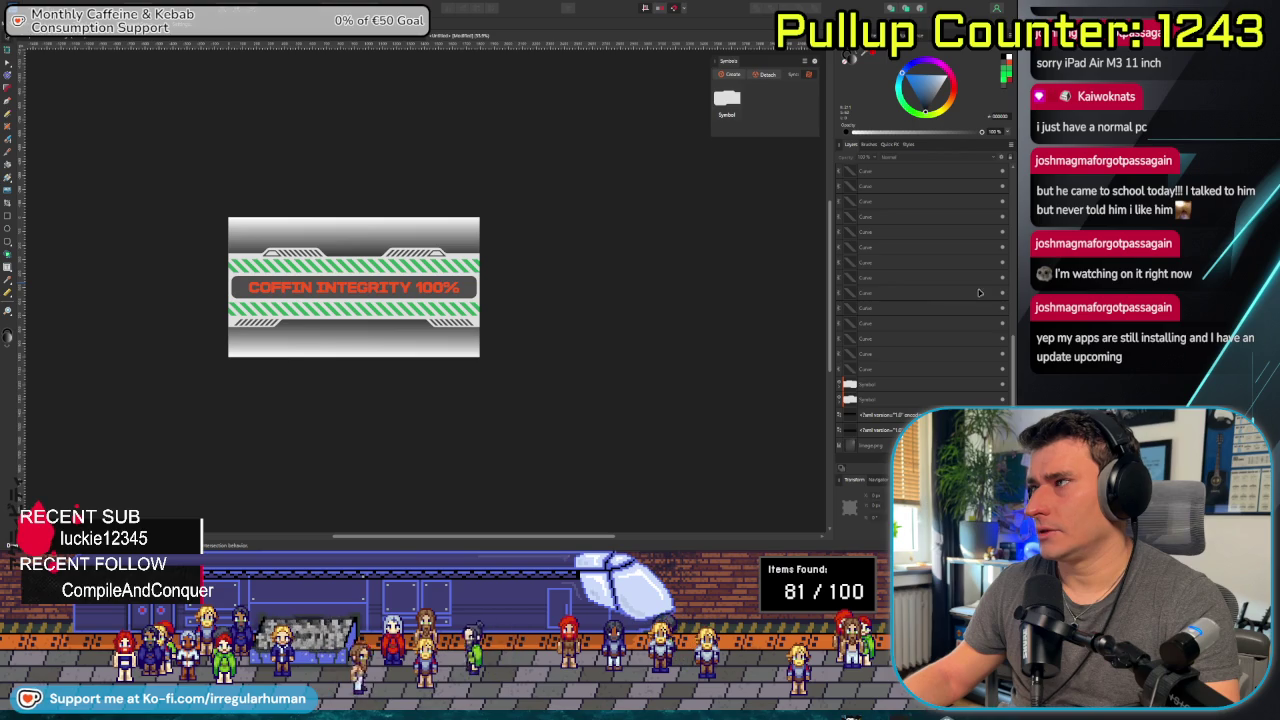
Duplicate the two Symbol layers and change the banner's red fill to a light colour.
left_click(888, 383)
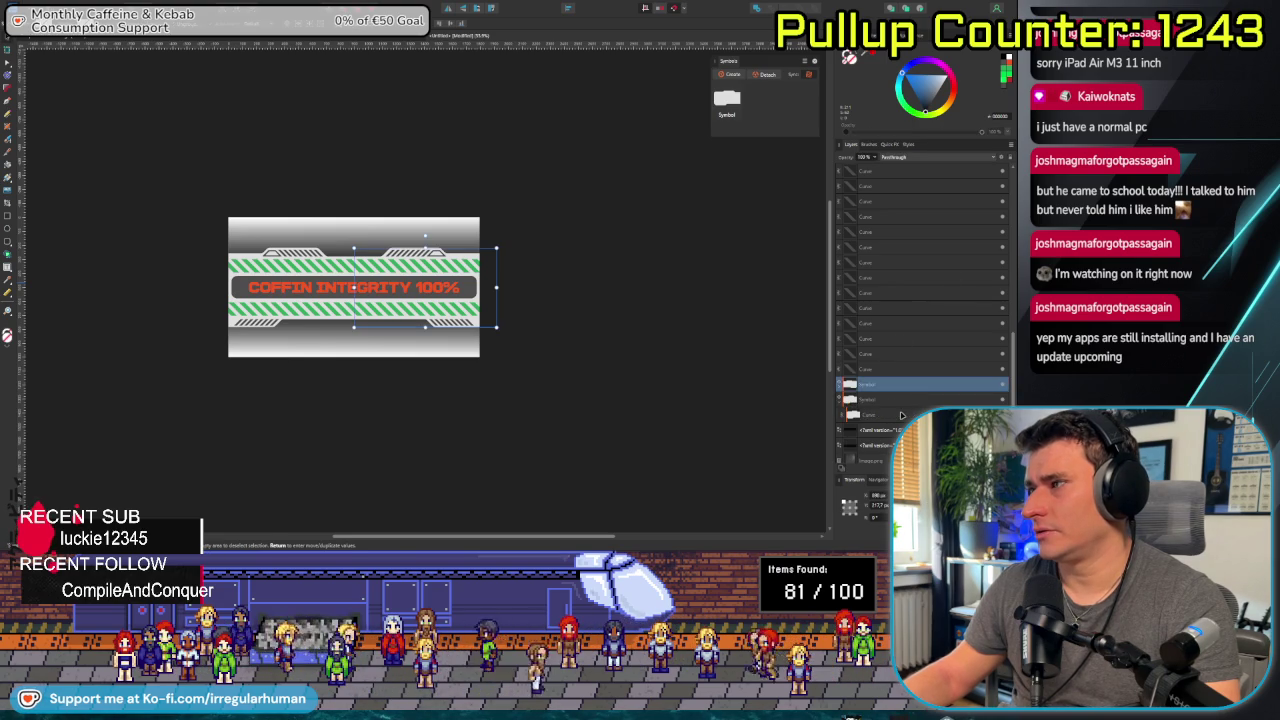
left_click(880, 399)
key("ctrl+d")
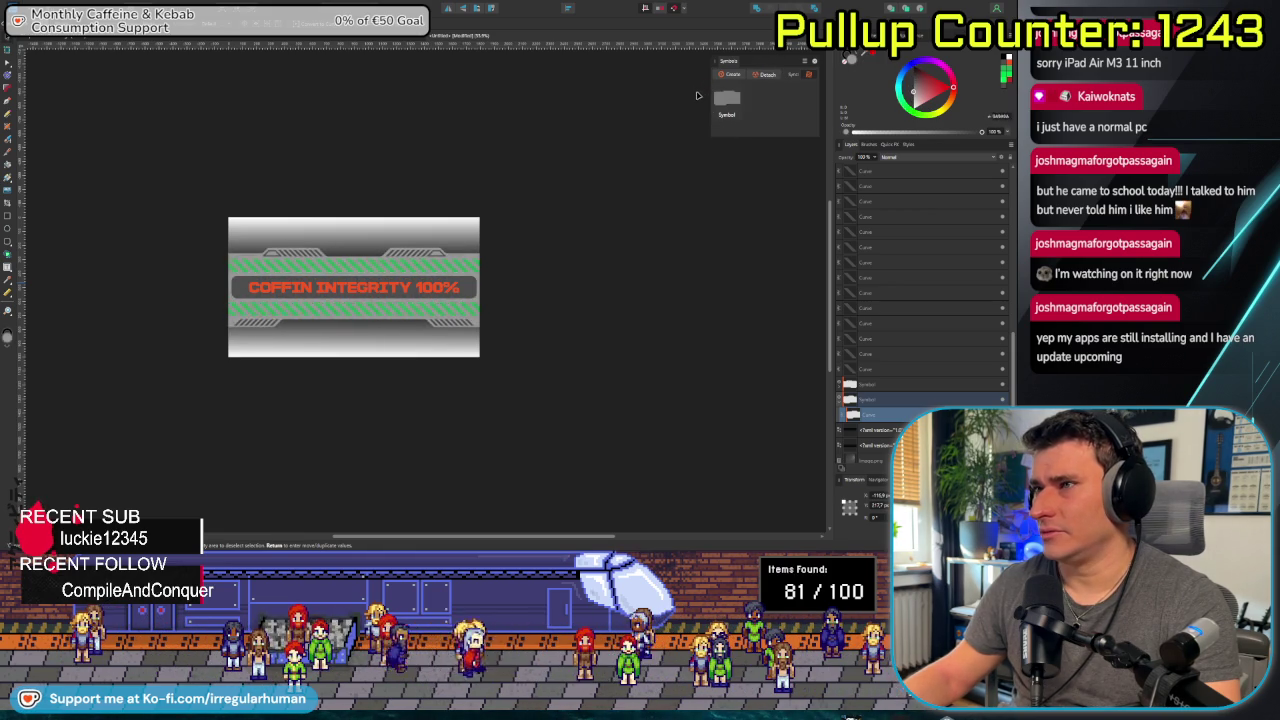
left_click(995, 88)
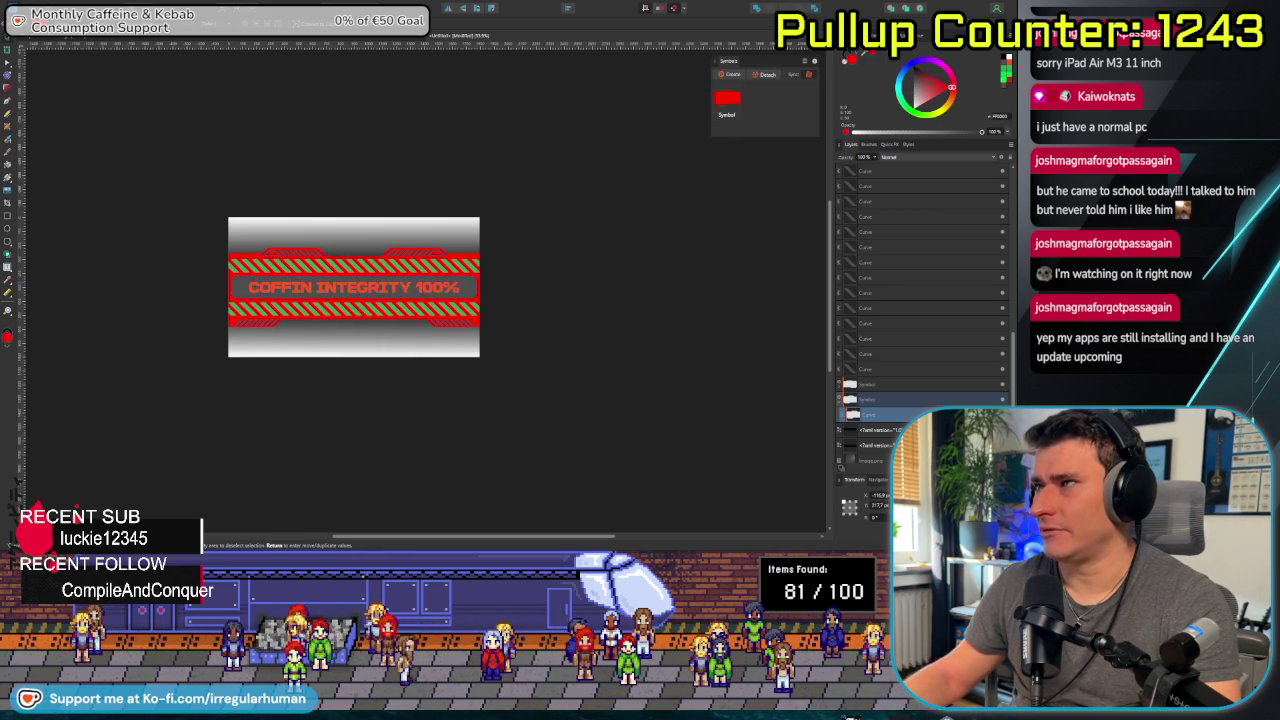
left_click_drag(935, 80, 913, 66)
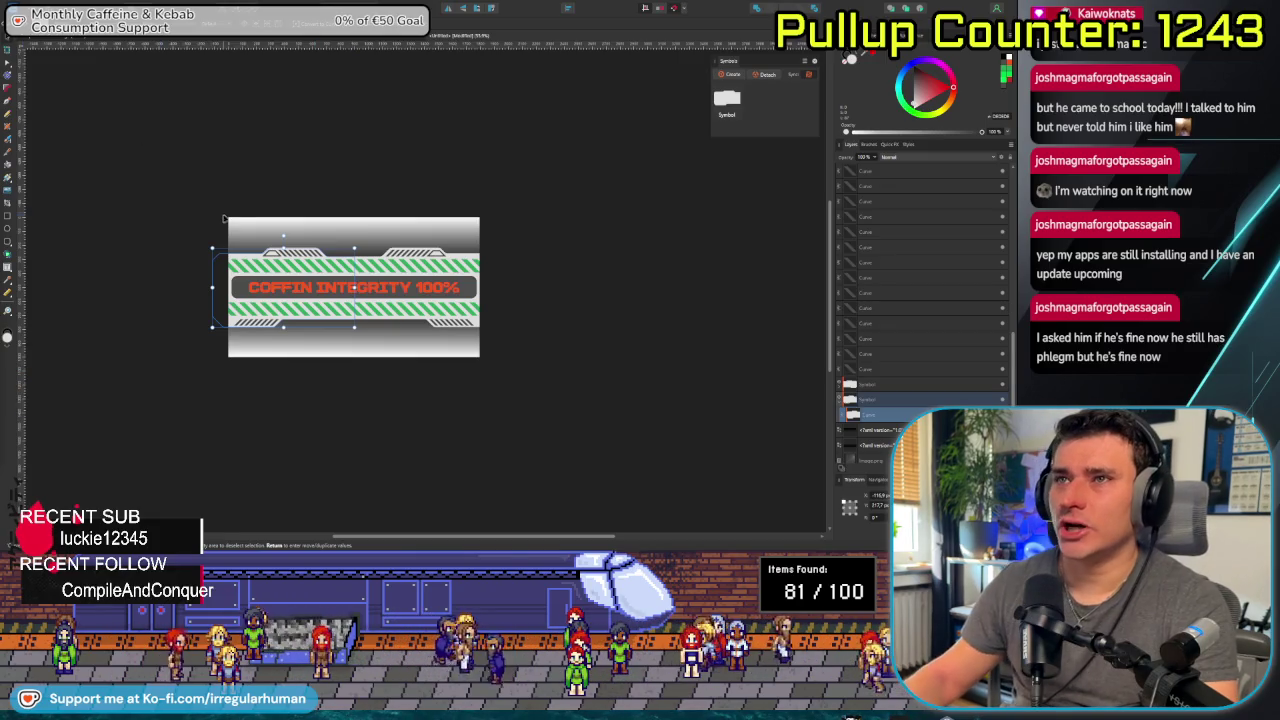
Select the COFFIN INTEGRITY 100% text layer in the Layers panel.
left_click(222, 337)
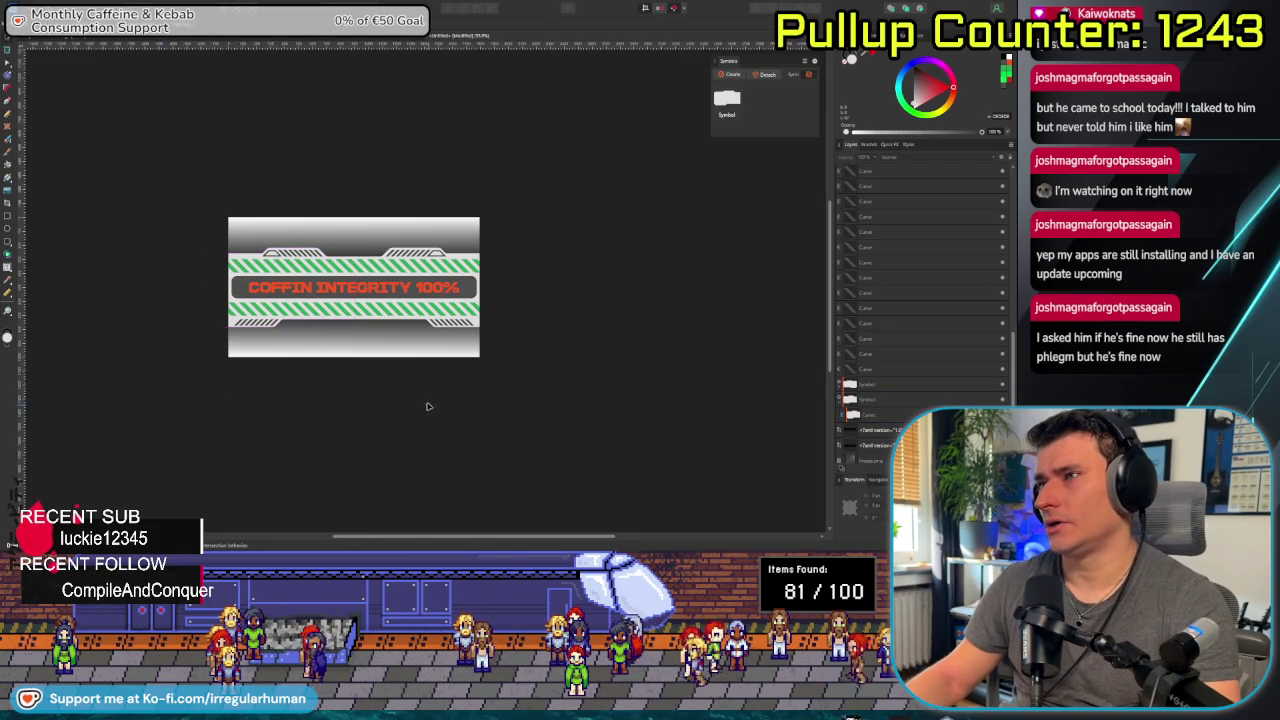
scroll(390, 383, "up", 5)
scroll(371, 360, "down", 2)
scroll(365, 398, "down", 2)
scroll(365, 398, "down", 2)
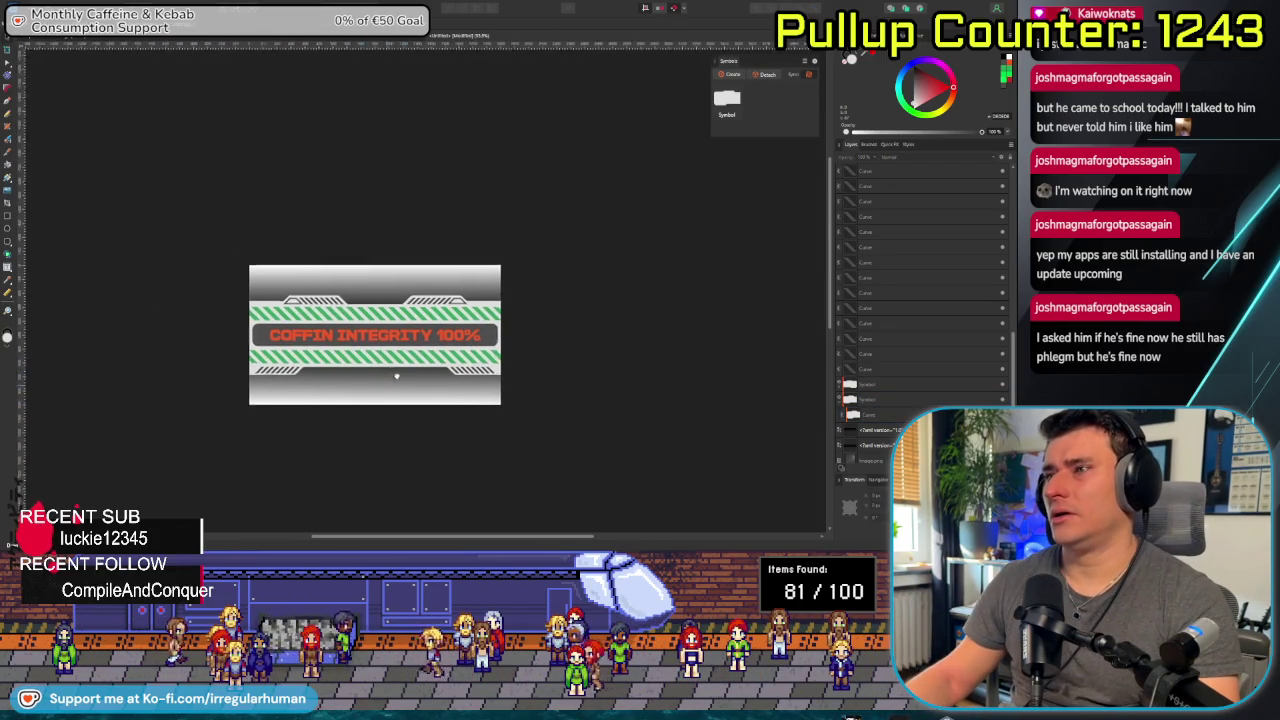
left_click(357, 337)
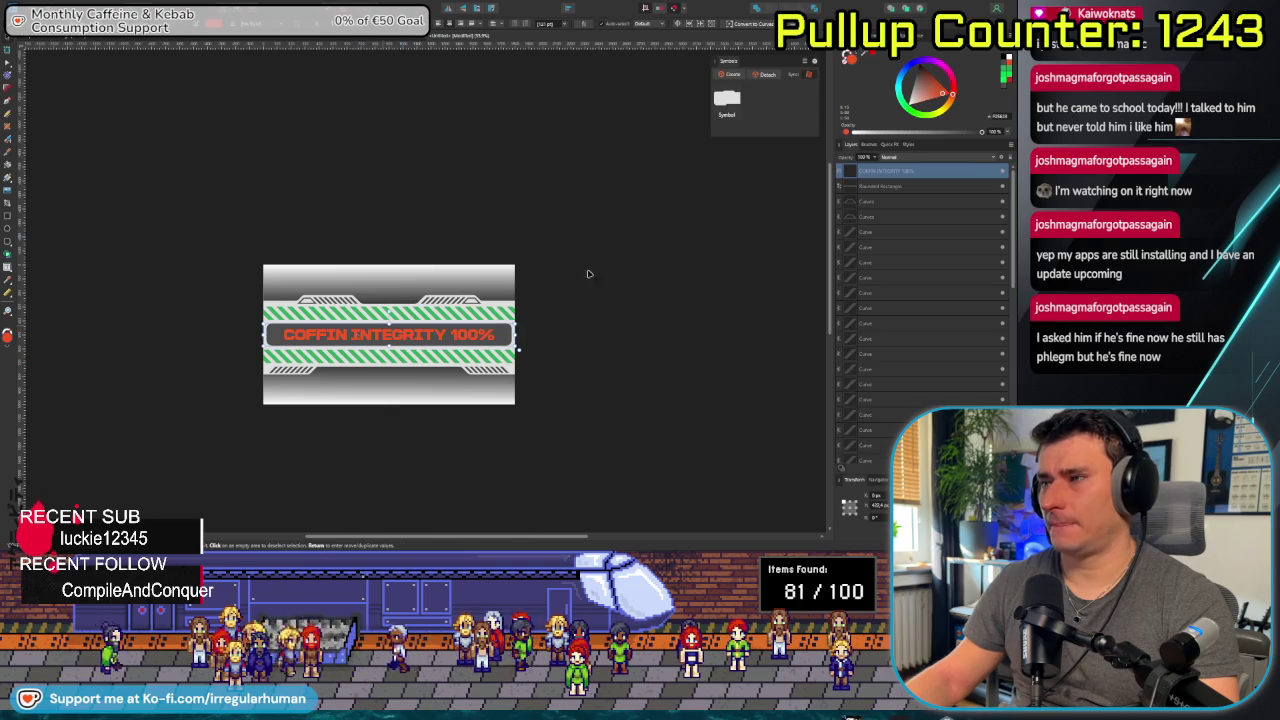
left_click(985, 187)
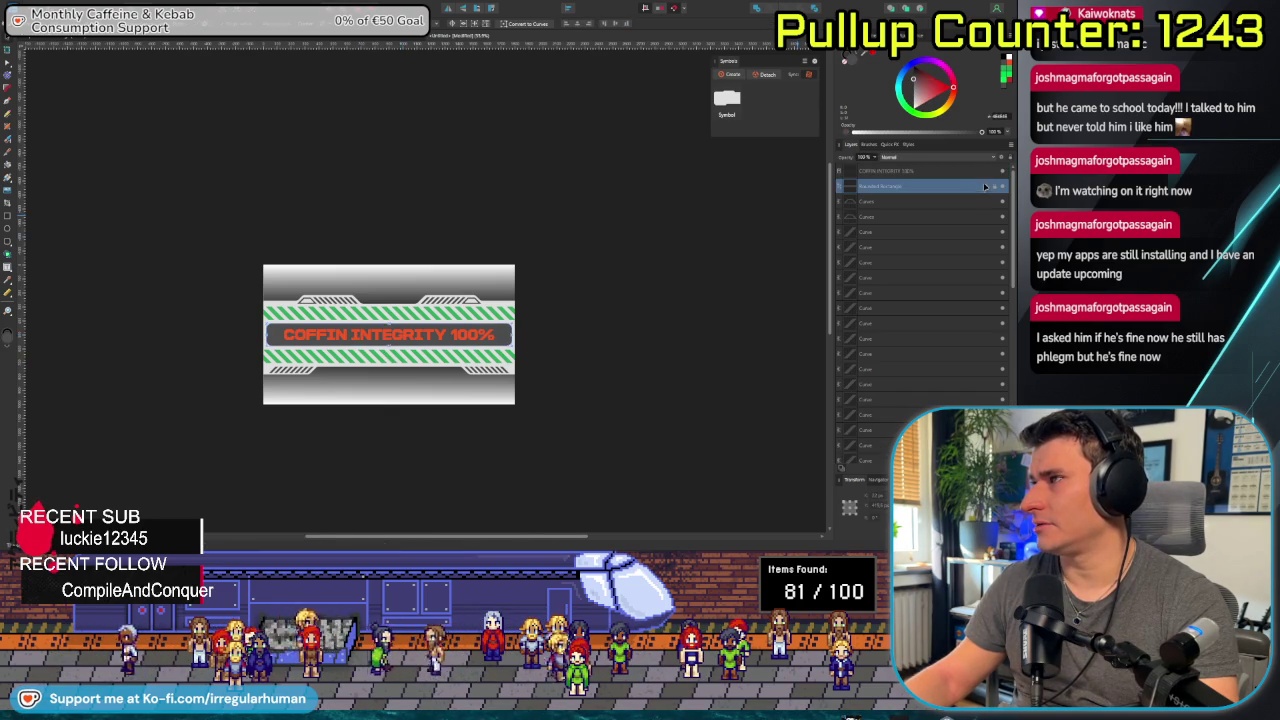
left_click(984, 171)
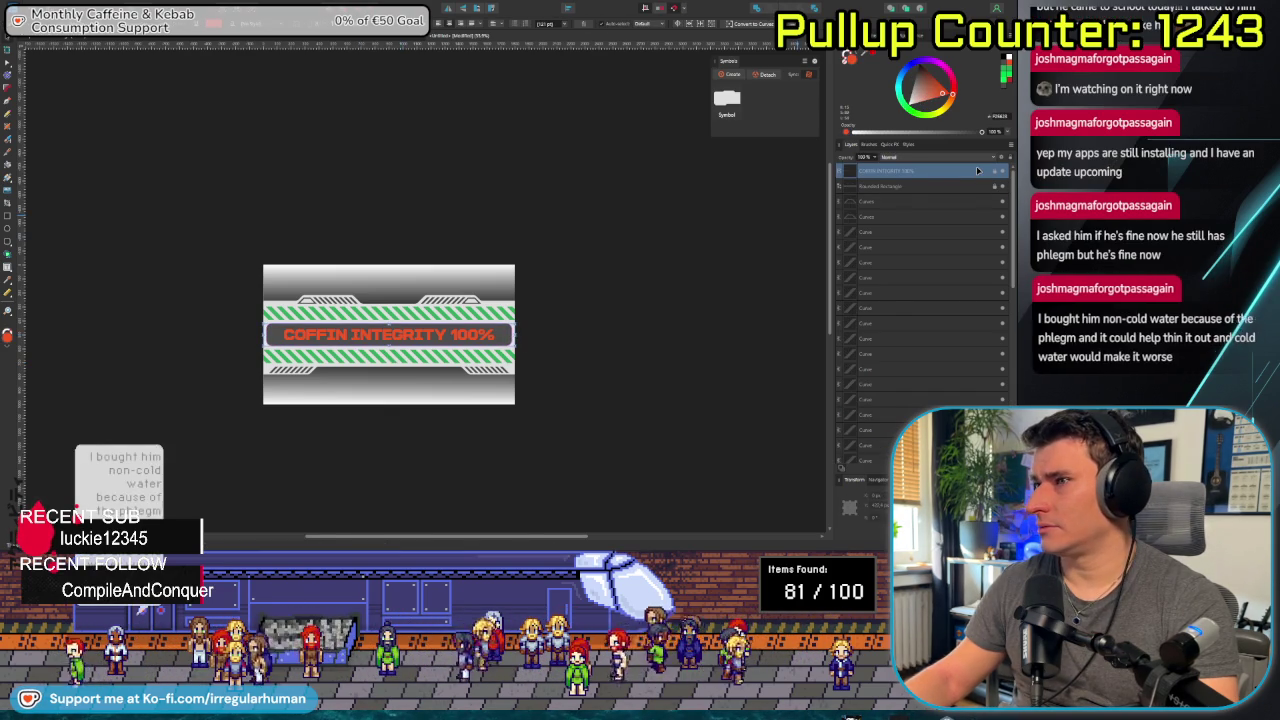
Rasterize the text into a pixel layer, leaving its name unchanged.
right_click(978, 171)
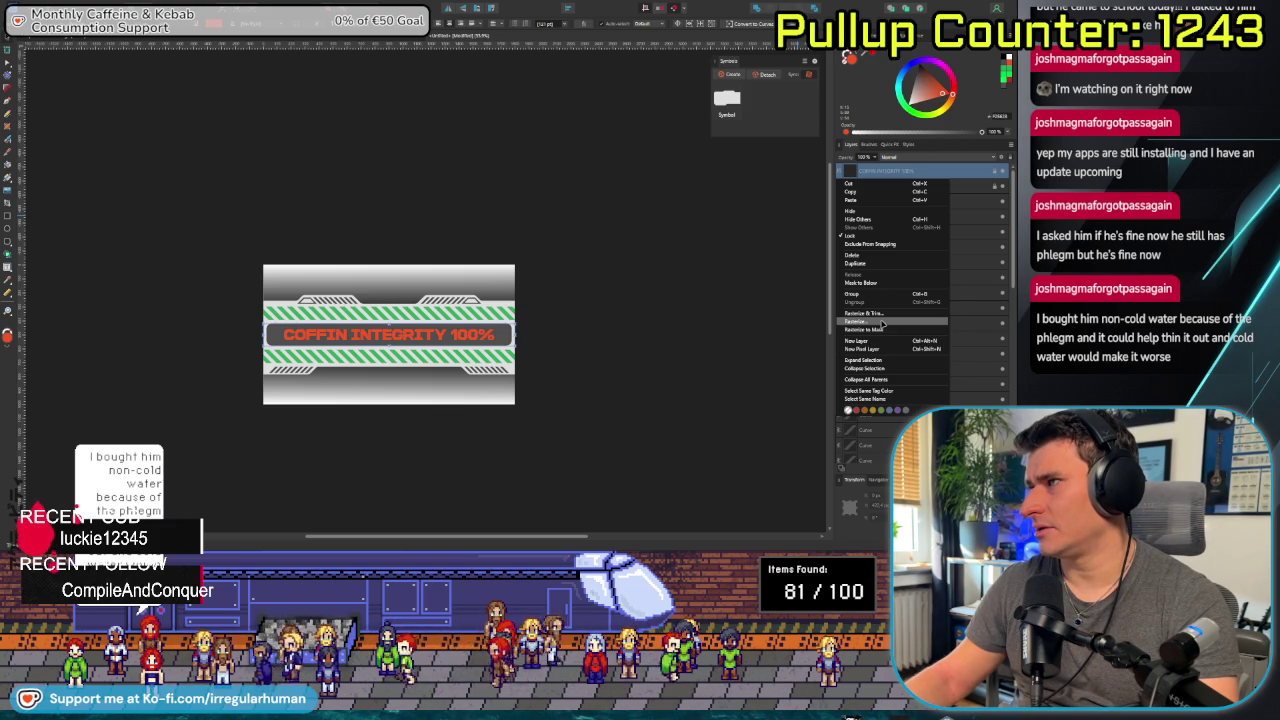
left_click(882, 322)
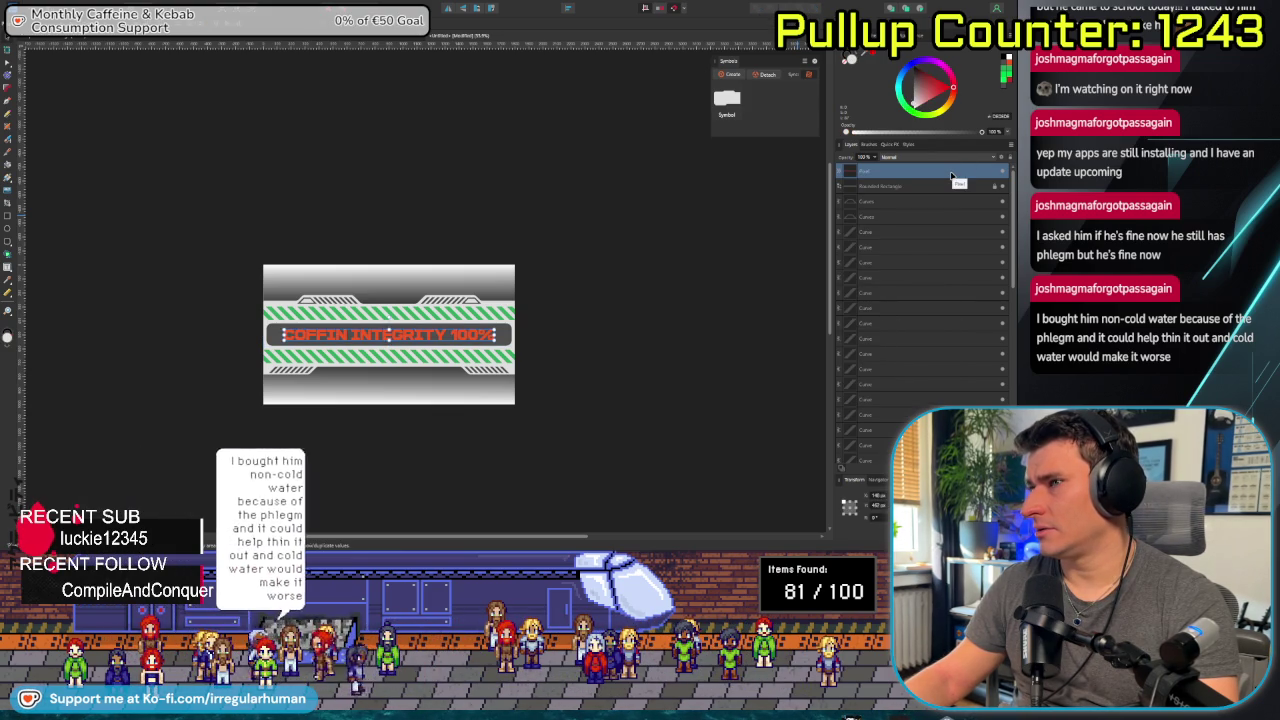
right_click(951, 176)
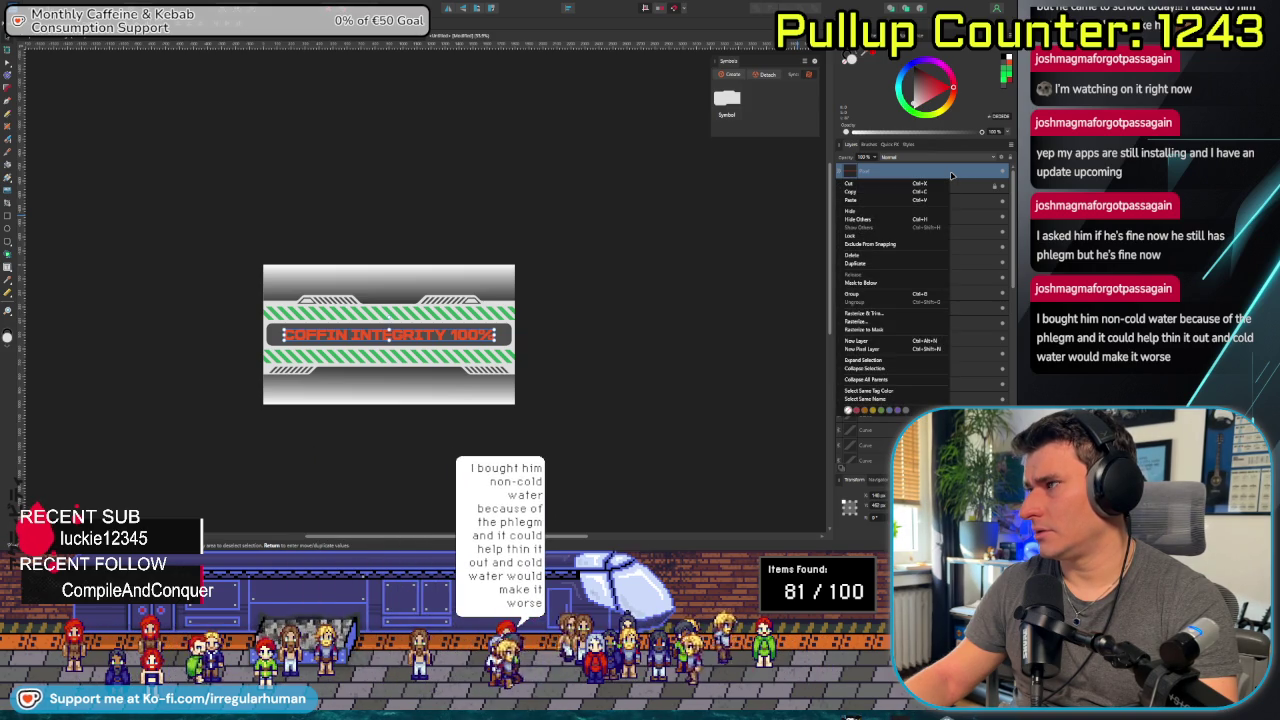
double_click(971, 171)
key("Escape")
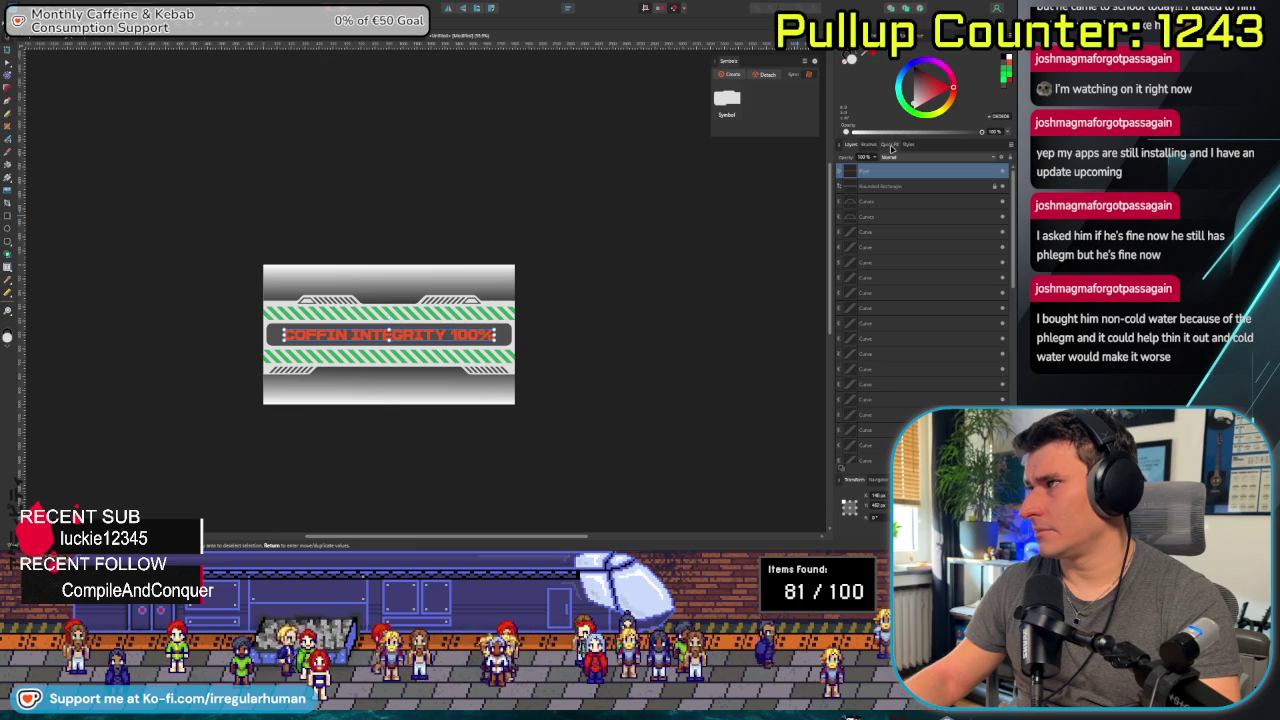
Undo the rasterize to restore editable text and enable its Quick FX Outline.
key("2")
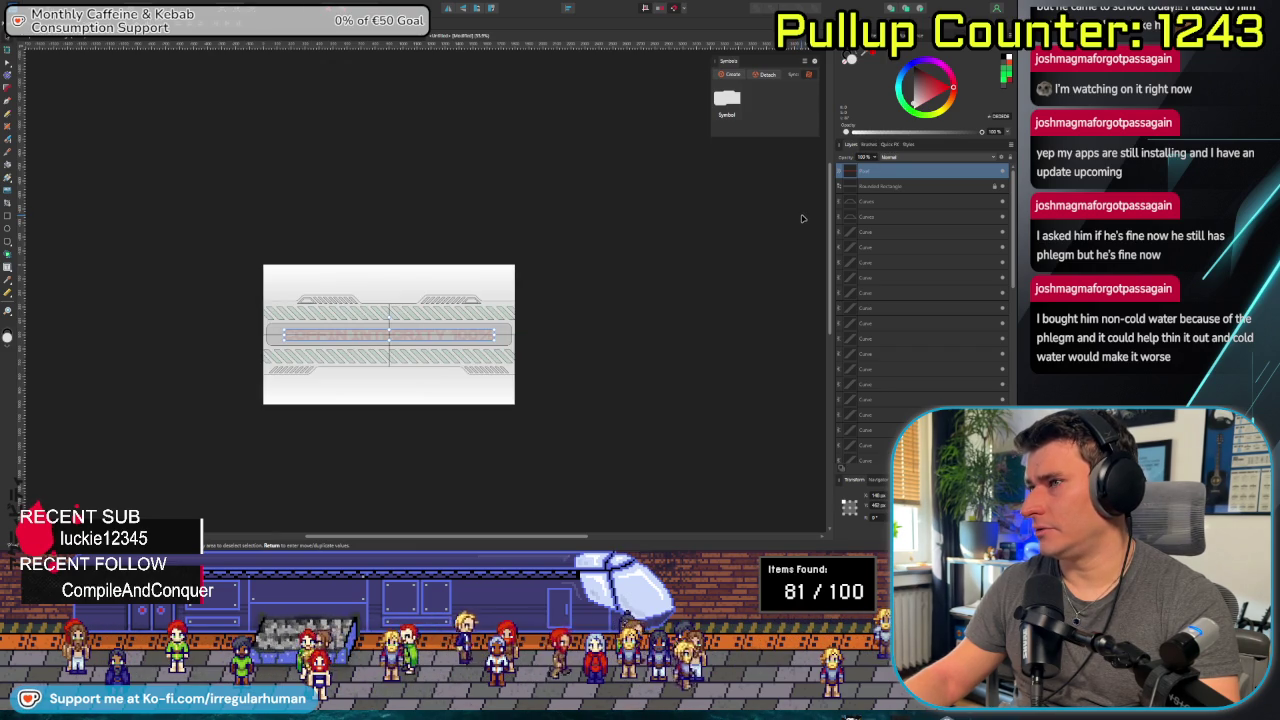
key("ctrl+z")
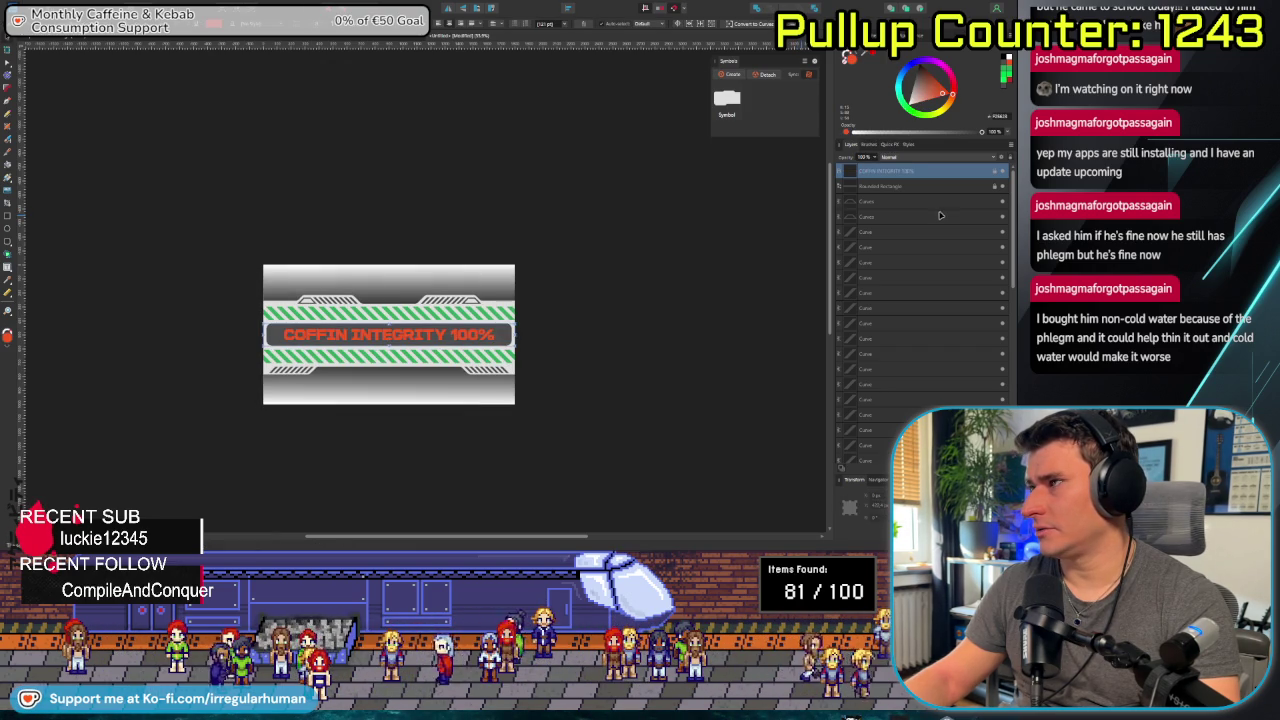
left_click(886, 145)
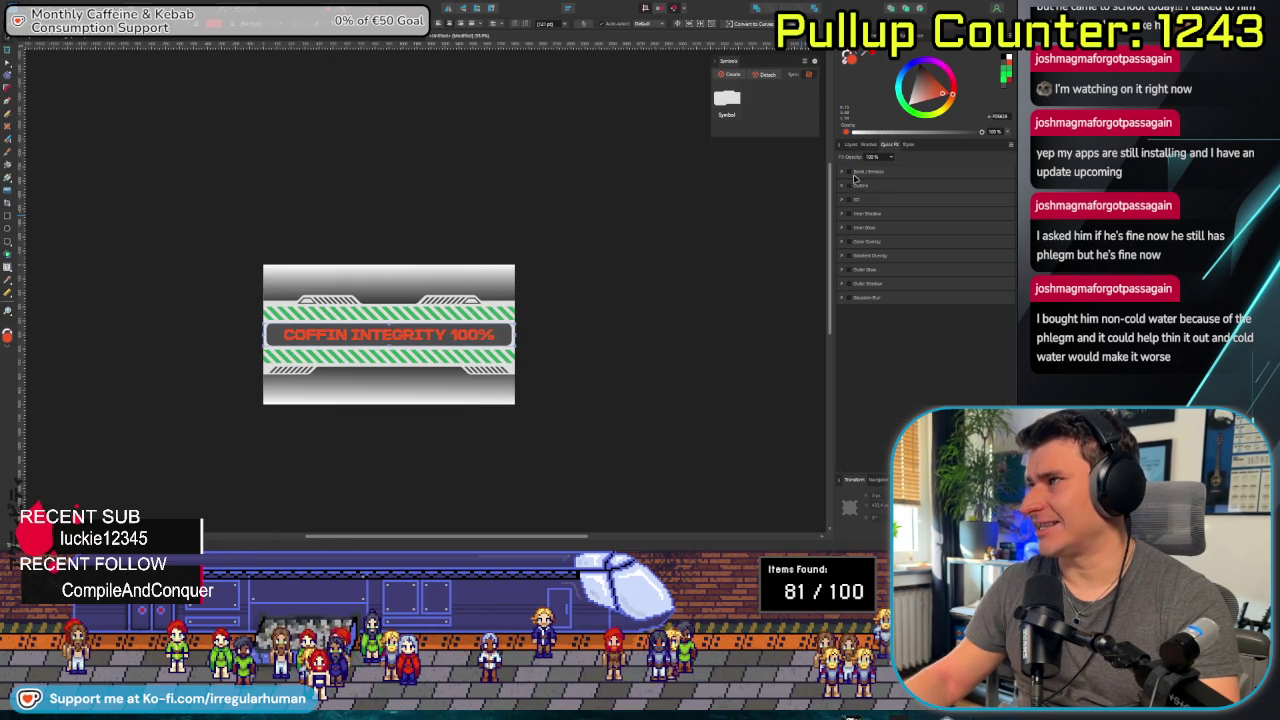
left_click(849, 173)
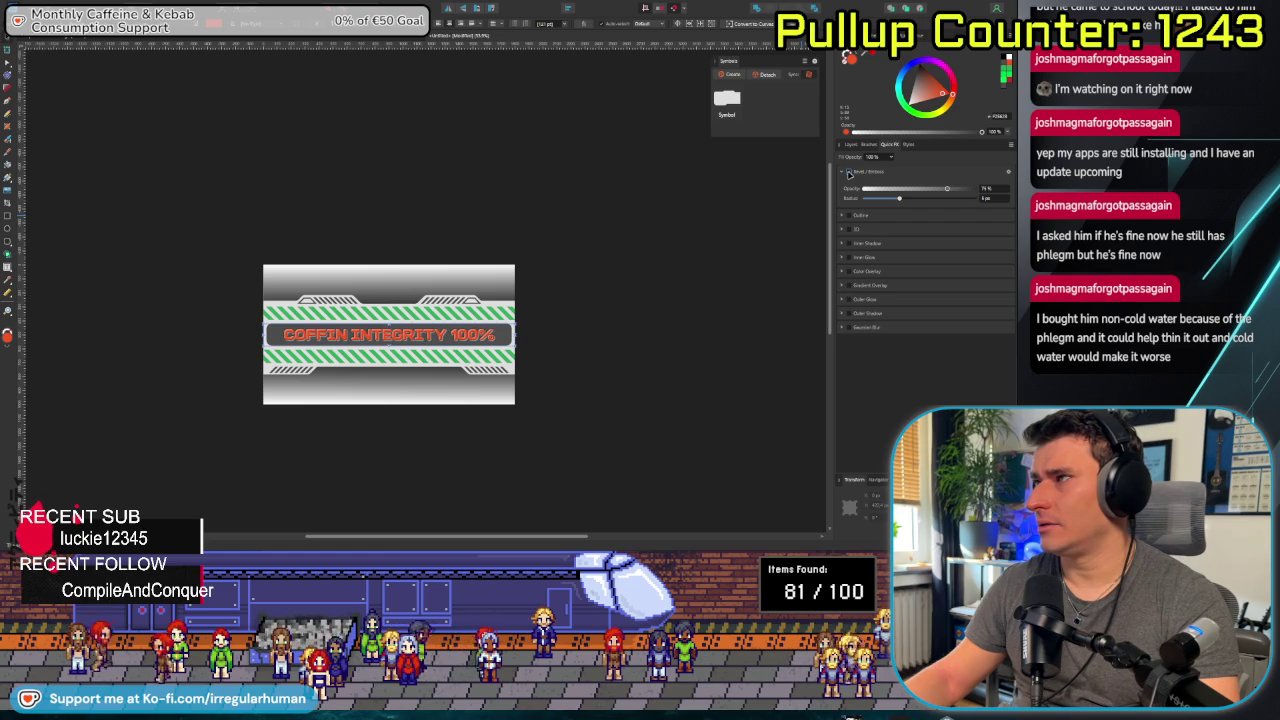
left_click(849, 173)
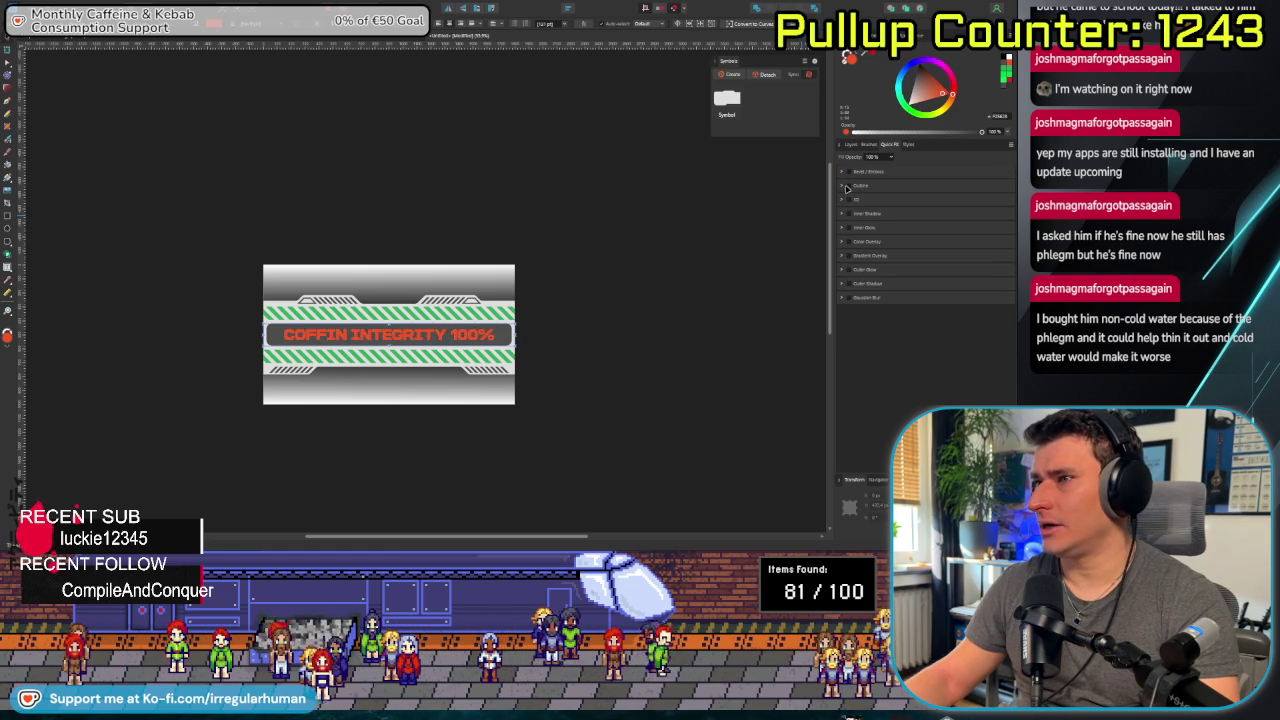
left_click(850, 186)
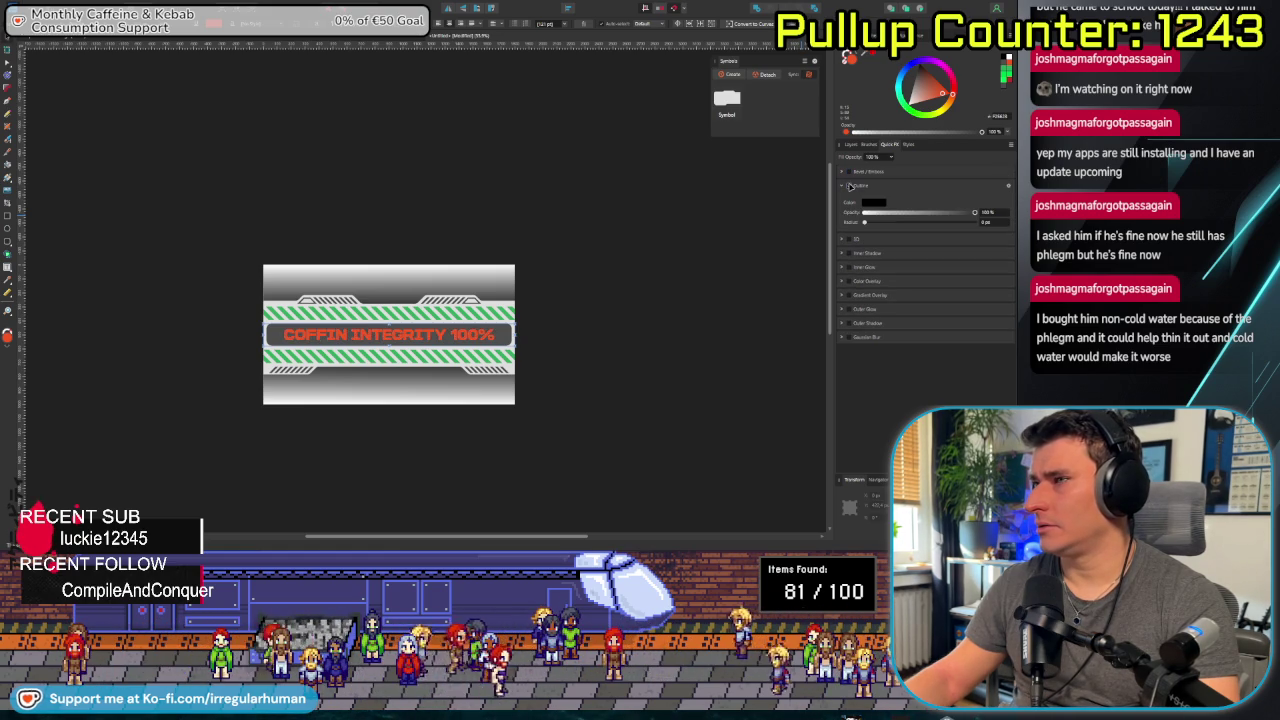
Widen the text outline to about 4 px.
scroll(706, 243, "up", 2)
scroll(706, 243, "up", 2)
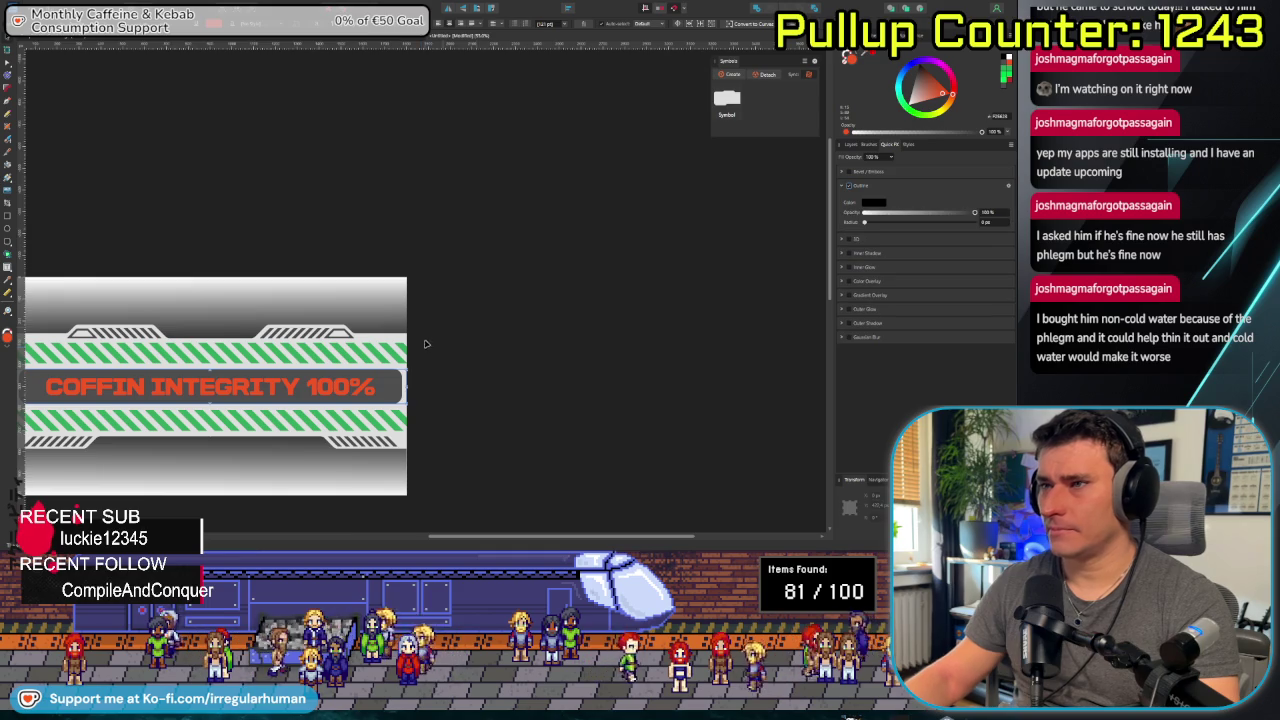
left_click_drag(434, 337, 529, 302)
left_click_drag(864, 222, 893, 234)
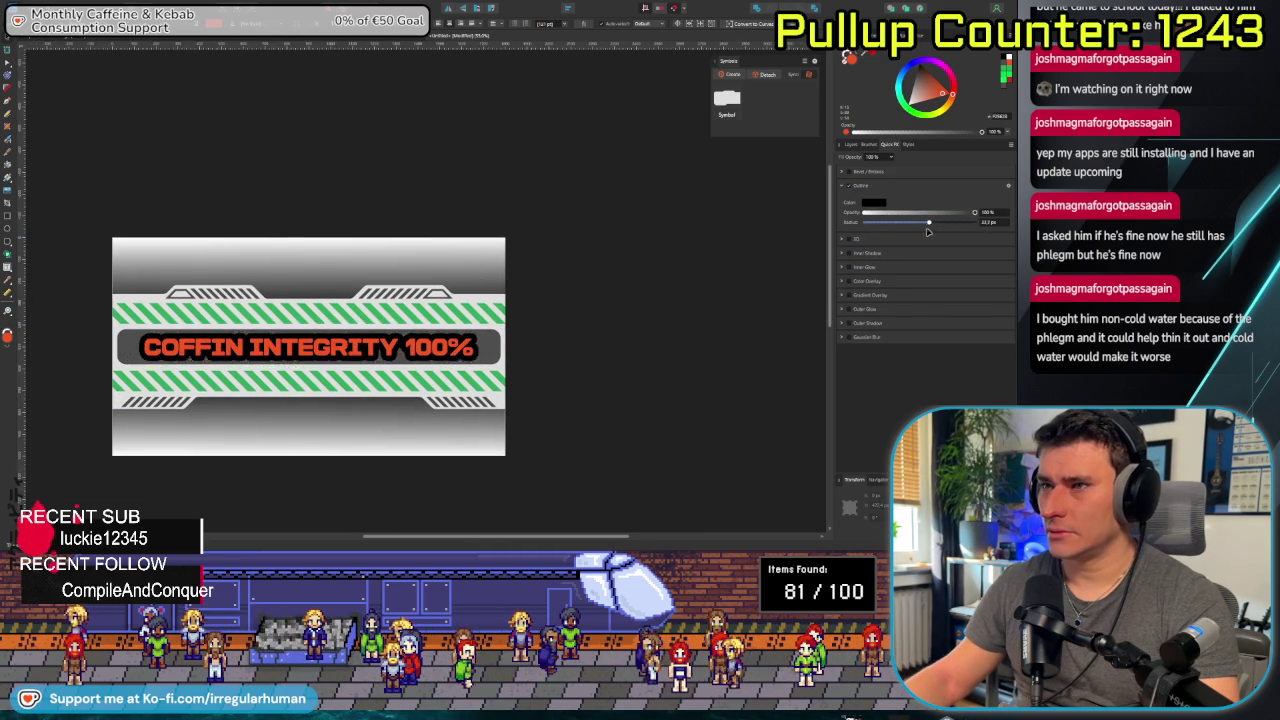
scroll(377, 408, "down", 3)
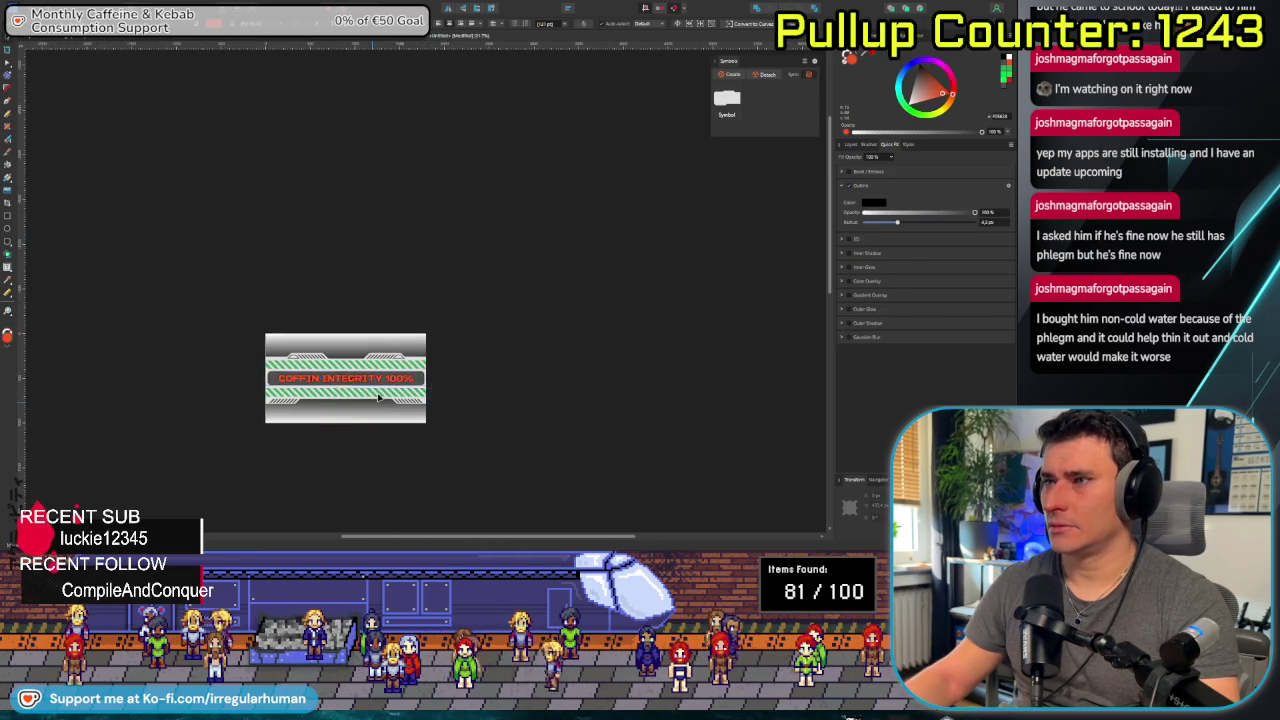
scroll(445, 401, "up", 2)
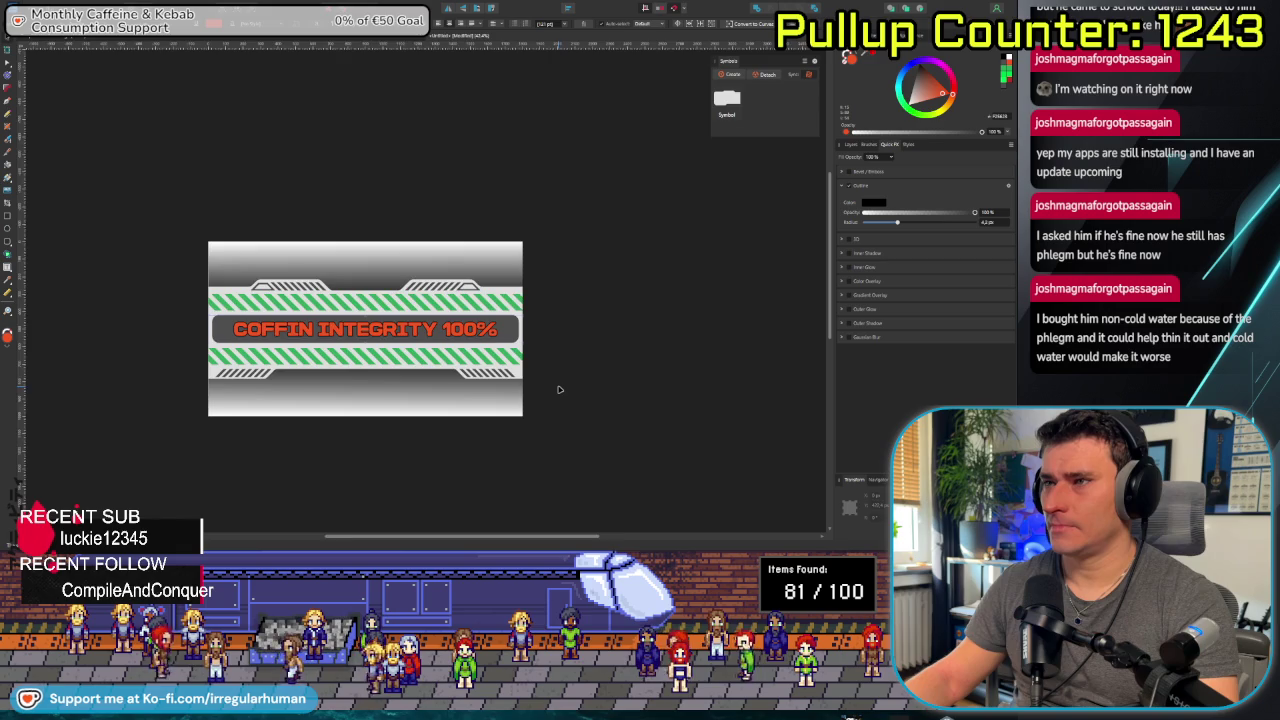
scroll(559, 390, "up", 2)
scroll(424, 412, "left", 3)
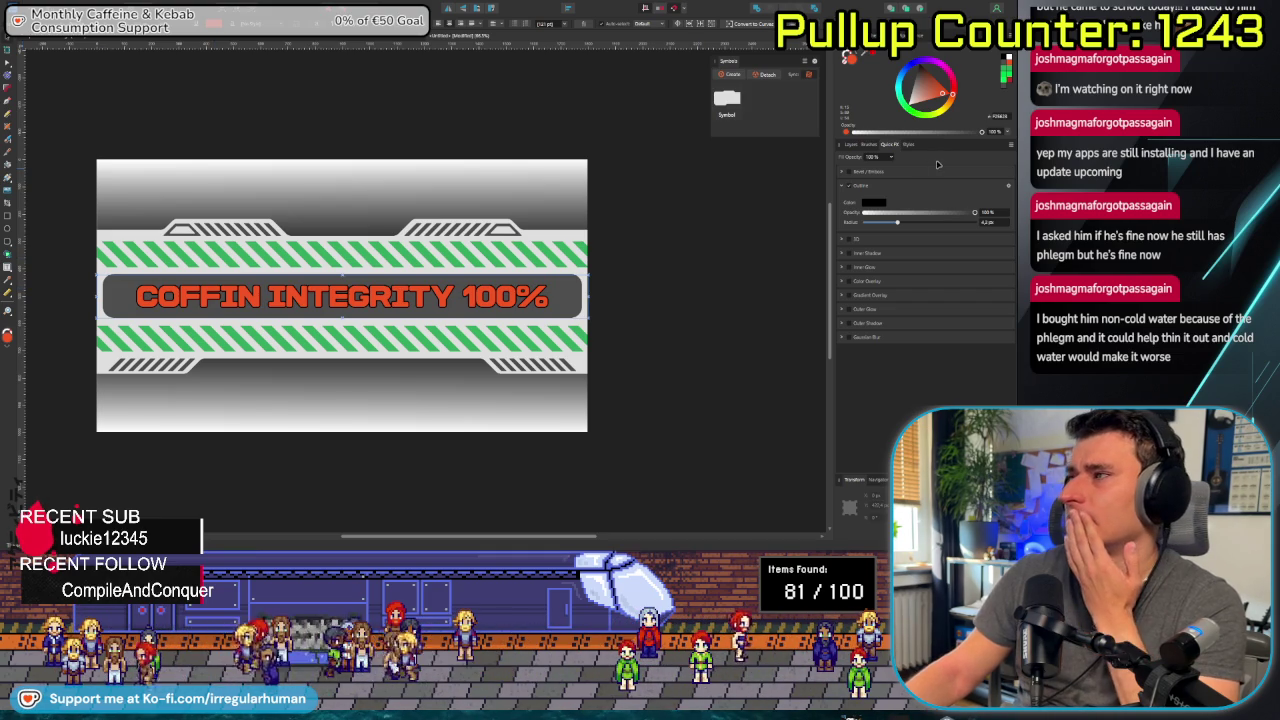
left_click(851, 144)
scroll(911, 278, "down", 3)
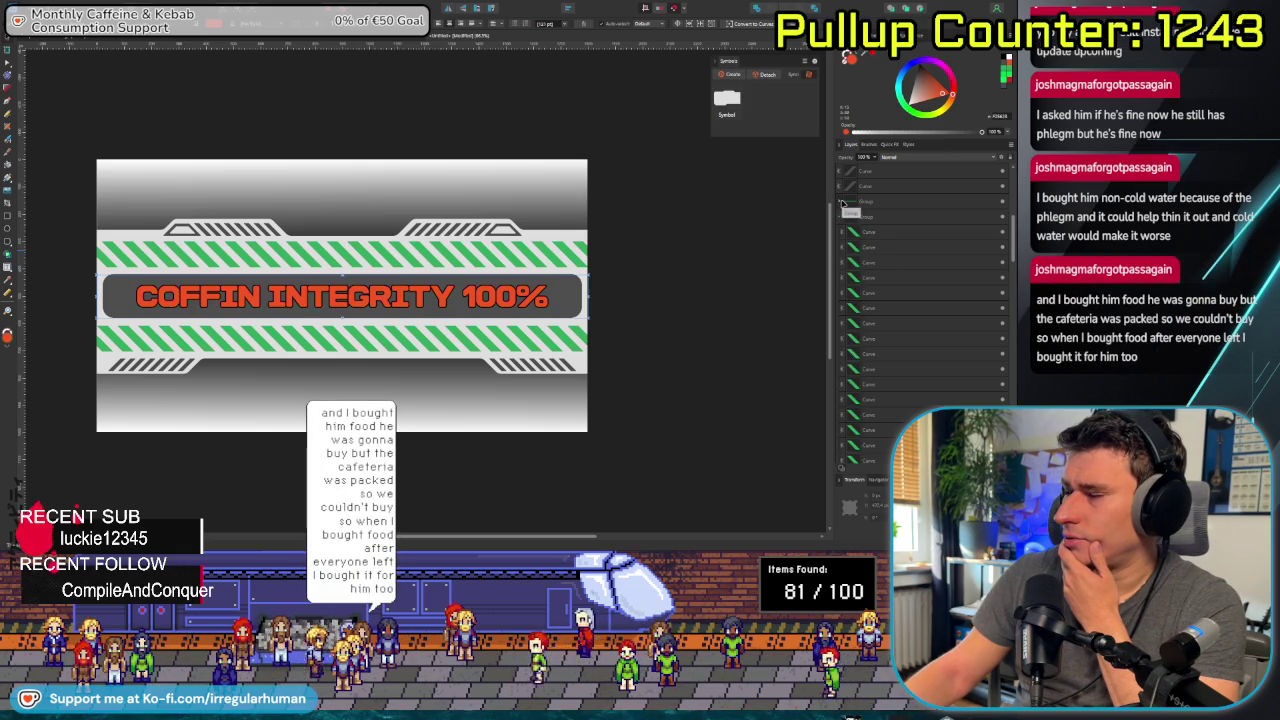
Try a thin Quick FX outline on the lower green stripe band.
left_click(900, 203)
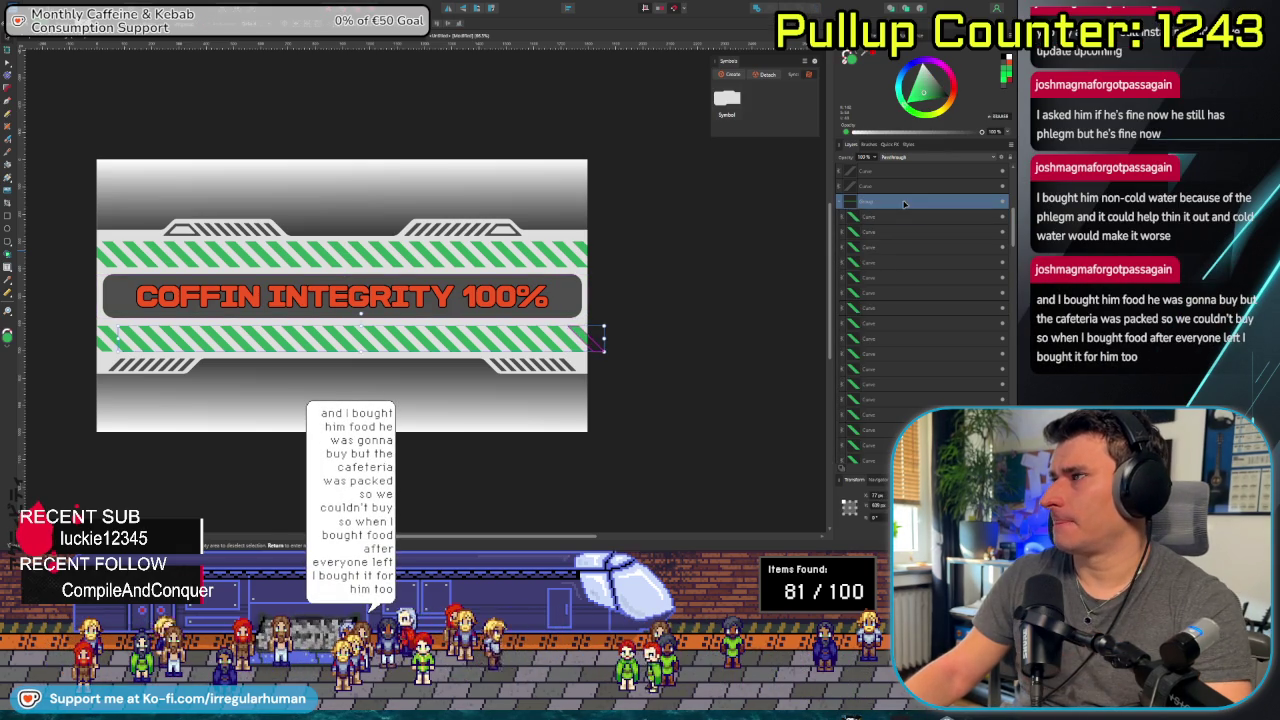
left_click(890, 145)
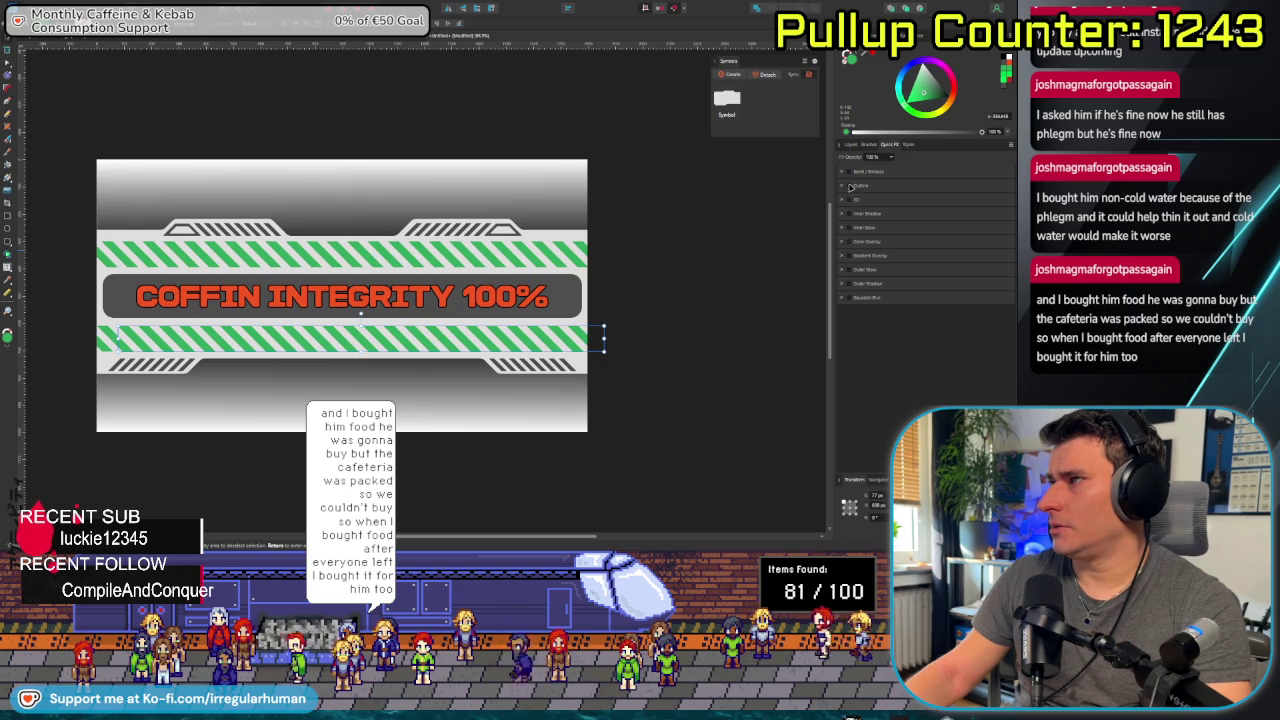
left_click(849, 186)
mouse_move(893, 224)
left_mouse_down()
mouse_move(912, 226)
mouse_move(893, 224)
left_mouse_up()
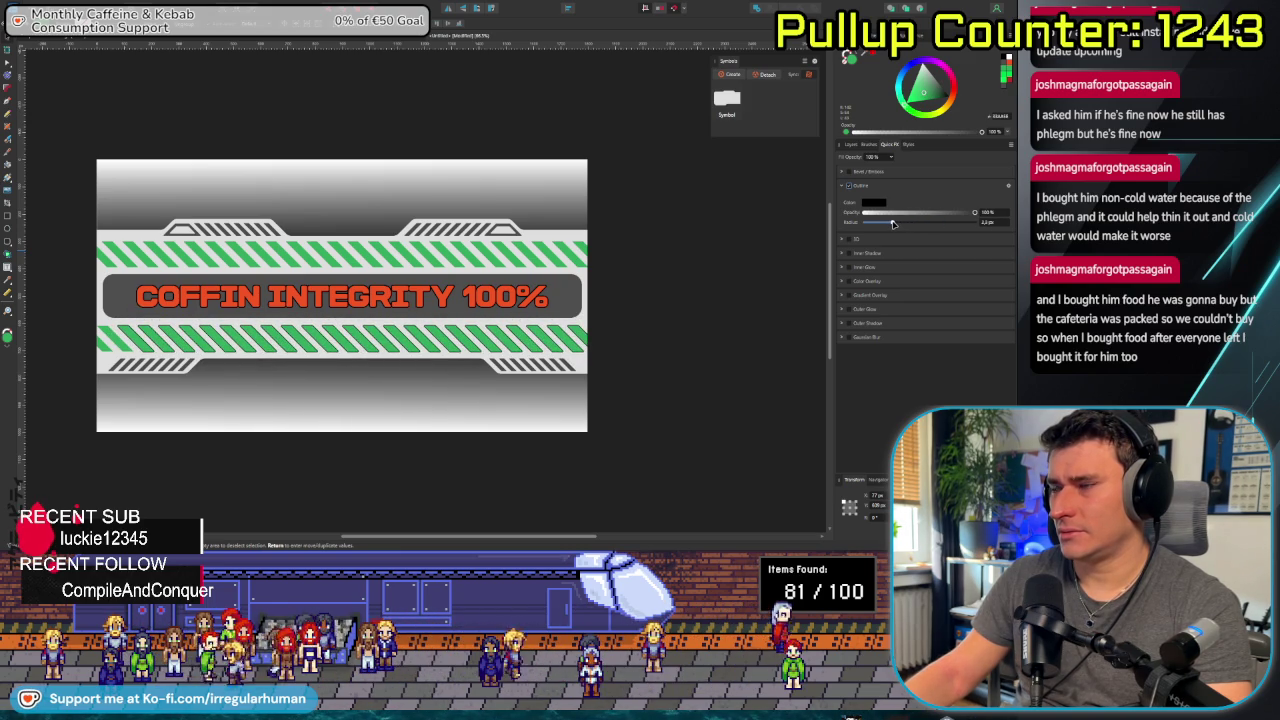
scroll(464, 347, "down", 3)
scroll(470, 340, "down", 1)
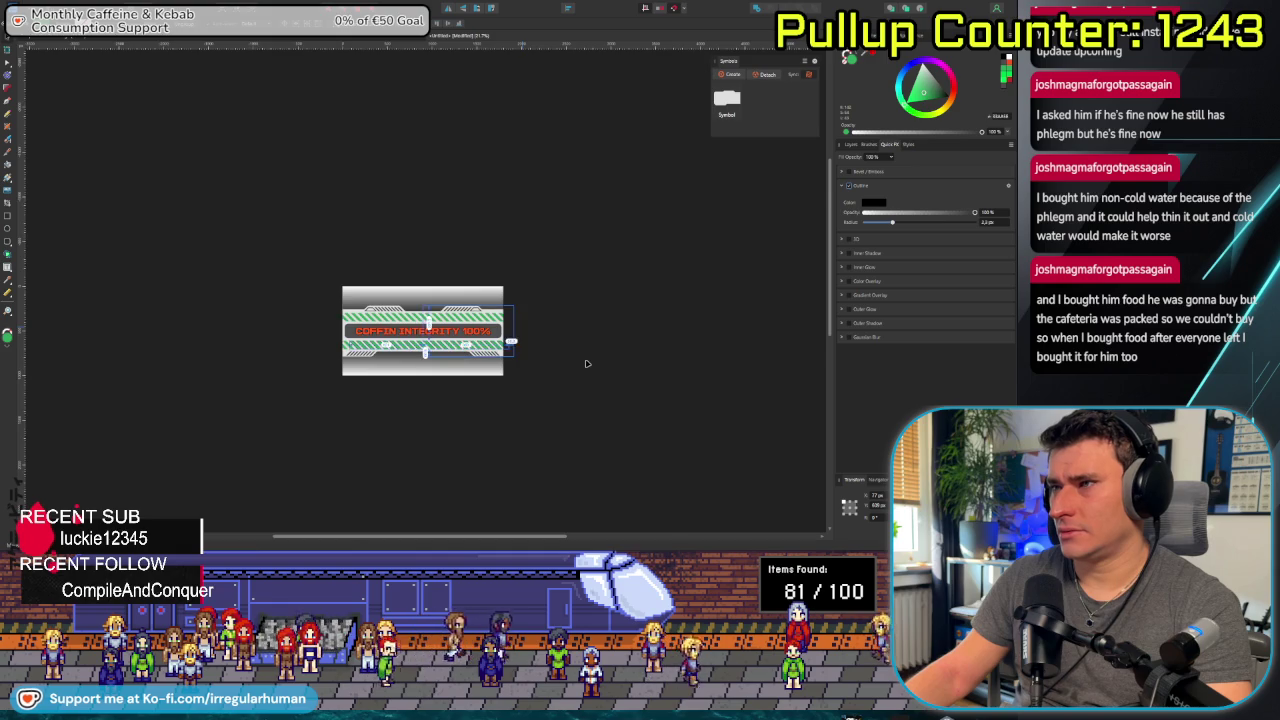
scroll(587, 364, "up", 2)
left_click(870, 185)
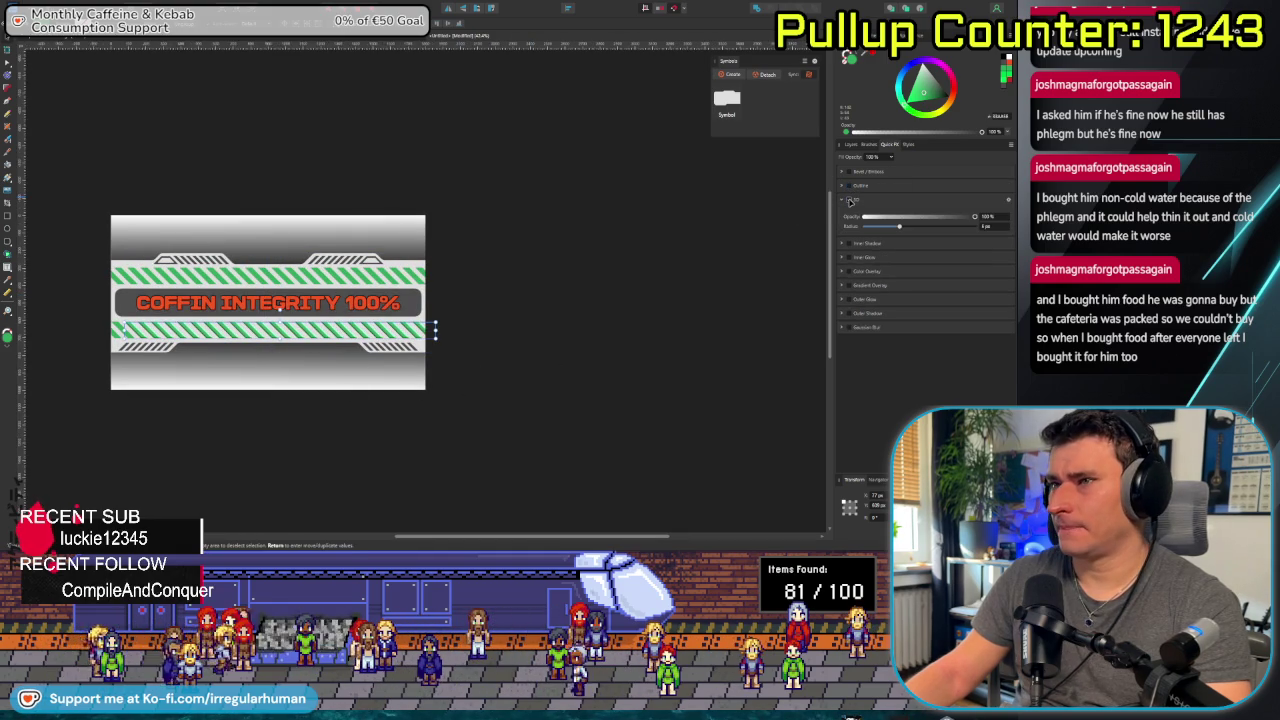
Enable Inner Glow on the lower band with a radius of about 40.7 px.
left_click(849, 214)
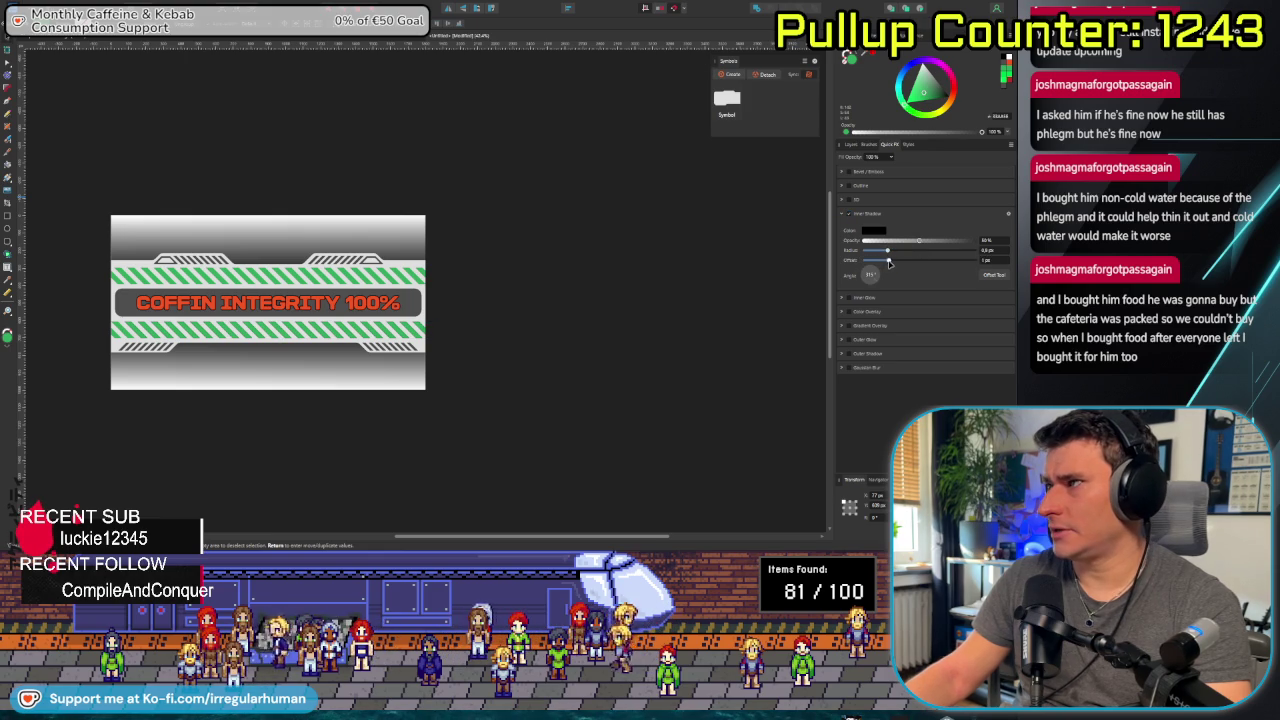
scroll(360, 322, "up", 3)
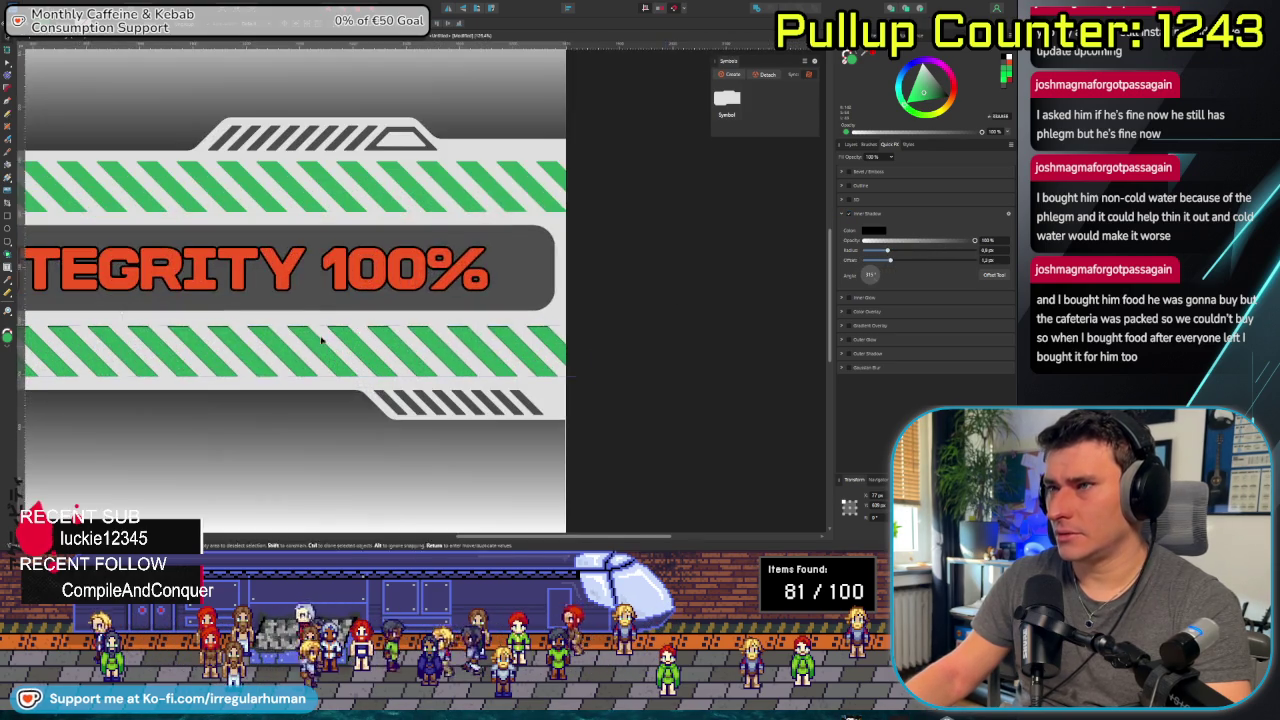
scroll(613, 311, "up", 2)
left_click(849, 215)
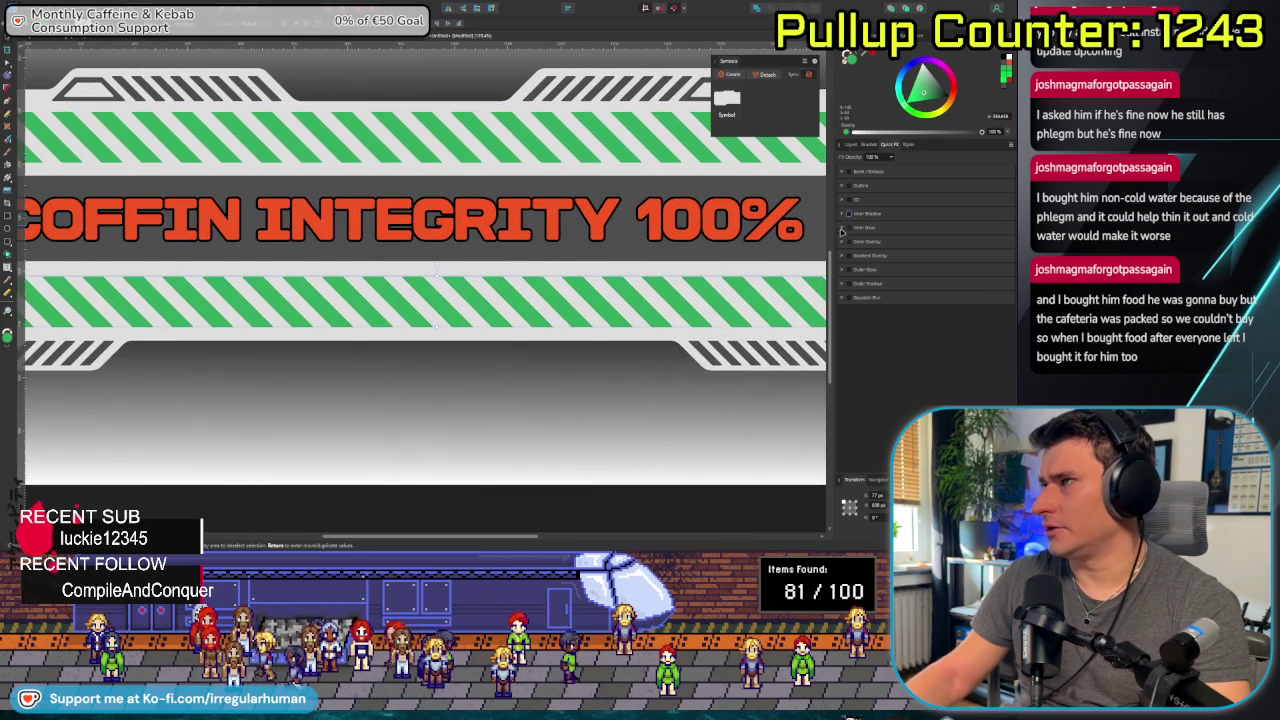
left_click(851, 229)
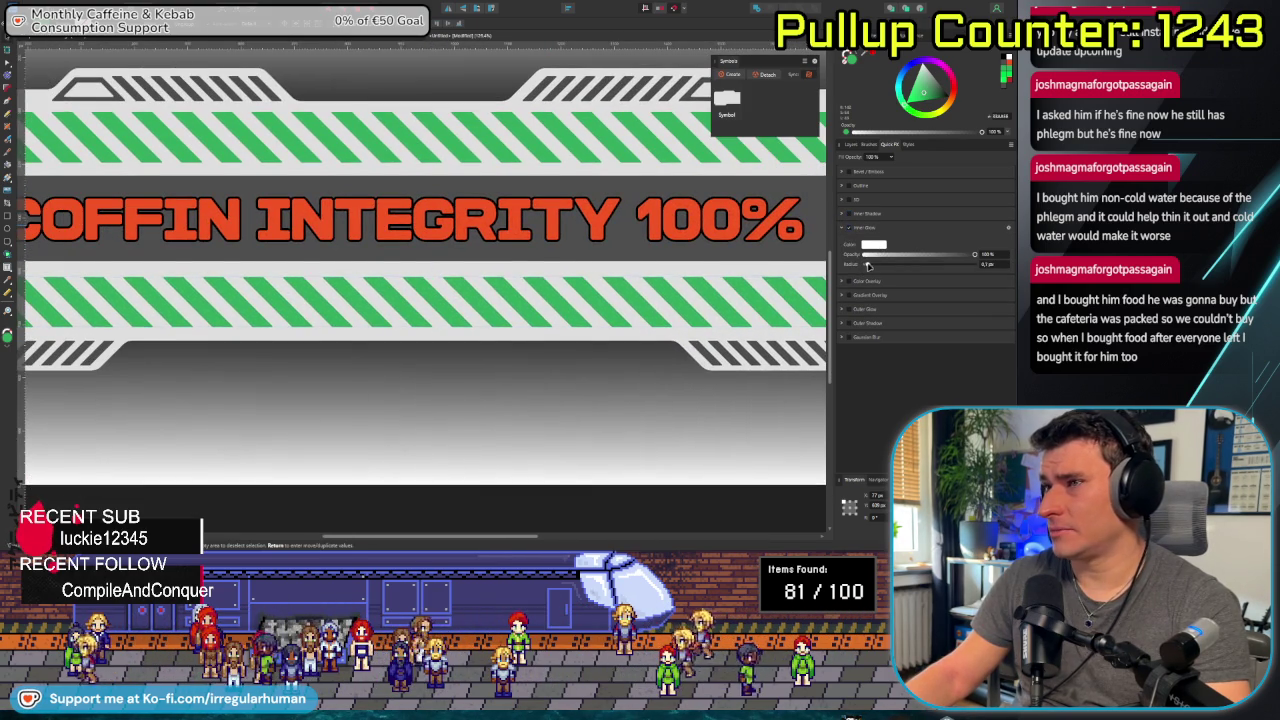
left_click_drag(906, 263, 900, 263)
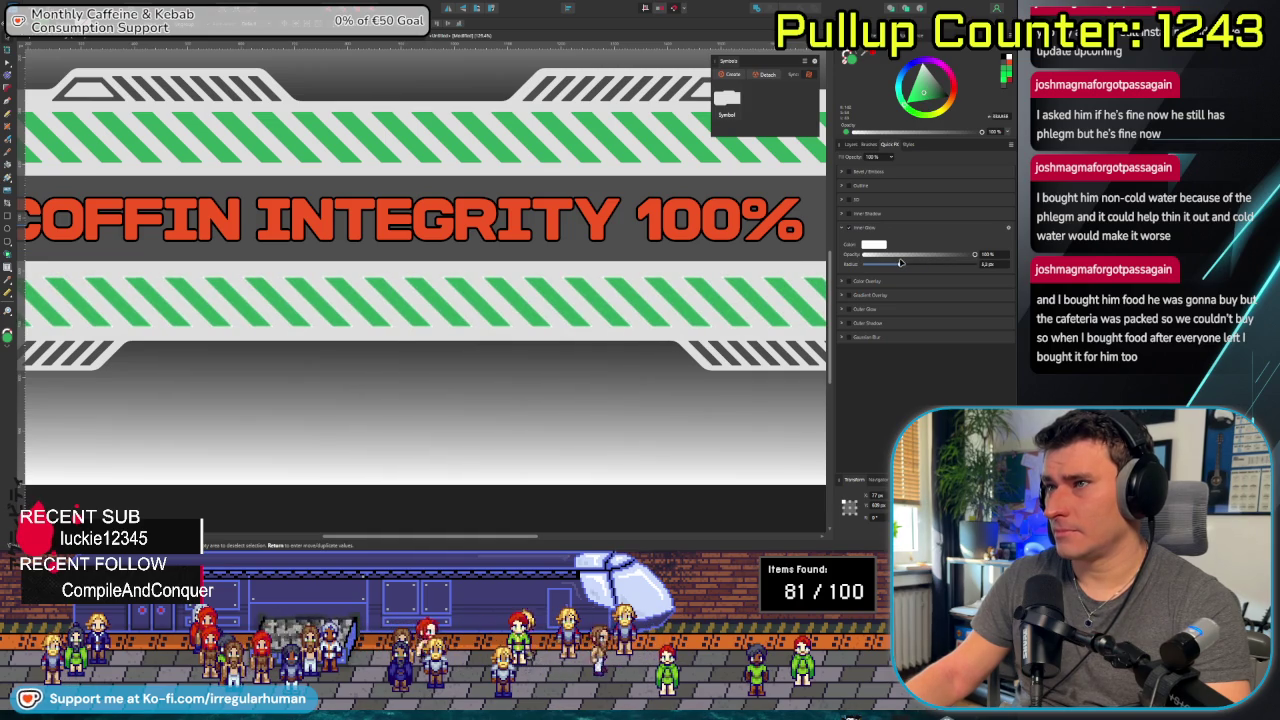
left_click(876, 245)
left_click(863, 320)
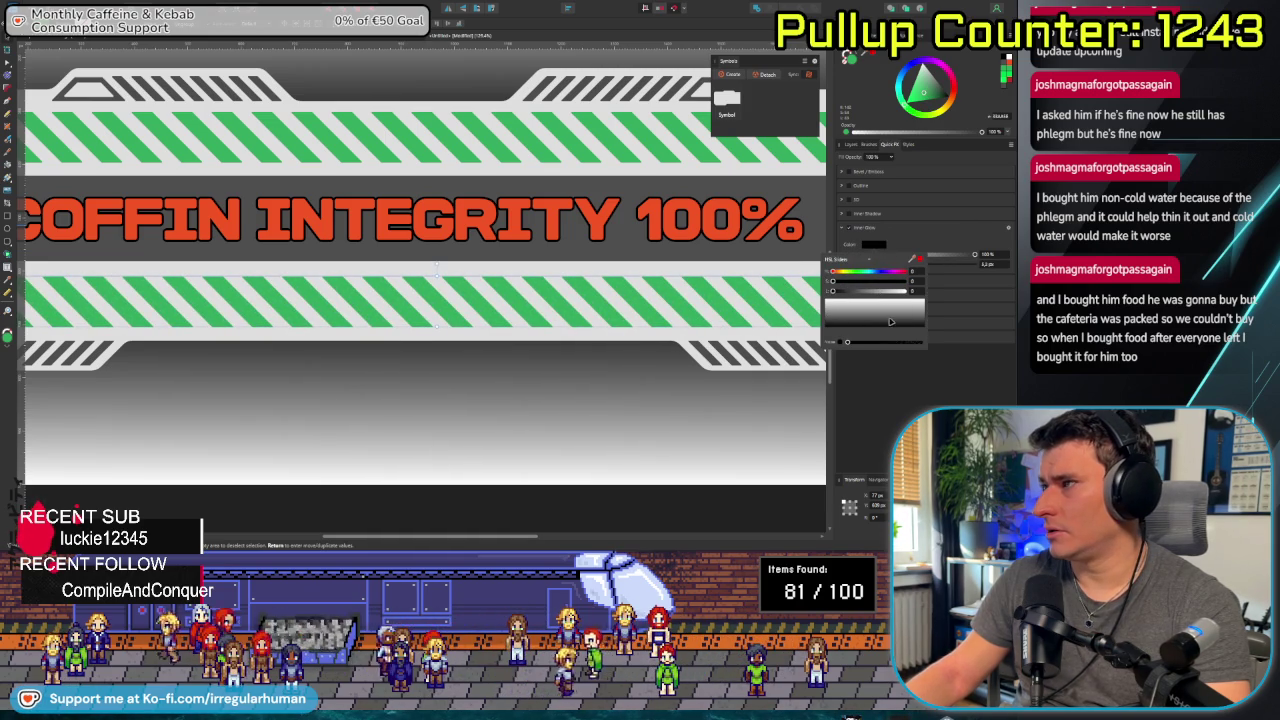
left_click(953, 265)
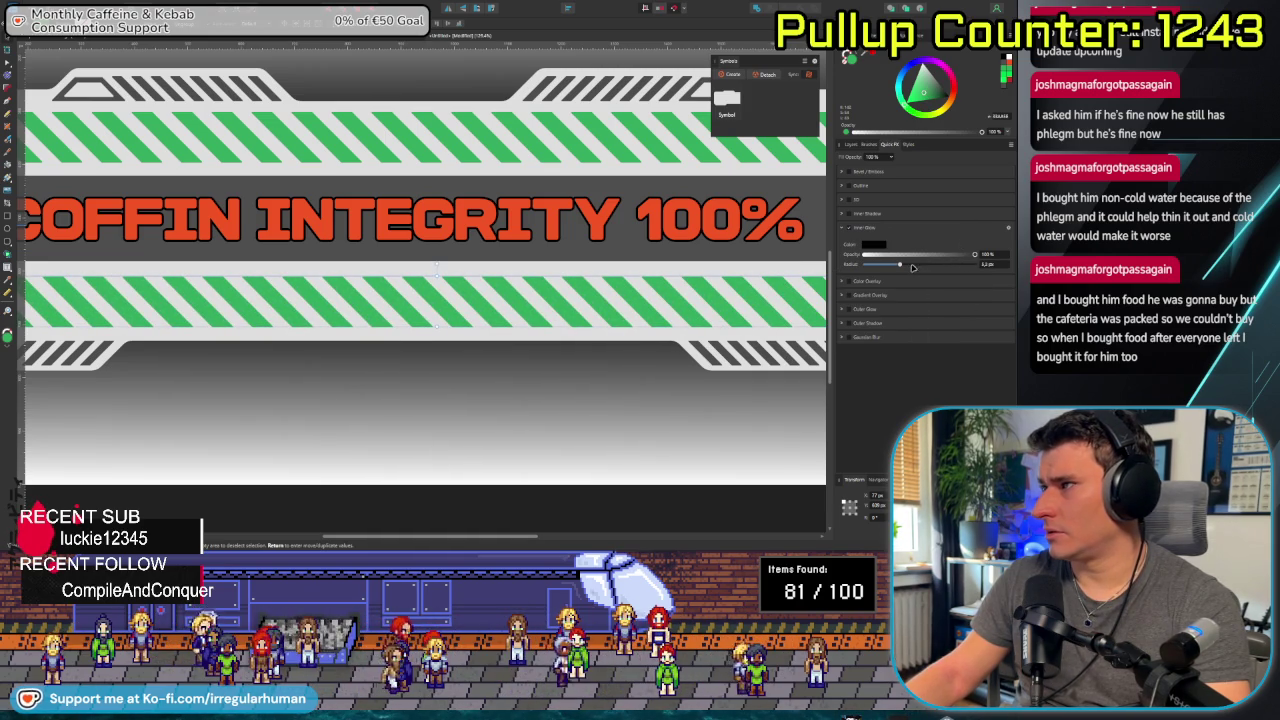
Make the inner glow white and add a gradient overlay to the lower stripes.
left_click(881, 246)
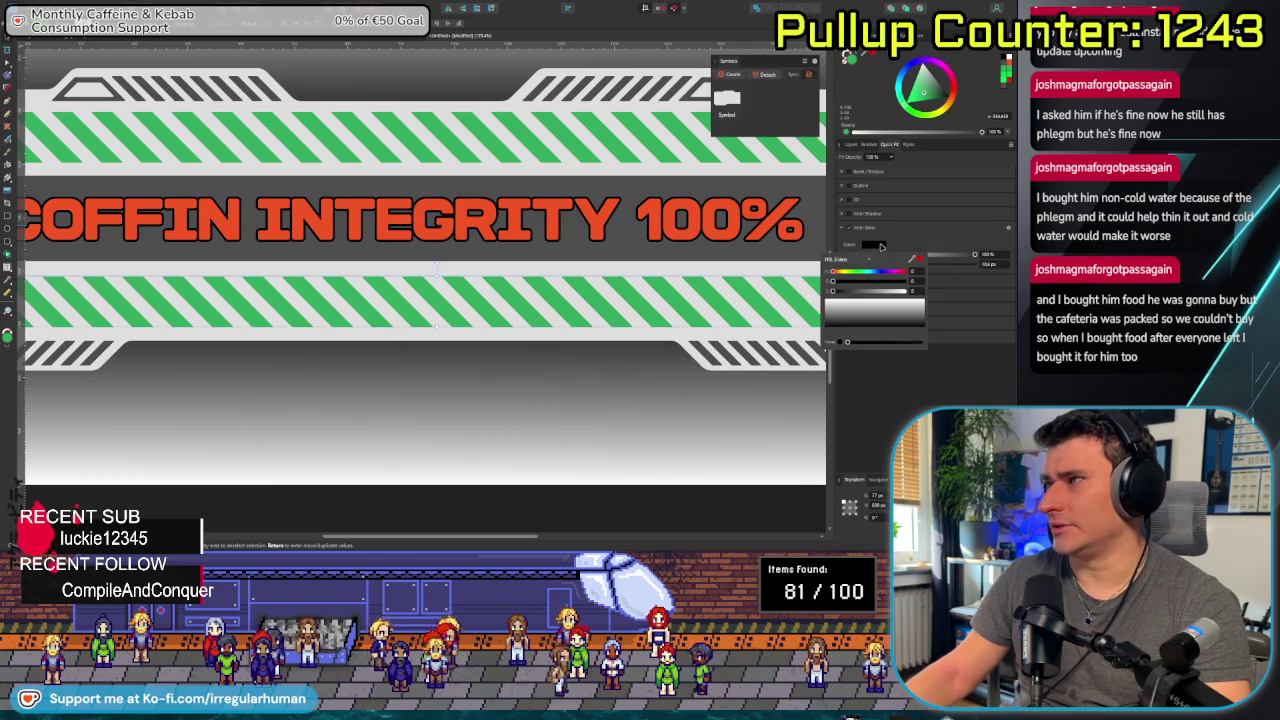
left_click_drag(843, 281, 886, 292)
left_click(886, 292)
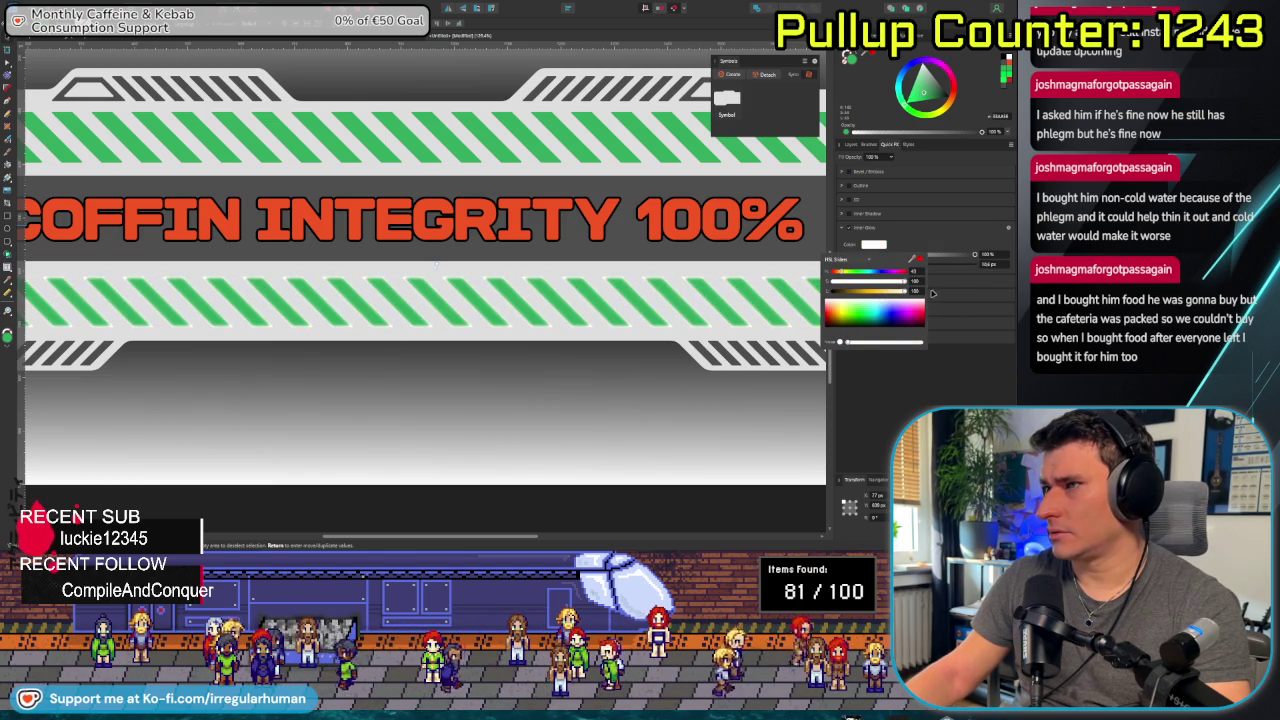
left_click(849, 230)
left_click(849, 258)
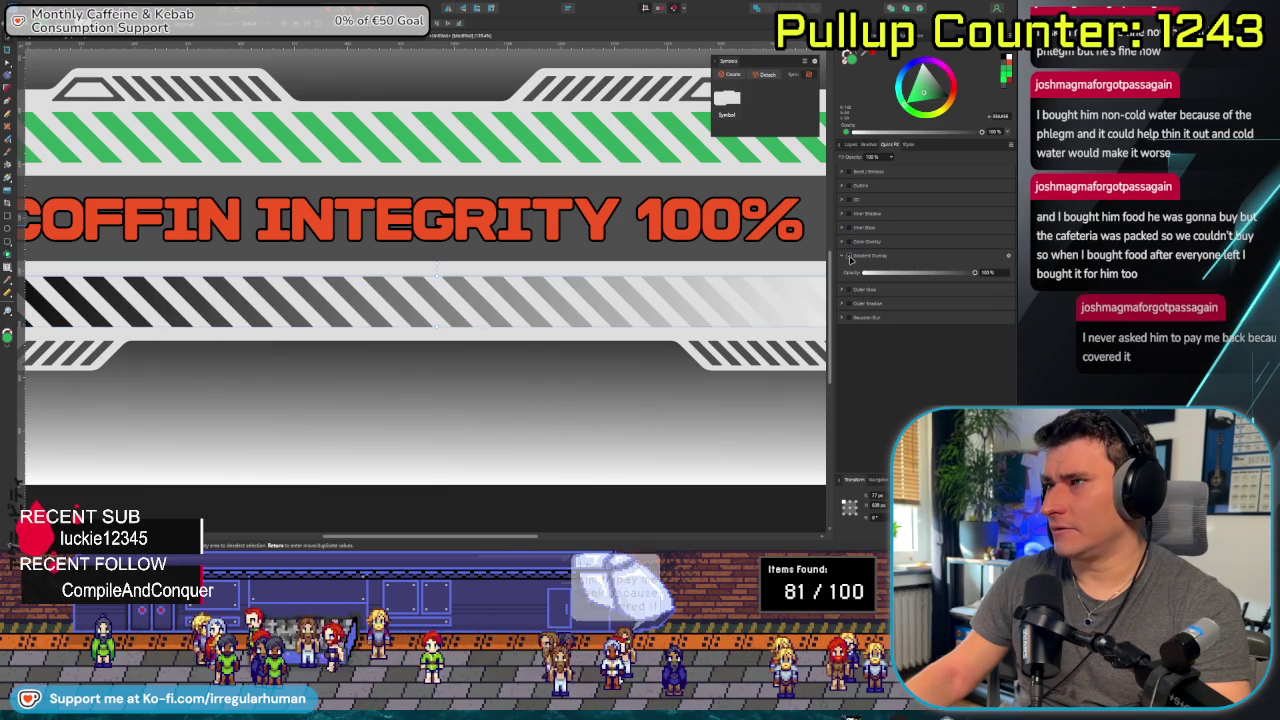
Untick Gradient Overlay on the lower stripe band, then deselect it.
scroll(470, 310, "down", 3)
scroll(470, 310, "up", 2)
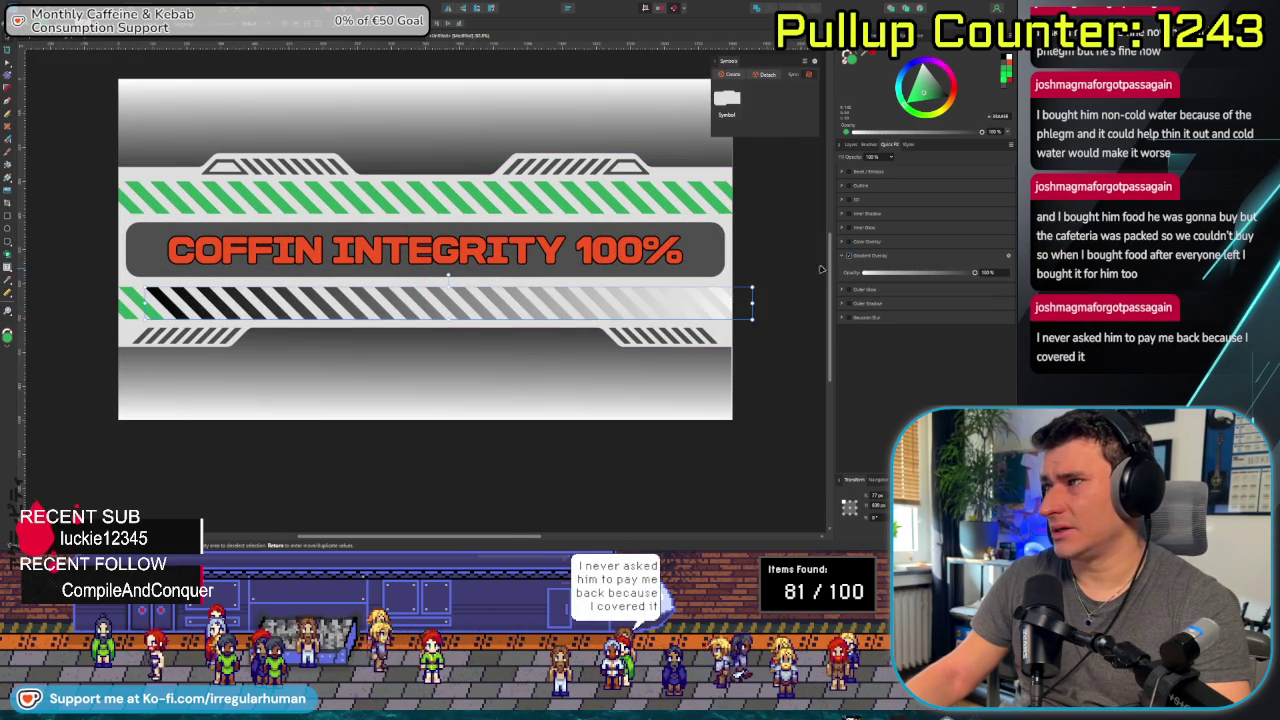
left_click(849, 255)
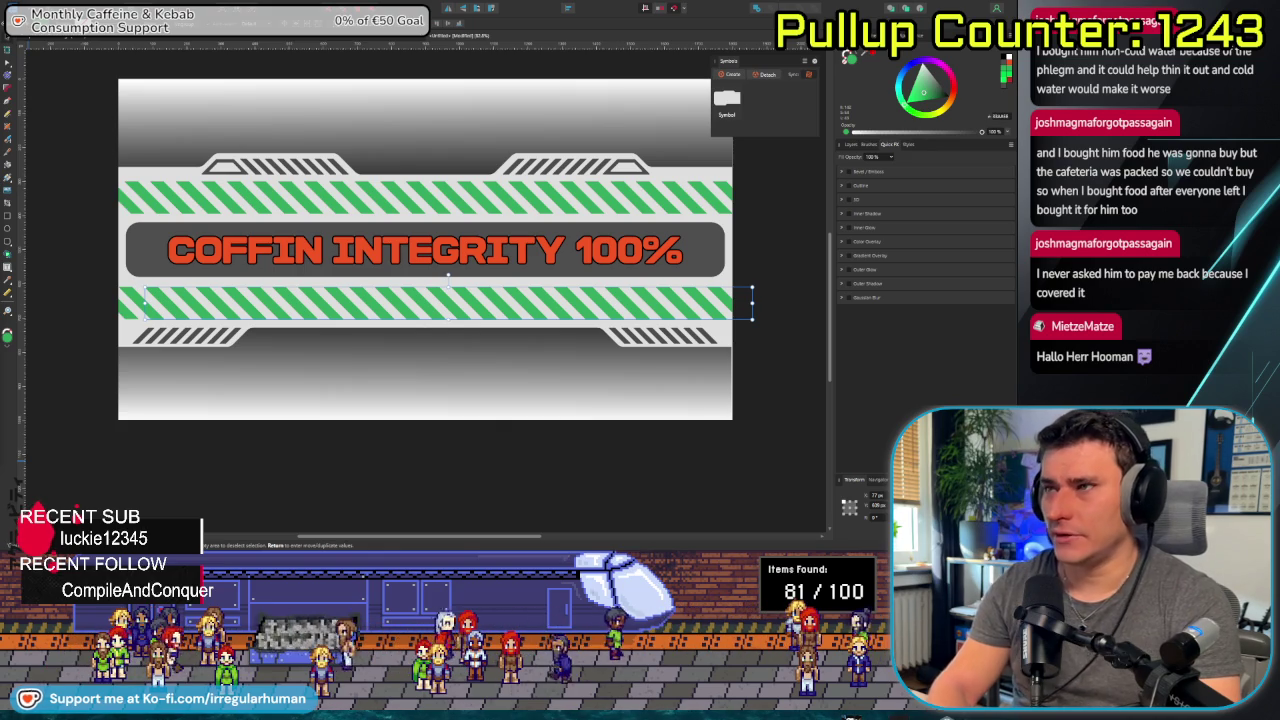
left_click(277, 485)
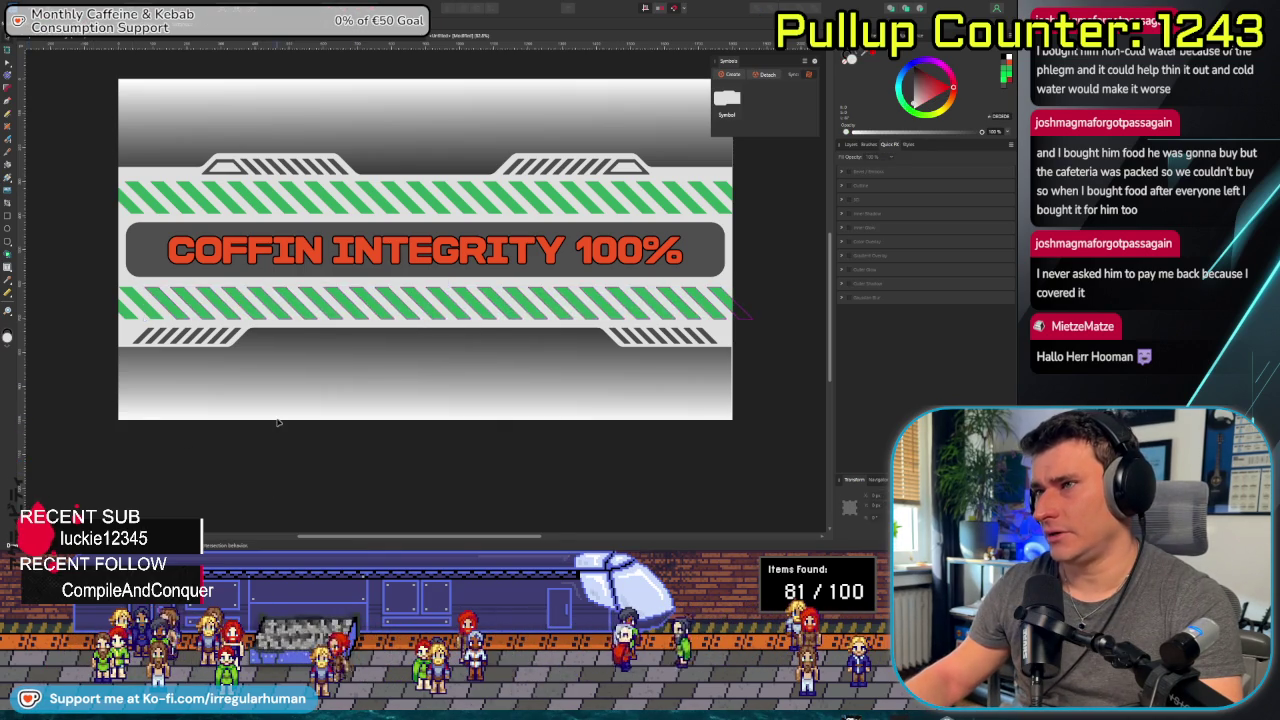
Review the banner and its layers, then switch over to the Unity editor.
scroll(277, 422, "down", 1)
scroll(311, 397, "right", 2)
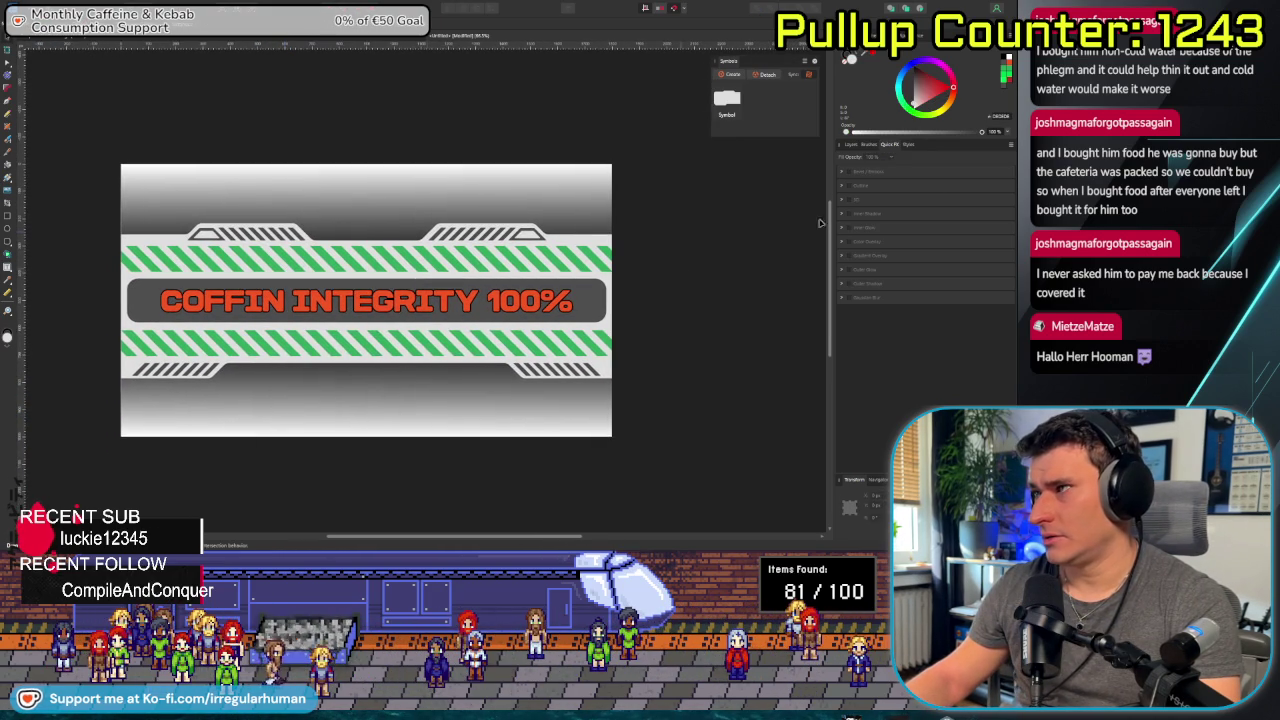
left_click(847, 145)
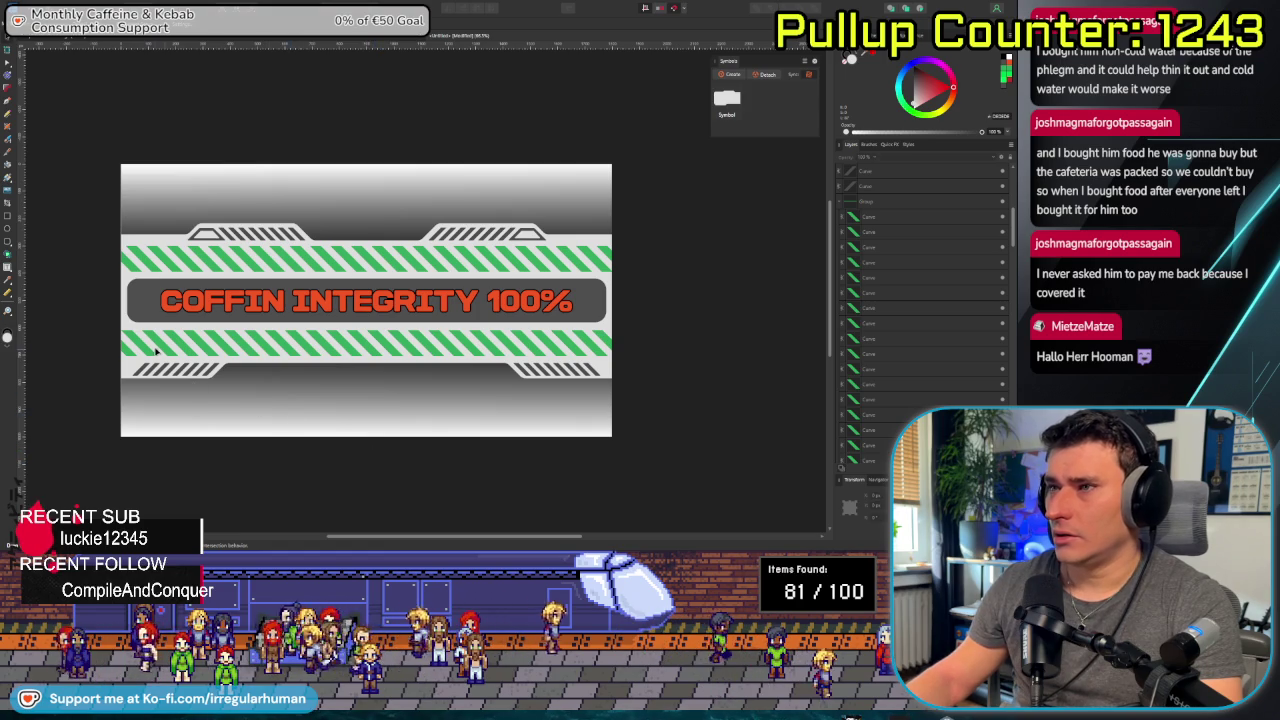
left_click_drag(348, 469, 406, 471)
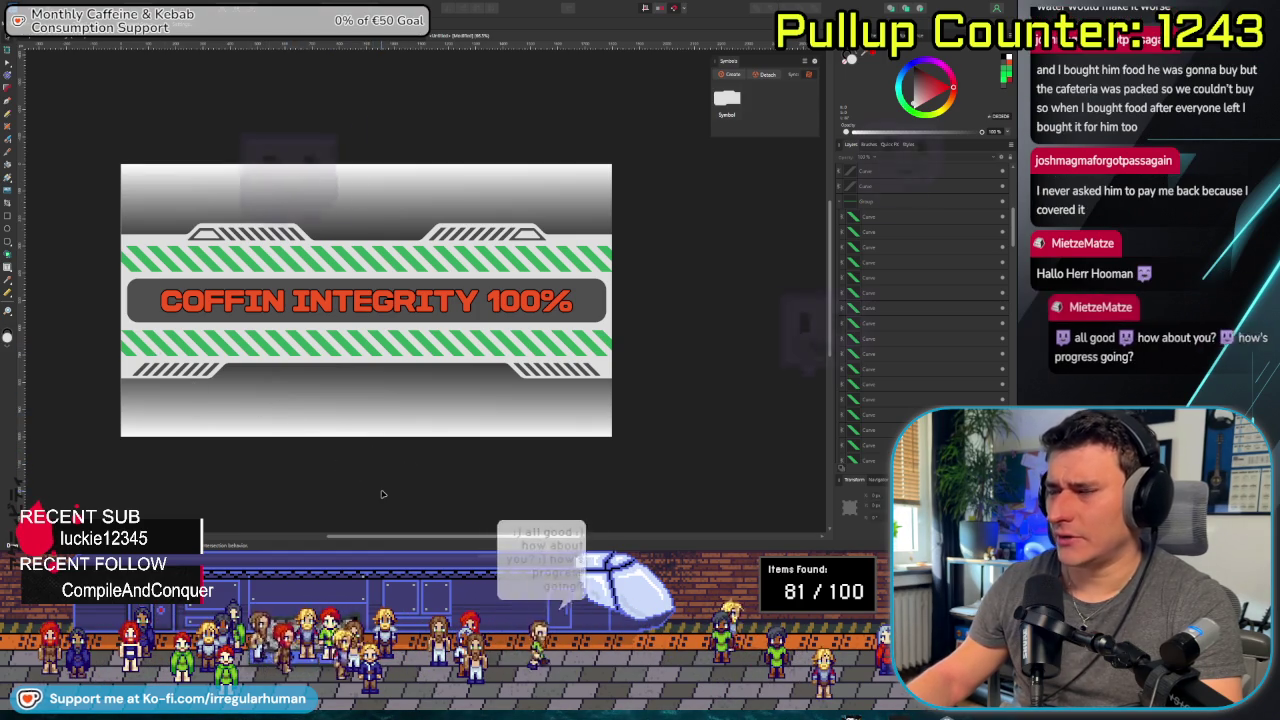
scroll(375, 483, "left", 2)
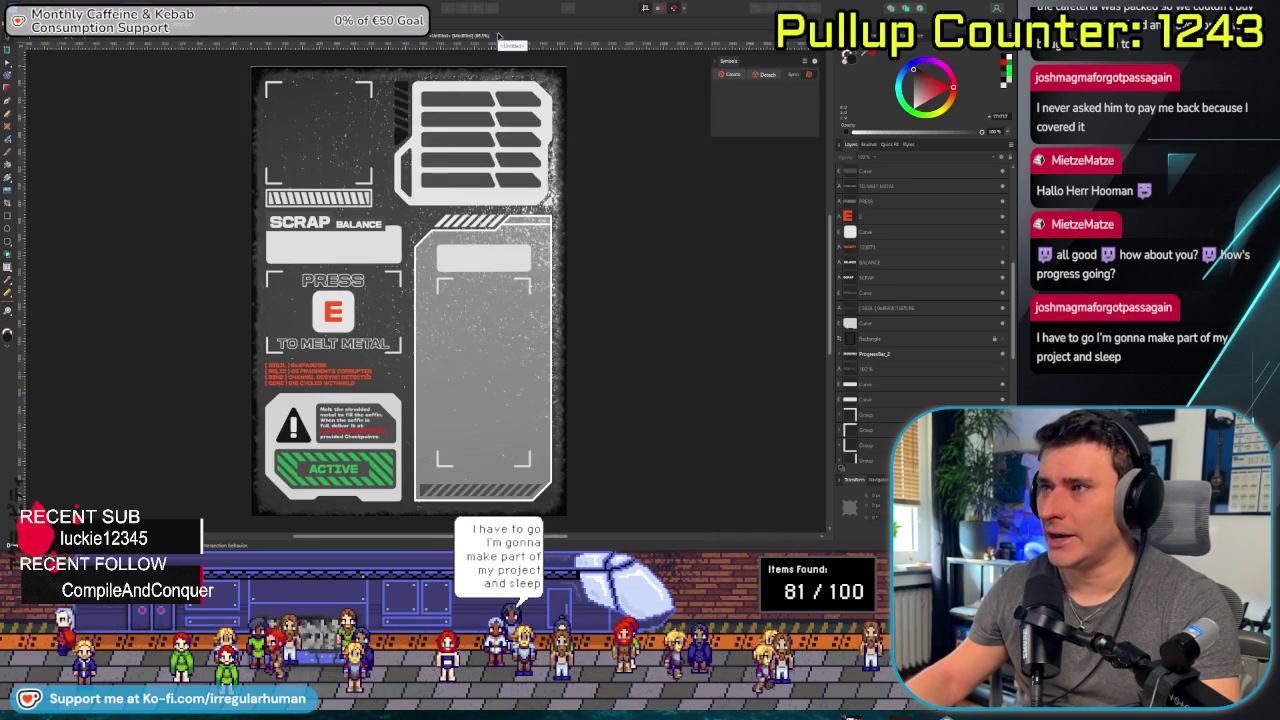
left_click(498, 36)
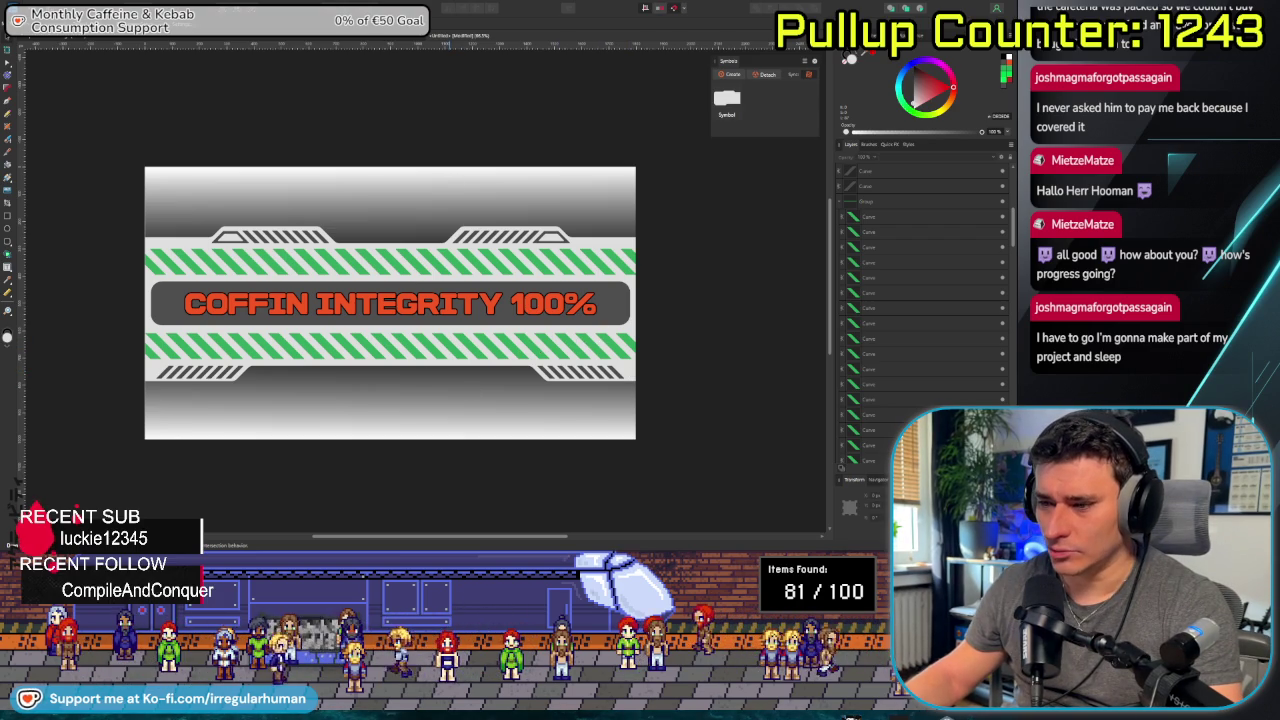
key("alt+Tab")
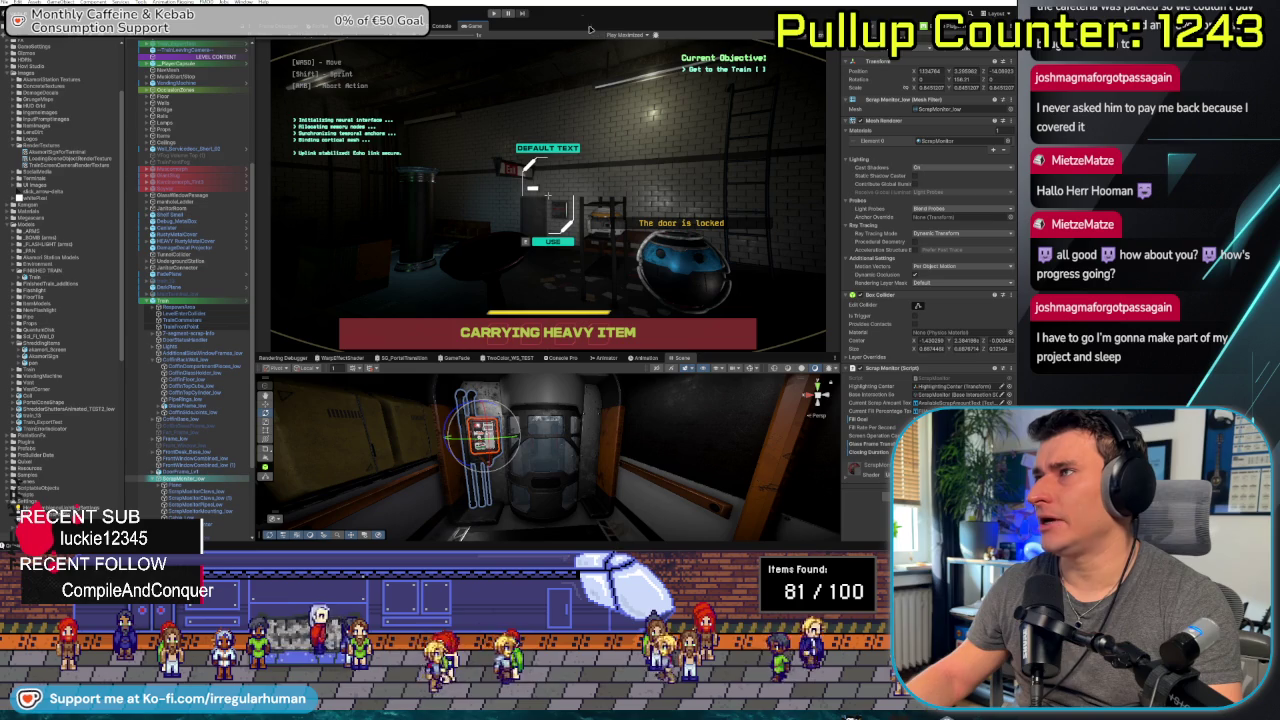
Stop and restart play mode with Maximize On Play enabled.
key("ctrl+p")
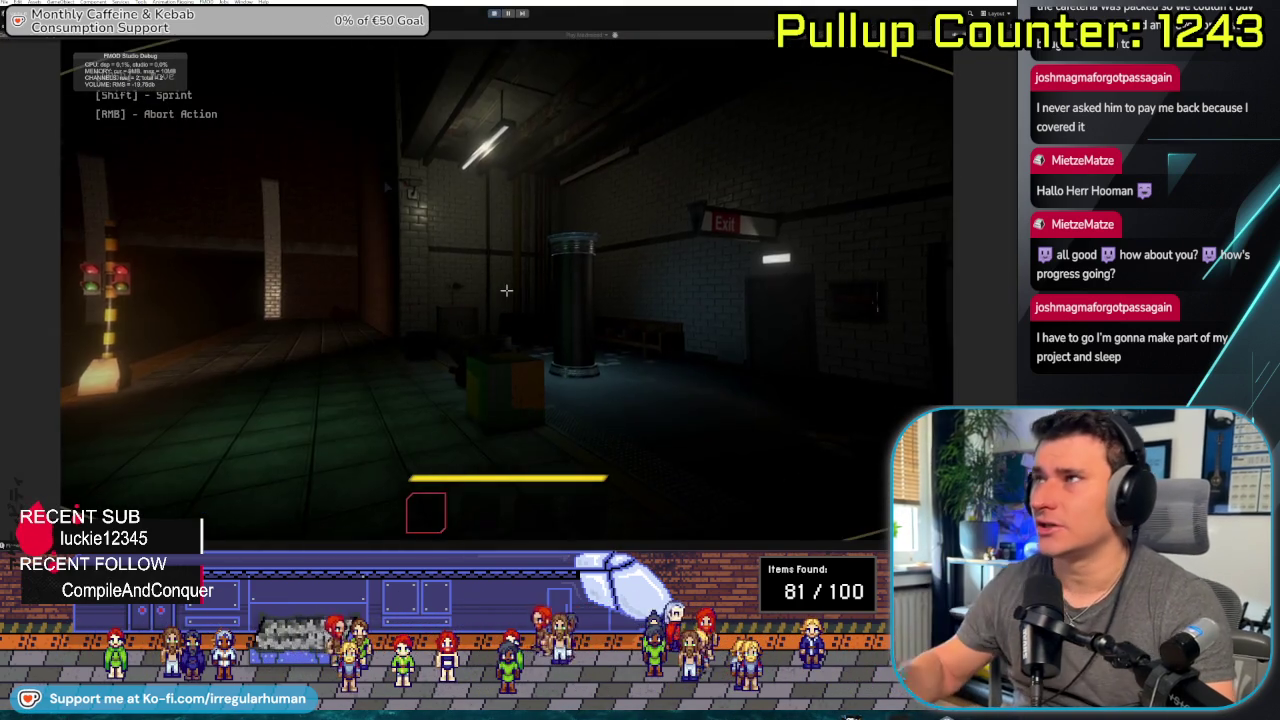
key("Escape")
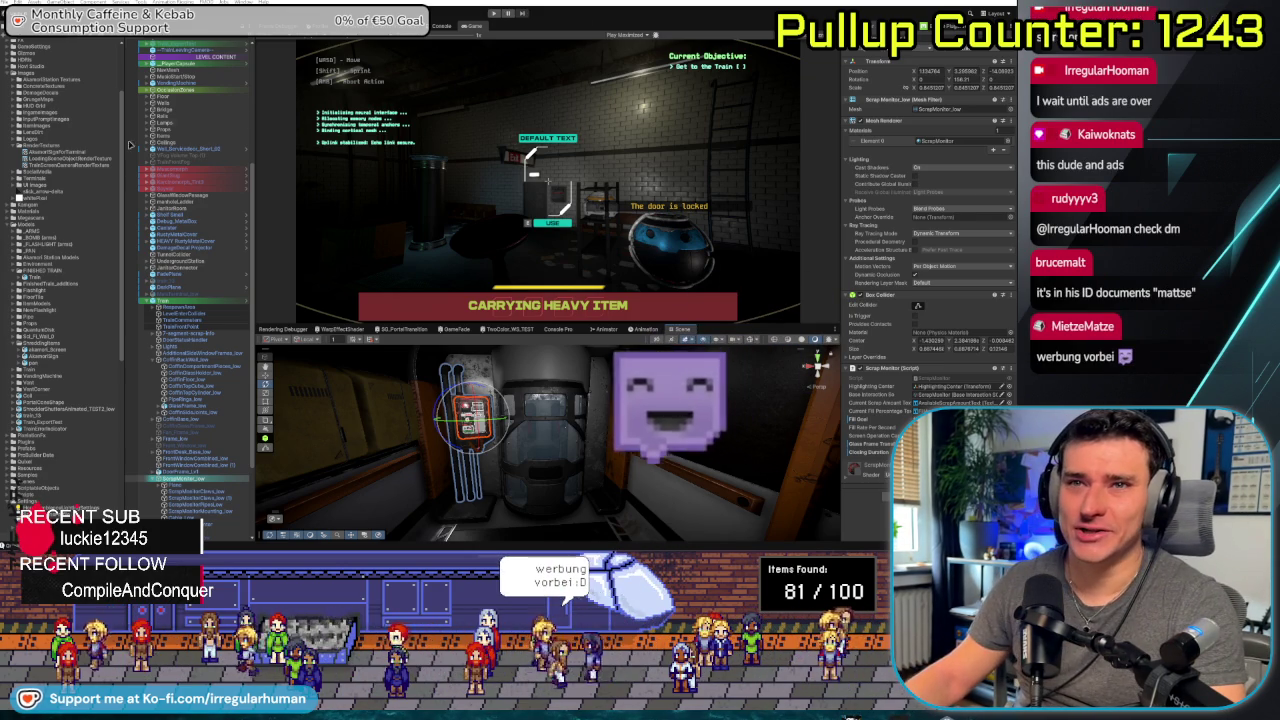
left_click(498, 12)
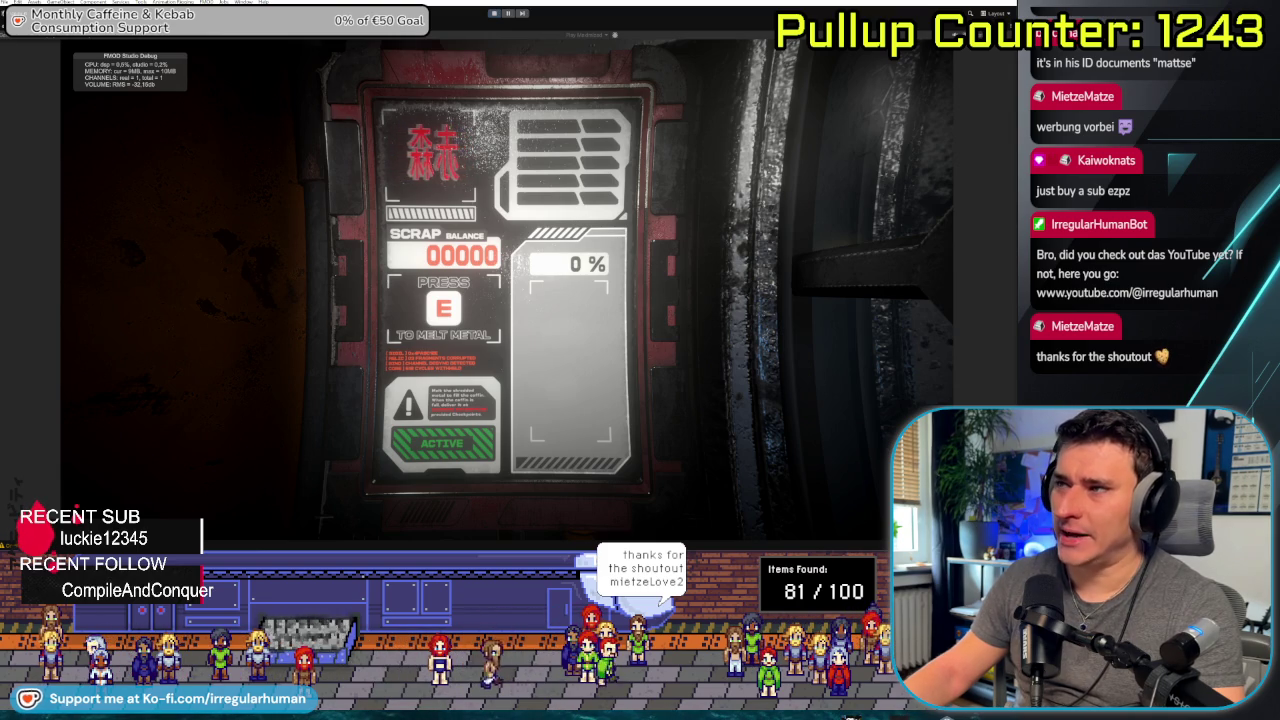
Leave the scrap monitor, walk to the shredder and pick up the floor item.
key("Escape")
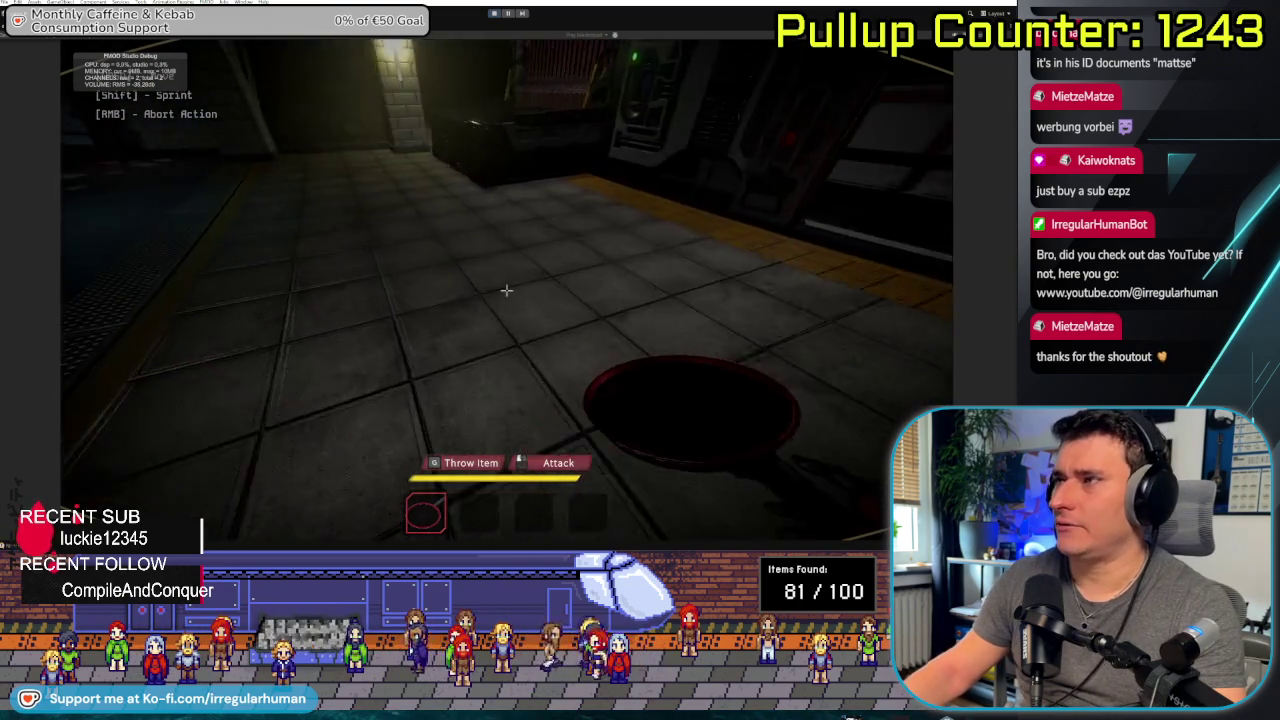
key("w")
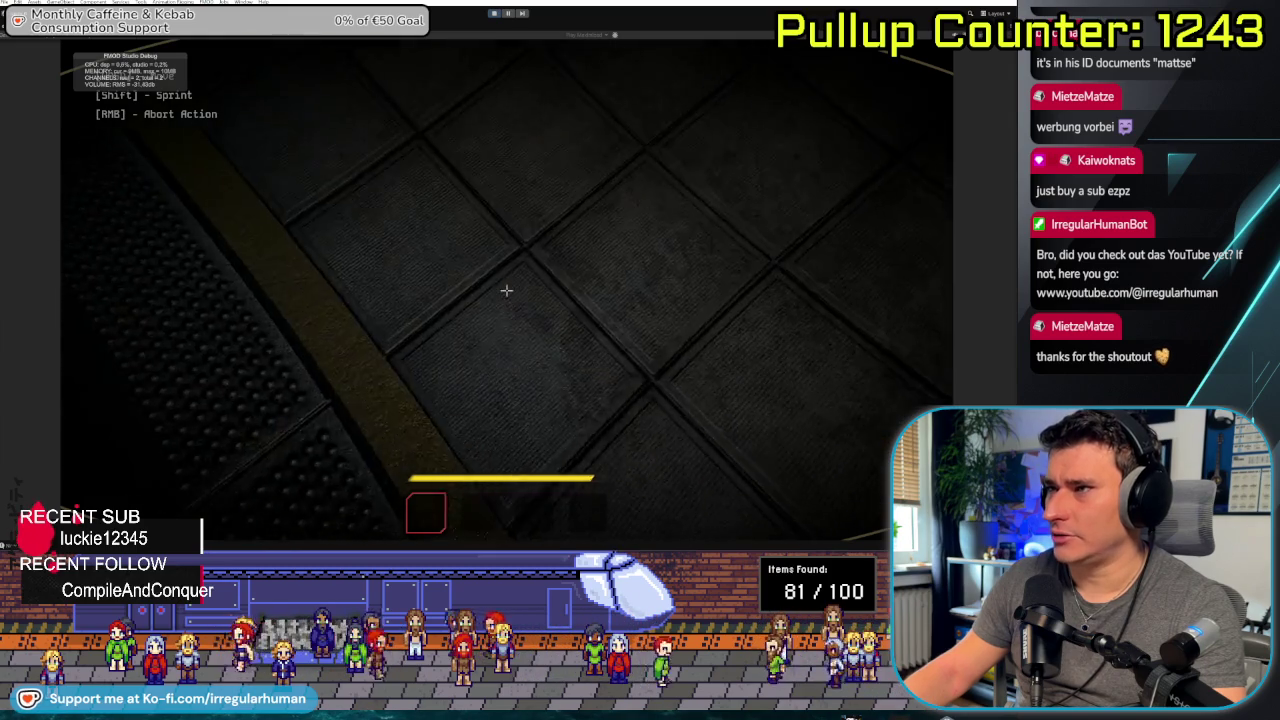
key("e")
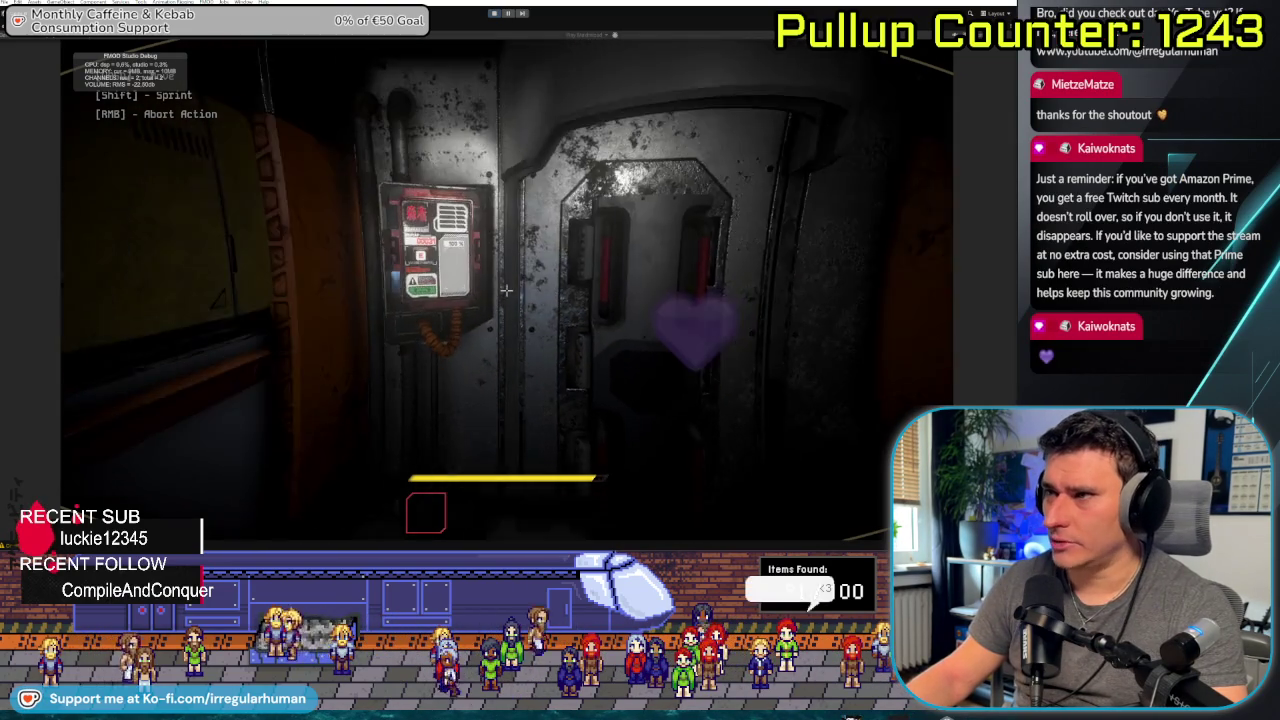
Pause the game, exit the maximized view and return to Affinity Designer.
key("Escape")
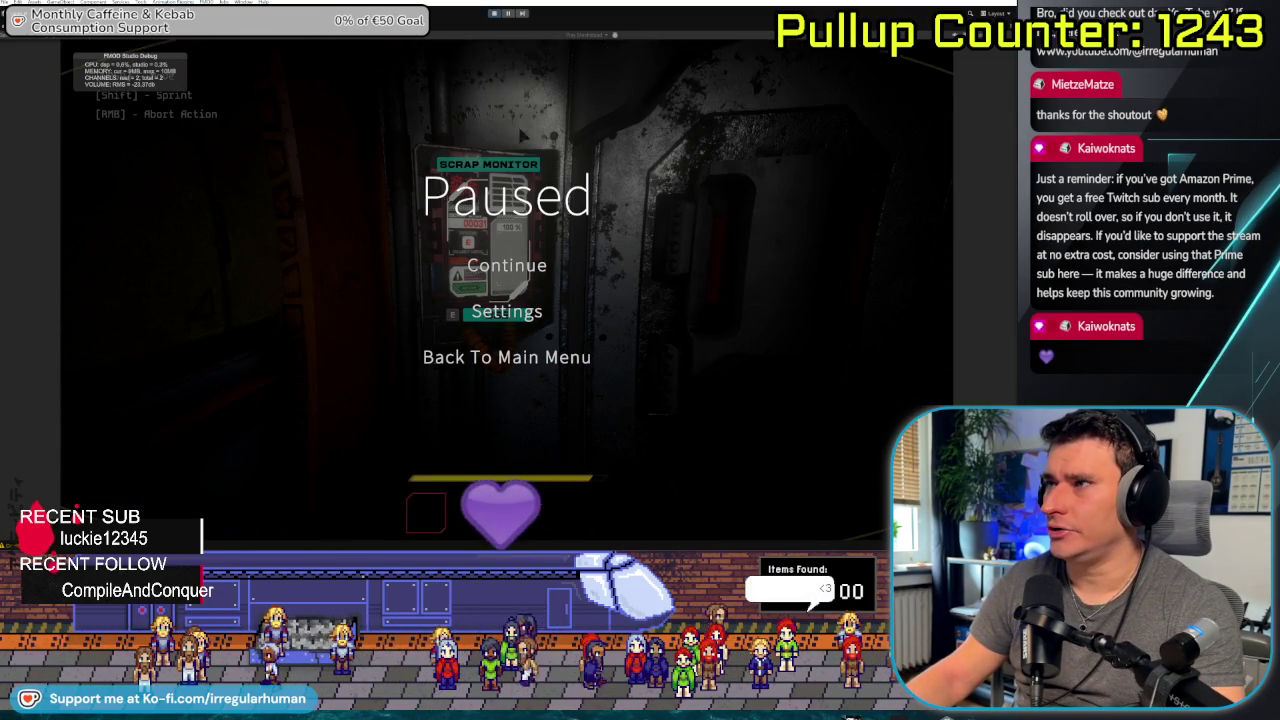
key("shift+space")
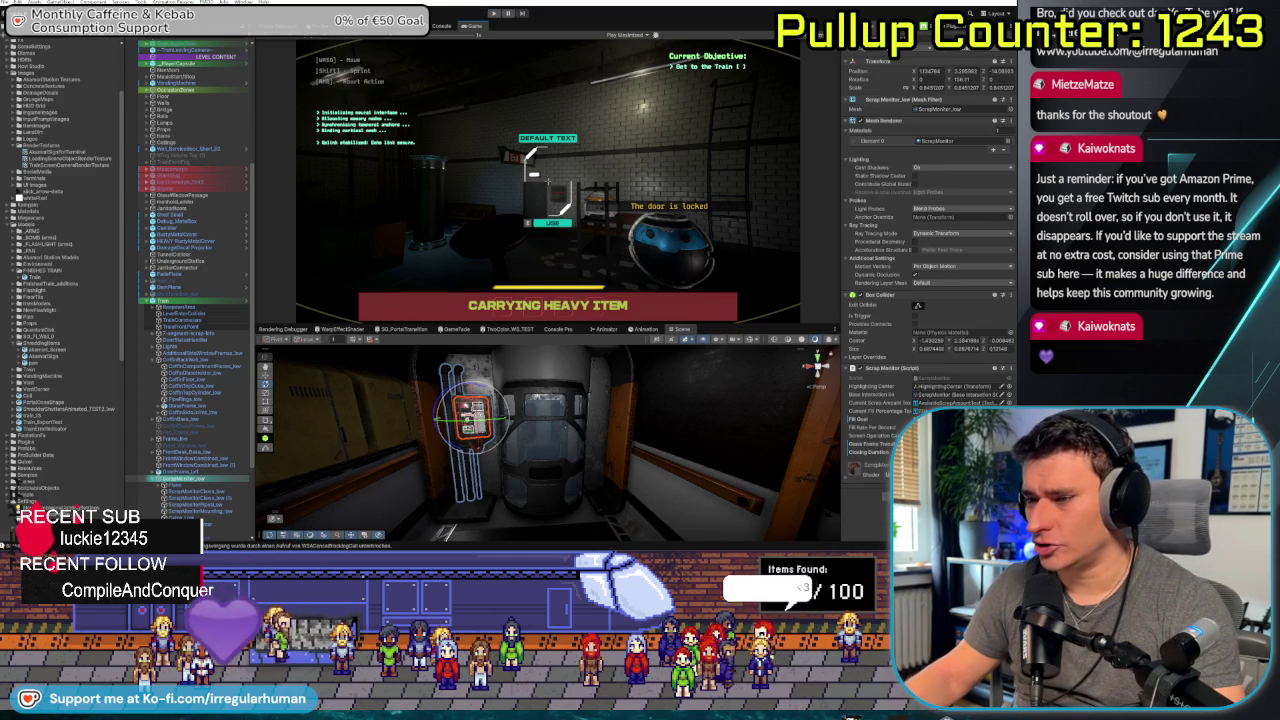
key("alt+Tab")
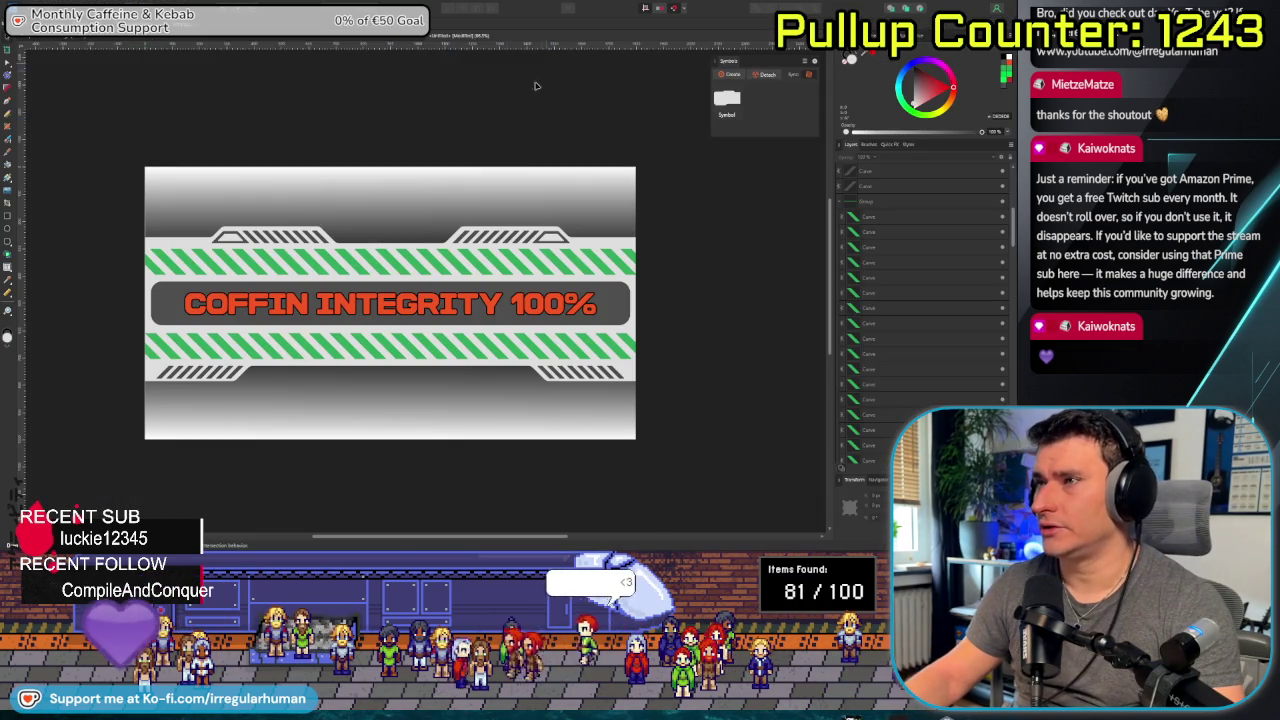